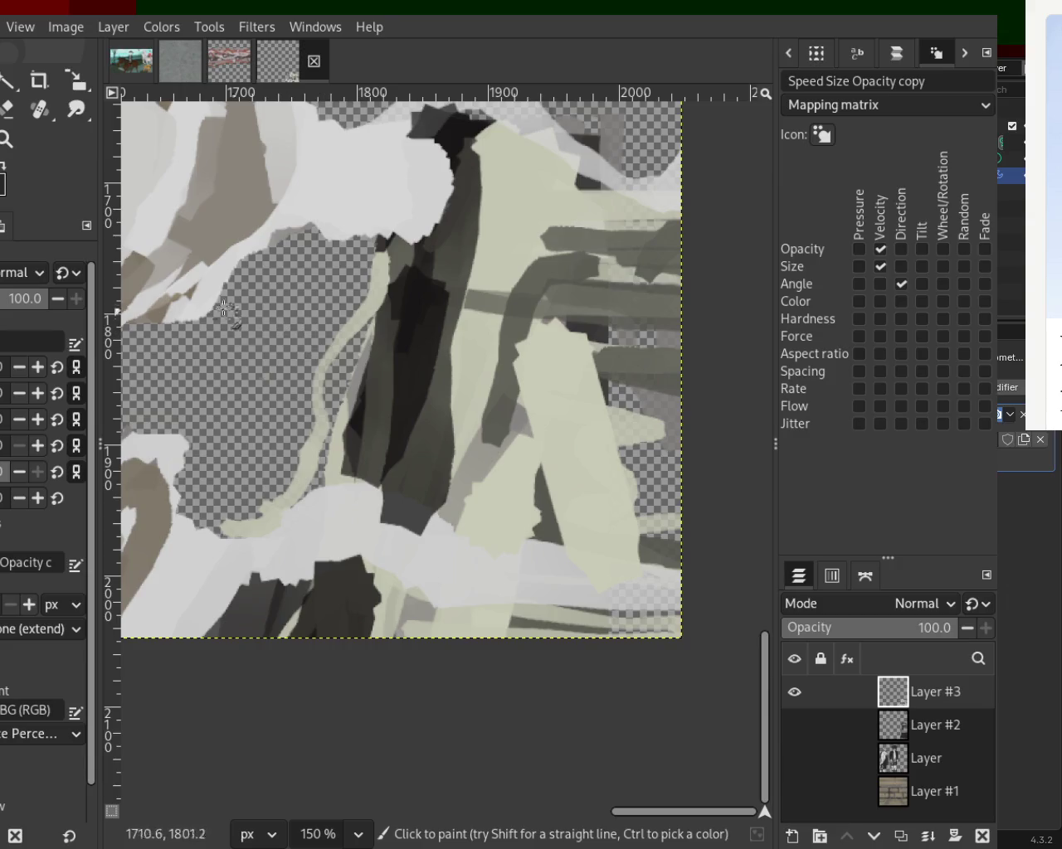
# Step: Paint a long thin light stroke down the dark central column, redoing it twice
pyautogui.moveTo(479, 137); pyautogui.dragTo(394, 468)
pyautogui.hotkey('ctrl', 'z')
pyautogui.moveTo(477, 281); pyautogui.dragTo(445, 505)
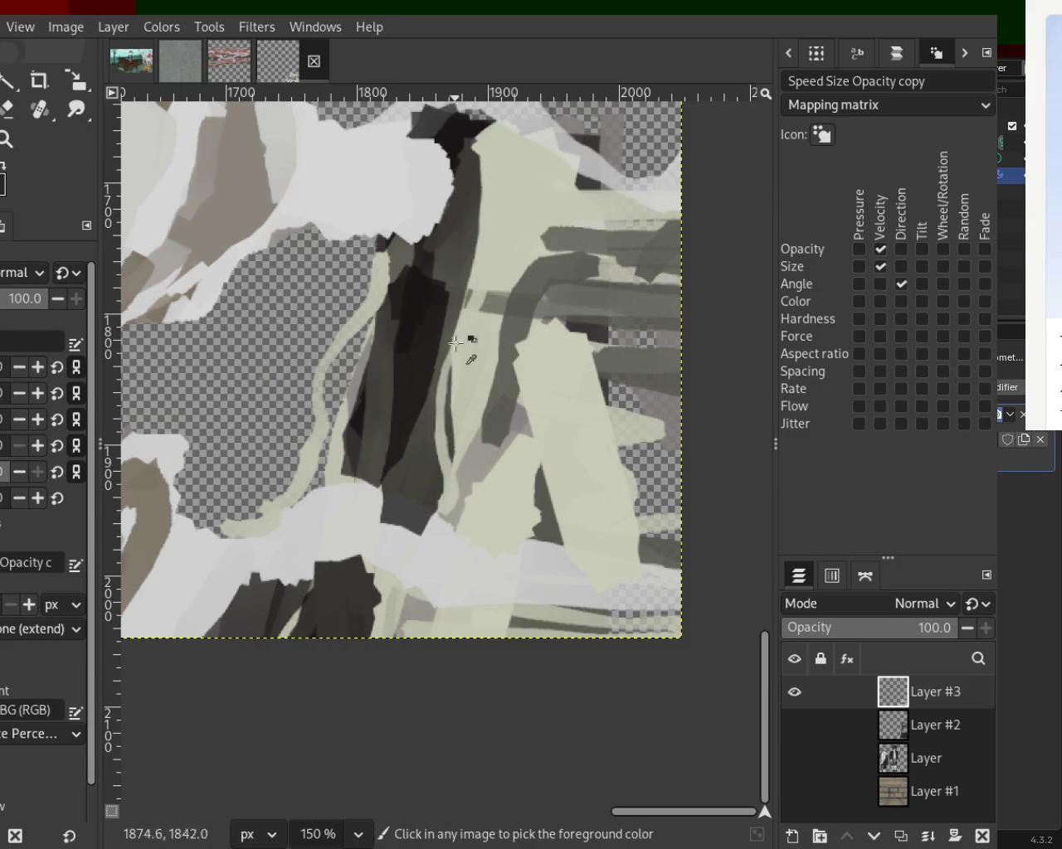
pyautogui.hotkey('ctrl', 'z')
pyautogui.moveTo(479, 245); pyautogui.dragTo(452, 506)
# Step: Add dark marks inside the column, a light stroke near its lower part, and darken its base
pyautogui.moveTo(452, 284); pyautogui.dragTo(427, 548)
pyautogui.hotkey('ctrl', 'z')
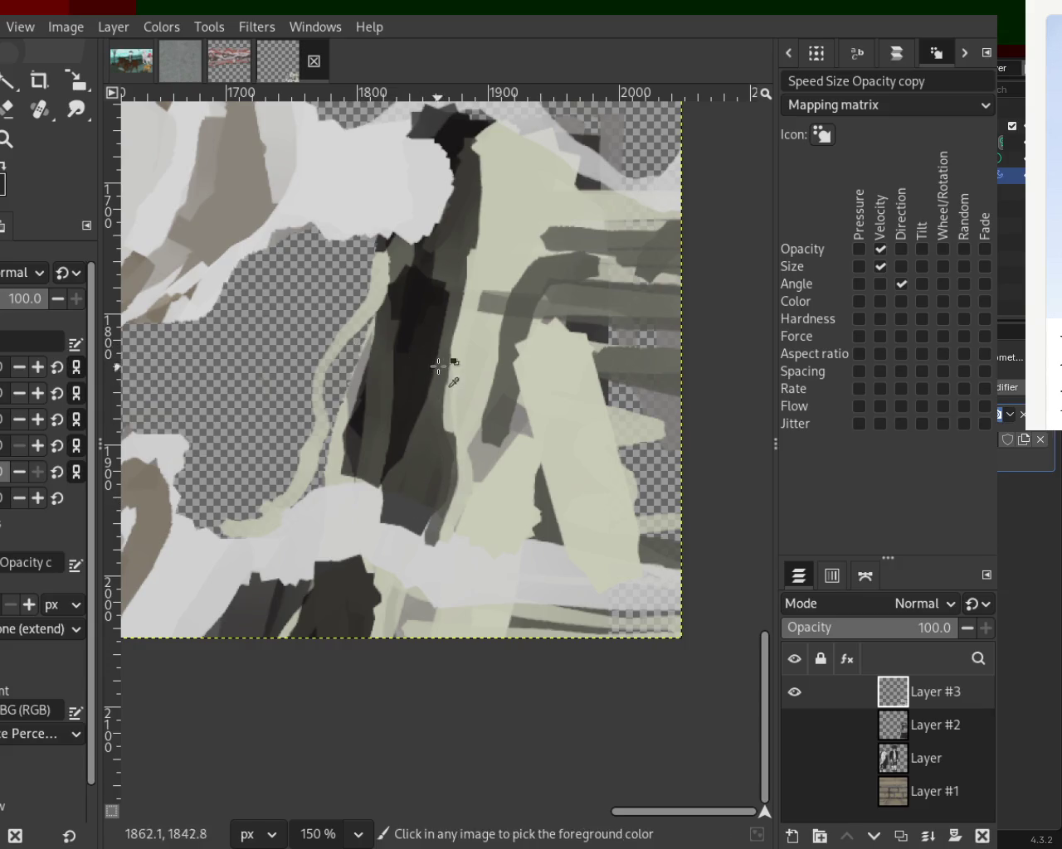
pyautogui.moveTo(456, 294); pyautogui.dragTo(436, 362)
pyautogui.hotkey('ctrl', 'z')
pyautogui.moveTo(442, 307); pyautogui.dragTo(434, 249)
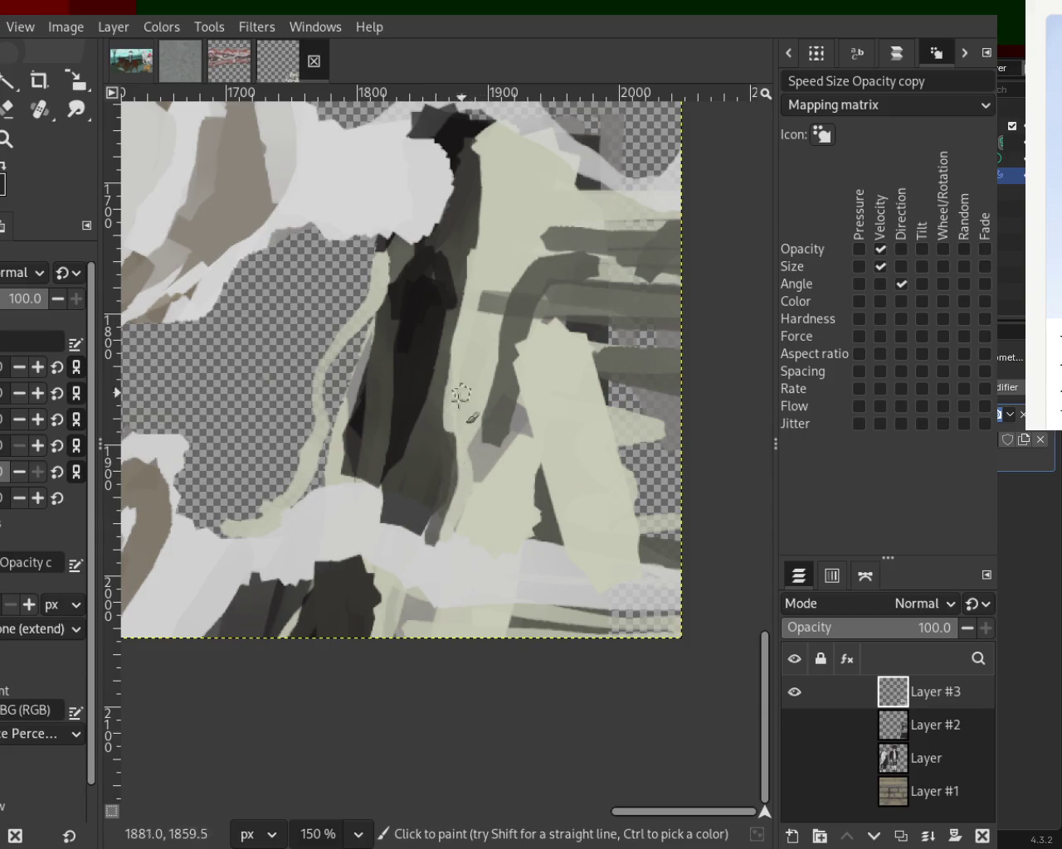
pyautogui.moveTo(454, 423); pyautogui.dragTo(428, 518)
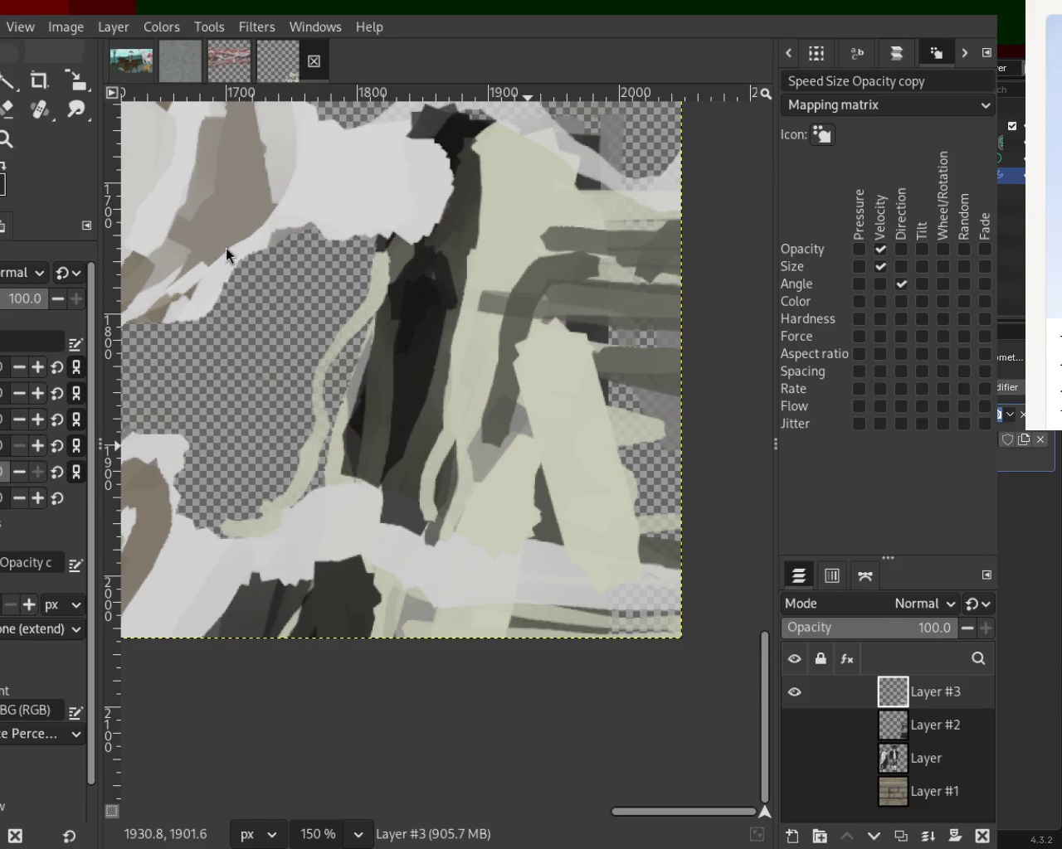
pyautogui.moveTo(427, 444); pyautogui.dragTo(407, 554)
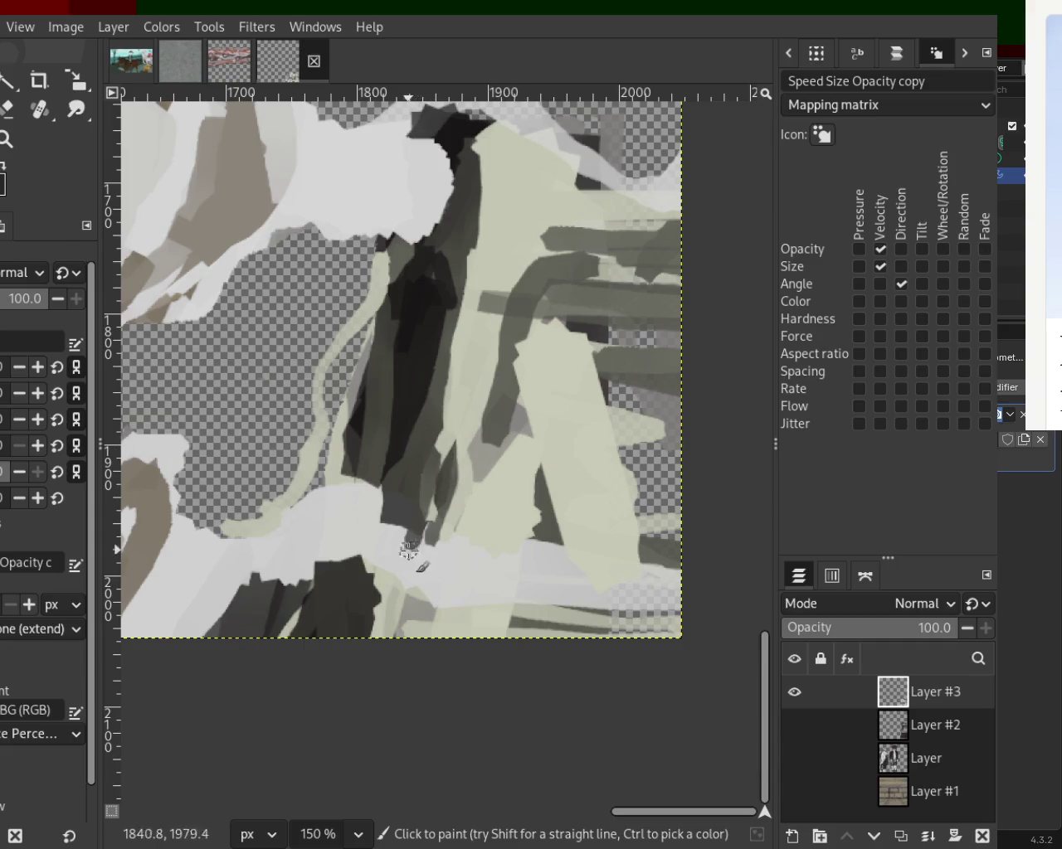
# Step: Draw a straight dark line left from the column's base and dark curved strokes along the bottom
pyautogui.keyDown('shift'); pyautogui.click(324, 506); pyautogui.keyUp('shift')
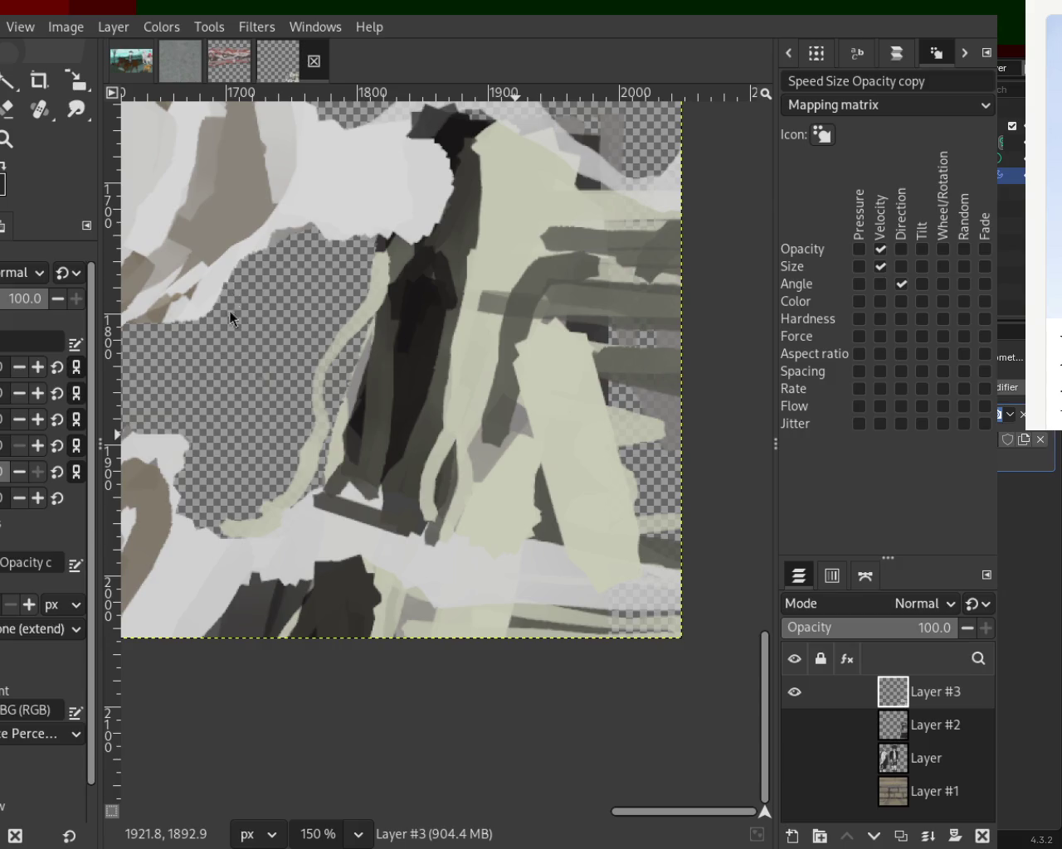
pyautogui.moveTo(343, 590)
pyautogui.mouseDown()
pyautogui.moveTo(238, 644)
pyautogui.moveTo(297, 595)
pyautogui.mouseUp()
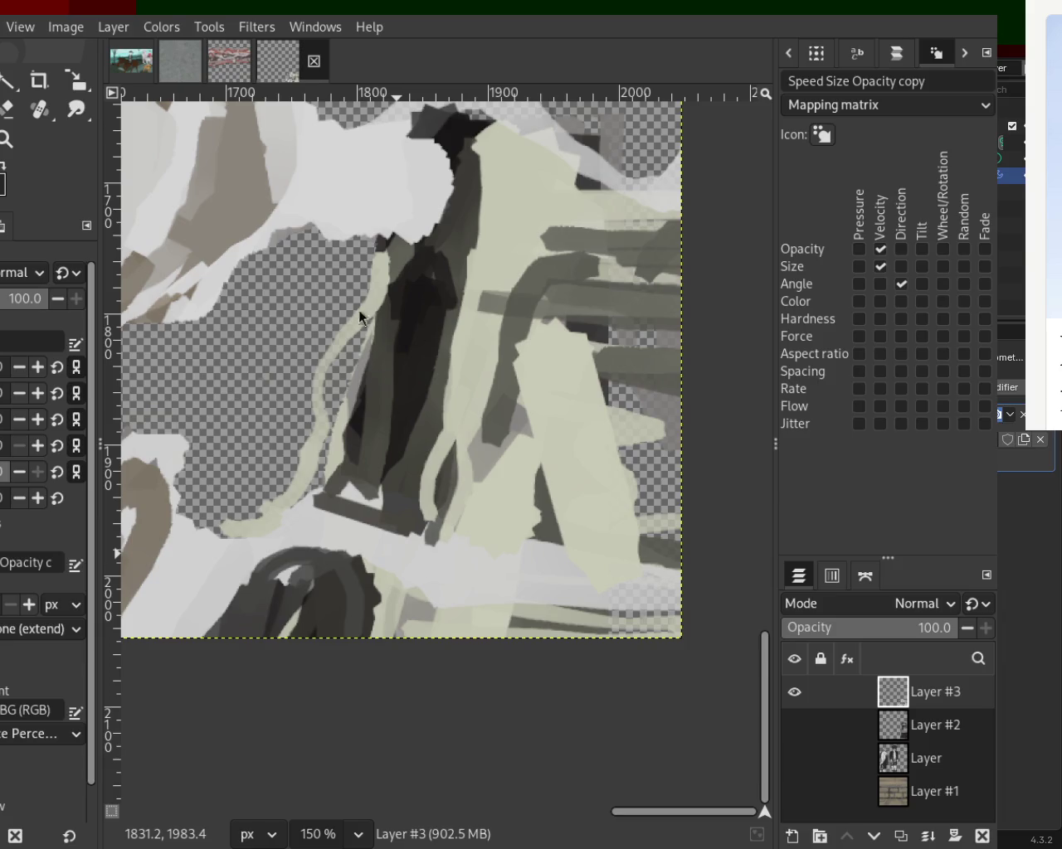
pyautogui.moveTo(343, 540); pyautogui.dragTo(390, 635)
pyautogui.moveTo(367, 559)
pyautogui.mouseDown()
pyautogui.moveTo(390, 638)
pyautogui.moveTo(297, 578)
pyautogui.moveTo(326, 543)
pyautogui.moveTo(279, 629)
pyautogui.mouseUp()
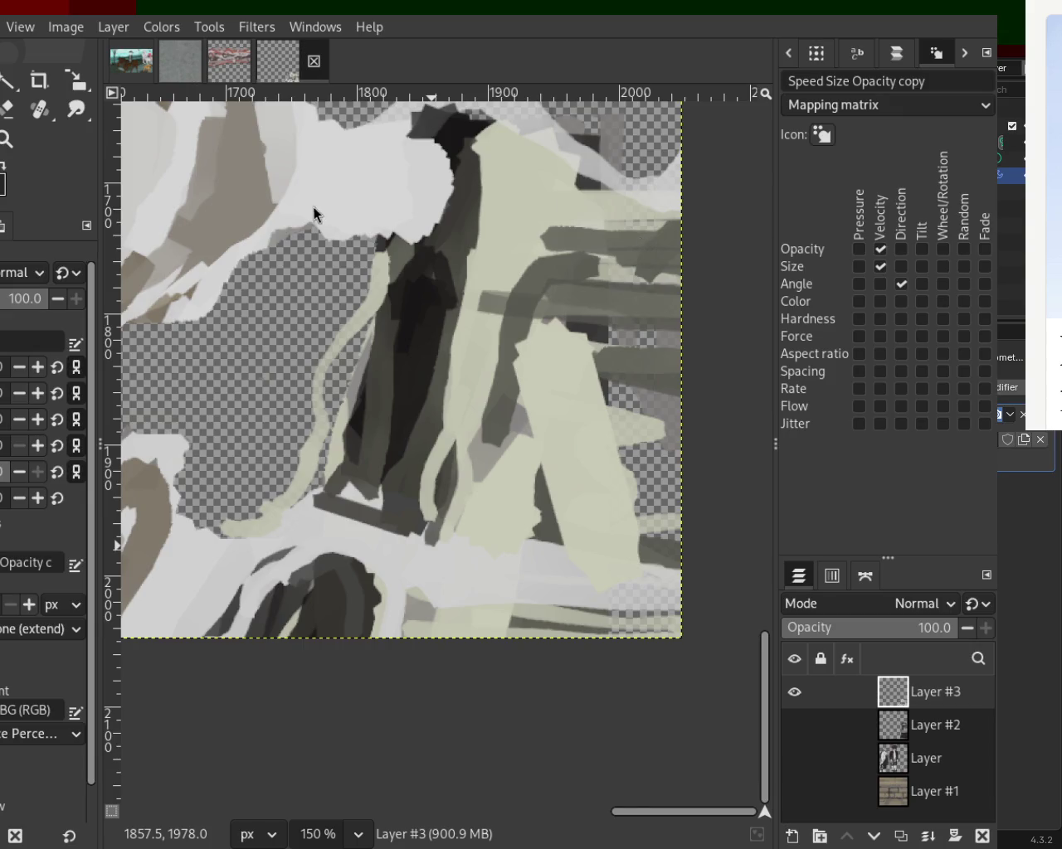
pyautogui.click(6, 138)
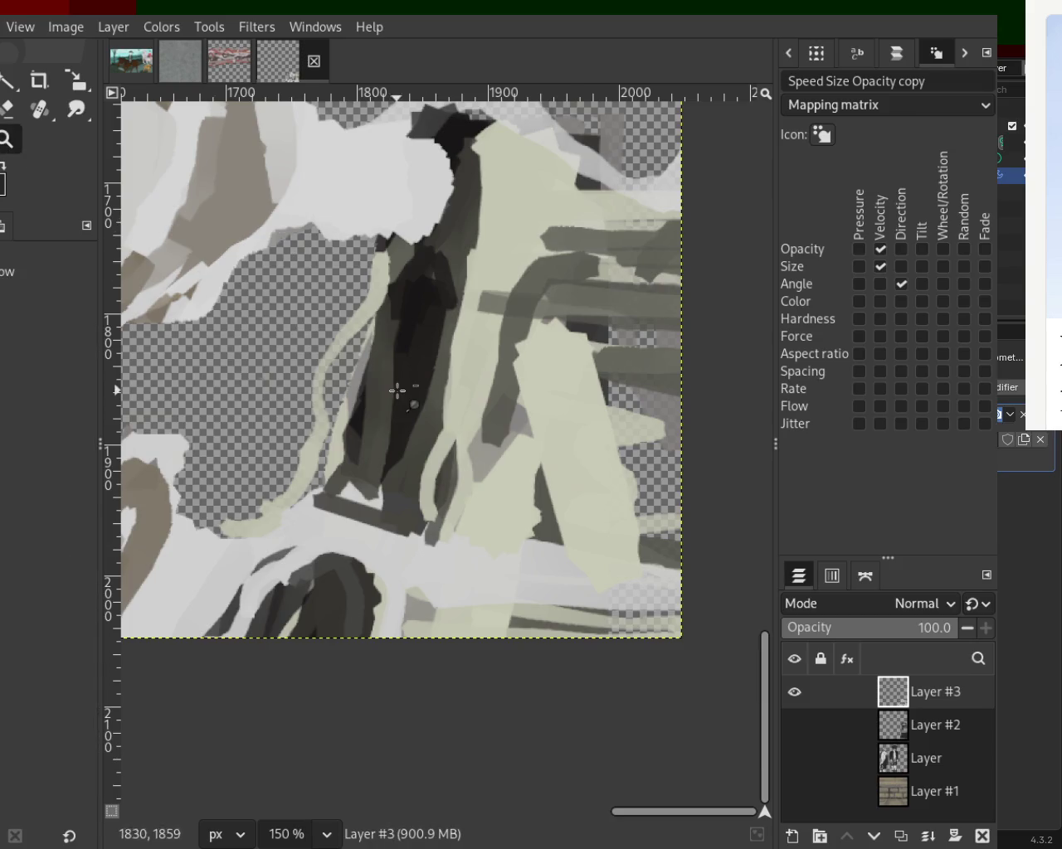
# Step: At 200% zoom, darken and widen the column's lower end with three dark strokes
pyautogui.scroll(-3, 362, 469)
pyautogui.scroll(2, 363, 469)
pyautogui.scroll(2, 362, 470)
pyautogui.press('o')
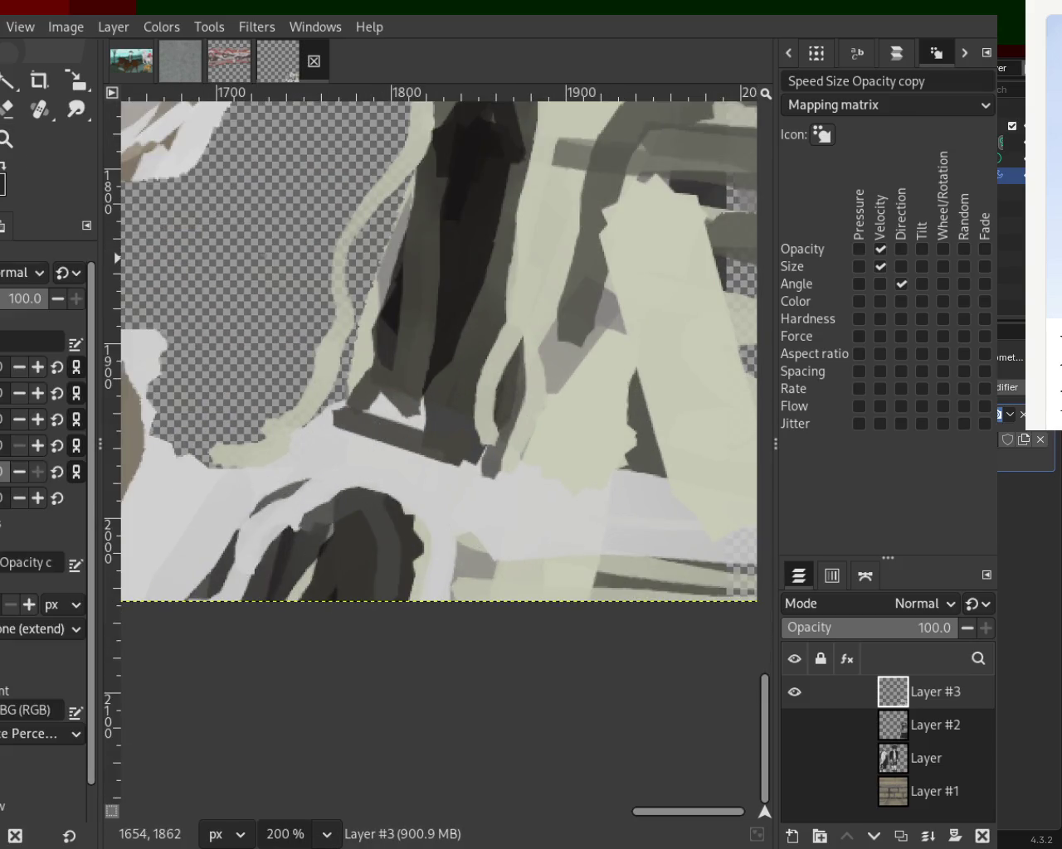
pyautogui.press('p')
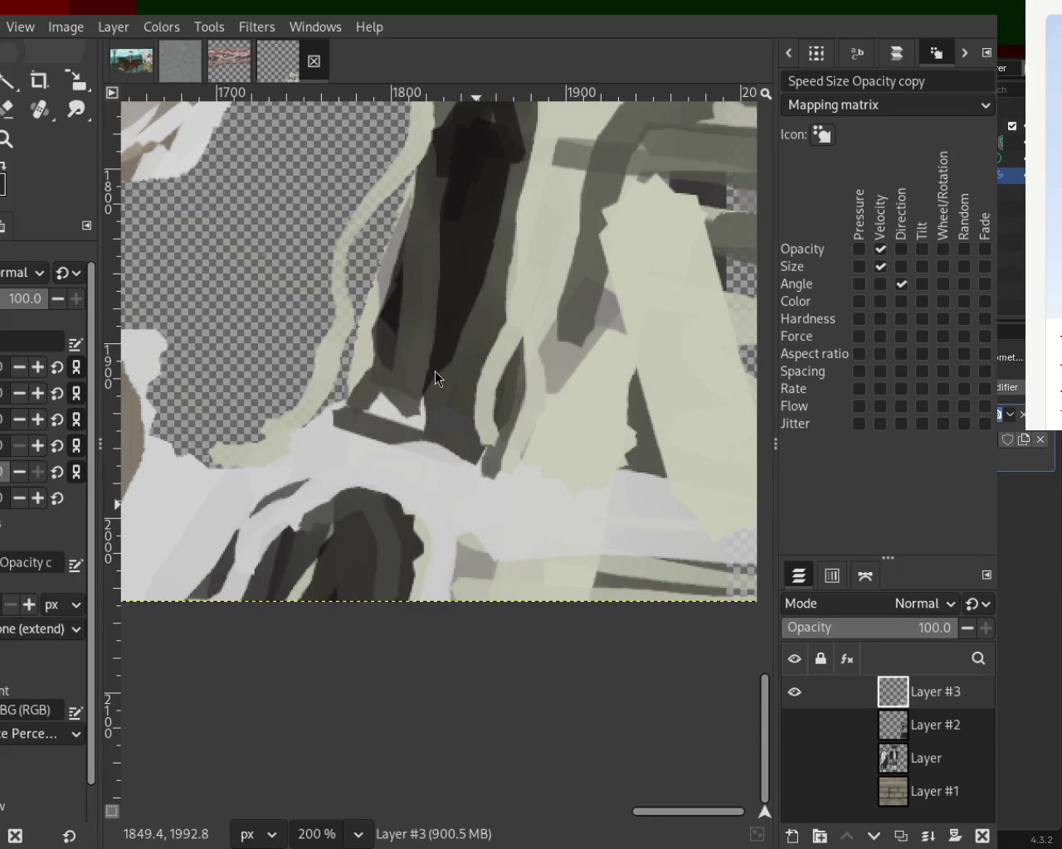
pyautogui.moveTo(462, 339)
pyautogui.mouseDown()
pyautogui.moveTo(443, 379)
pyautogui.moveTo(453, 387)
pyautogui.moveTo(449, 317)
pyautogui.moveTo(401, 401)
pyautogui.moveTo(452, 415)
pyautogui.mouseUp()
pyautogui.moveTo(521, 158); pyautogui.dragTo(451, 440)
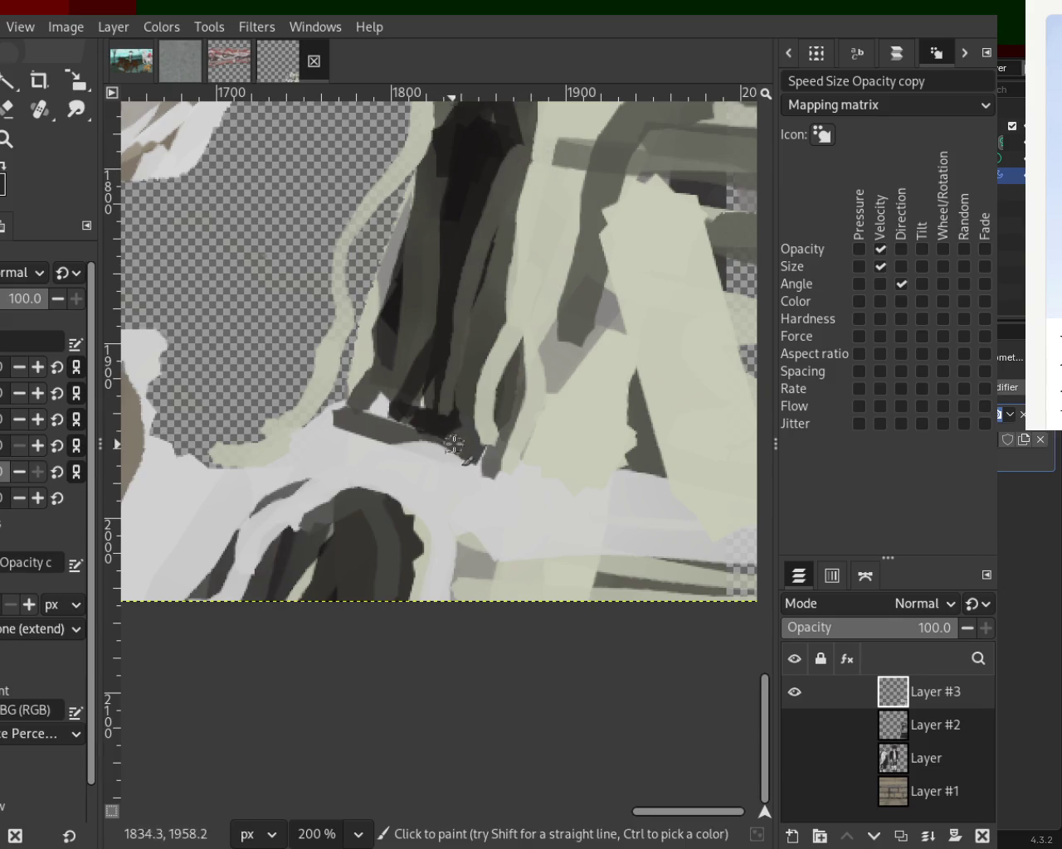
pyautogui.moveTo(505, 211); pyautogui.dragTo(519, 404)
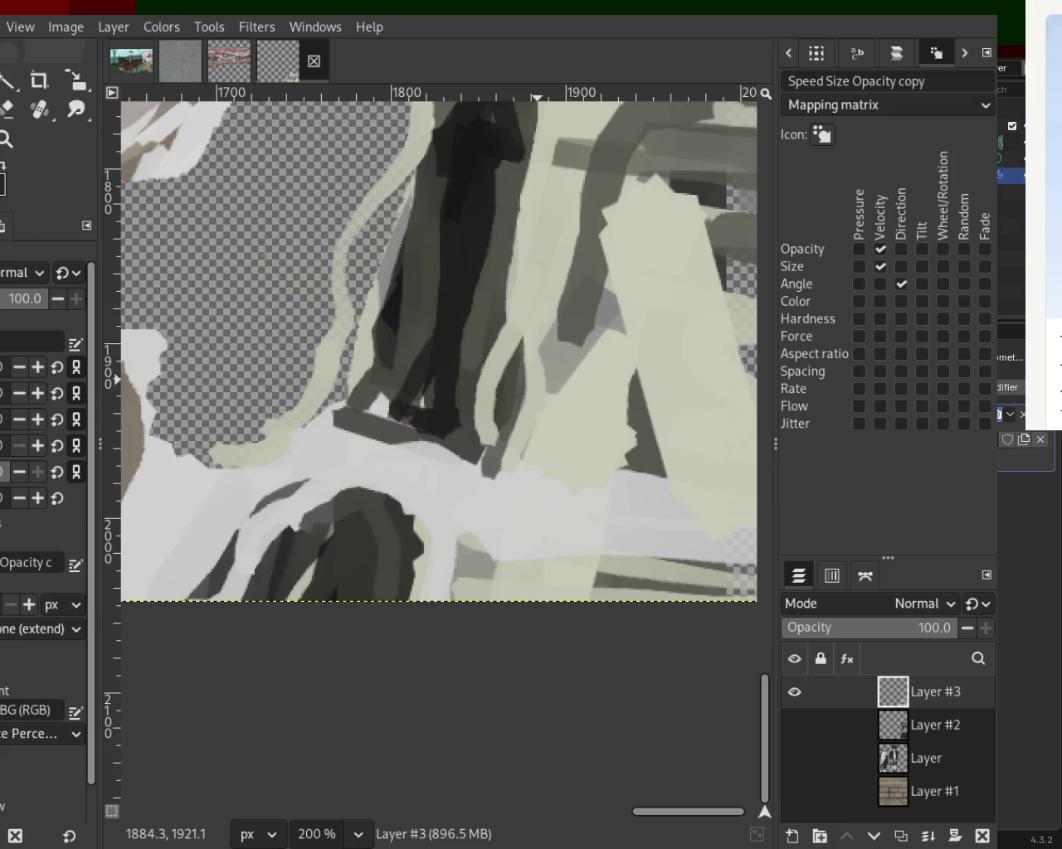
pyautogui.press('z')
pyautogui.scroll(-3, 348, 452)
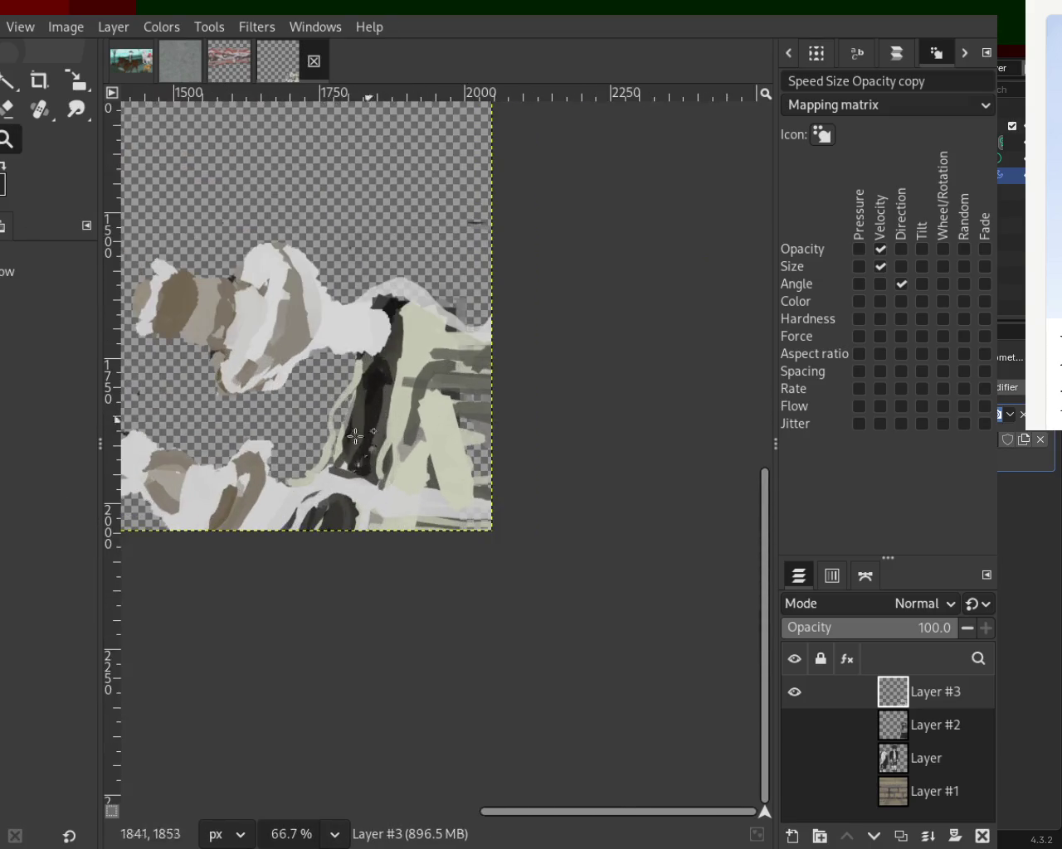
# Step: Paint a straight pale stroke and a curved hook across the pale shape
pyautogui.scroll(2, 340, 464)
pyautogui.scroll(-2, 340, 465)
pyautogui.scroll(-1, 365, 456)
pyautogui.scroll(2, 384, 454)
pyautogui.scroll(-1, 384, 454)
pyautogui.scroll(1, 342, 481)
pyautogui.press('o')
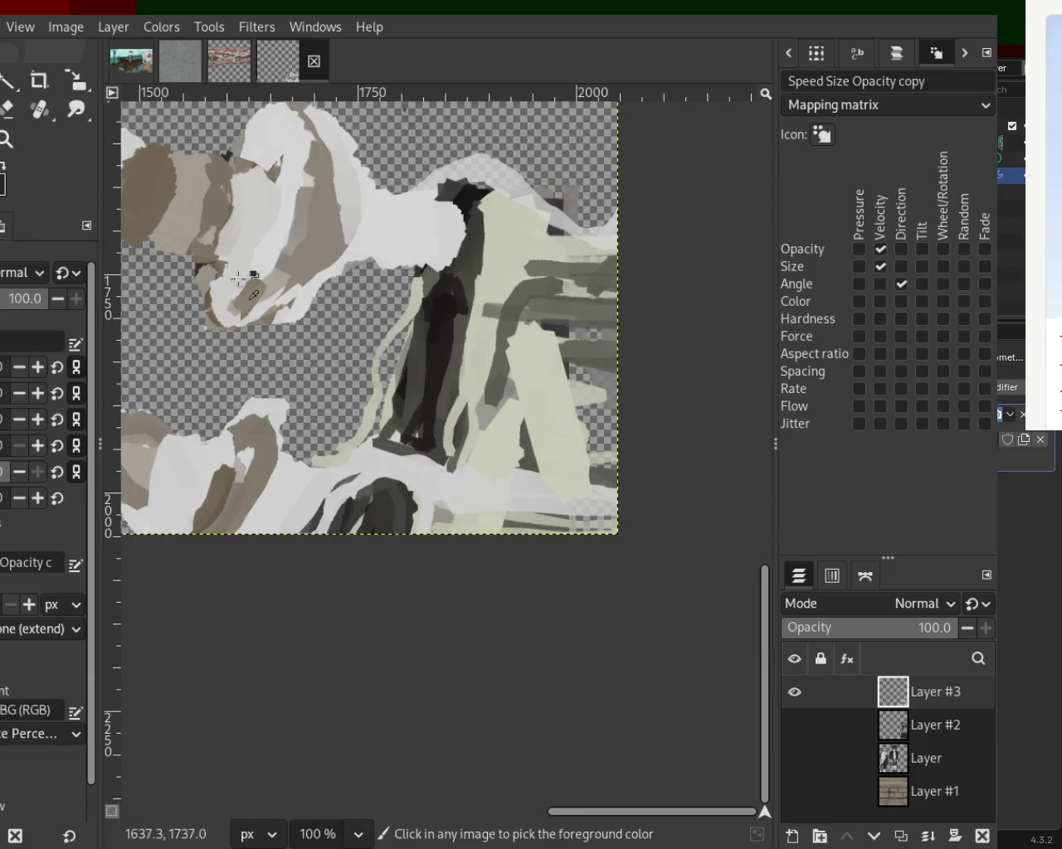
pyautogui.keyDown('shift'); pyautogui.click(467, 213); pyautogui.keyUp('shift')
pyautogui.moveTo(448, 220); pyautogui.dragTo(419, 252)
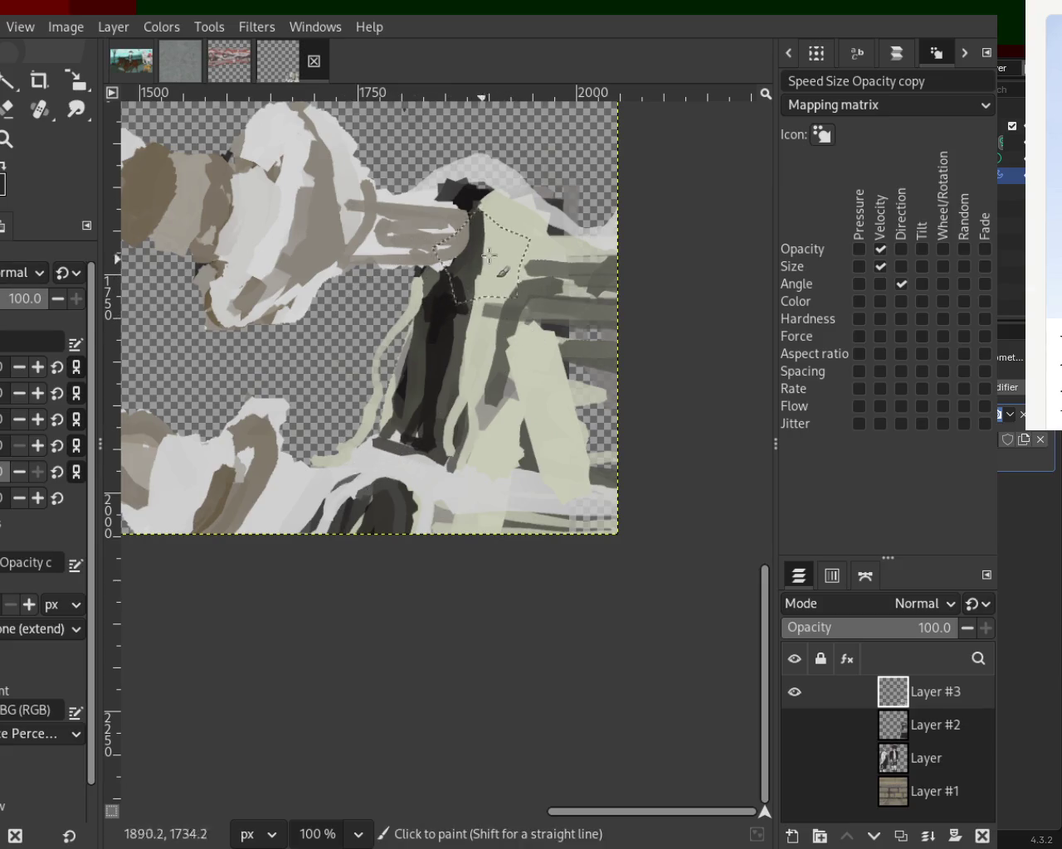
pyautogui.moveTo(493, 221)
pyautogui.mouseDown()
pyautogui.moveTo(408, 355)
pyautogui.moveTo(445, 369)
pyautogui.moveTo(448, 437)
pyautogui.moveTo(593, 438)
pyautogui.mouseUp()
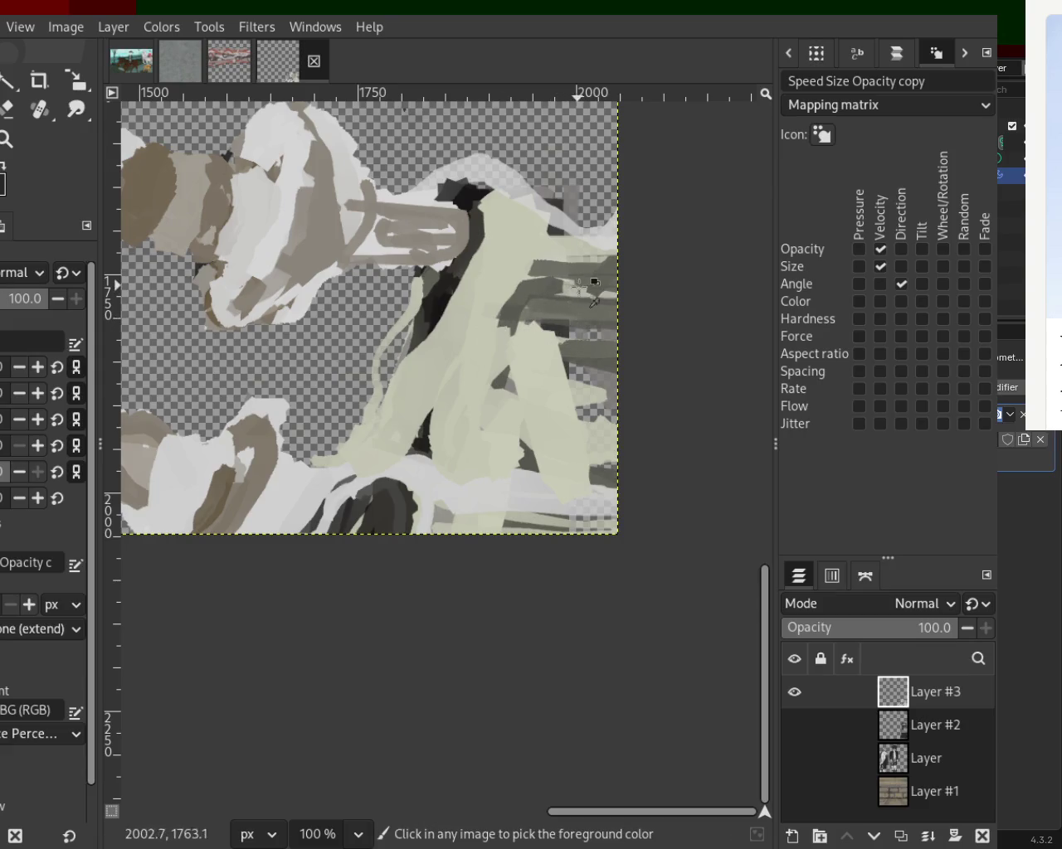
pyautogui.hotkey('ctrl', 'z')
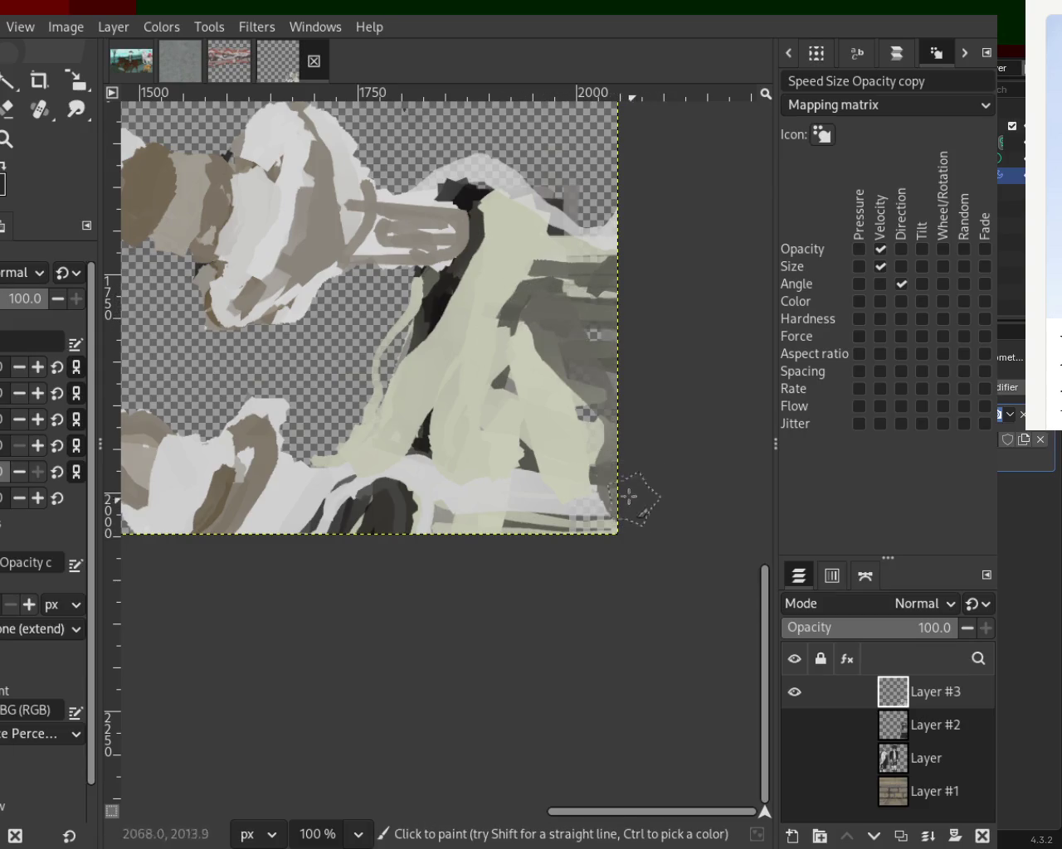
# Step: Add pale strokes along the bottom edge and upper right, keeping the brown bar intact
pyautogui.moveTo(452, 515); pyautogui.dragTo(645, 535)
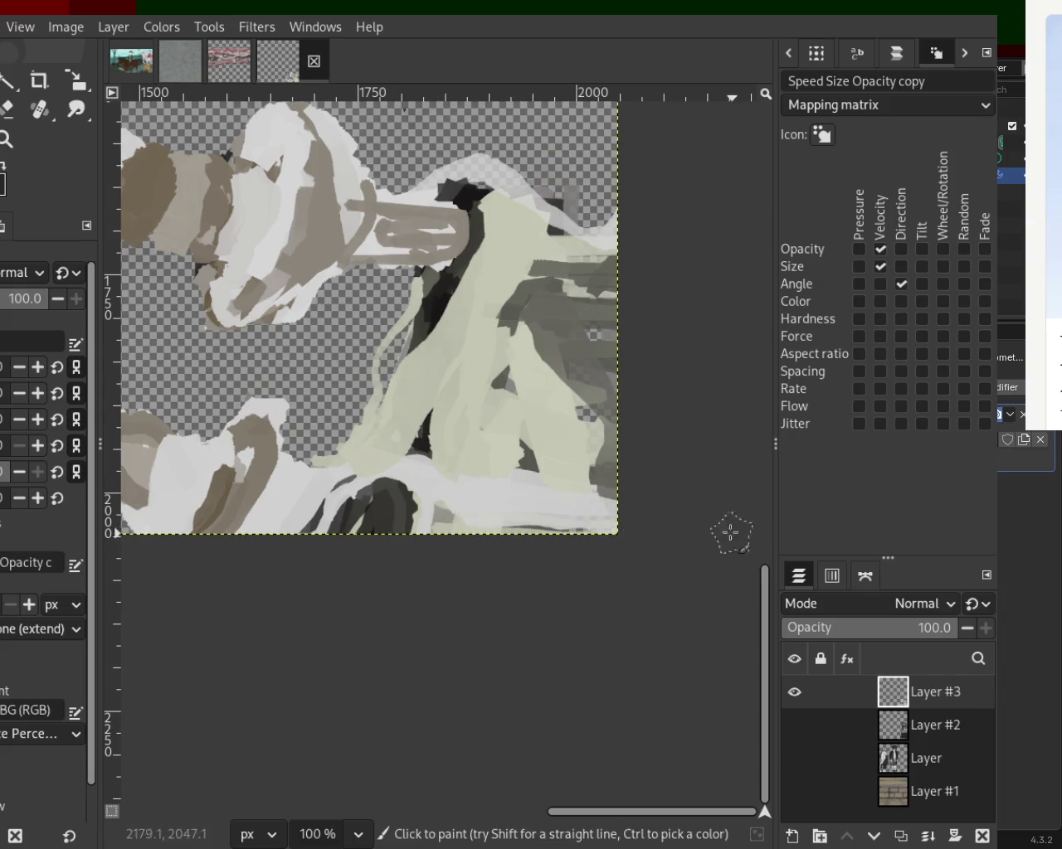
pyautogui.moveTo(489, 277); pyautogui.dragTo(588, 246)
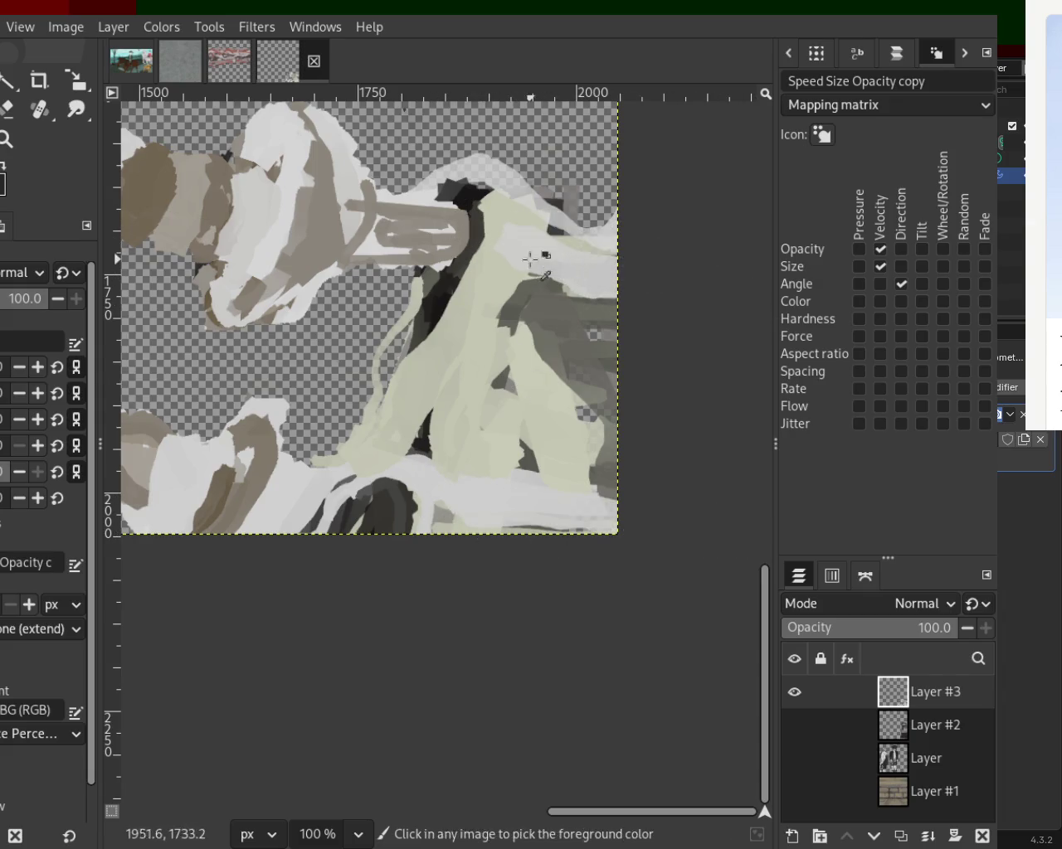
pyautogui.moveTo(376, 248); pyautogui.dragTo(391, 238)
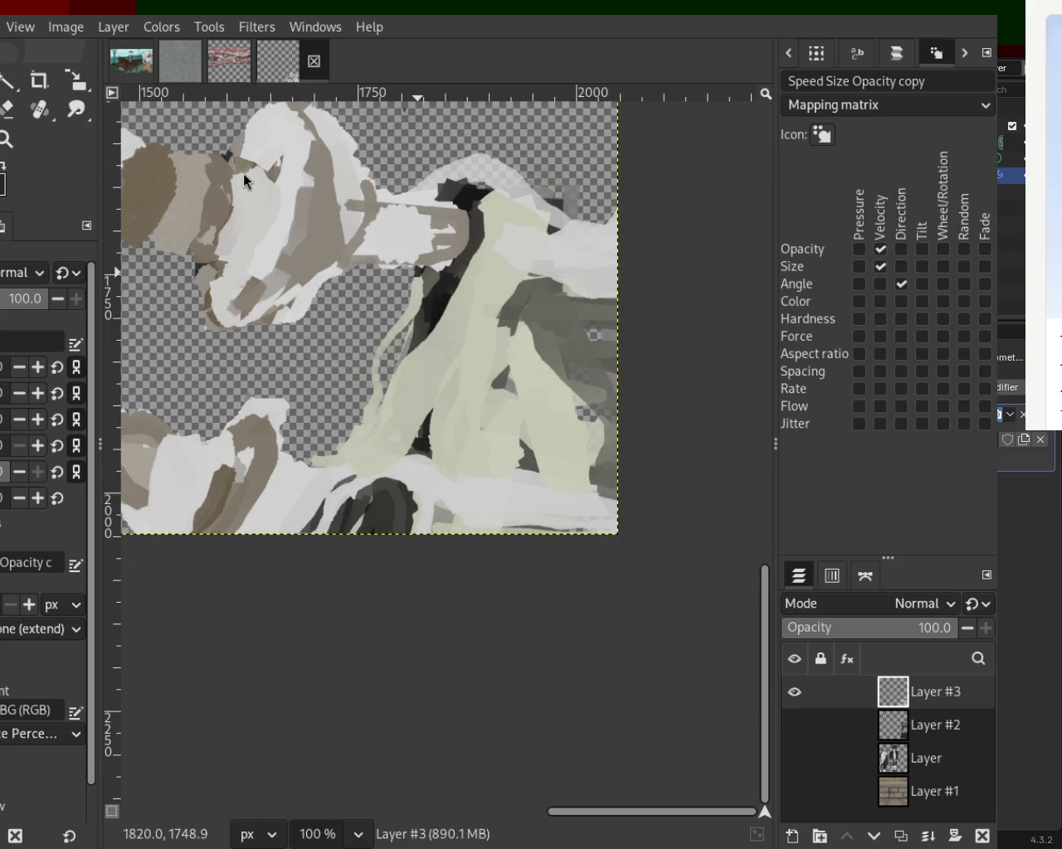
pyautogui.moveTo(439, 232); pyautogui.dragTo(348, 245)
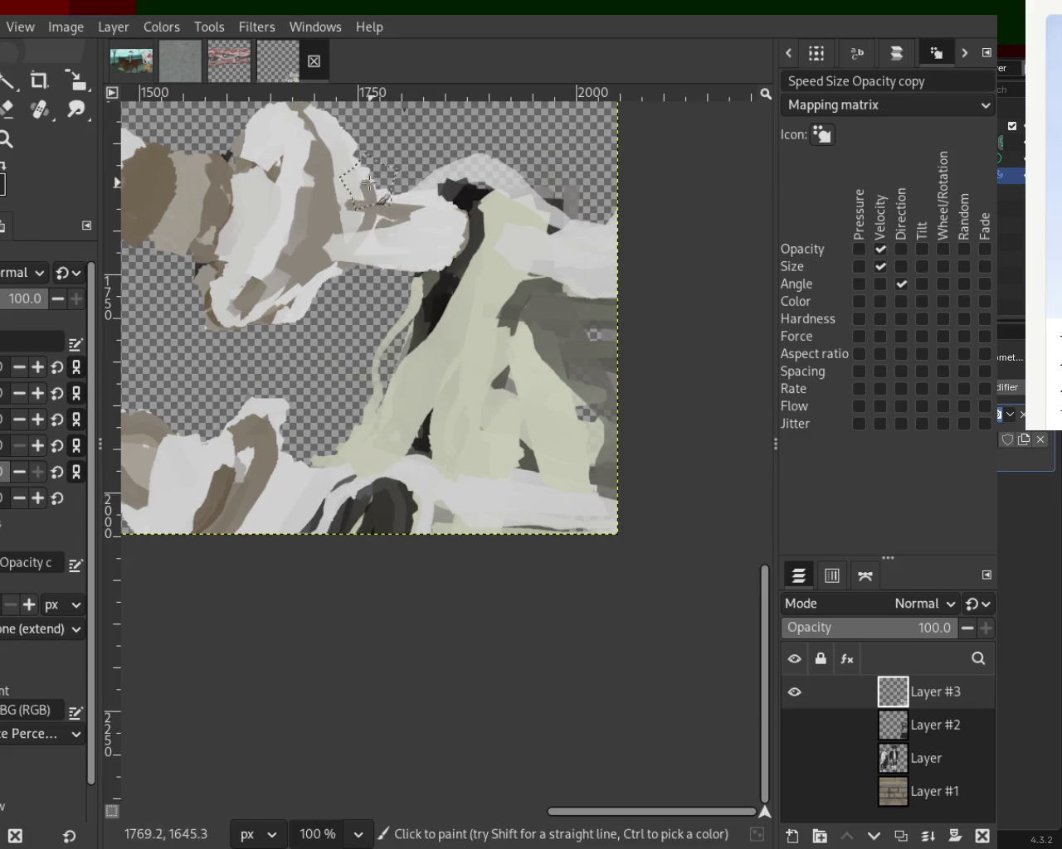
pyautogui.hotkey('ctrl', 'z')
pyautogui.hotkey('ctrl', 'z')
pyautogui.hotkey('ctrl', 'z')
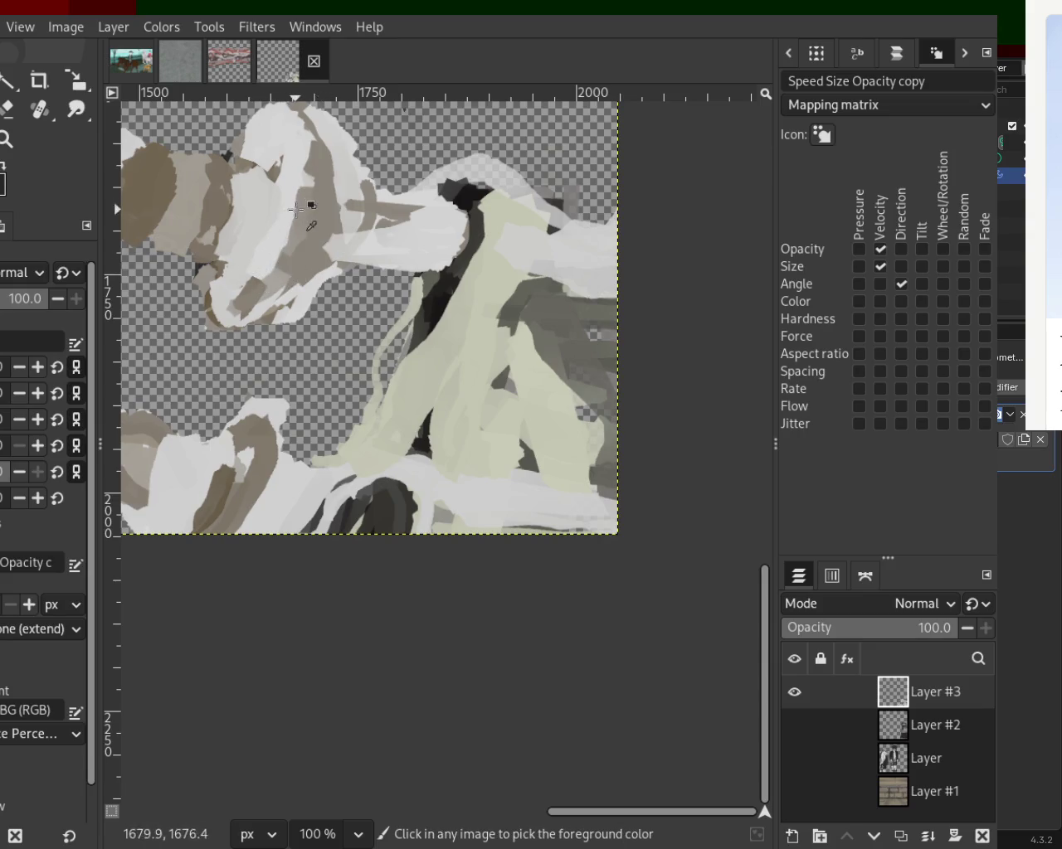
# Step: Paint brown strokes over the face area and lighten the area around it
pyautogui.moveTo(327, 162); pyautogui.dragTo(264, 270)
pyautogui.keyDown('ctrl'); pyautogui.click(264, 186); pyautogui.keyUp('ctrl')
pyautogui.moveTo(236, 190); pyautogui.dragTo(174, 257)
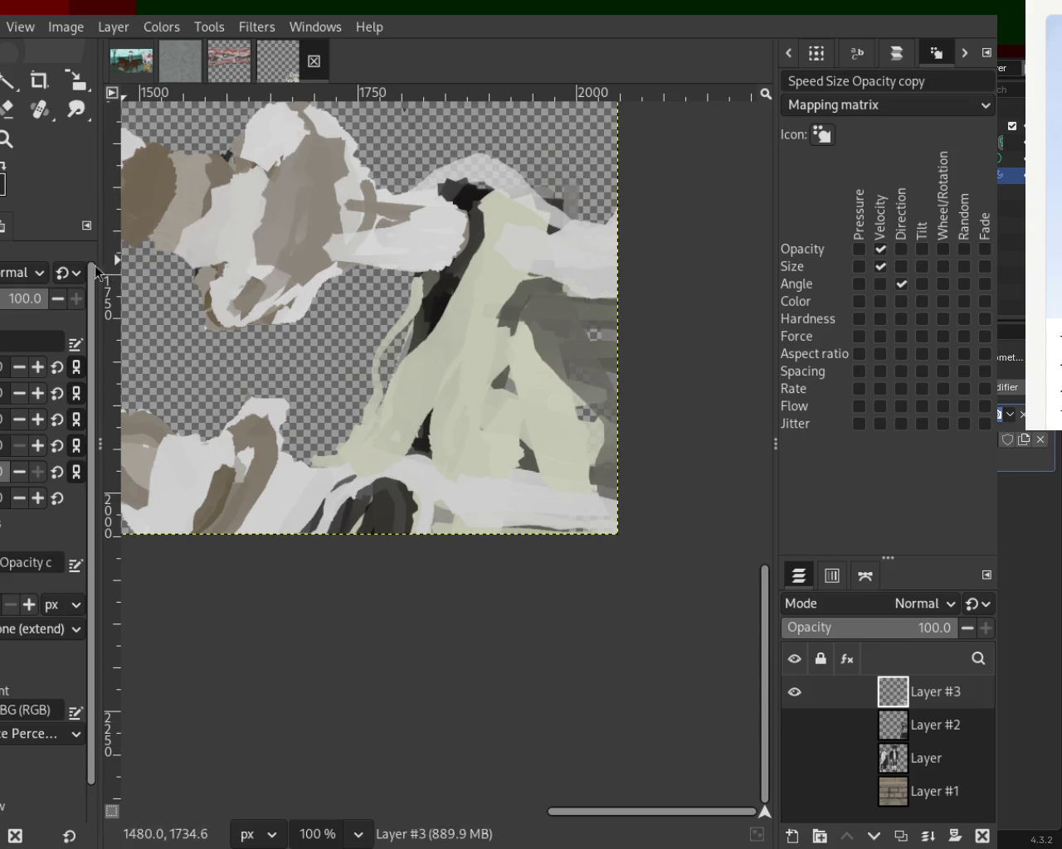
pyautogui.moveTo(301, 267)
pyautogui.mouseDown()
pyautogui.moveTo(238, 129)
pyautogui.moveTo(237, 246)
pyautogui.mouseUp()
pyautogui.hotkey('ctrl', 'z')
pyautogui.moveTo(243, 178); pyautogui.dragTo(266, 241)
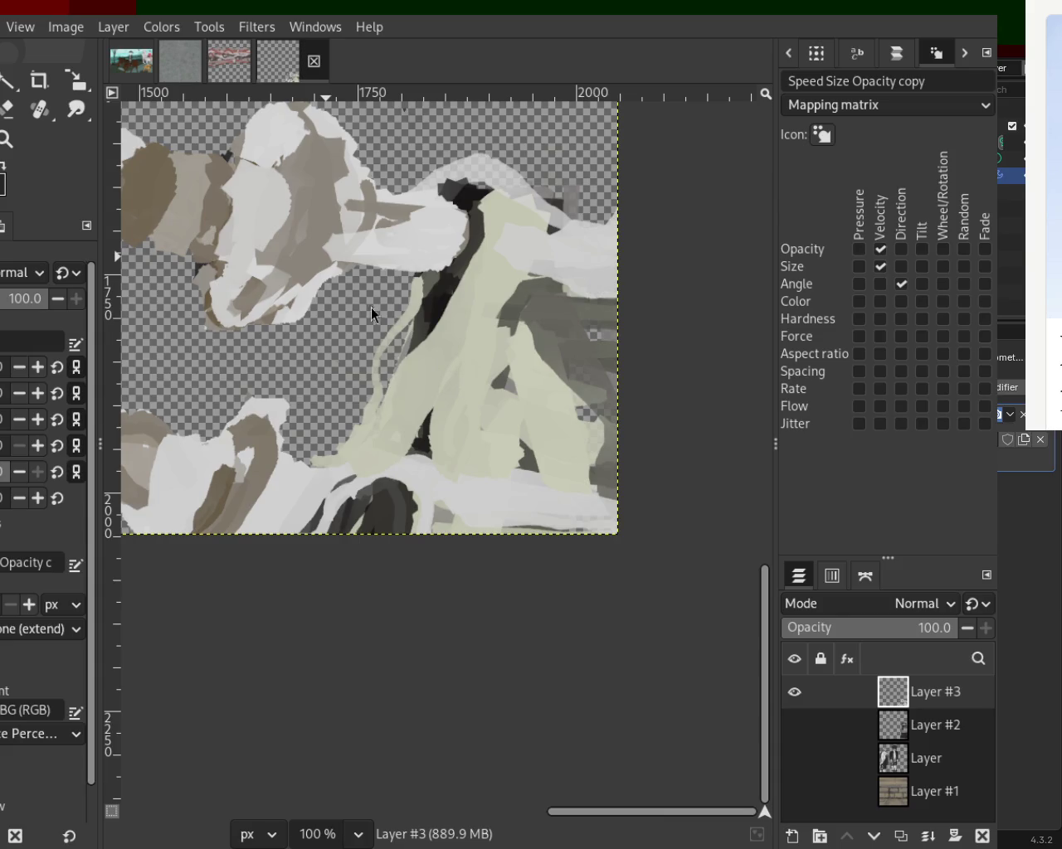
pyautogui.moveTo(247, 415); pyautogui.dragTo(256, 481)
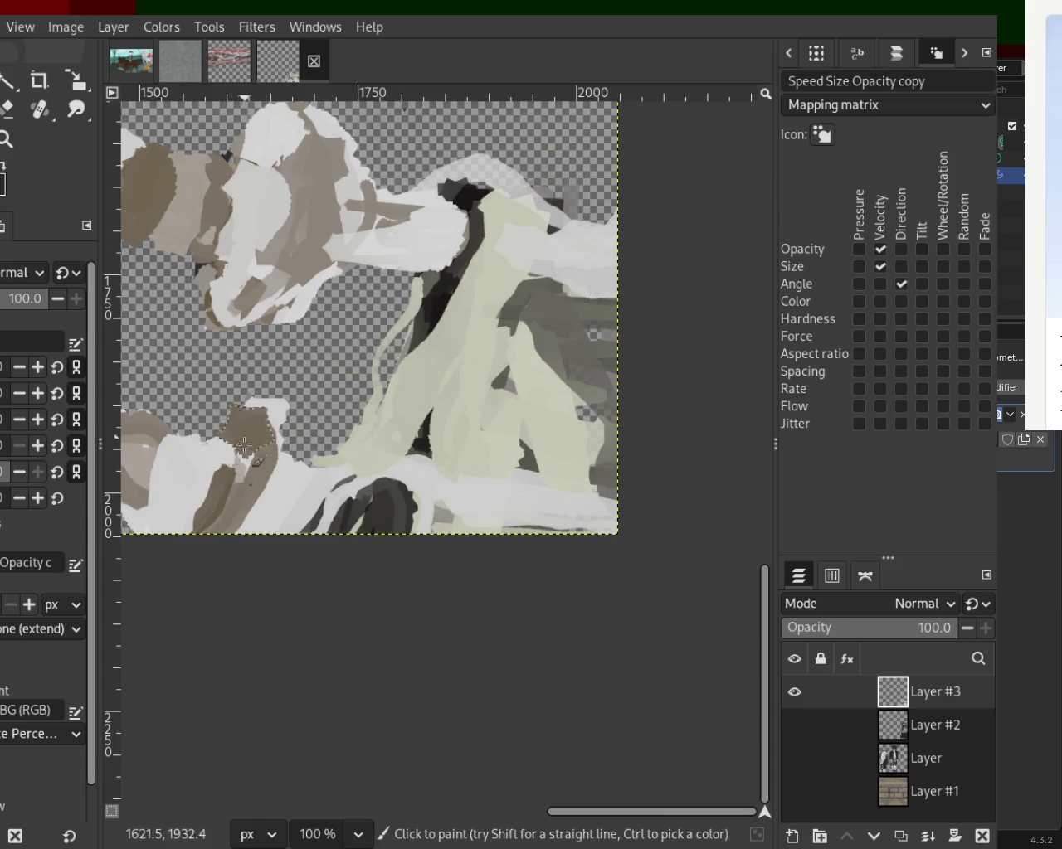
pyautogui.hotkey('ctrl', 'z')
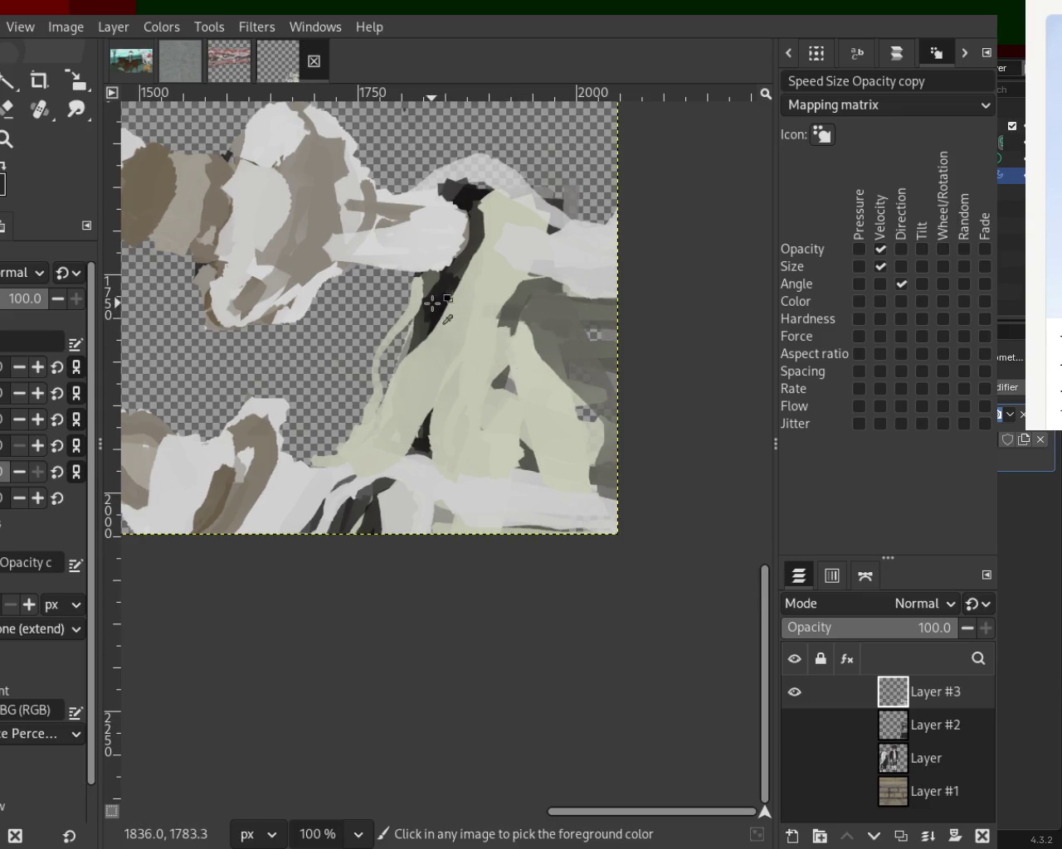
# Step: Paint dark grey bands across the right side, then sampled pale green and whitish strokes
pyautogui.moveTo(491, 353); pyautogui.dragTo(734, 375)
pyautogui.moveTo(437, 415); pyautogui.dragTo(588, 420)
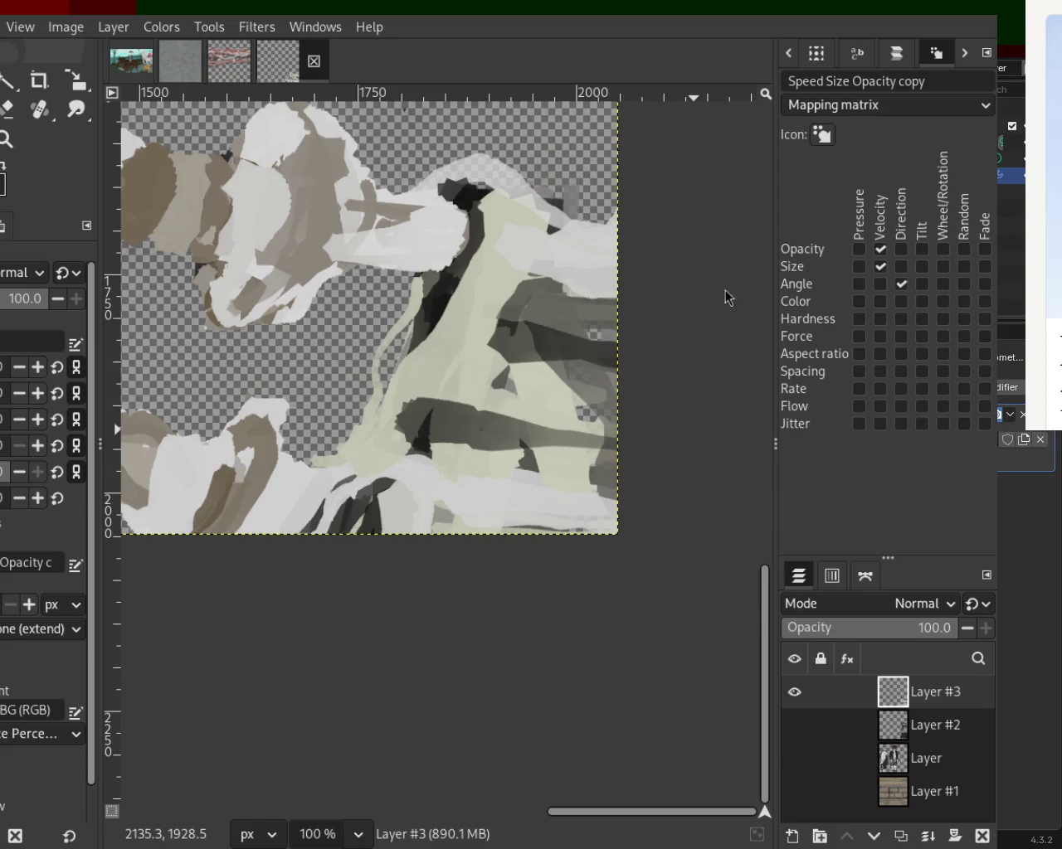
pyautogui.keyDown('ctrl'); pyautogui.click(423, 375); pyautogui.keyUp('ctrl')
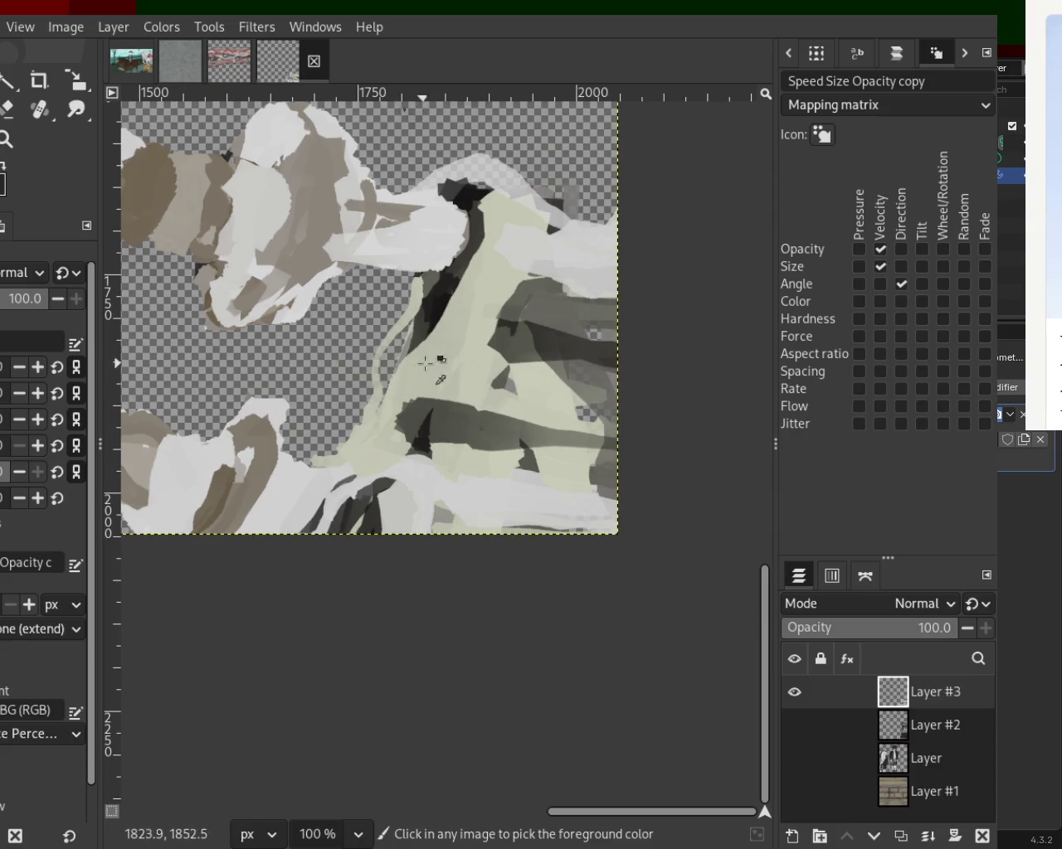
pyautogui.moveTo(423, 377); pyautogui.dragTo(406, 452)
pyautogui.keyDown('ctrl'); pyautogui.click(539, 259); pyautogui.keyUp('ctrl')
pyautogui.moveTo(539, 259)
pyautogui.mouseDown()
pyautogui.moveTo(518, 334)
pyautogui.moveTo(493, 301)
pyautogui.moveTo(448, 417)
pyautogui.mouseUp()
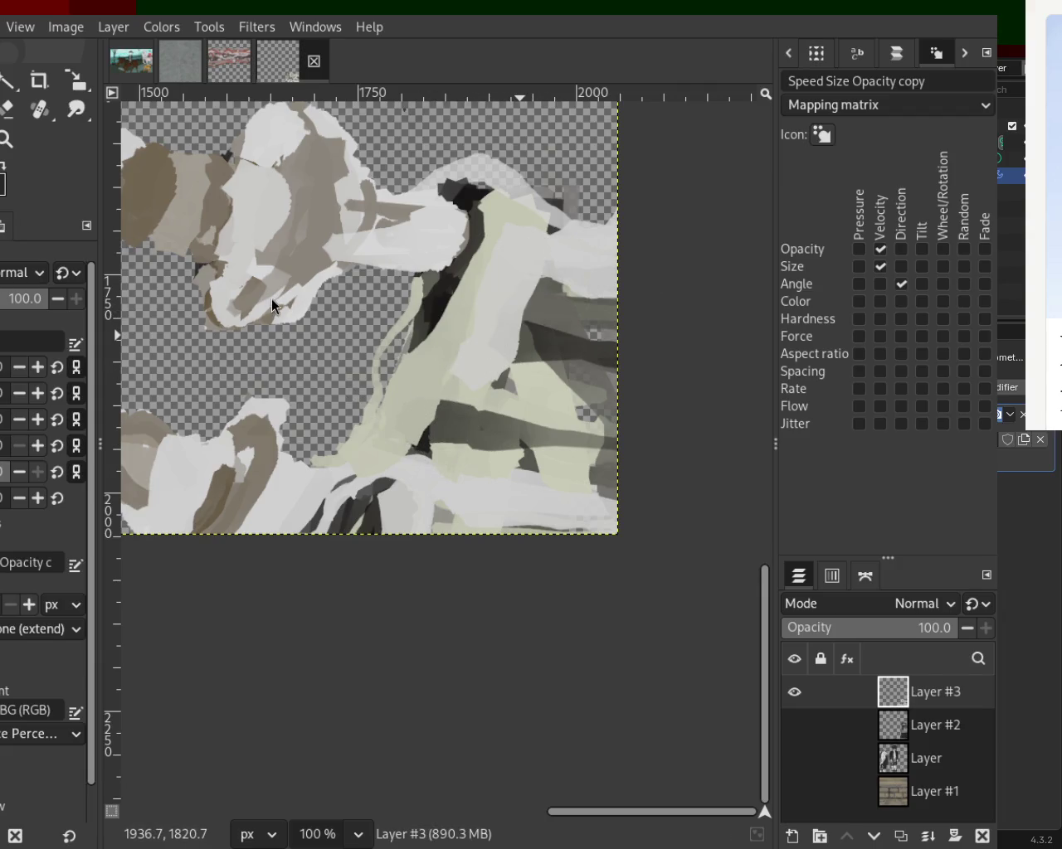
pyautogui.click(6, 140)
pyautogui.scroll(-3, 484, 359)
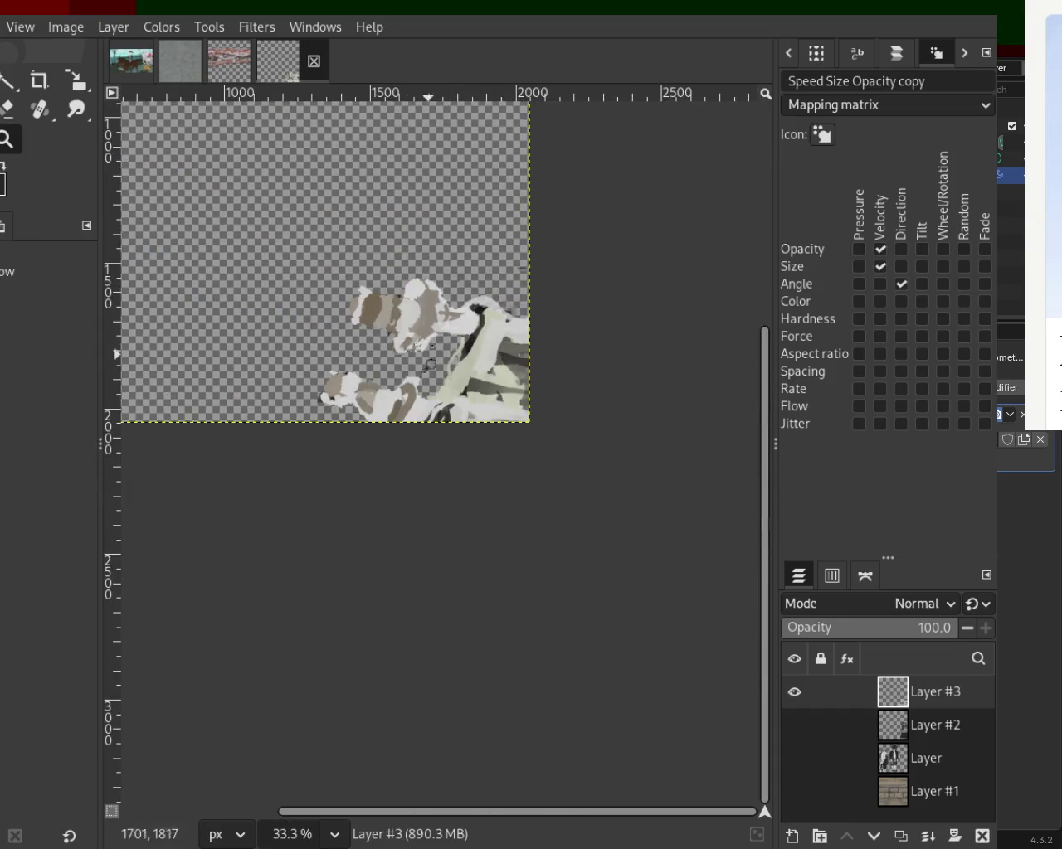
# Step: Erase the stray white paint at the upper figure's left edge at 100% zoom
pyautogui.scroll(1, 415, 332)
pyautogui.scroll(2, 414, 331)
pyautogui.press('p')
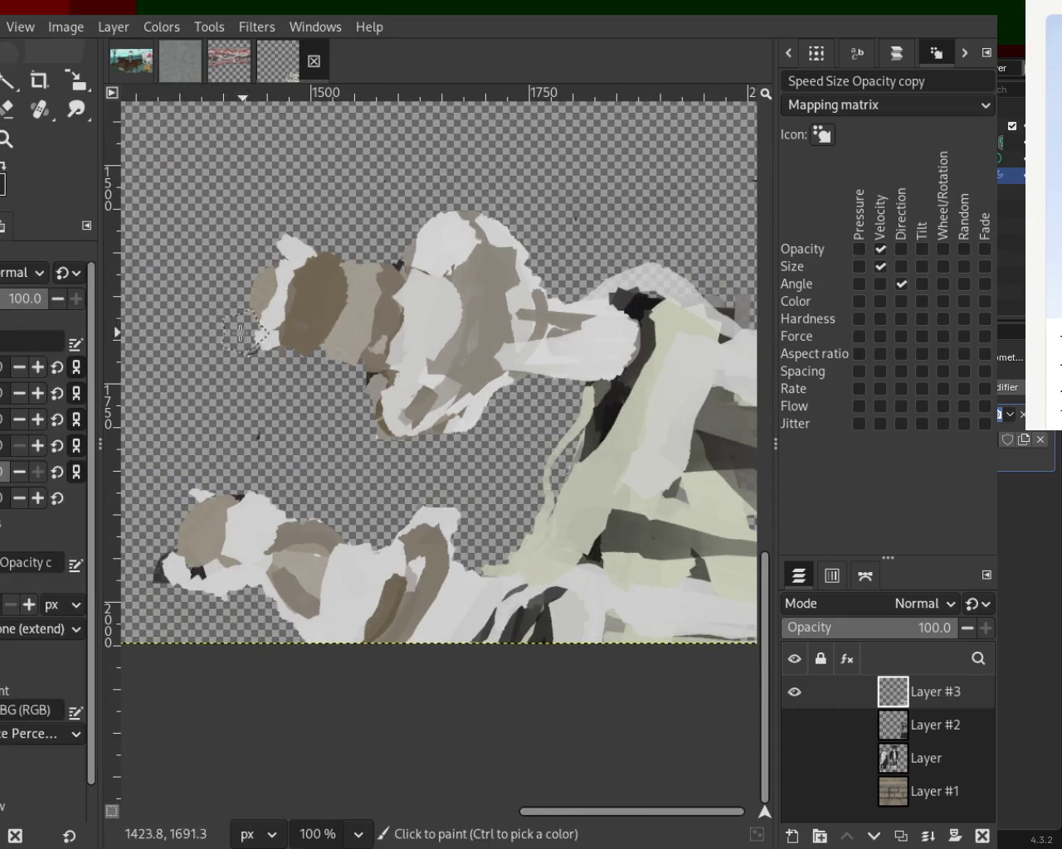
pyautogui.hotkey('shift', 'e')
pyautogui.moveTo(415, 212); pyautogui.dragTo(282, 261)
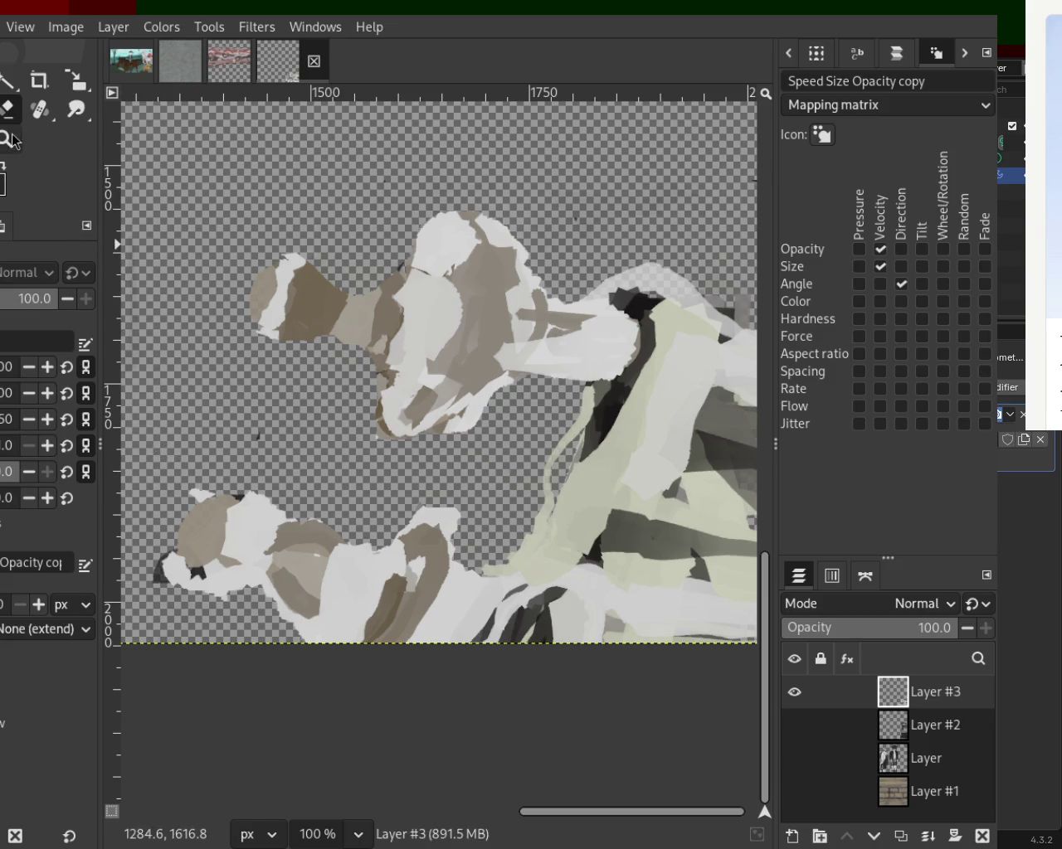
# Step: Erase specks from the lower-left figure's left and bottom edges, then paint its top with sampled brown
pyautogui.moveTo(187, 493)
pyautogui.mouseDown()
pyautogui.moveTo(205, 618)
pyautogui.moveTo(155, 559)
pyautogui.moveTo(299, 648)
pyautogui.mouseUp()
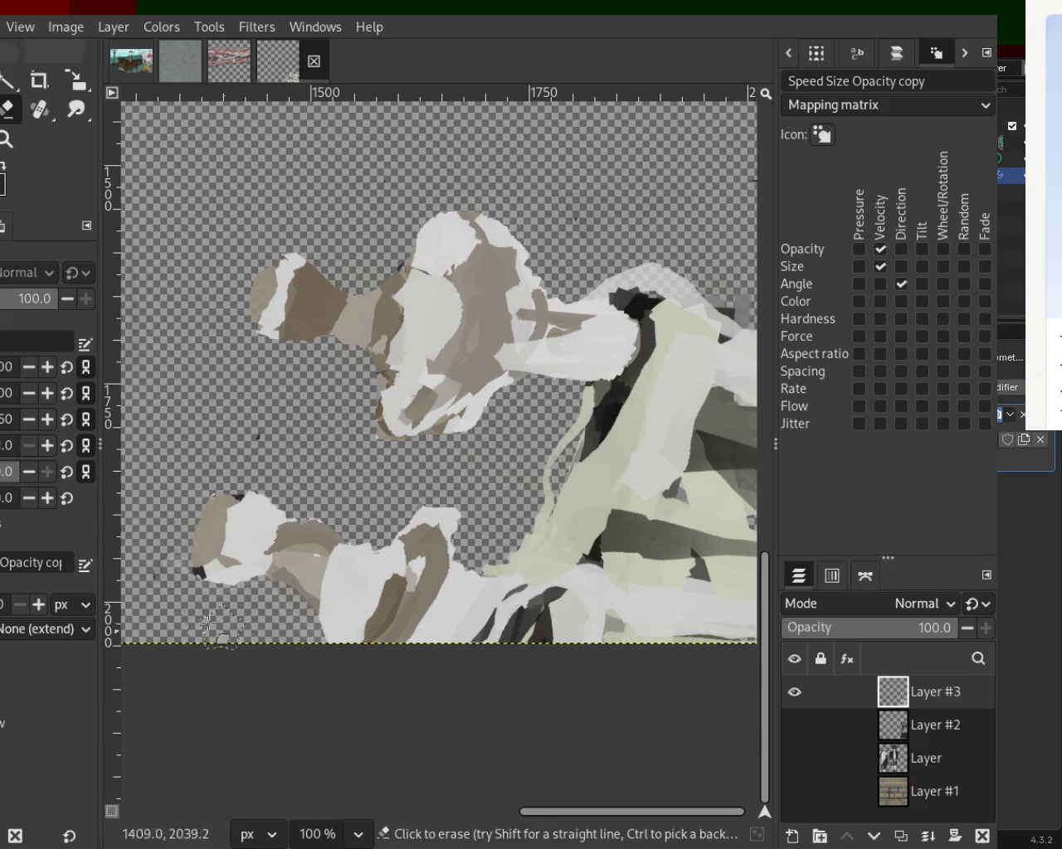
pyautogui.moveTo(162, 580)
pyautogui.mouseDown()
pyautogui.moveTo(304, 671)
pyautogui.moveTo(177, 564)
pyautogui.moveTo(249, 605)
pyautogui.moveTo(299, 666)
pyautogui.mouseUp()
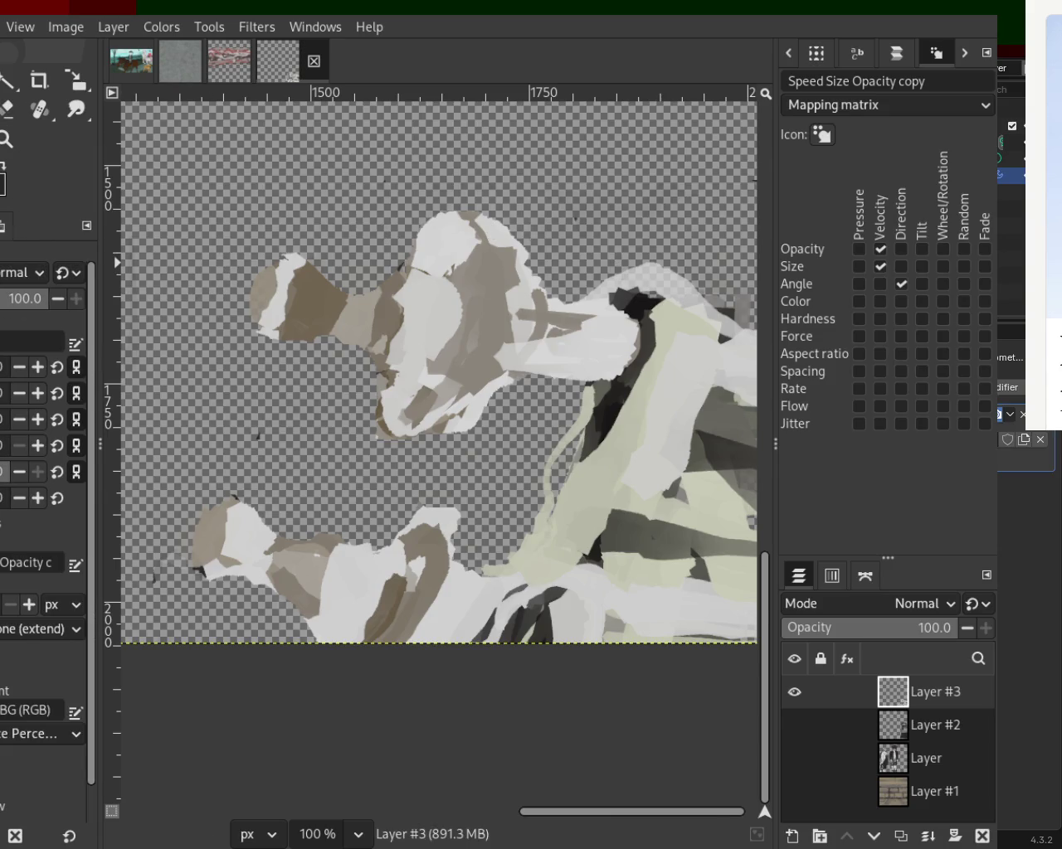
pyautogui.keyDown('ctrl'); pyautogui.click(308, 307); pyautogui.keyUp('ctrl')
pyautogui.moveTo(222, 508)
pyautogui.mouseDown()
pyautogui.moveTo(222, 544)
pyautogui.moveTo(195, 554)
pyautogui.moveTo(222, 533)
pyautogui.moveTo(208, 572)
pyautogui.mouseUp()
pyautogui.keyDown('ctrl'); pyautogui.click(242, 526); pyautogui.keyUp('ctrl')
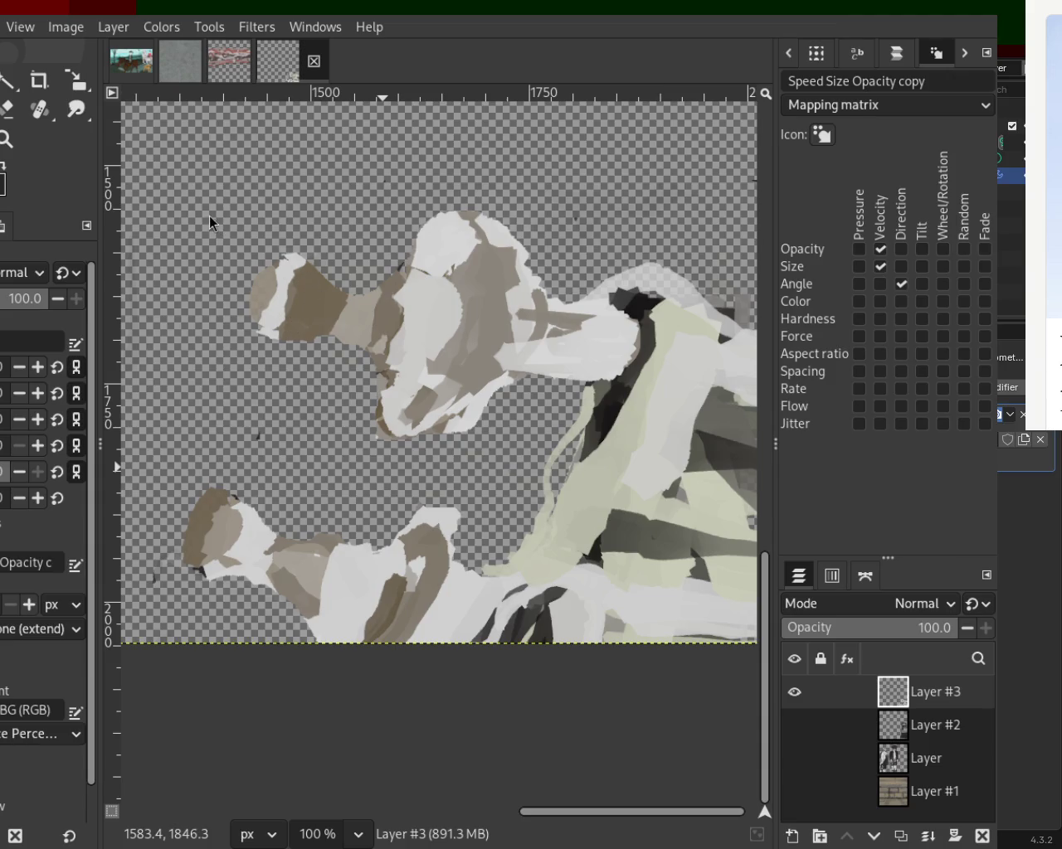
pyautogui.moveTo(272, 315)
pyautogui.mouseDown()
pyautogui.moveTo(291, 262)
pyautogui.moveTo(269, 353)
pyautogui.mouseUp()
# Step: Paint brown then lighter strokes on the upper figure's head and brownish-grey on the lower figure
pyautogui.moveTo(318, 268); pyautogui.dragTo(290, 340)
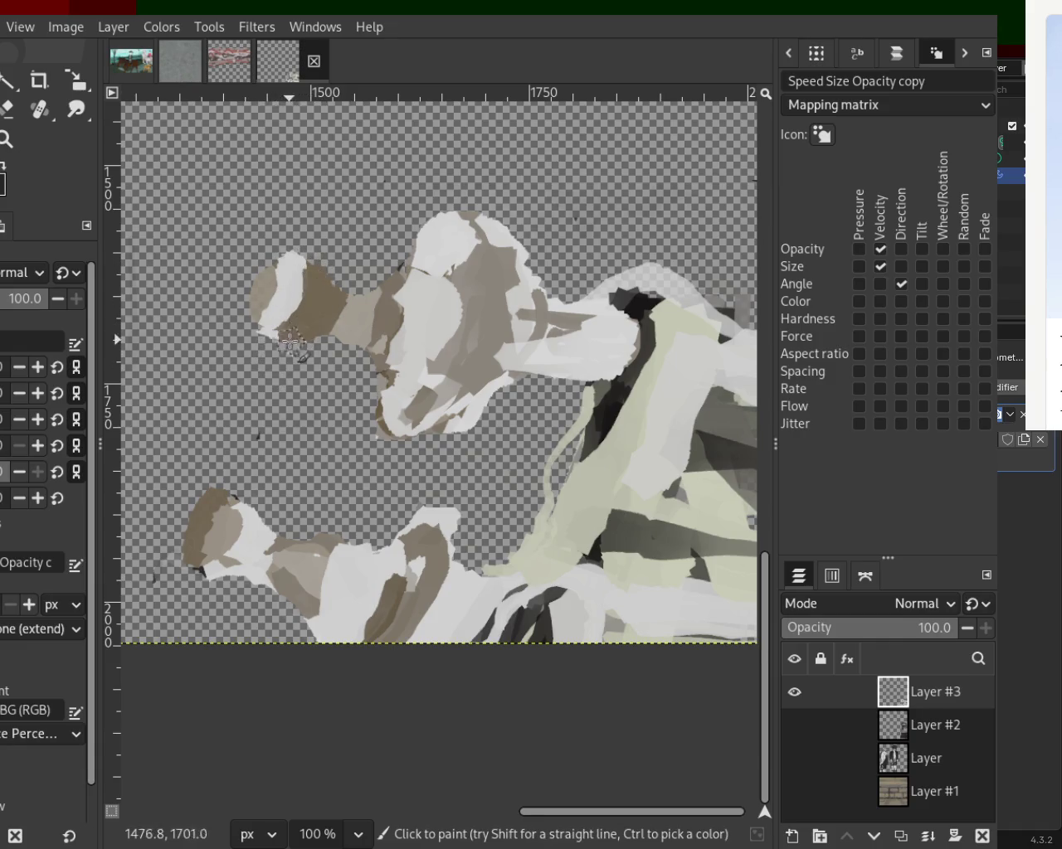
pyautogui.hotkey('ctrl', 'z')
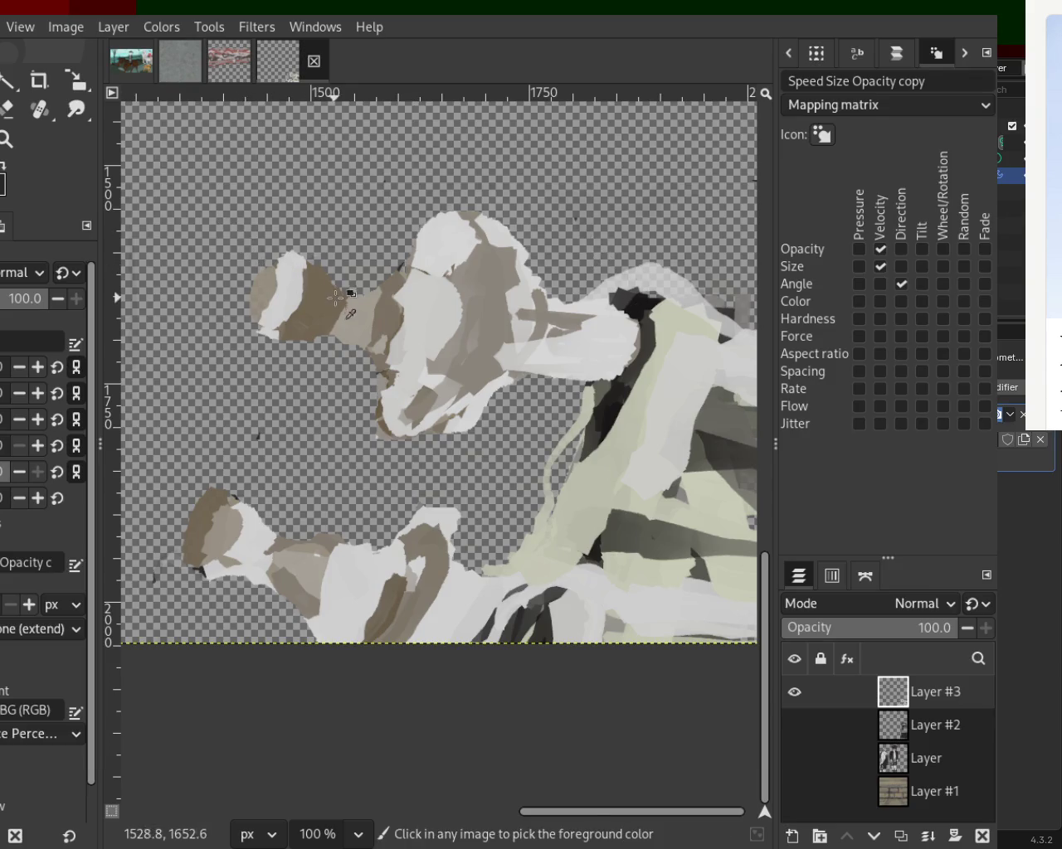
pyautogui.moveTo(346, 312); pyautogui.dragTo(320, 355)
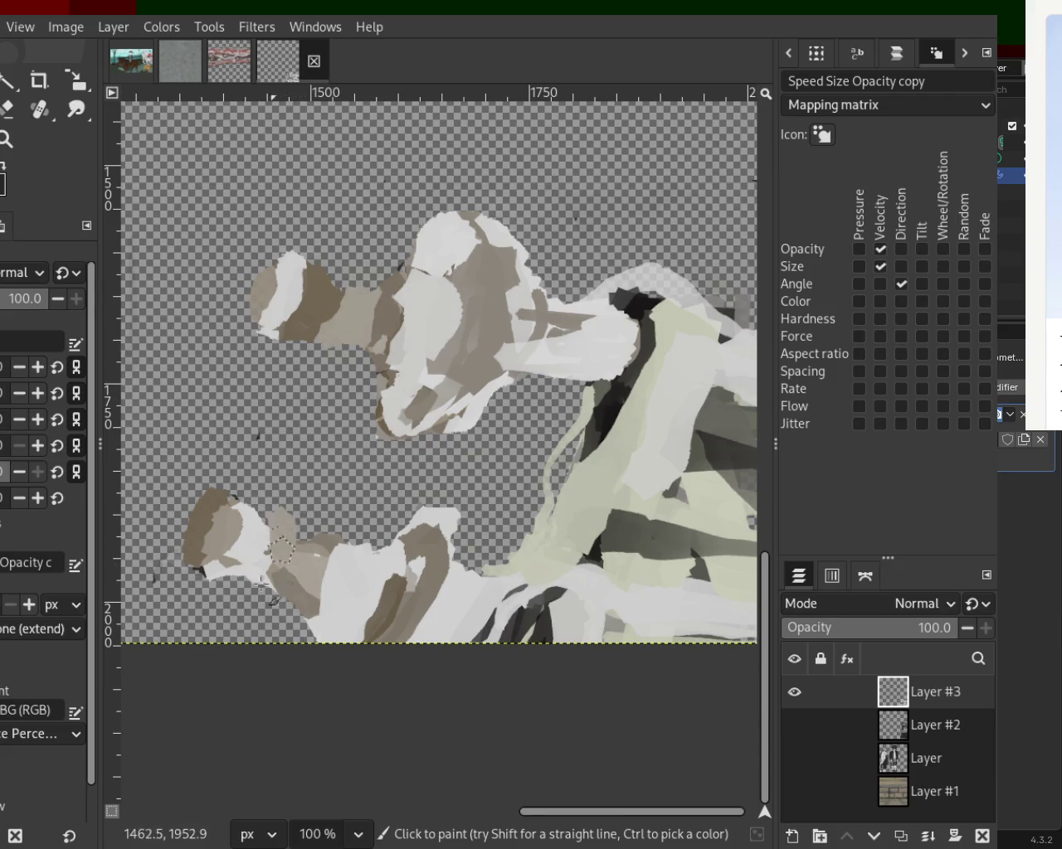
pyautogui.moveTo(294, 537)
pyautogui.mouseDown()
pyautogui.moveTo(299, 601)
pyautogui.moveTo(270, 593)
pyautogui.moveTo(297, 541)
pyautogui.moveTo(312, 608)
pyautogui.moveTo(287, 530)
pyautogui.moveTo(275, 573)
pyautogui.moveTo(319, 572)
pyautogui.mouseUp()
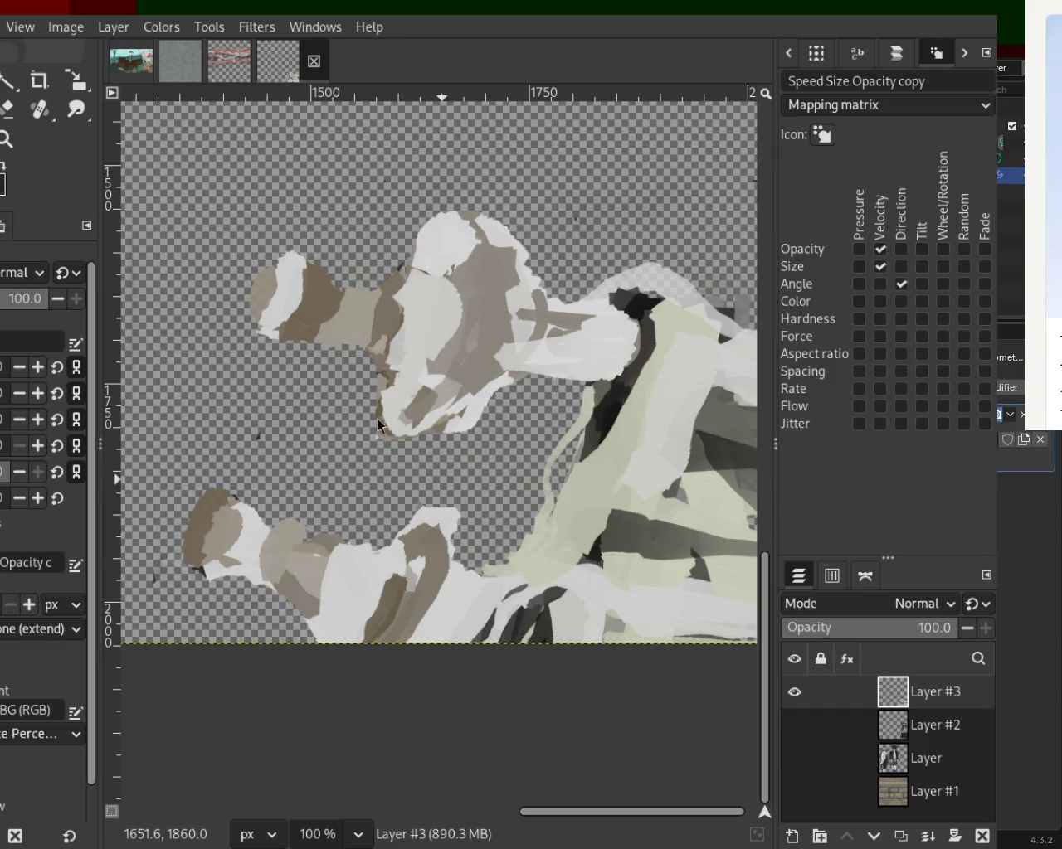
# Step: Band the upper figure's left end in sampled brown, light grey and white, and whiten the lower-left blob
pyautogui.moveTo(353, 295)
pyautogui.mouseDown()
pyautogui.moveTo(332, 330)
pyautogui.moveTo(280, 340)
pyautogui.mouseUp()
pyautogui.hotkey('ctrl', 'z')
pyautogui.keyDown('ctrl'); pyautogui.click(314, 277); pyautogui.keyUp('ctrl')
pyautogui.moveTo(292, 257); pyautogui.dragTo(278, 332)
pyautogui.hotkey('ctrl', 'z')
pyautogui.keyDown('ctrl'); pyautogui.click(298, 257); pyautogui.keyUp('ctrl')
pyautogui.moveTo(286, 253); pyautogui.dragTo(262, 299)
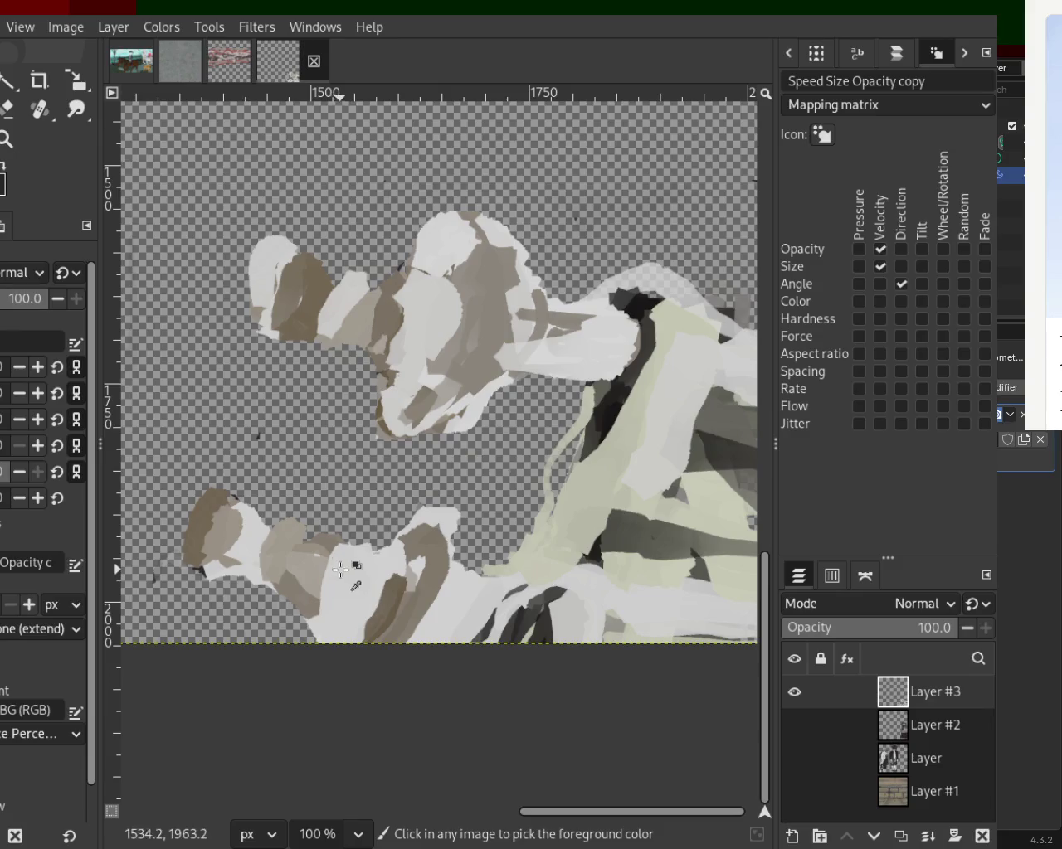
pyautogui.moveTo(249, 510); pyautogui.dragTo(225, 586)
# Step: Compare and repaint the white stroke on the lower-left blob, plus a small dark mark near the green form
pyautogui.hotkey('ctrl', 'z')
pyautogui.hotkey('ctrl', 'y')
pyautogui.hotkey('ctrl', 'z')
pyautogui.hotkey('ctrl', 'y')
pyautogui.hotkey('ctrl', 'z')
pyautogui.moveTo(253, 520); pyautogui.dragTo(243, 561)
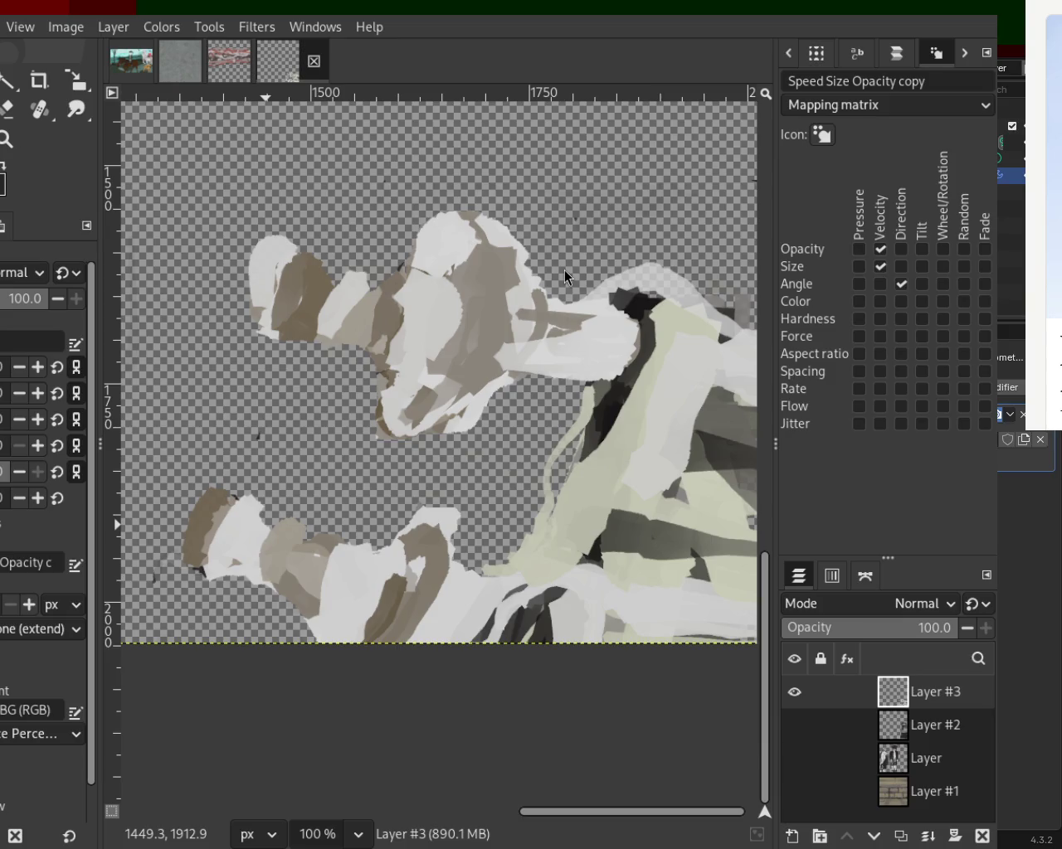
pyautogui.moveTo(517, 293); pyautogui.dragTo(527, 301)
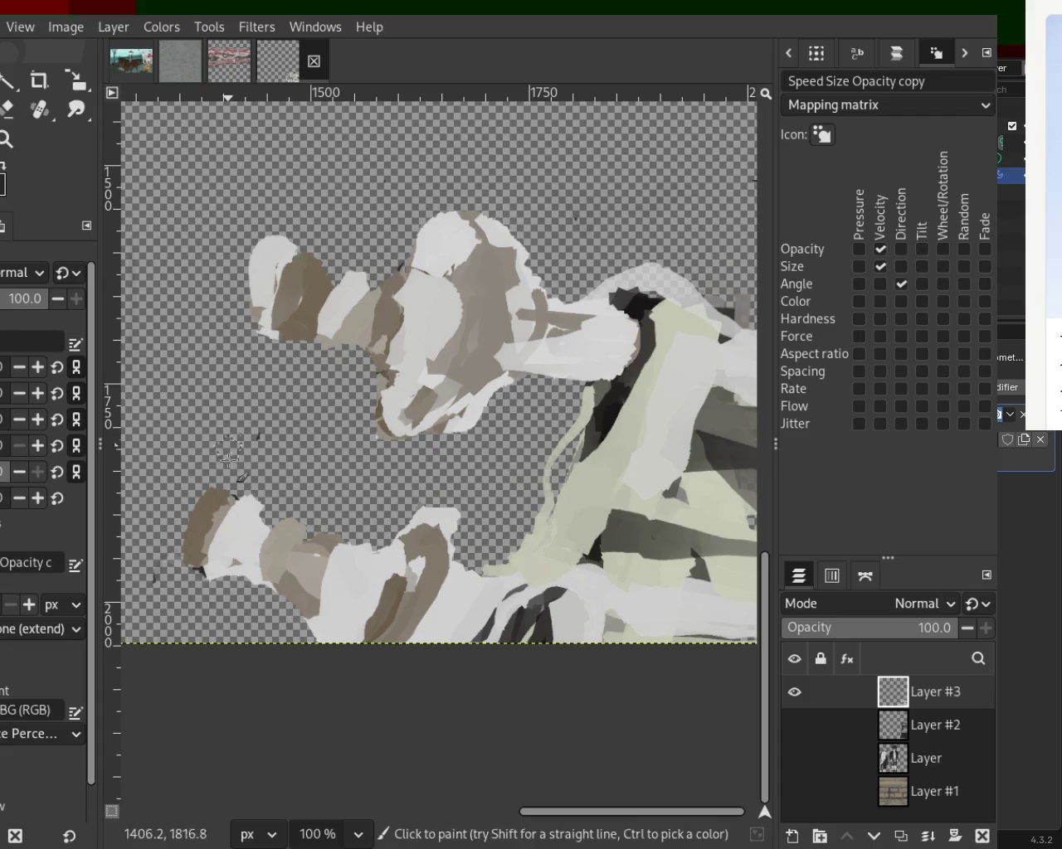
# Step: Add darker brown and light strokes to the lower-left figure's top and a dark diagonal down the green form
pyautogui.moveTo(239, 481); pyautogui.dragTo(196, 554)
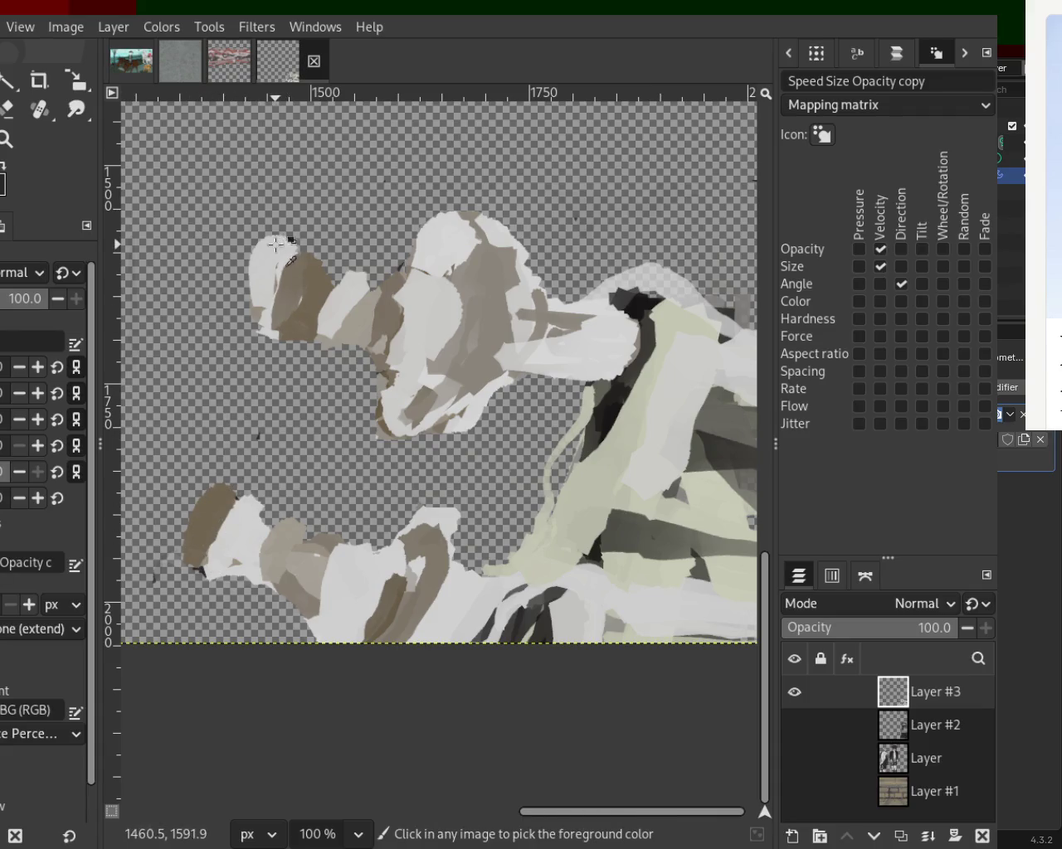
pyautogui.moveTo(232, 501)
pyautogui.mouseDown()
pyautogui.moveTo(250, 499)
pyautogui.moveTo(235, 544)
pyautogui.moveTo(239, 505)
pyautogui.moveTo(249, 531)
pyautogui.mouseUp()
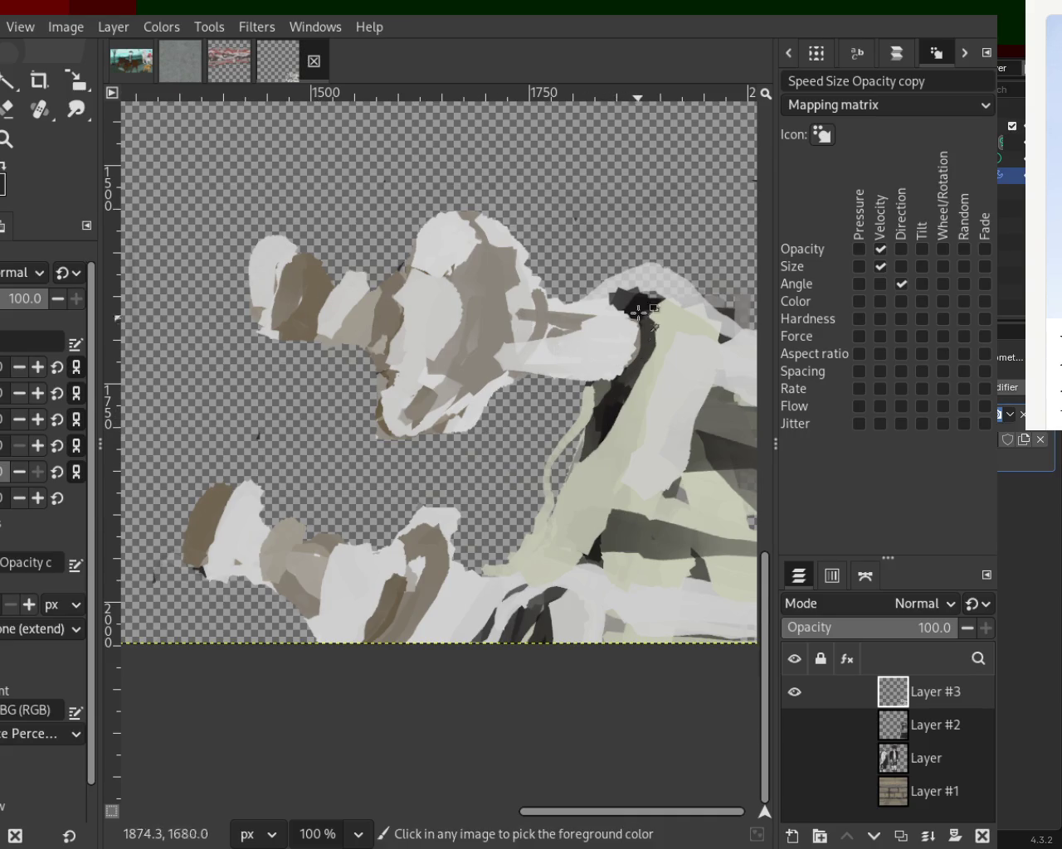
pyautogui.moveTo(651, 336); pyautogui.dragTo(582, 491)
# Step: Repaint the dark diagonal line lower down the green form and narrow its edge with pale green
pyautogui.hotkey('ctrl', 'z')
pyautogui.moveTo(630, 400); pyautogui.dragTo(543, 581)
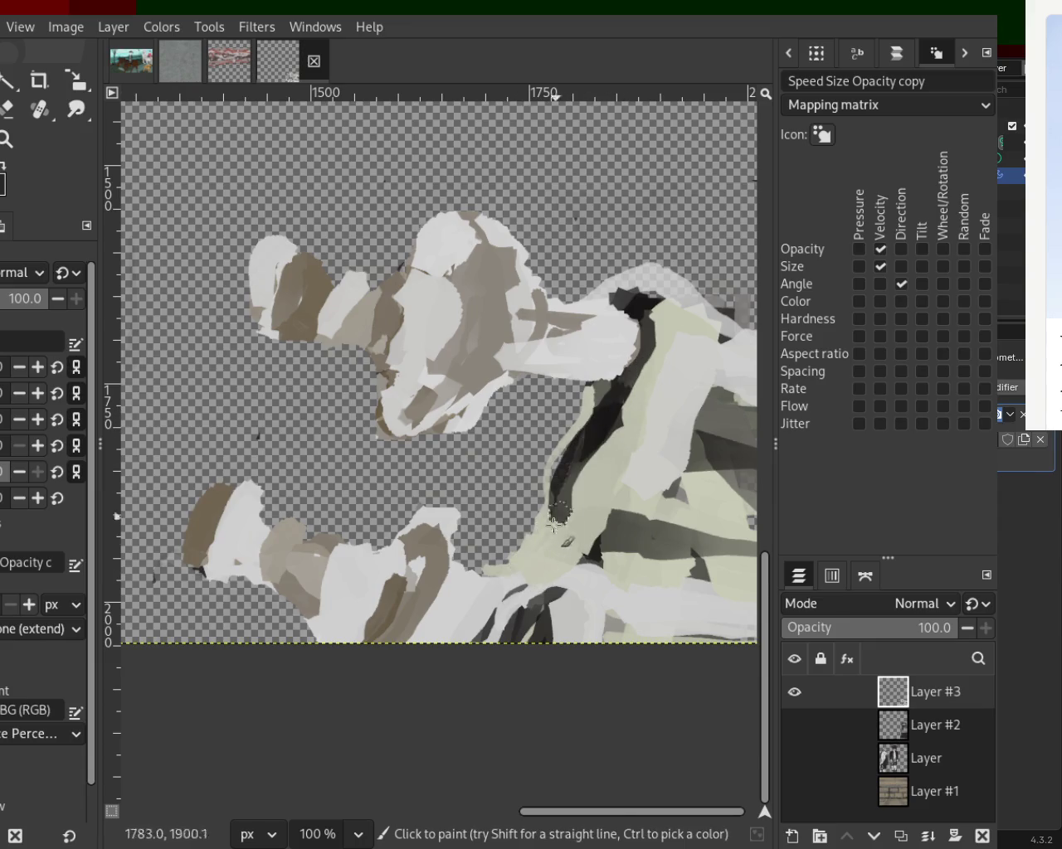
pyautogui.moveTo(585, 405); pyautogui.dragTo(515, 570)
pyautogui.hotkey('ctrl', 'z')
pyautogui.moveTo(560, 452)
pyautogui.mouseDown()
pyautogui.moveTo(541, 458)
pyautogui.moveTo(522, 572)
pyautogui.mouseUp()
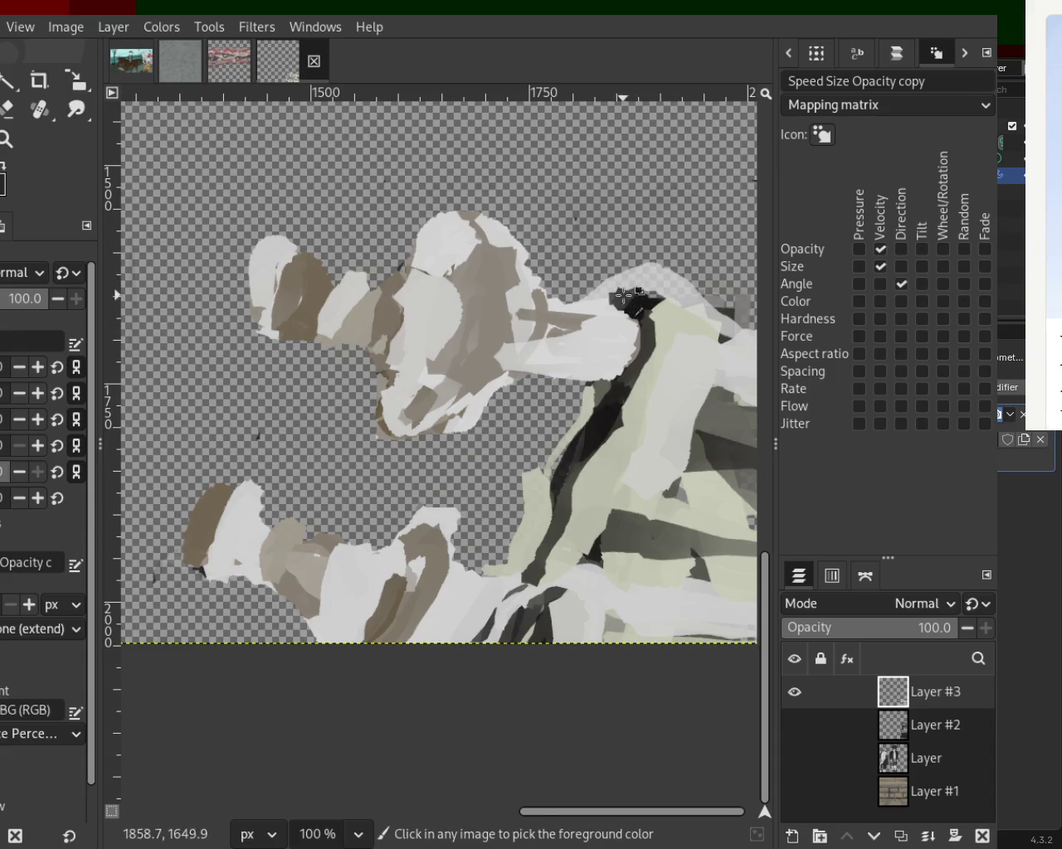
# Step: Shape a short dark patch along the top of the arm and add a dark grey curve on the right
pyautogui.moveTo(635, 303); pyautogui.dragTo(557, 315)
pyautogui.hotkey('ctrl', 'z')
pyautogui.moveTo(622, 308); pyautogui.dragTo(575, 307)
pyautogui.hotkey('ctrl', 'z')
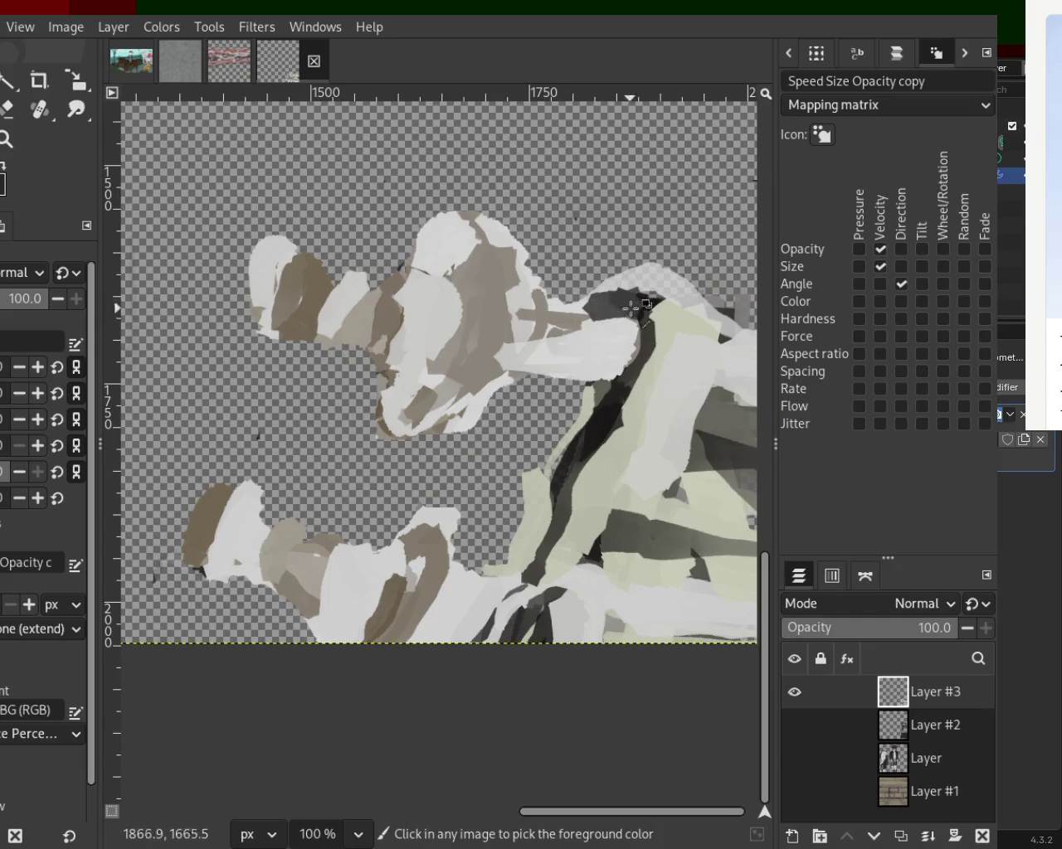
pyautogui.moveTo(631, 309); pyautogui.dragTo(657, 310)
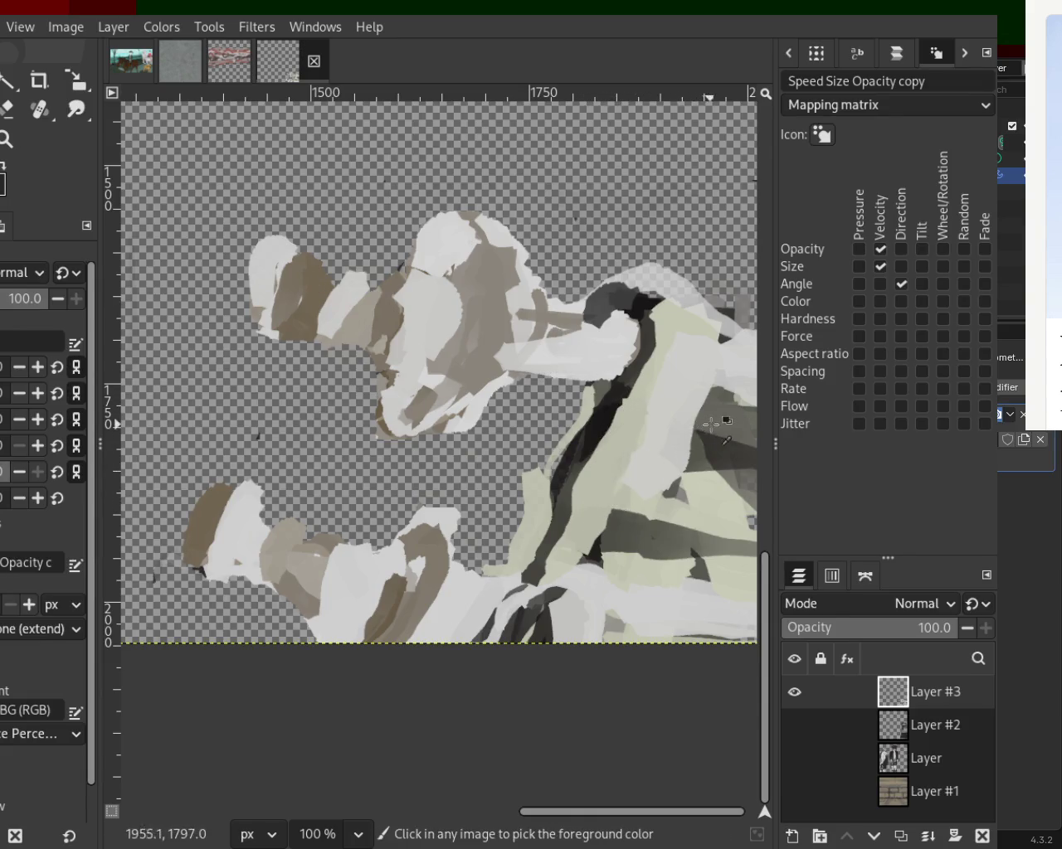
pyautogui.moveTo(718, 398); pyautogui.dragTo(685, 446)
# Step: Undo the curved dark grey stroke painted at the right of the pale green form
pyautogui.hotkey('ctrl', 'z')
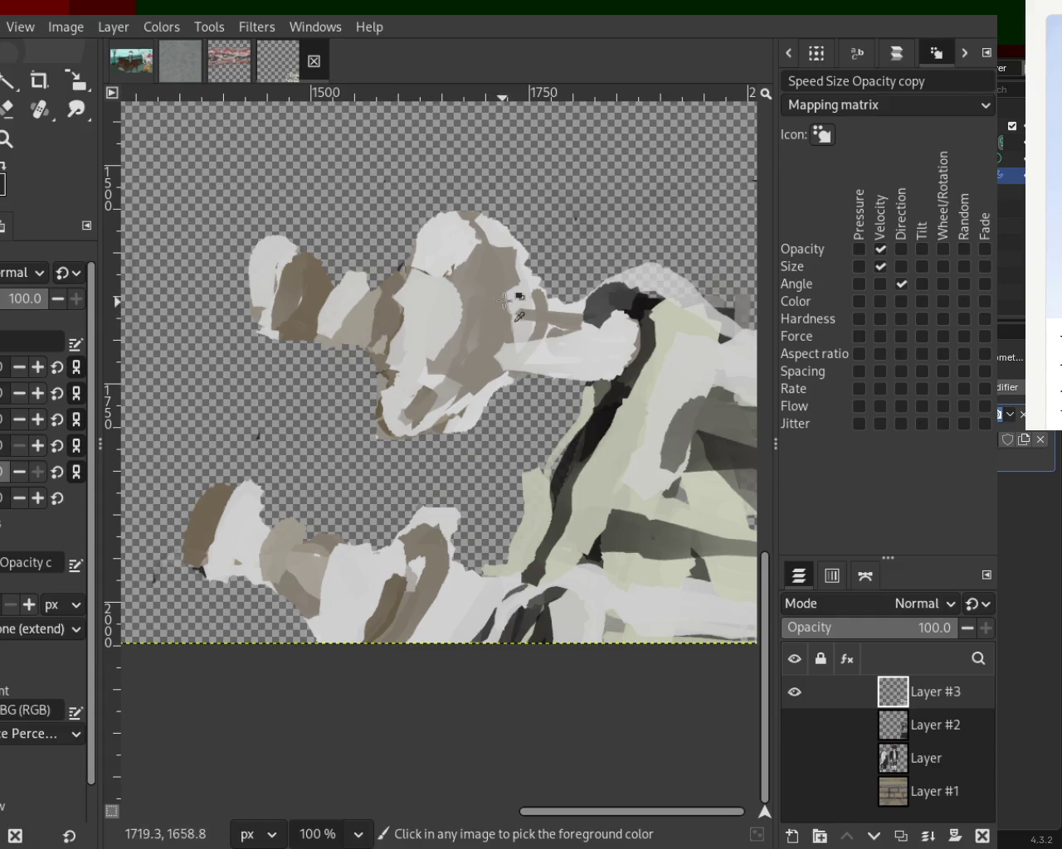
pyautogui.moveTo(495, 241)
pyautogui.mouseDown()
pyautogui.moveTo(500, 337)
pyautogui.moveTo(486, 389)
pyautogui.moveTo(500, 304)
pyautogui.moveTo(490, 348)
pyautogui.moveTo(516, 291)
pyautogui.moveTo(486, 368)
pyautogui.moveTo(415, 304)
pyautogui.moveTo(407, 356)
pyautogui.moveTo(422, 287)
pyautogui.moveTo(407, 350)
pyautogui.moveTo(426, 294)
pyautogui.moveTo(390, 328)
pyautogui.moveTo(425, 287)
pyautogui.moveTo(414, 347)
pyautogui.mouseUp()
pyautogui.keyDown('ctrl'); pyautogui.click(475, 394); pyautogui.keyUp('ctrl')
pyautogui.keyDown('ctrl'); pyautogui.click(390, 295); pyautogui.keyUp('ctrl')
pyautogui.moveTo(390, 295); pyautogui.dragTo(384, 340)
pyautogui.hotkey('ctrl', 'z')
pyautogui.hotkey('ctrl', 'z')
pyautogui.hotkey('ctrl', 'z')
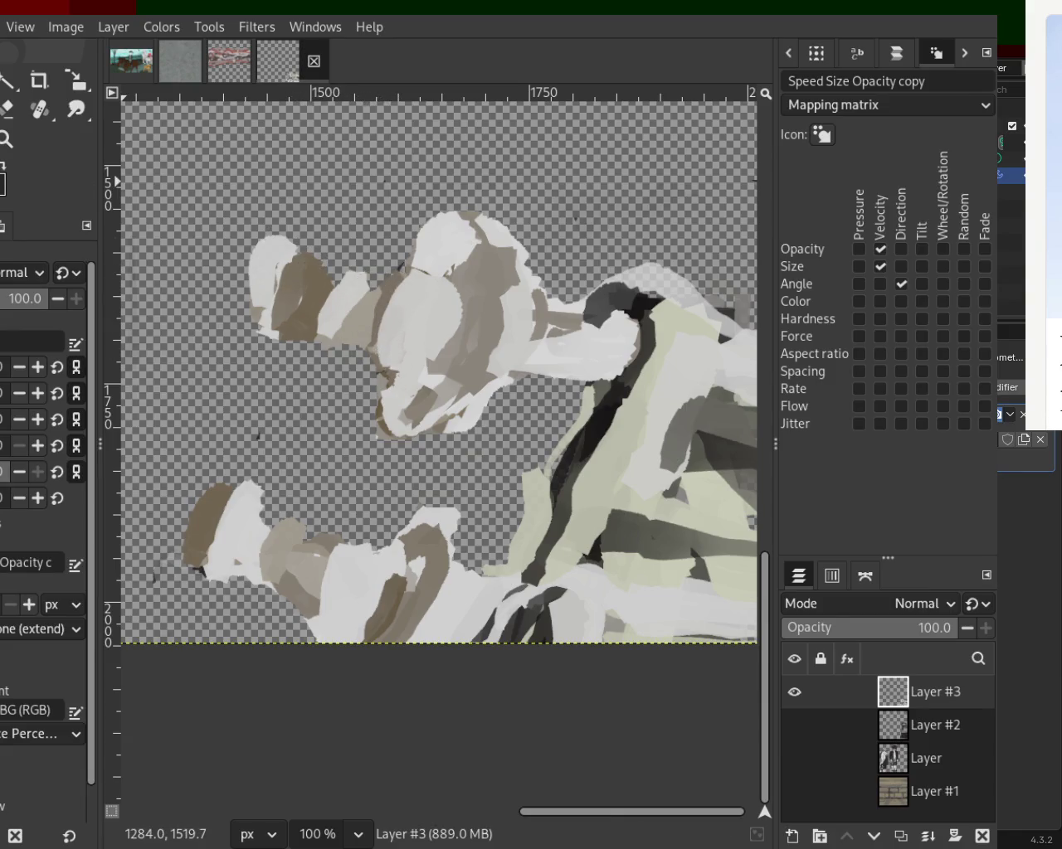
pyautogui.hotkey('shift', 'e')
pyautogui.click(336, 266)
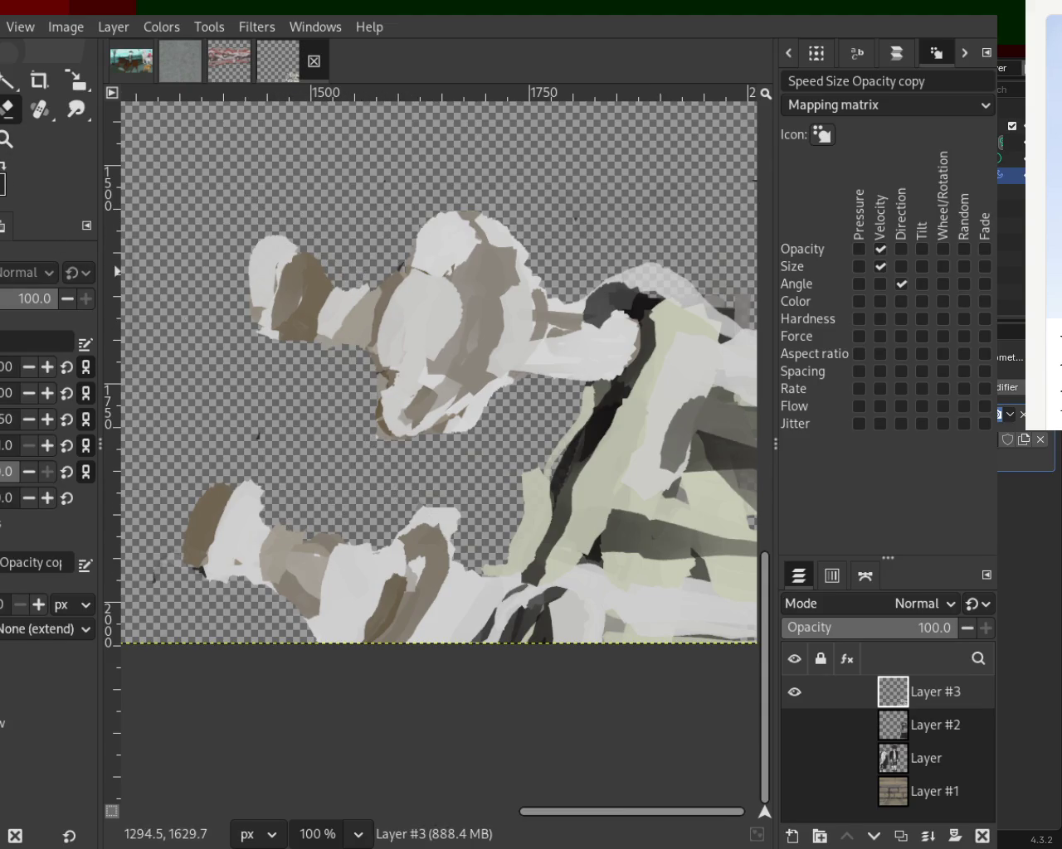
# Step: Paint a white stroke on the upper figure, then try a brown curve on the lower figure and undo it
pyautogui.press('o')
pyautogui.moveTo(448, 525); pyautogui.dragTo(390, 513)
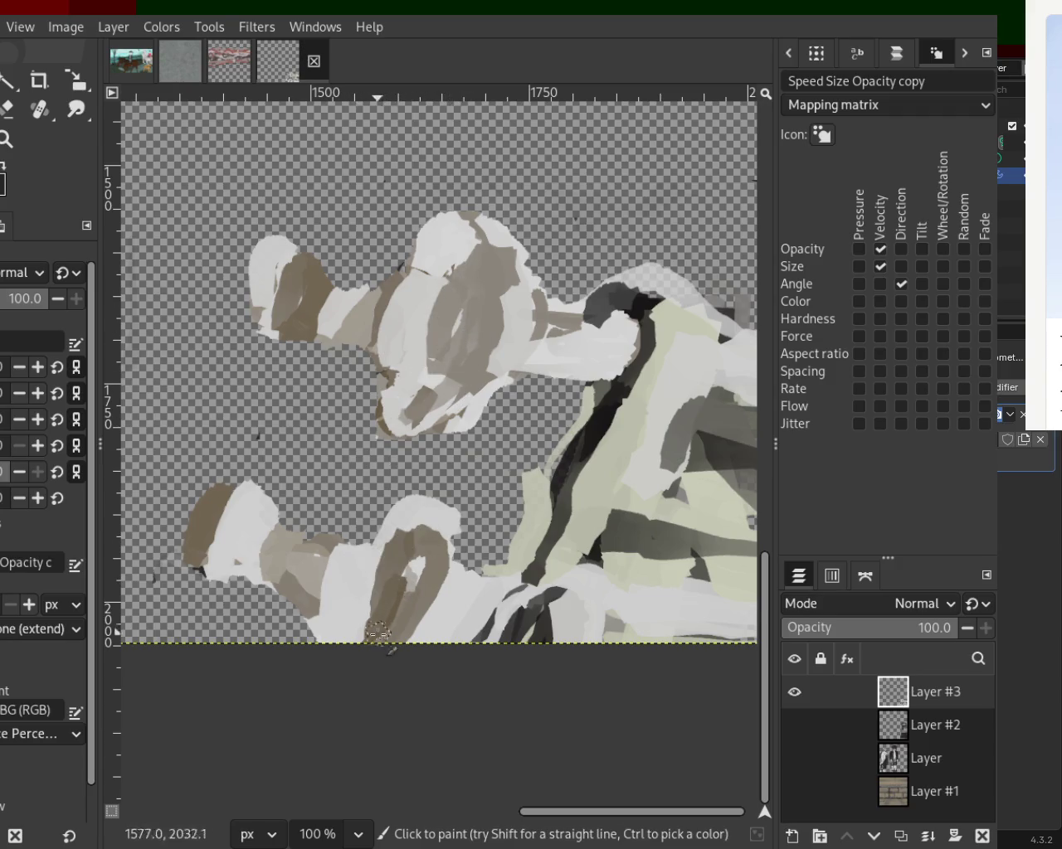
pyautogui.moveTo(412, 550); pyautogui.dragTo(353, 639)
pyautogui.hotkey('ctrl', 'z')
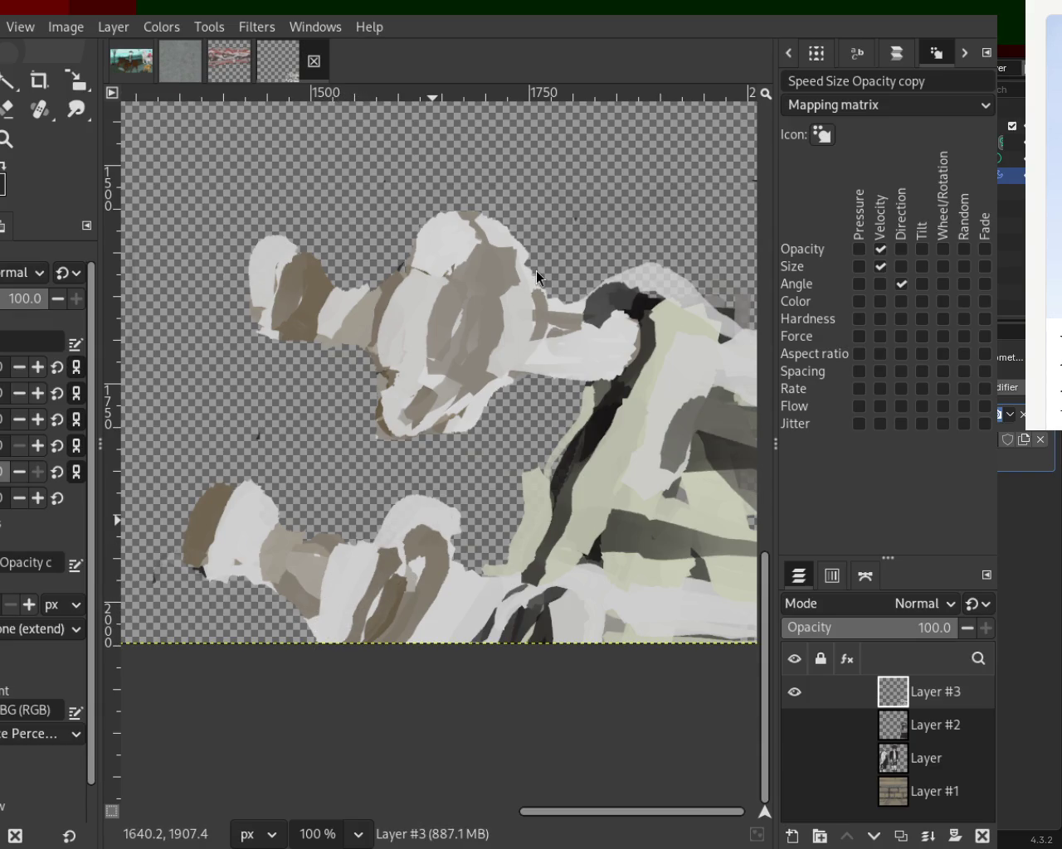
# Step: Extend the black band on the right figure downward, then paint sampled light green over it
pyautogui.keyDown('ctrl'); pyautogui.click(605, 404); pyautogui.keyUp('ctrl')
pyautogui.moveTo(597, 439); pyautogui.dragTo(538, 572)
pyautogui.keyDown('ctrl'); pyautogui.click(588, 496); pyautogui.keyUp('ctrl')
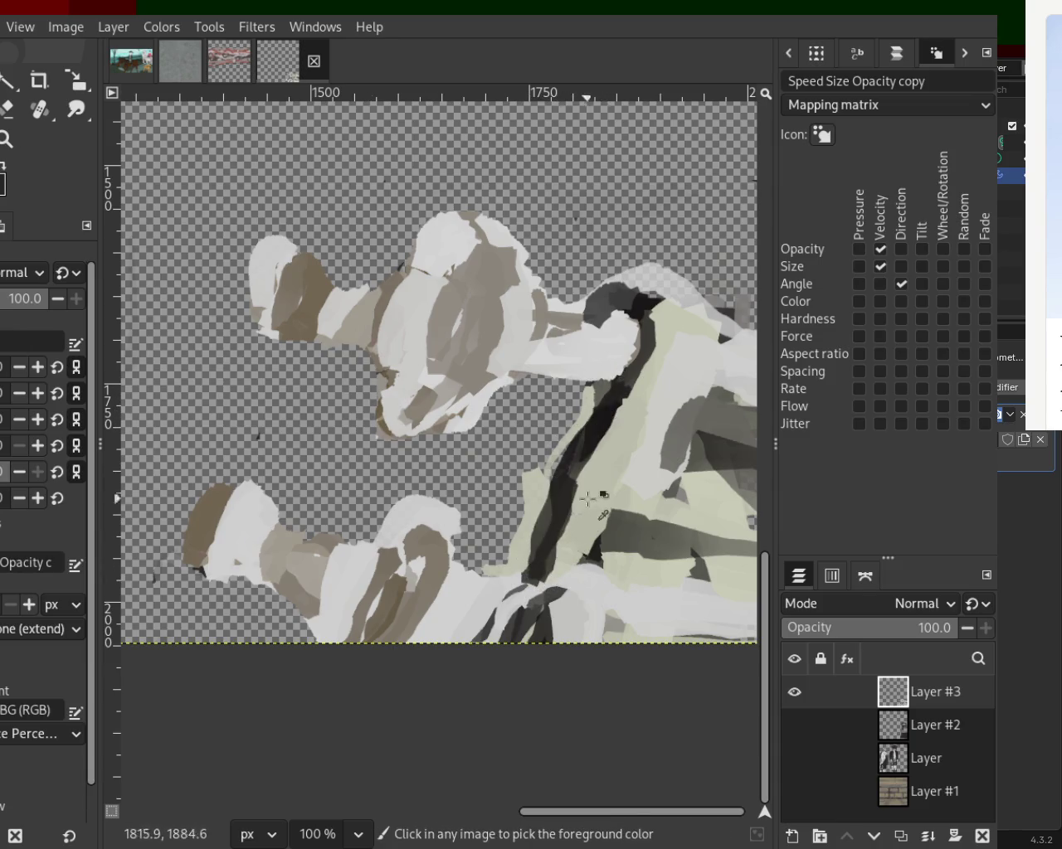
pyautogui.moveTo(580, 483); pyautogui.dragTo(537, 577)
pyautogui.moveTo(643, 374); pyautogui.dragTo(568, 547)
# Step: Add light green down the band's left edge, briefly picking the Eraser before returning to the Paintbrush
pyautogui.keyDown('ctrl'); pyautogui.click(538, 475); pyautogui.keyUp('ctrl')
pyautogui.moveTo(561, 403); pyautogui.dragTo(541, 534)
pyautogui.keyDown('ctrl'); pyautogui.click(532, 448); pyautogui.keyUp('ctrl')
pyautogui.moveTo(554, 428); pyautogui.dragTo(541, 515)
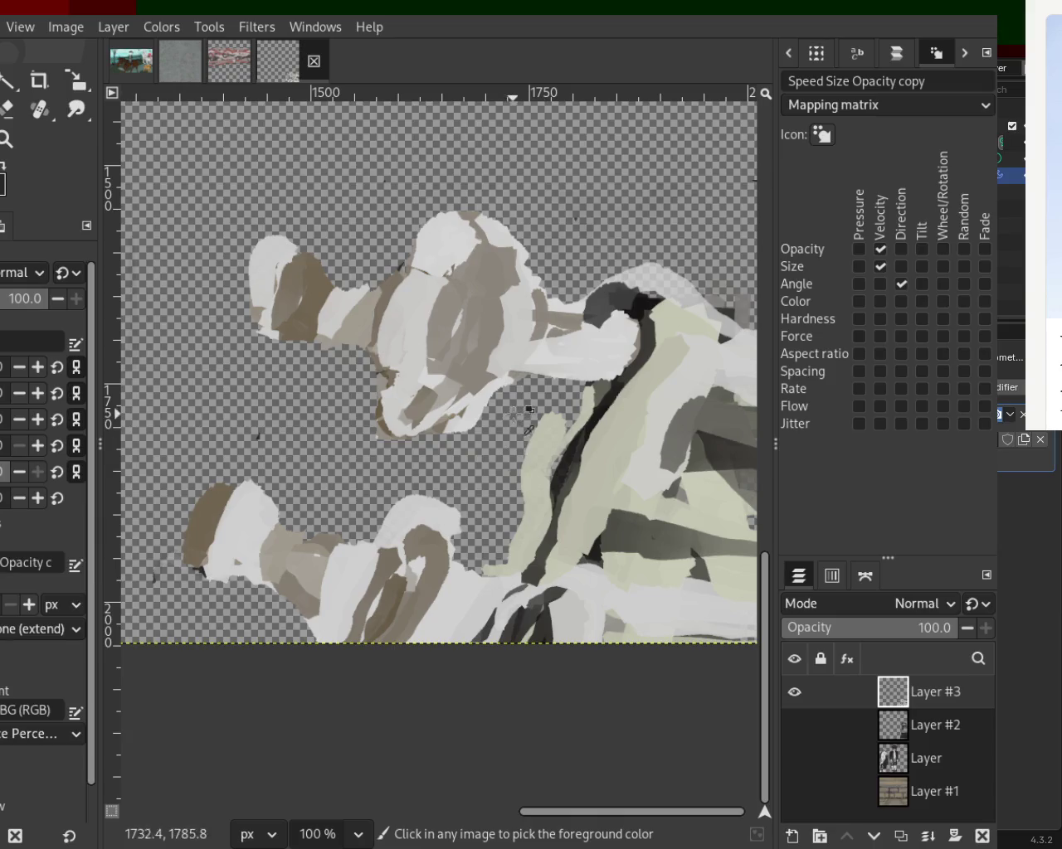
pyautogui.click(7, 109)
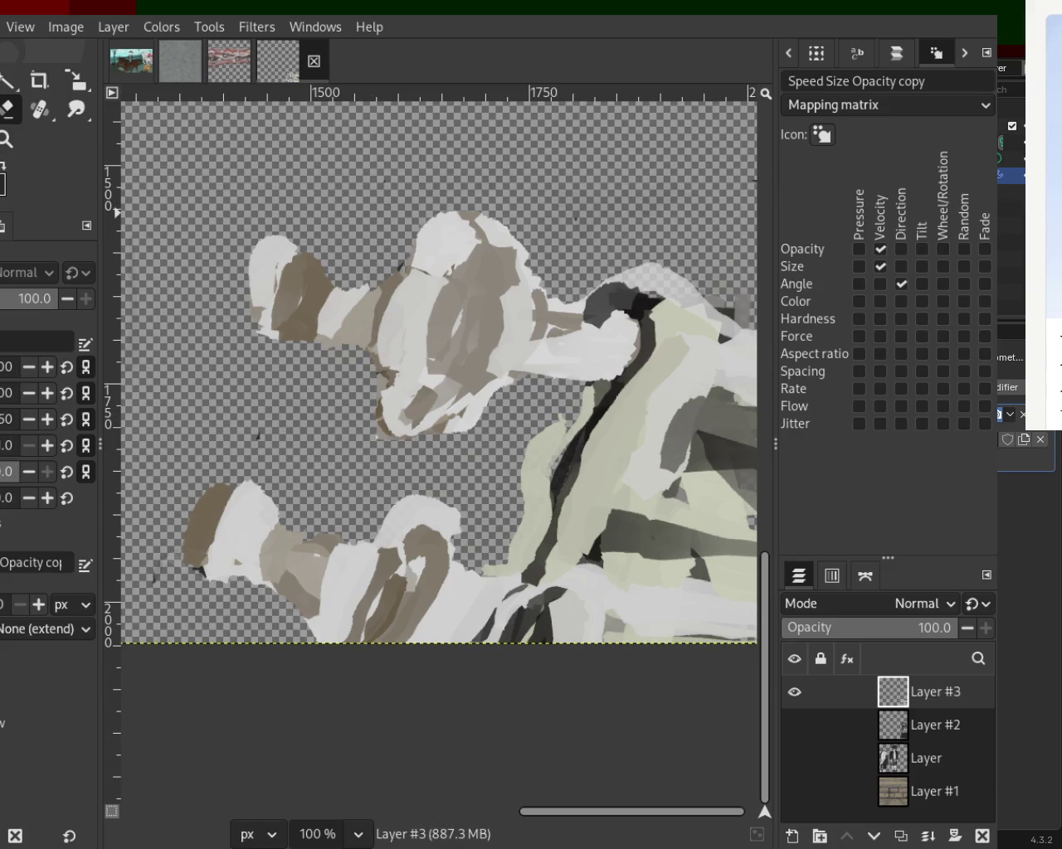
pyautogui.press('p')
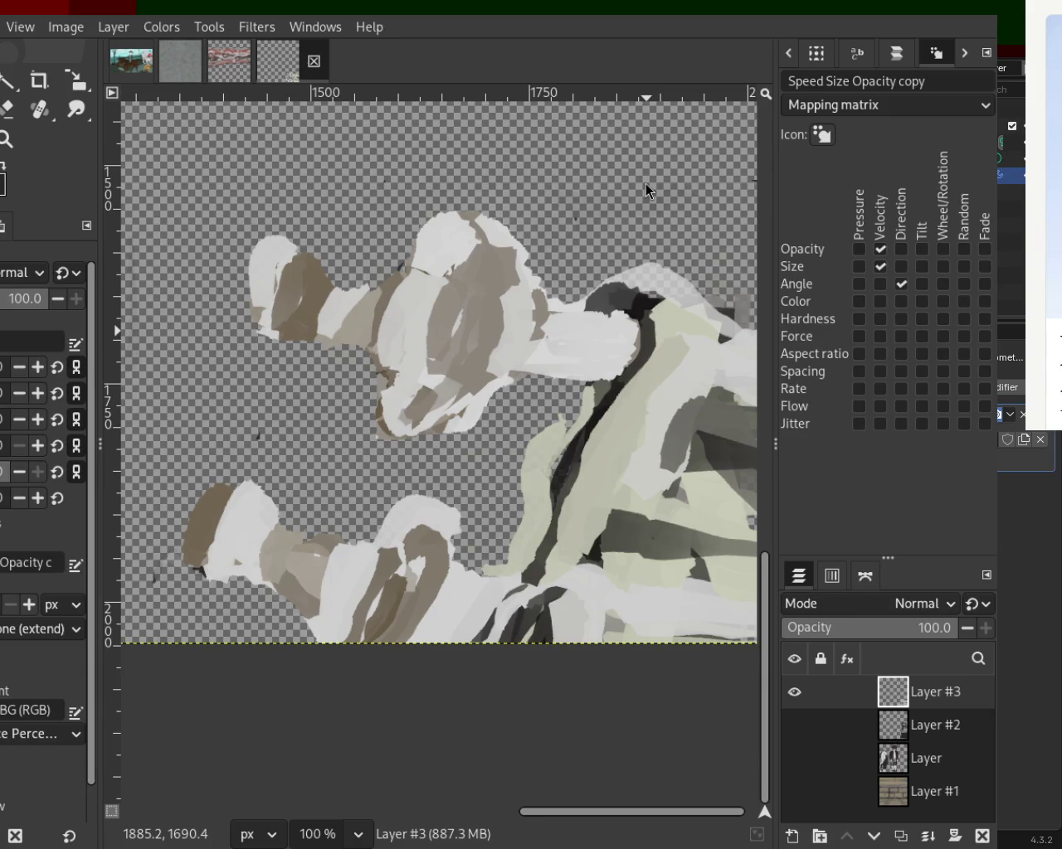
# Step: Paint light grey beside the upper figure and rebalance the tan and grey areas of the lower figure
pyautogui.press('ctrl')
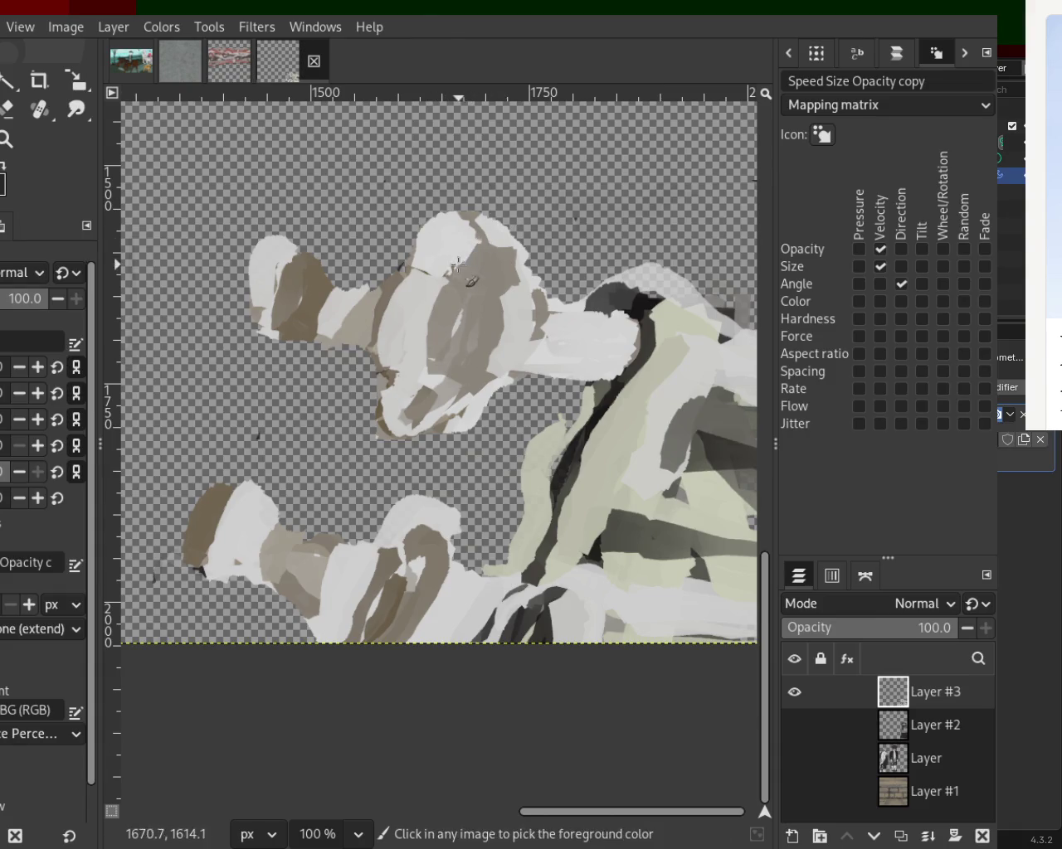
pyautogui.press('ctrl')
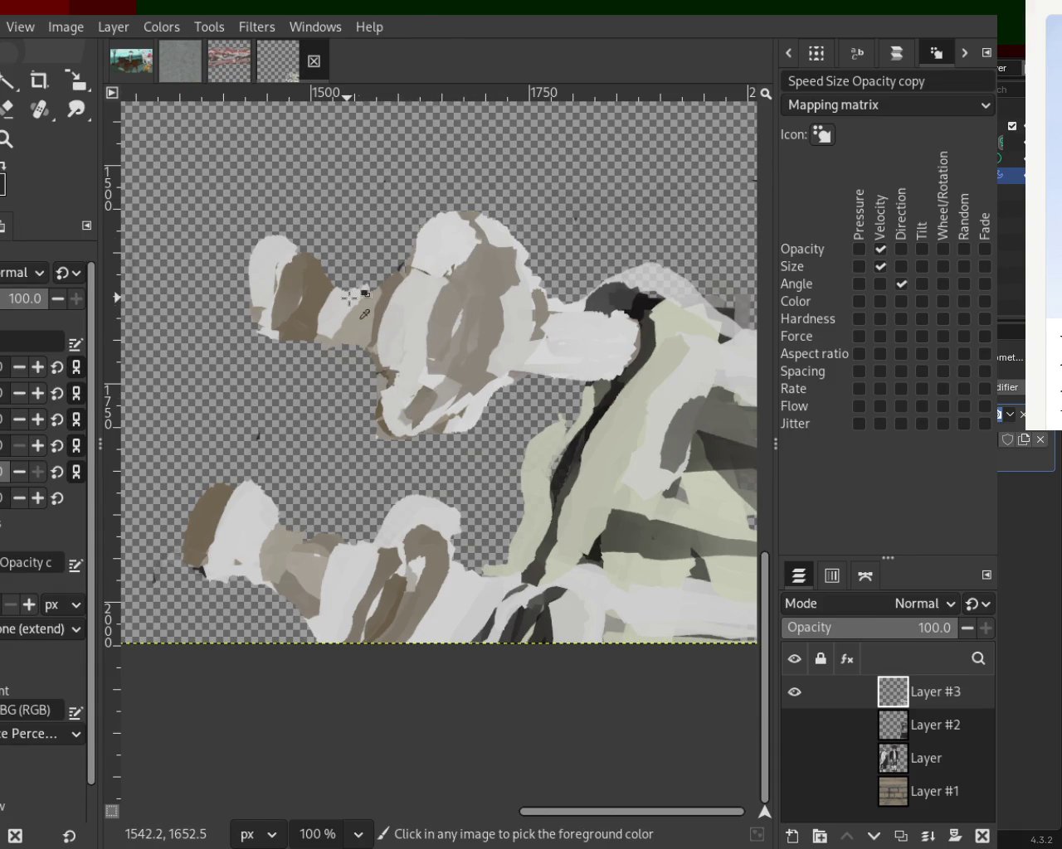
pyautogui.press('ctrl')
pyautogui.press('ctrl')
pyautogui.moveTo(357, 288); pyautogui.dragTo(360, 353)
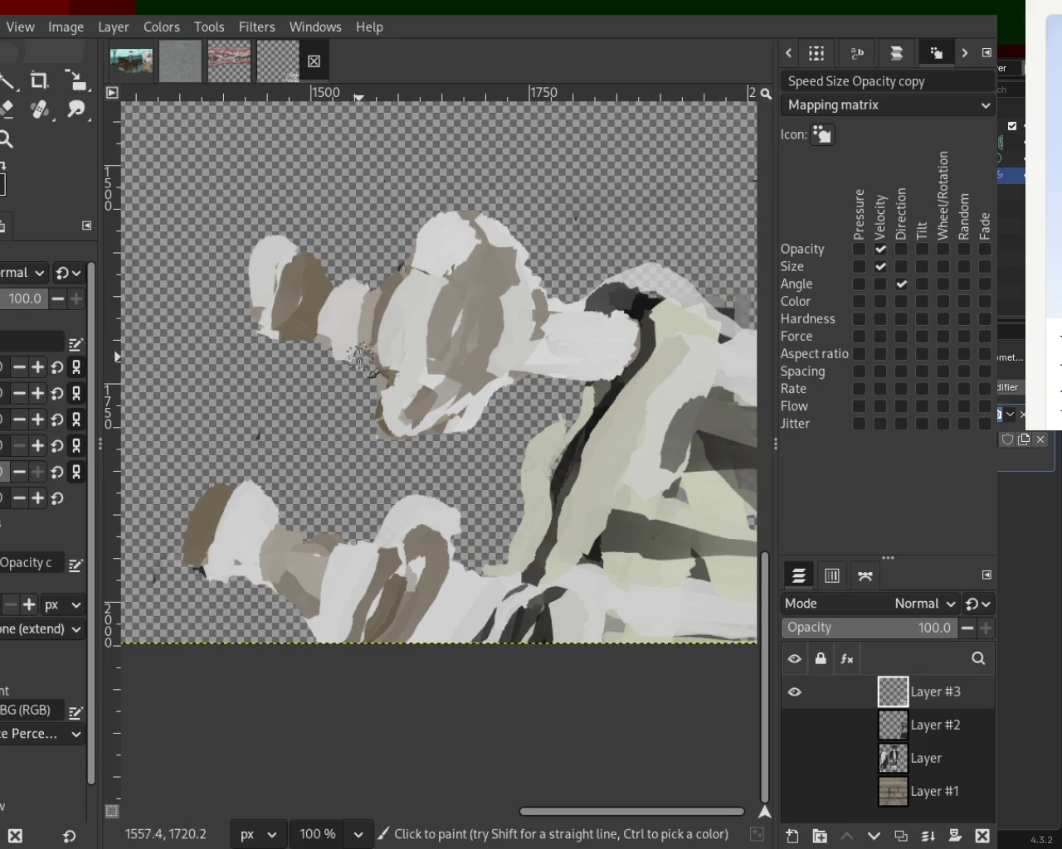
pyautogui.moveTo(339, 583)
pyautogui.mouseDown()
pyautogui.moveTo(342, 572)
pyautogui.moveTo(329, 637)
pyautogui.mouseUp()
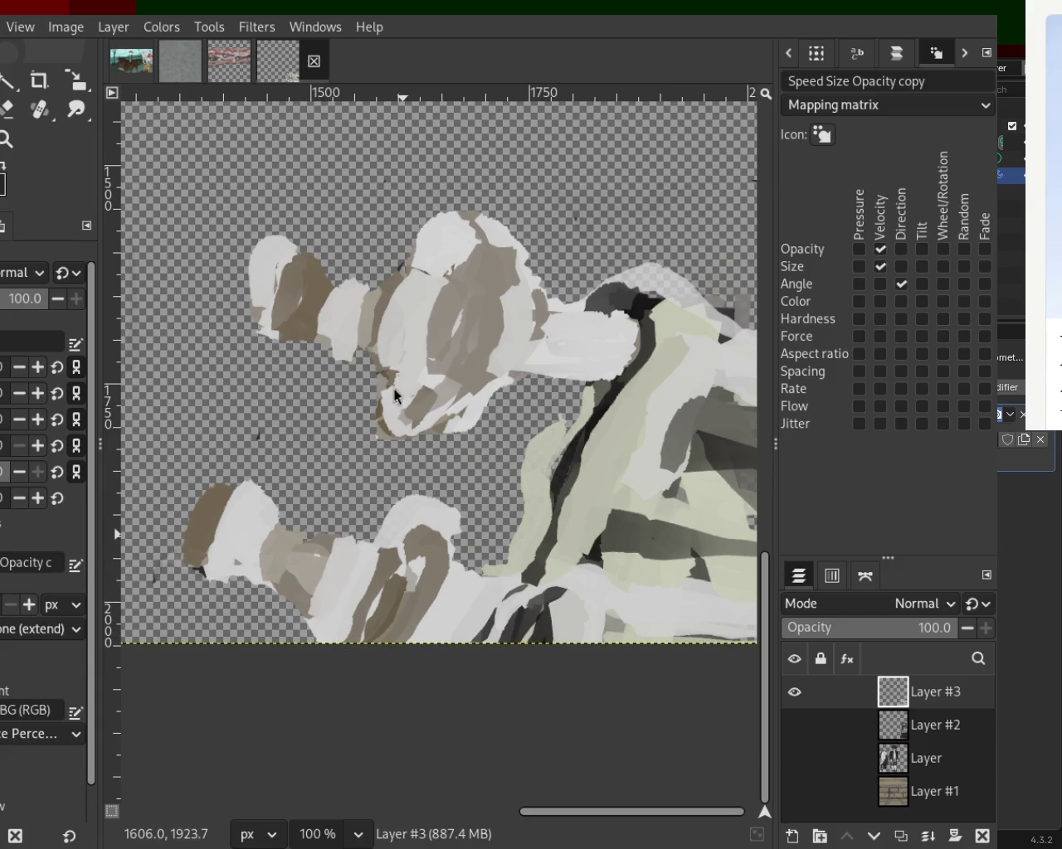
pyautogui.press('ctrl')
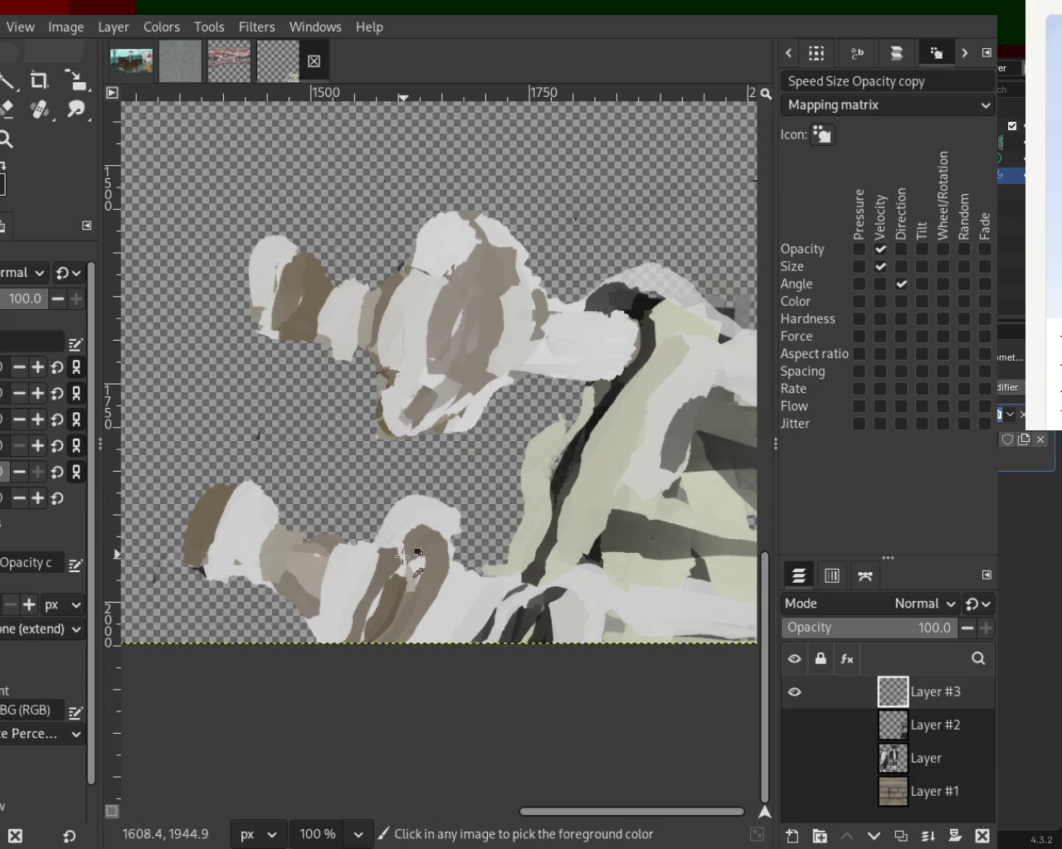
pyautogui.moveTo(329, 541); pyautogui.dragTo(303, 585)
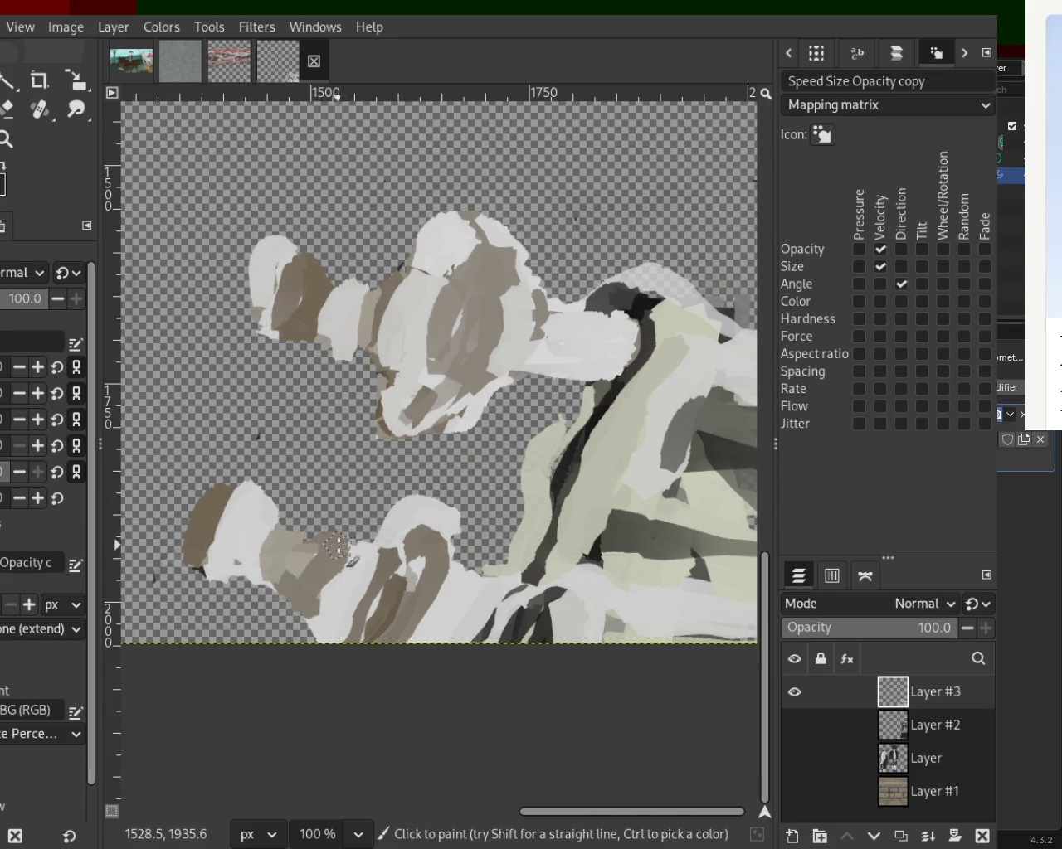
# Step: Repaint the lower-left and upper-left heads in white, covering their tan patches
pyautogui.keyDown('ctrl'); pyautogui.click(246, 503); pyautogui.keyUp('ctrl')
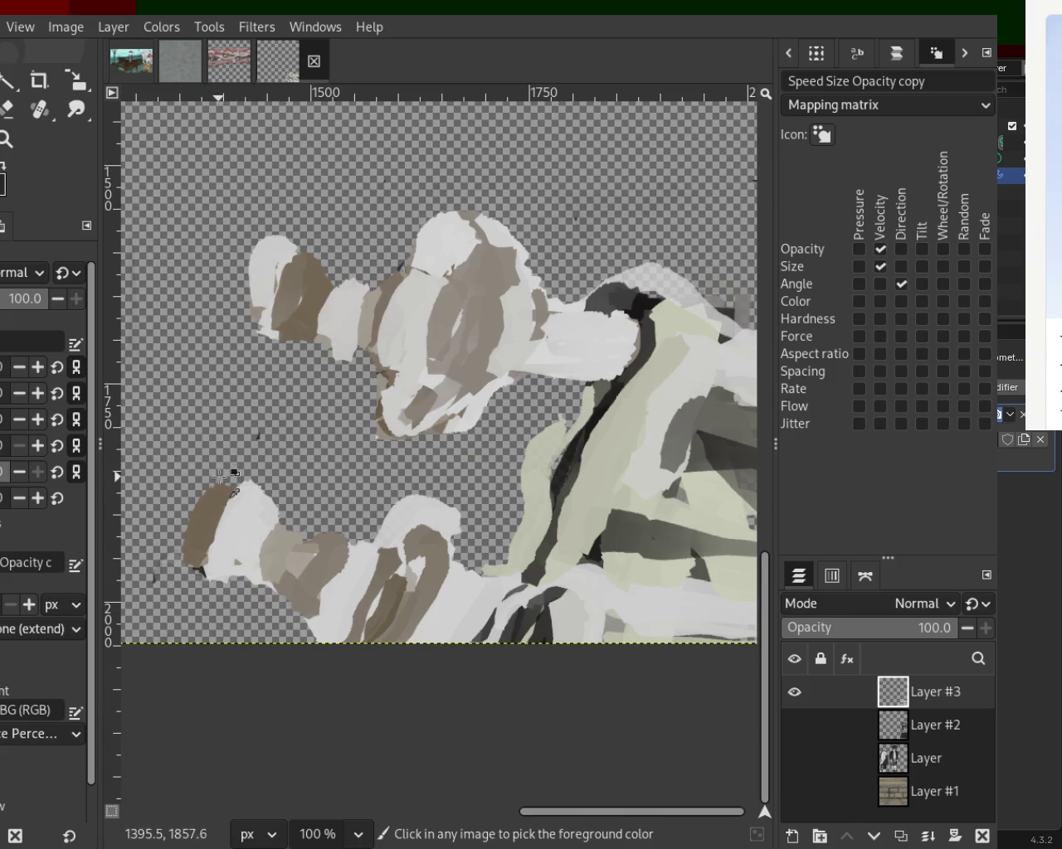
pyautogui.moveTo(246, 504); pyautogui.dragTo(211, 583)
pyautogui.keyDown('ctrl'); pyautogui.click(220, 505); pyautogui.keyUp('ctrl')
pyautogui.moveTo(220, 504)
pyautogui.mouseDown()
pyautogui.moveTo(213, 576)
pyautogui.moveTo(274, 583)
pyautogui.mouseUp()
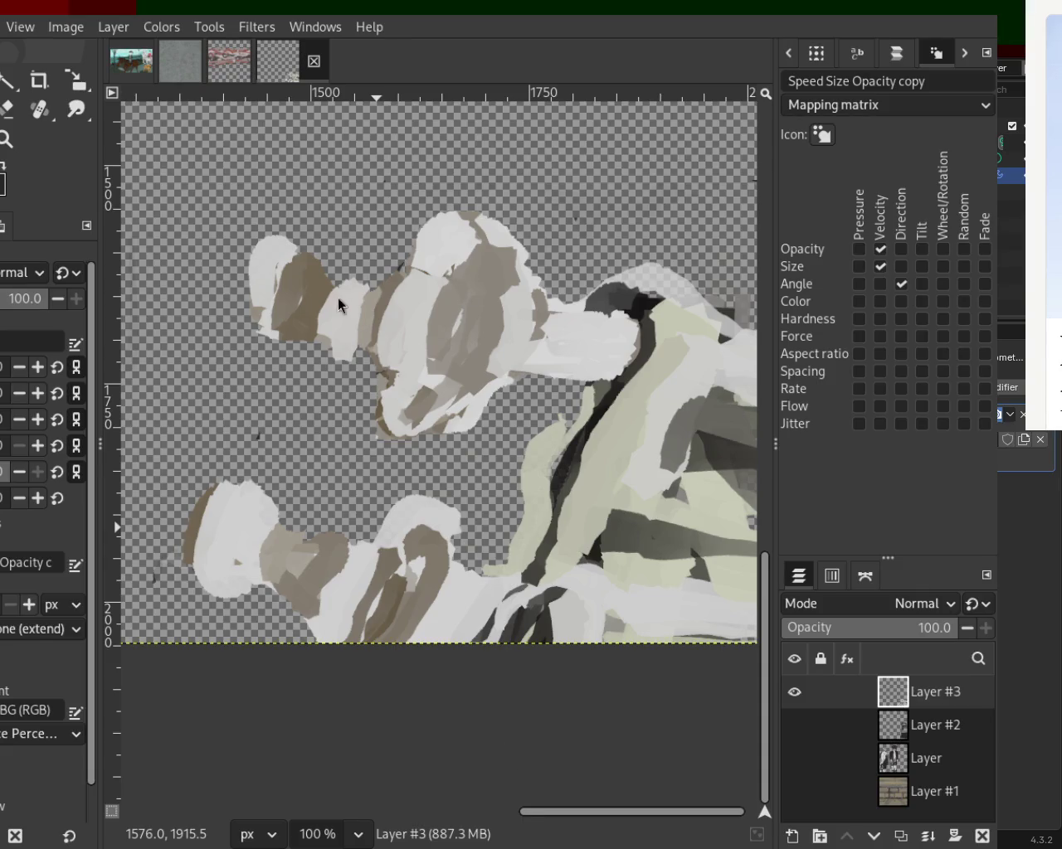
pyautogui.keyDown('ctrl'); pyautogui.click(275, 261); pyautogui.keyUp('ctrl')
pyautogui.moveTo(274, 261)
pyautogui.mouseDown()
pyautogui.moveTo(268, 353)
pyautogui.moveTo(291, 235)
pyautogui.moveTo(273, 312)
pyautogui.moveTo(288, 365)
pyautogui.mouseUp()
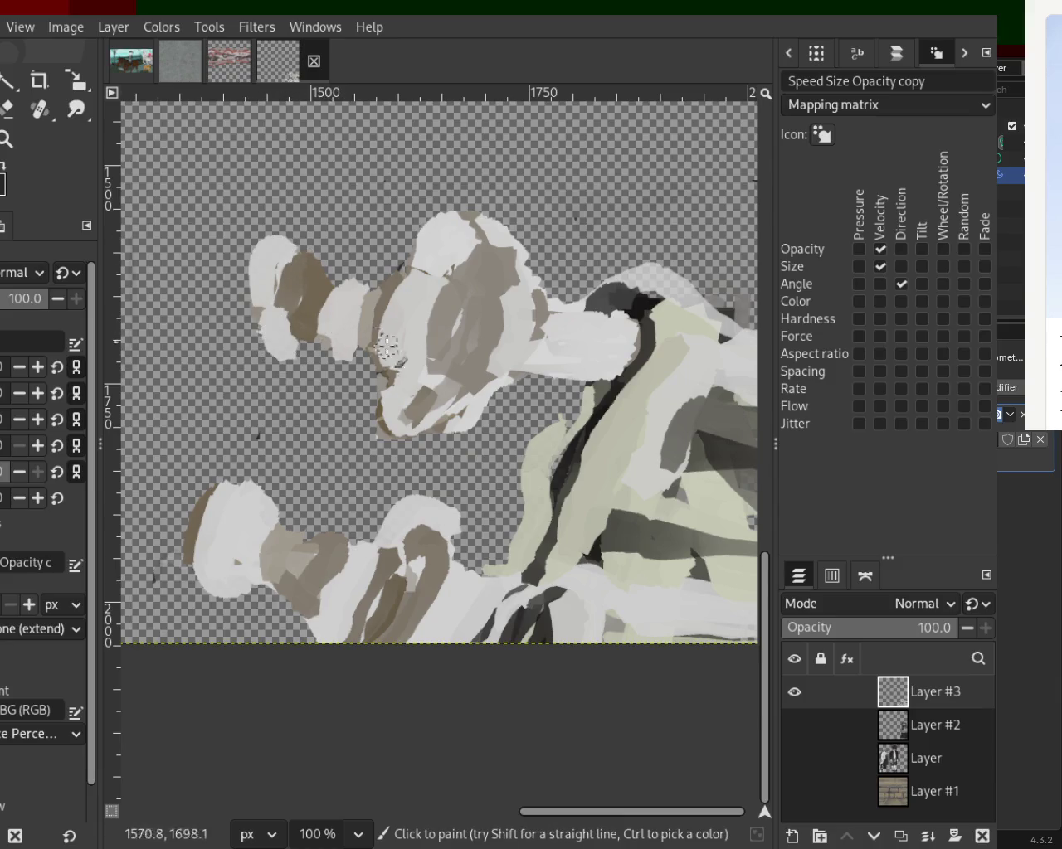
# Step: Paint pale green and light grey on the right, then a dark grey stroke beside the upper figure
pyautogui.keyDown('ctrl'); pyautogui.click(610, 403); pyautogui.keyUp('ctrl')
pyautogui.moveTo(587, 403)
pyautogui.mouseDown()
pyautogui.moveTo(515, 355)
pyautogui.moveTo(618, 375)
pyautogui.moveTo(558, 352)
pyautogui.moveTo(617, 378)
pyautogui.mouseUp()
pyautogui.keyDown('ctrl'); pyautogui.click(512, 355); pyautogui.keyUp('ctrl')
pyautogui.moveTo(512, 354)
pyautogui.mouseDown()
pyautogui.moveTo(660, 377)
pyautogui.moveTo(524, 366)
pyautogui.moveTo(662, 383)
pyautogui.mouseUp()
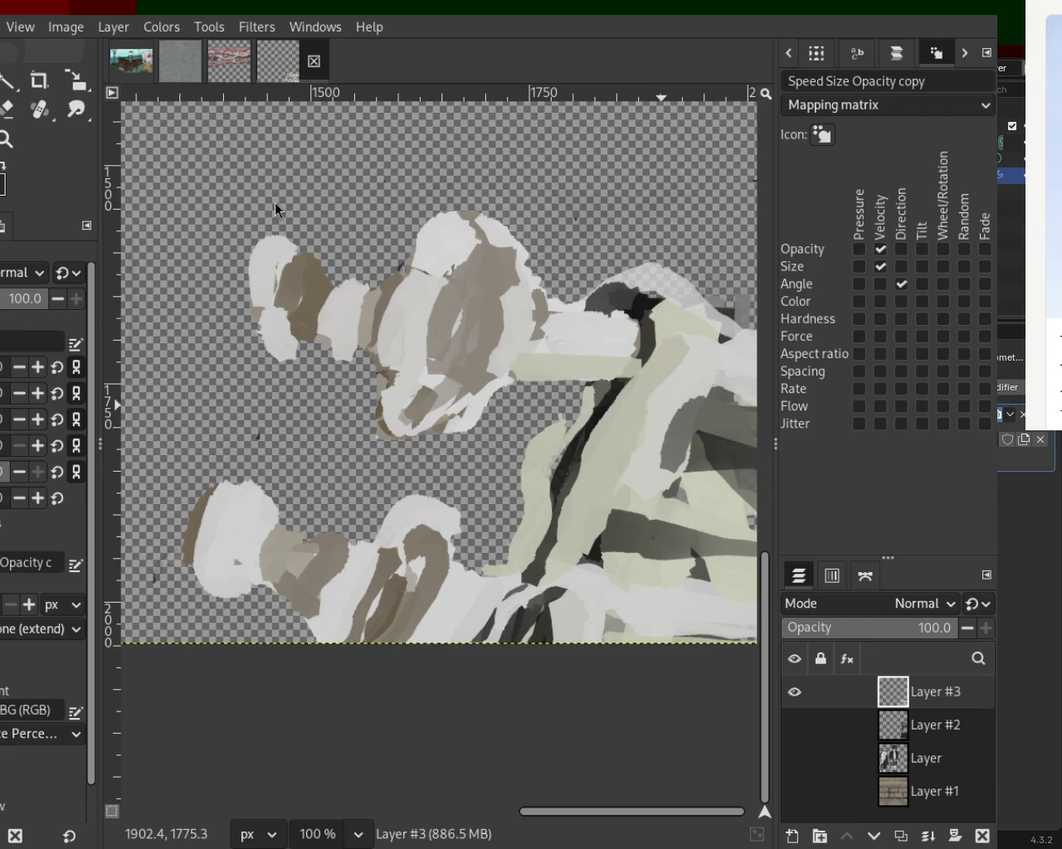
pyautogui.keyDown('ctrl'); pyautogui.click(609, 323); pyautogui.keyUp('ctrl')
pyautogui.moveTo(618, 319); pyautogui.dragTo(522, 300)
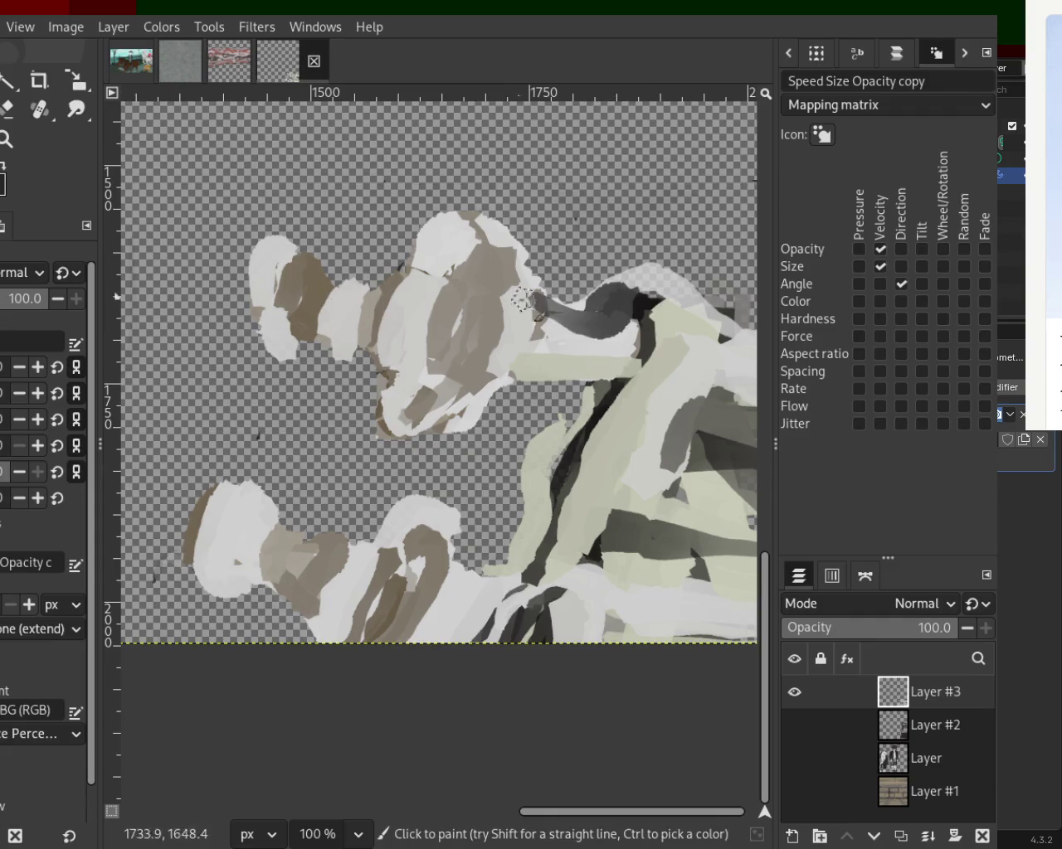
# Step: Repaint the upper figure's inner ring in grey-brown after undoing a too-dark stroke
pyautogui.keyDown('ctrl'); pyautogui.click(496, 276); pyautogui.keyUp('ctrl')
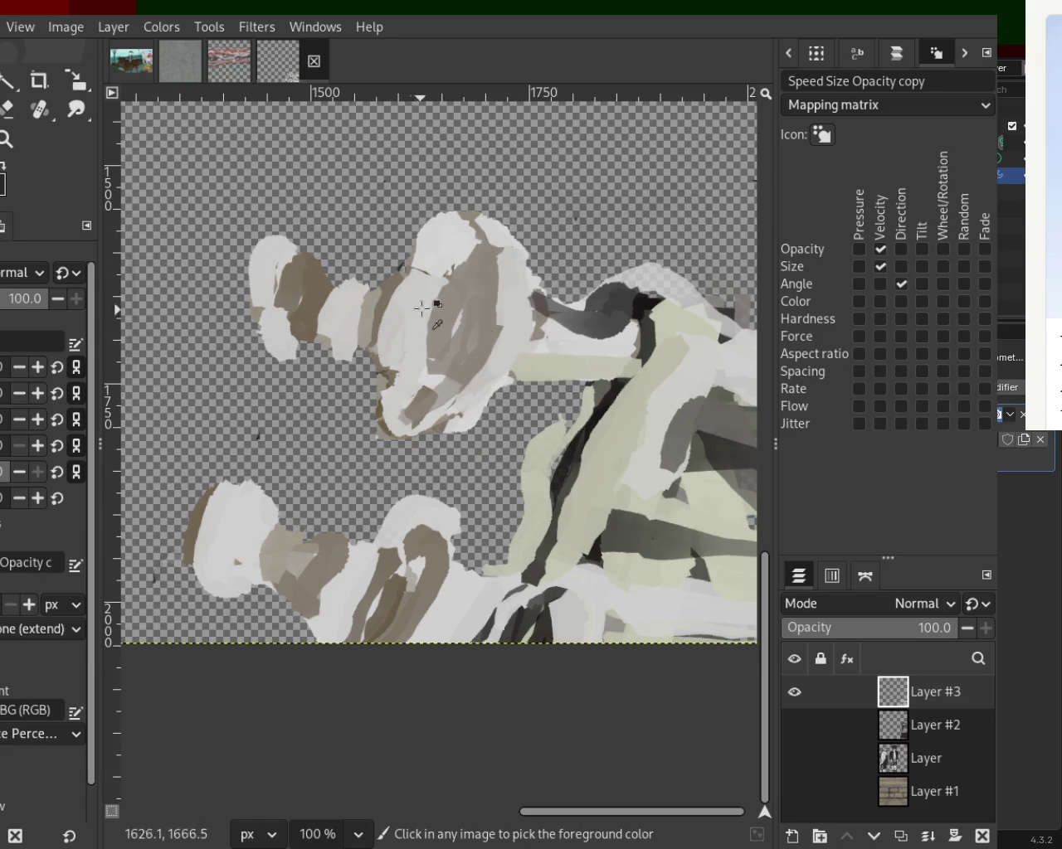
pyautogui.moveTo(474, 249); pyautogui.dragTo(434, 377)
pyautogui.hotkey('ctrl', 'z')
pyautogui.moveTo(468, 239); pyautogui.dragTo(438, 379)
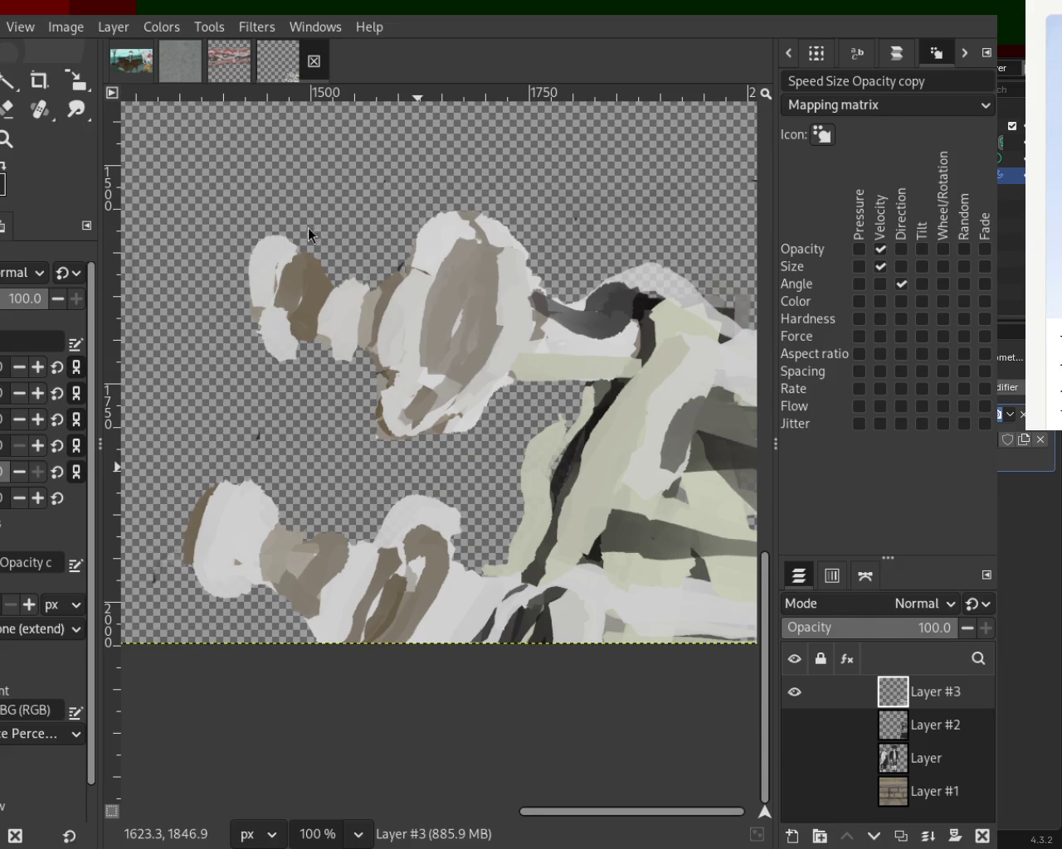
# Step: Add brown strokes to the lower figure, whiten its neck, and dab dark grey below
pyautogui.moveTo(415, 571)
pyautogui.mouseDown()
pyautogui.moveTo(394, 564)
pyautogui.moveTo(369, 653)
pyautogui.mouseUp()
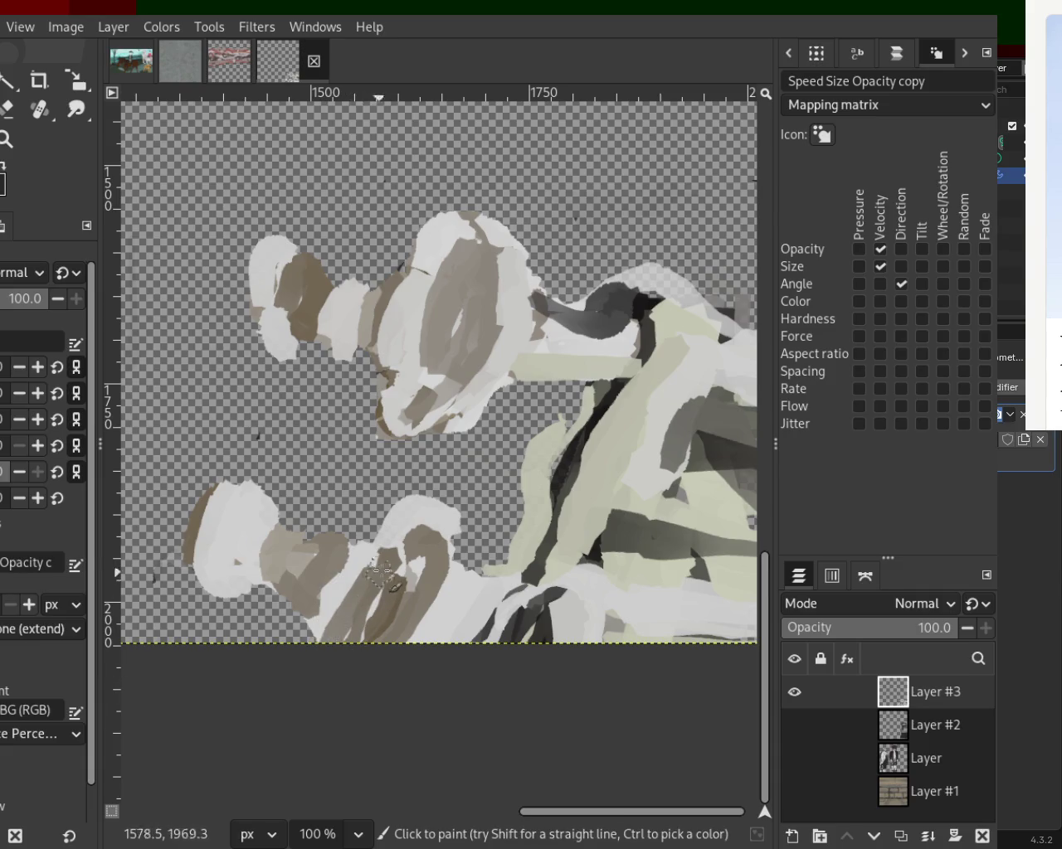
pyautogui.moveTo(402, 546); pyautogui.dragTo(357, 654)
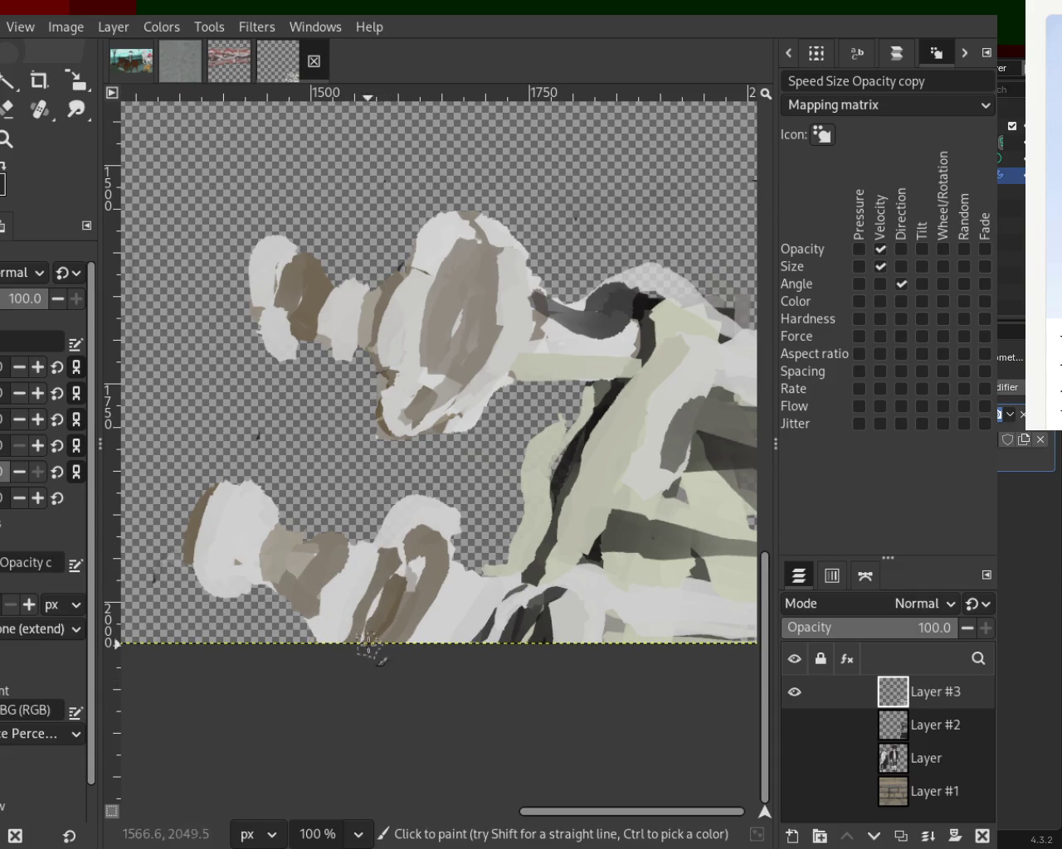
pyautogui.keyDown('ctrl'); pyautogui.click(354, 579); pyautogui.keyUp('ctrl')
pyautogui.moveTo(355, 541); pyautogui.dragTo(317, 655)
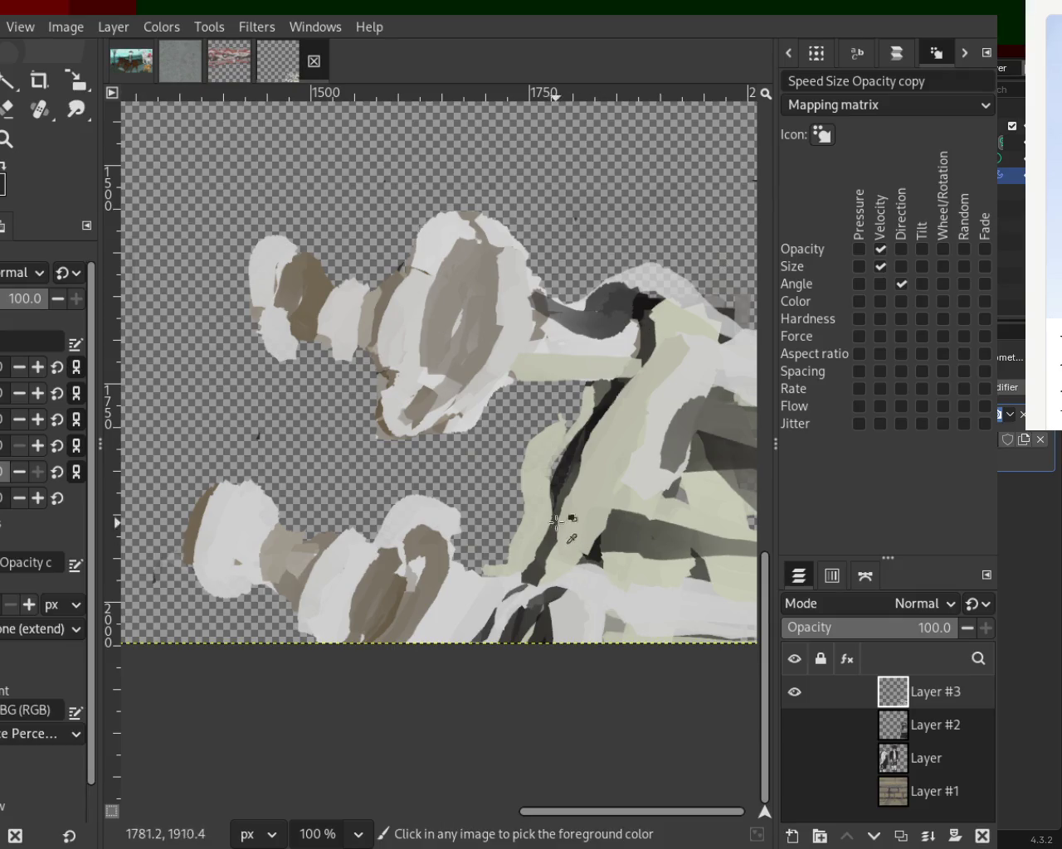
pyautogui.moveTo(488, 621); pyautogui.dragTo(483, 612)
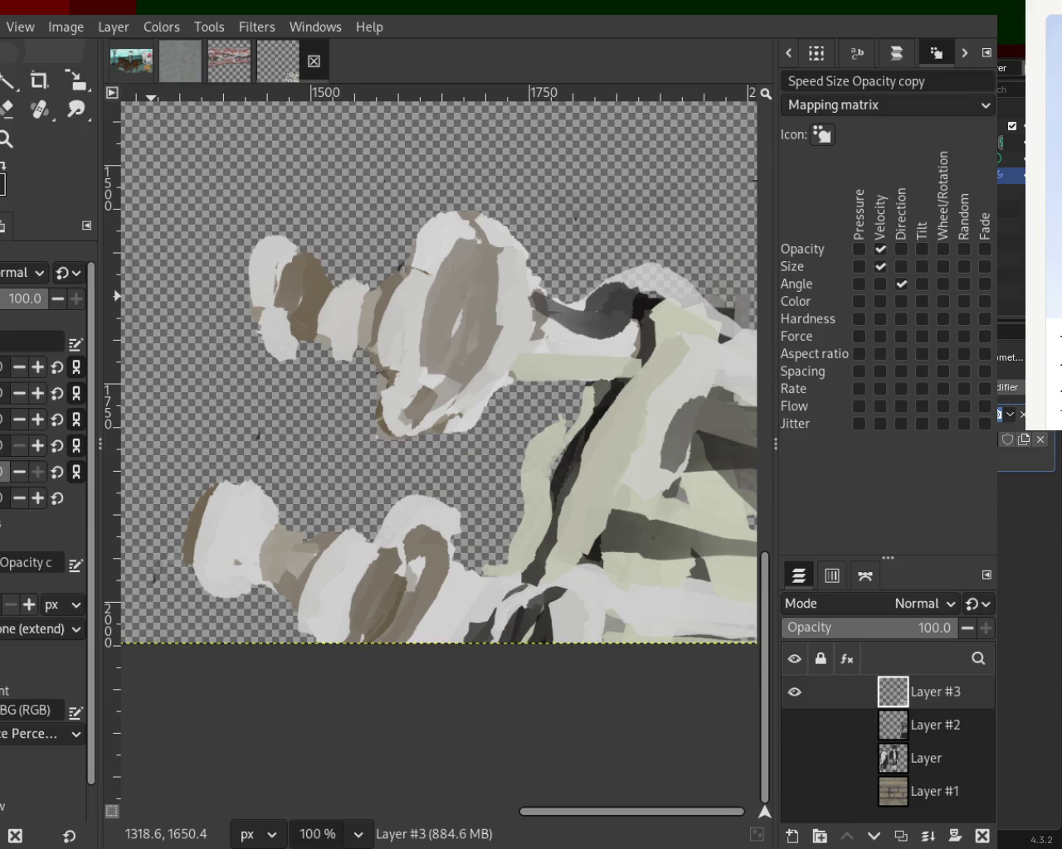
# Step: Try erasing a light patch and a grey-brown stroke on the green area, undoing both
pyautogui.hotkey('shift', 'e')
pyautogui.moveTo(572, 475)
pyautogui.mouseDown()
pyautogui.moveTo(539, 423)
pyautogui.moveTo(516, 494)
pyautogui.mouseUp()
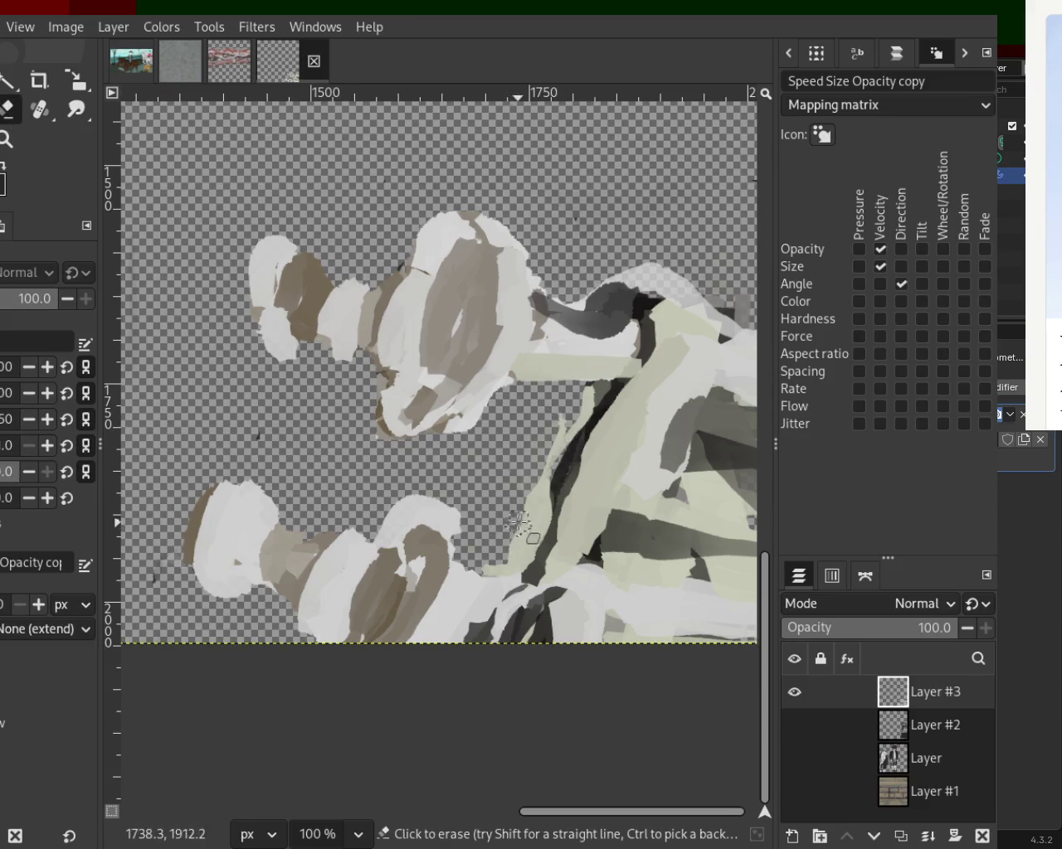
pyautogui.hotkey('ctrl', 'z')
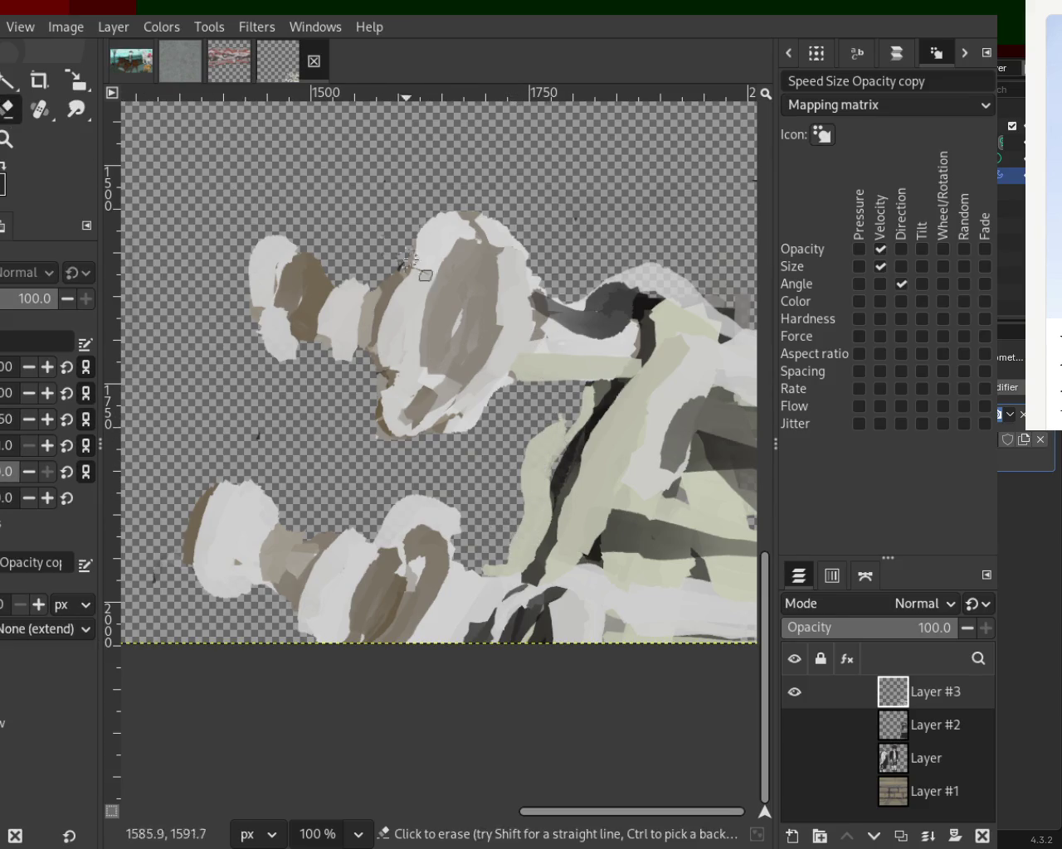
pyautogui.press('p')
pyautogui.keyDown('ctrl'); pyautogui.click(485, 325); pyautogui.keyUp('ctrl')
pyautogui.moveTo(585, 381)
pyautogui.mouseDown()
pyautogui.moveTo(623, 399)
pyautogui.moveTo(554, 378)
pyautogui.moveTo(614, 369)
pyautogui.mouseUp()
pyautogui.hotkey('ctrl', 'z')
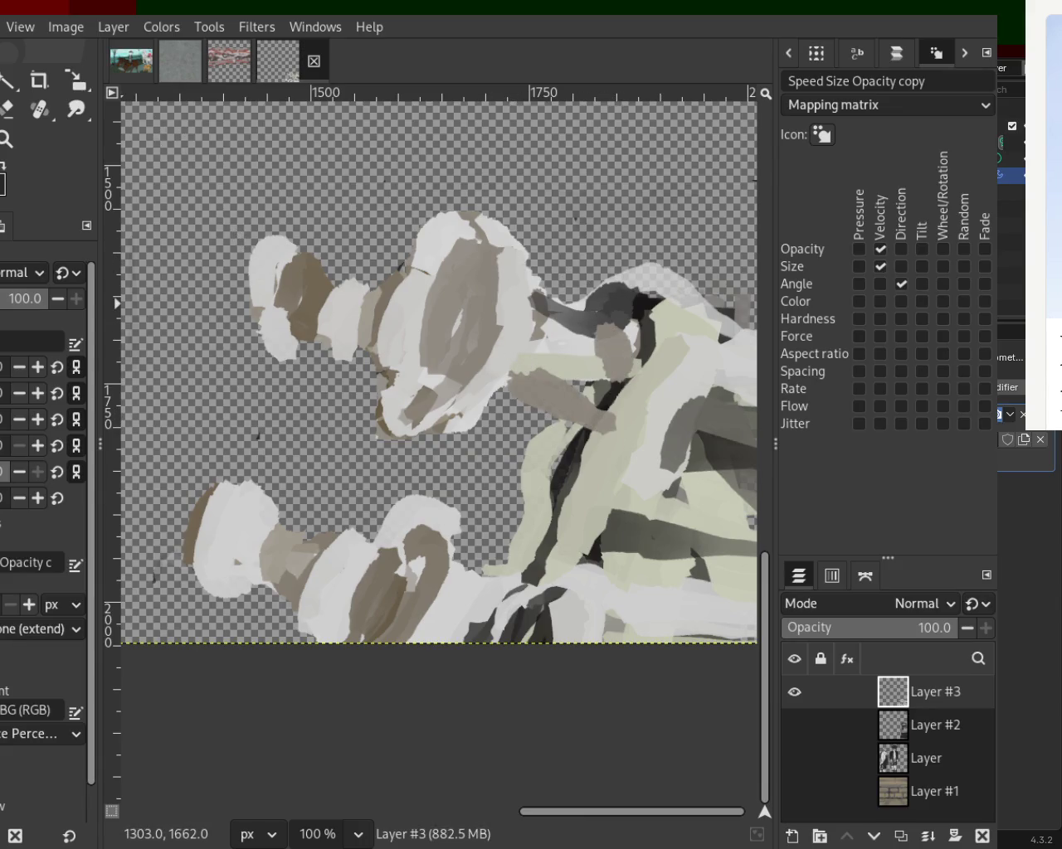
# Step: Erase a band of paint on the right and clean the light green stroke's left edge
pyautogui.hotkey('shift', 'e')
pyautogui.moveTo(559, 316)
pyautogui.mouseDown()
pyautogui.moveTo(573, 303)
pyautogui.moveTo(711, 300)
pyautogui.moveTo(640, 269)
pyautogui.moveTo(675, 278)
pyautogui.moveTo(581, 304)
pyautogui.moveTo(667, 242)
pyautogui.mouseUp()
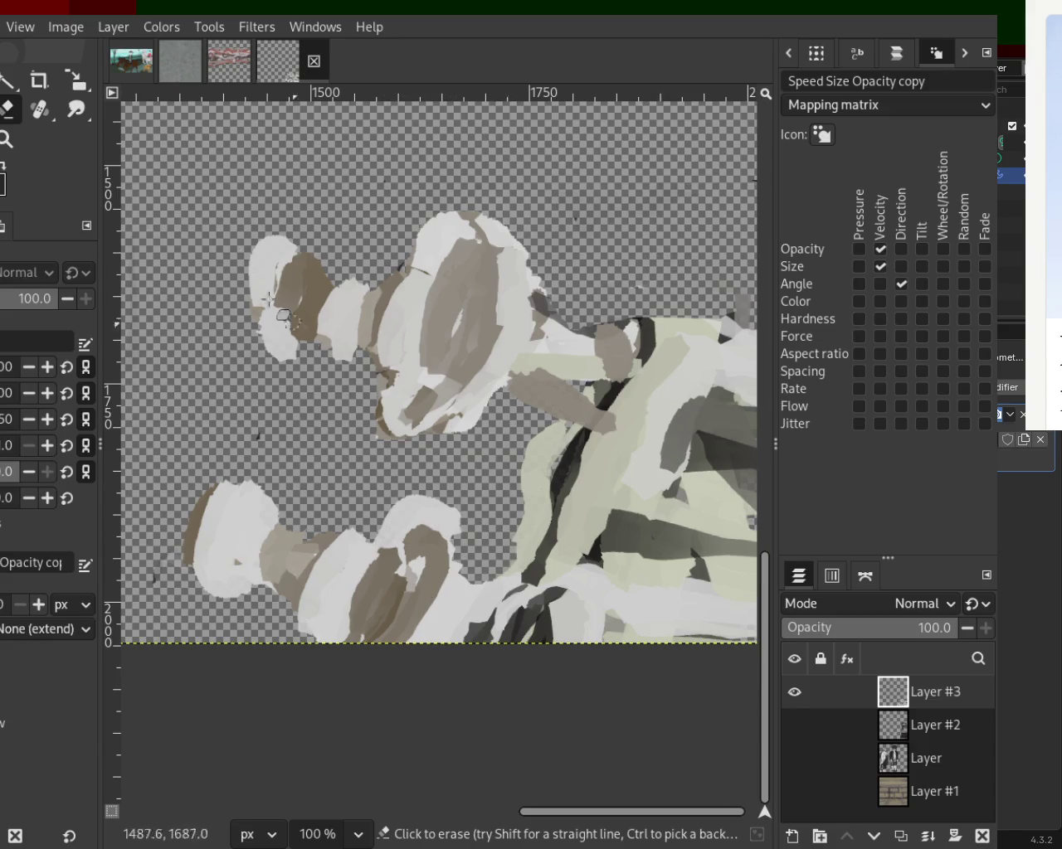
pyautogui.moveTo(571, 451)
pyautogui.mouseDown()
pyautogui.moveTo(533, 481)
pyautogui.moveTo(514, 542)
pyautogui.mouseUp()
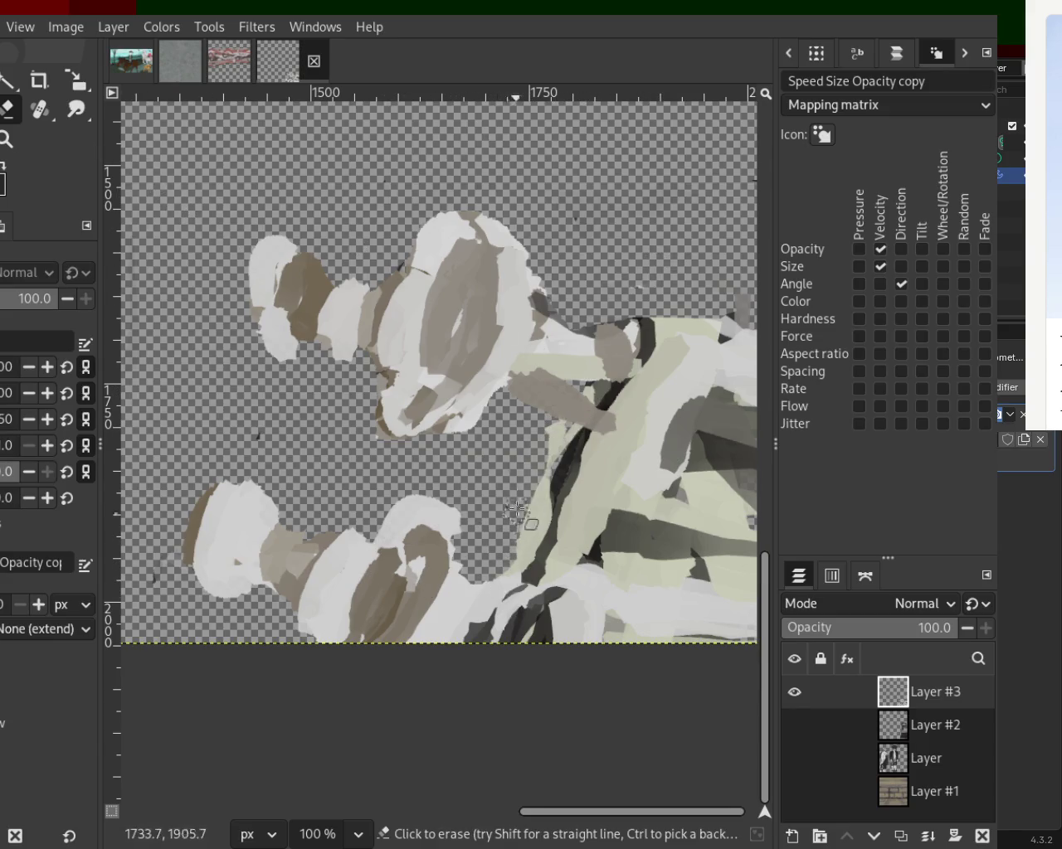
pyautogui.press('o')
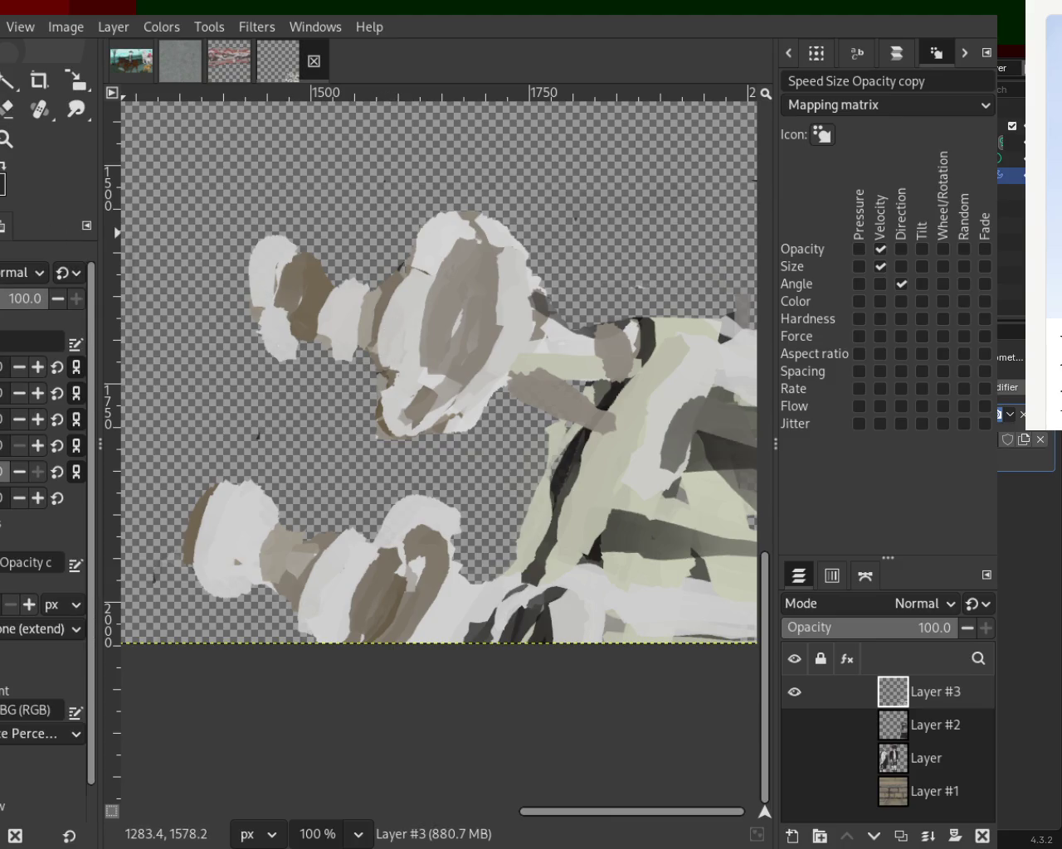
pyautogui.press('p')
# Step: Paint strokes across the light green and dark areas, undoing a dark stroke down the green
pyautogui.moveTo(612, 486); pyautogui.dragTo(450, 616)
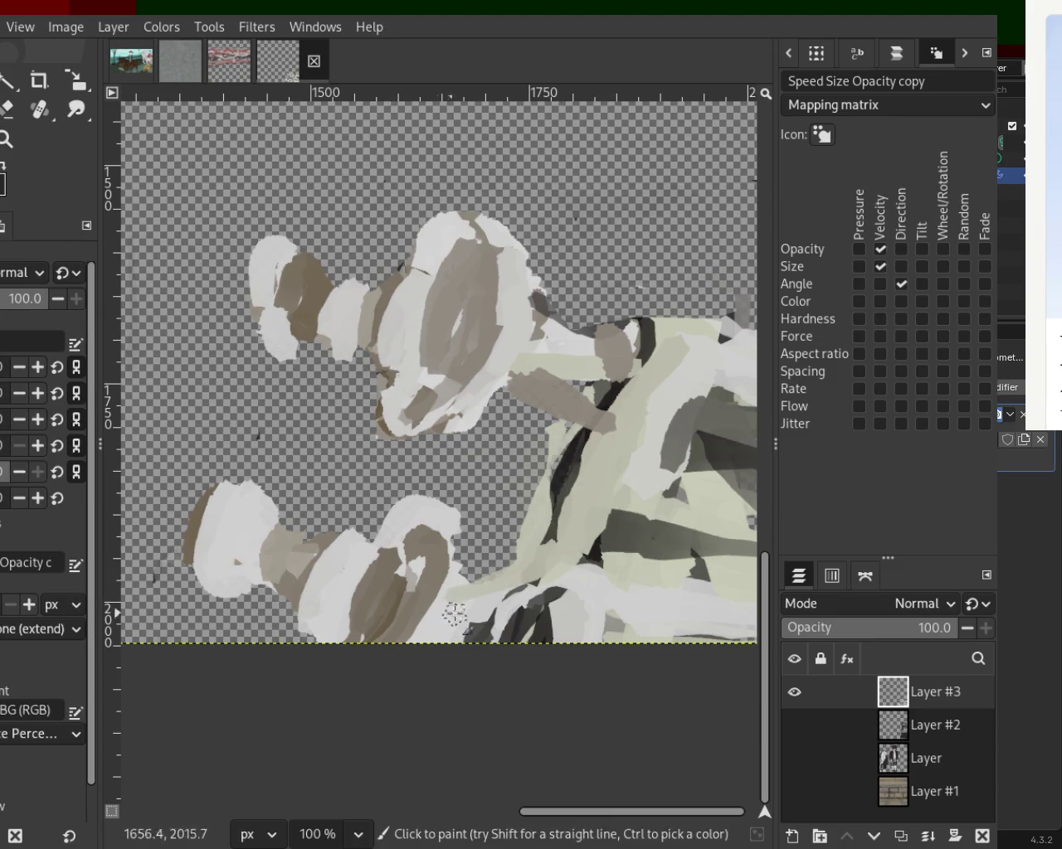
pyautogui.moveTo(539, 603); pyautogui.dragTo(473, 730)
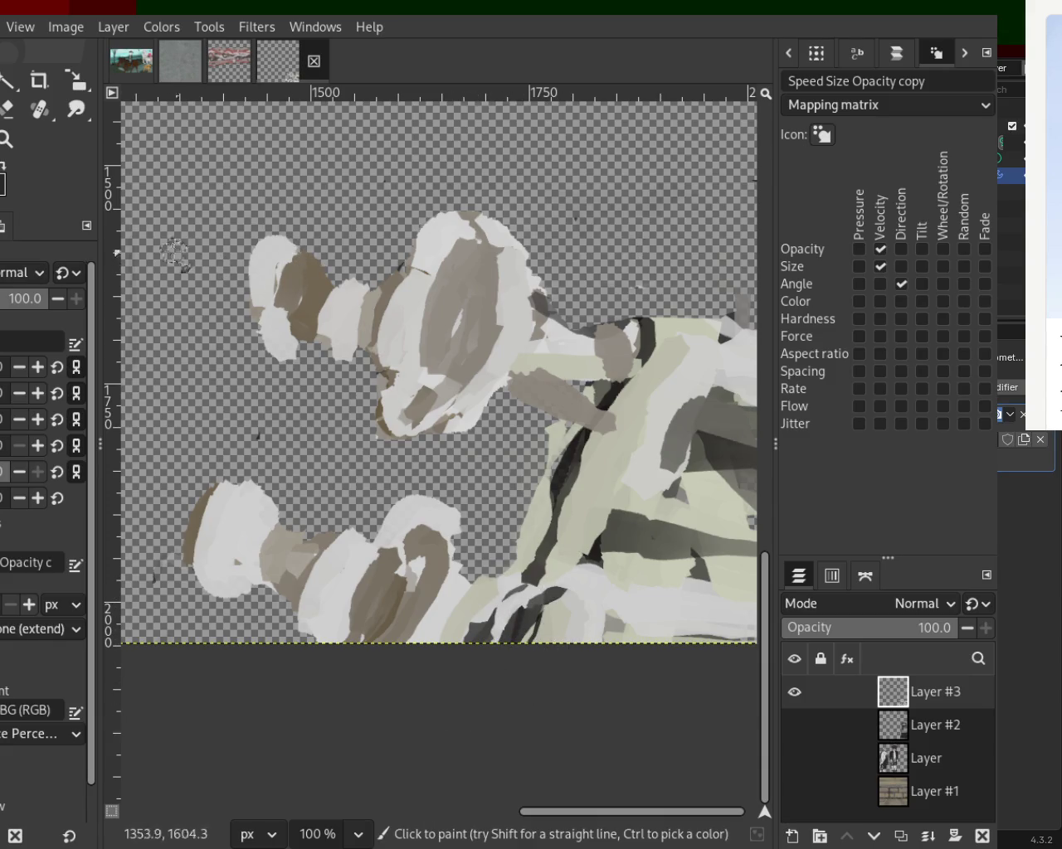
pyautogui.press('ctrl')
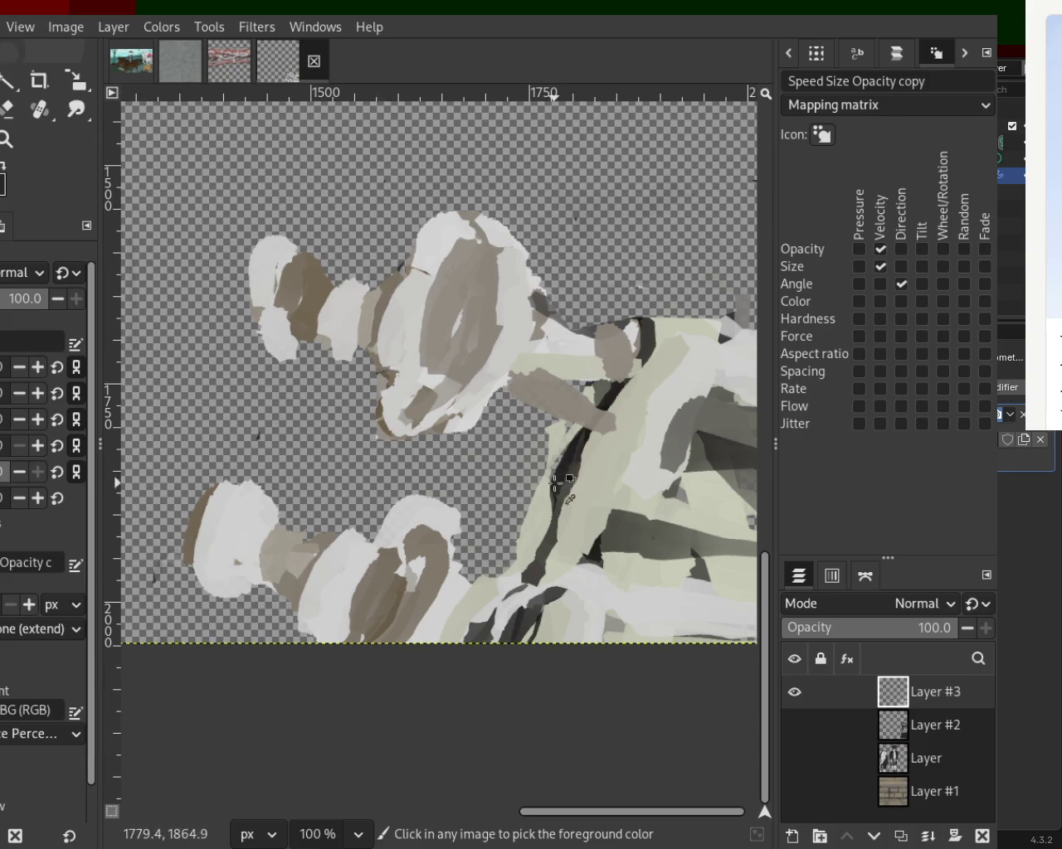
pyautogui.moveTo(390, 277); pyautogui.dragTo(423, 448)
pyautogui.hotkey('ctrl', 'z')
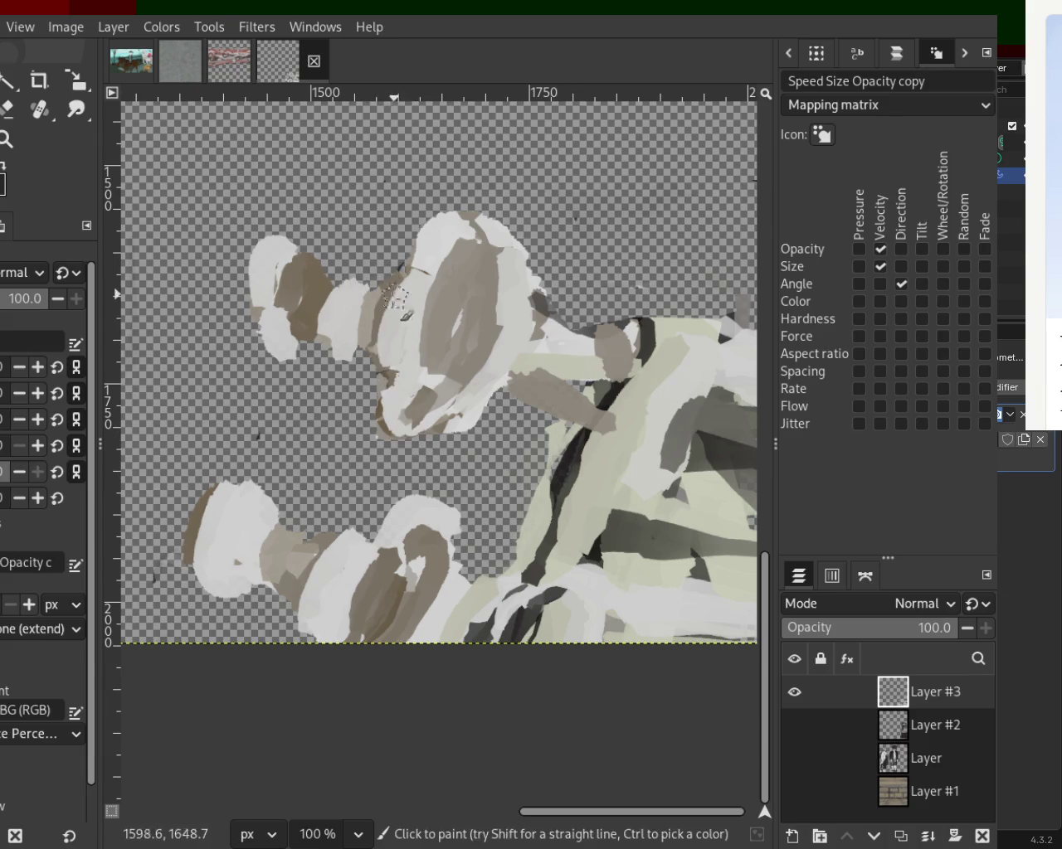
pyautogui.press('ctrl')
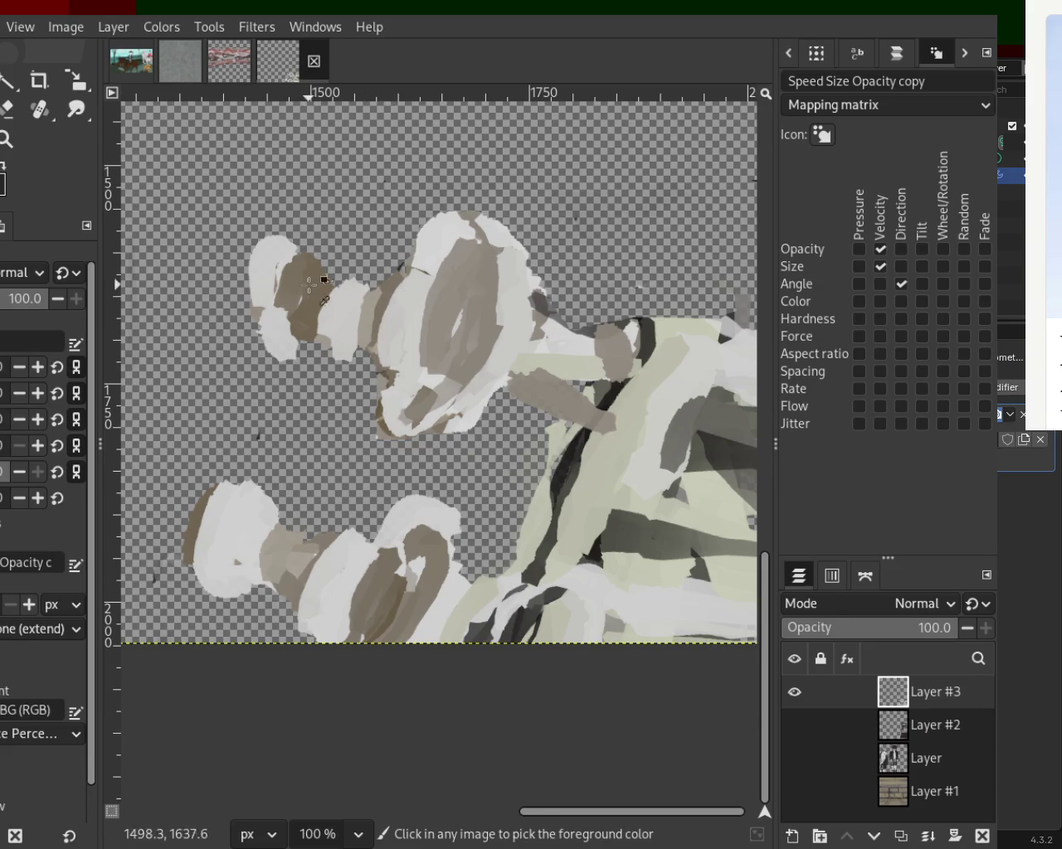
# Step: Paint white over the lower-left figure's top and the upper-left brown area's top edge
pyautogui.keyDown('ctrl'); pyautogui.click(275, 242); pyautogui.keyUp('ctrl')
pyautogui.moveTo(275, 242); pyautogui.dragTo(324, 343)
pyautogui.hotkey('ctrl', 'z')
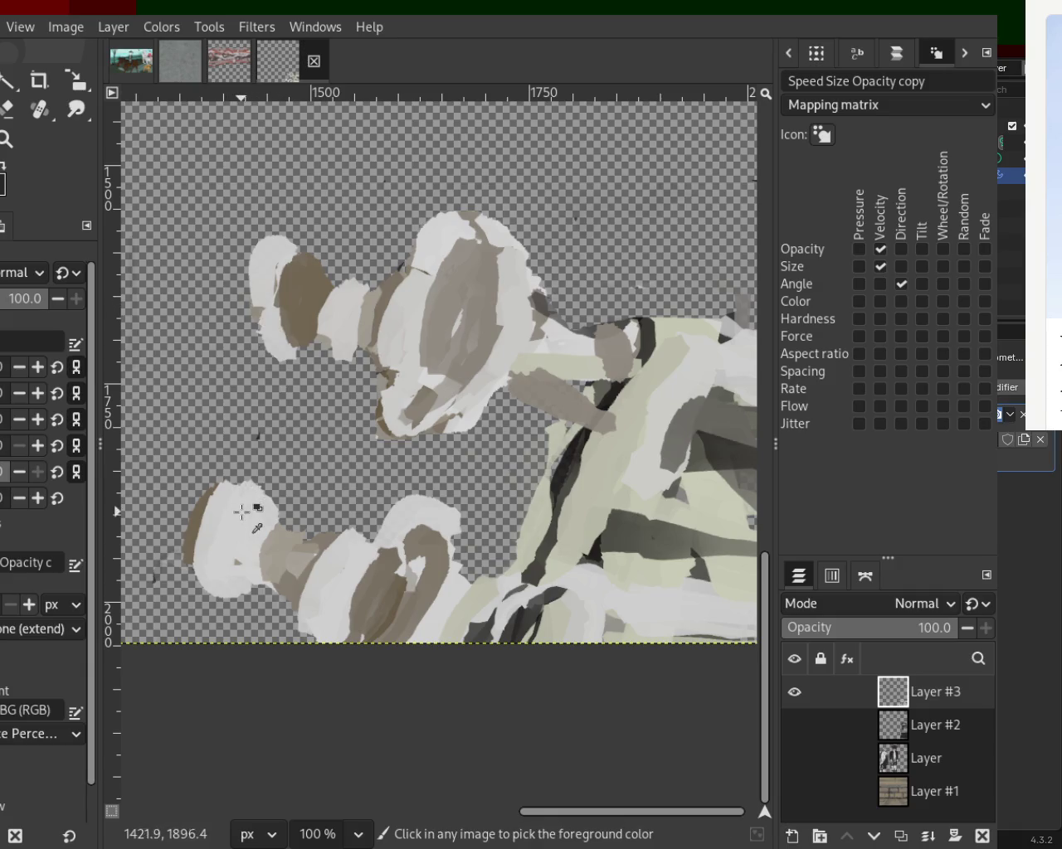
pyautogui.moveTo(244, 488)
pyautogui.mouseDown()
pyautogui.moveTo(254, 527)
pyautogui.moveTo(274, 543)
pyautogui.mouseUp()
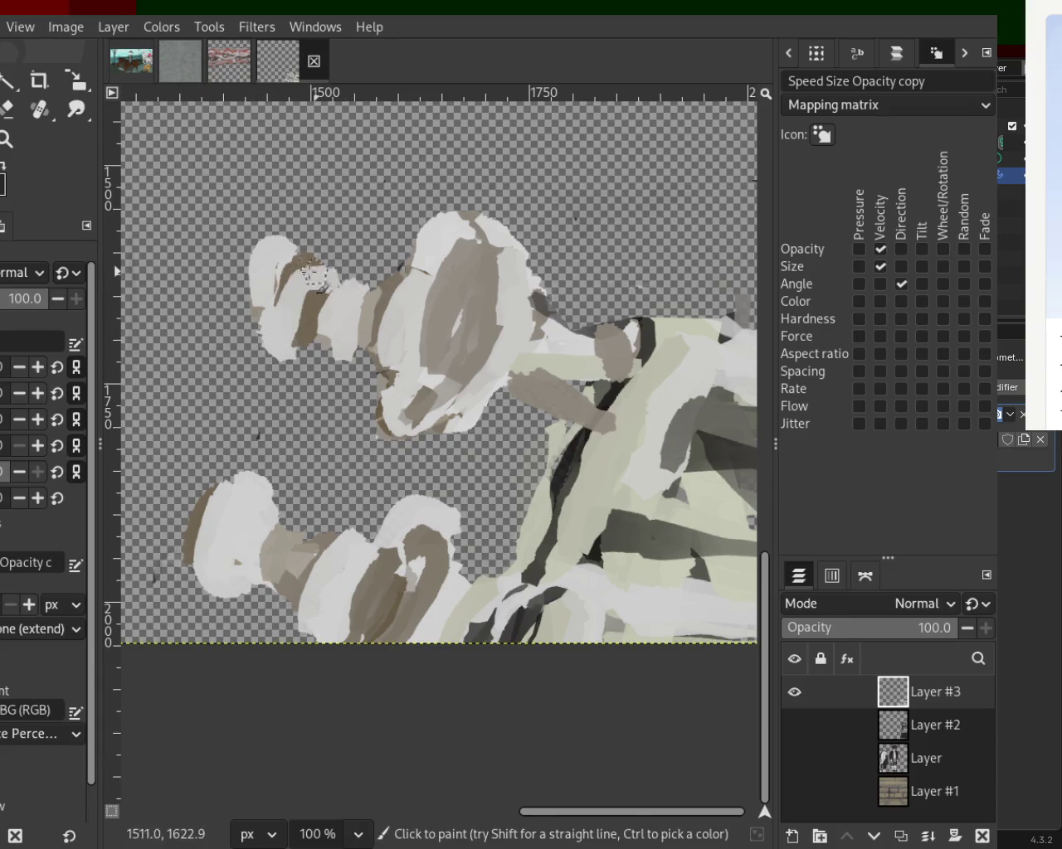
pyautogui.moveTo(322, 271)
pyautogui.mouseDown()
pyautogui.moveTo(291, 282)
pyautogui.moveTo(295, 253)
pyautogui.moveTo(285, 313)
pyautogui.moveTo(282, 290)
pyautogui.mouseUp()
pyautogui.keyDown('ctrl'); pyautogui.click(305, 316); pyautogui.keyUp('ctrl')
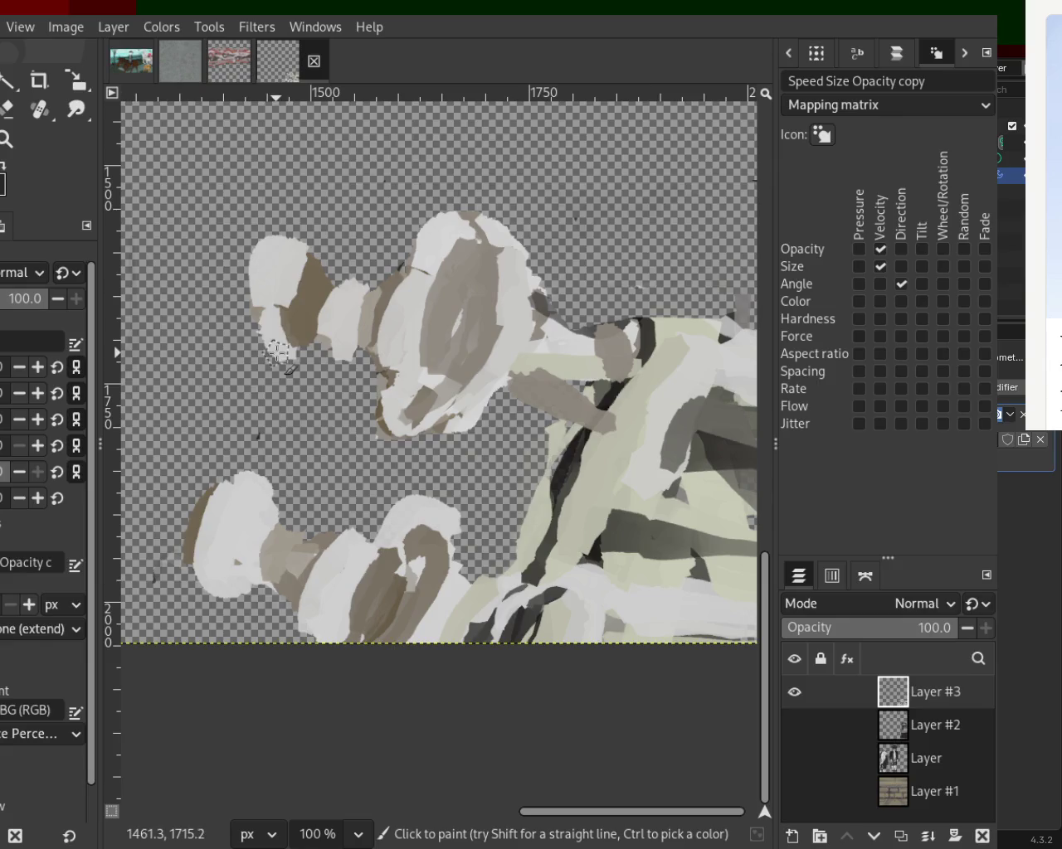
# Step: Undo the brown on the lower-left head, lighten the upper head's left edge, and add a small dark mark
pyautogui.keyDown('ctrl'); pyautogui.click(195, 520); pyautogui.keyUp('ctrl')
pyautogui.moveTo(195, 520)
pyautogui.mouseDown()
pyautogui.moveTo(183, 587)
pyautogui.moveTo(211, 490)
pyautogui.moveTo(231, 468)
pyautogui.mouseUp()
pyautogui.hotkey('ctrl', 'z')
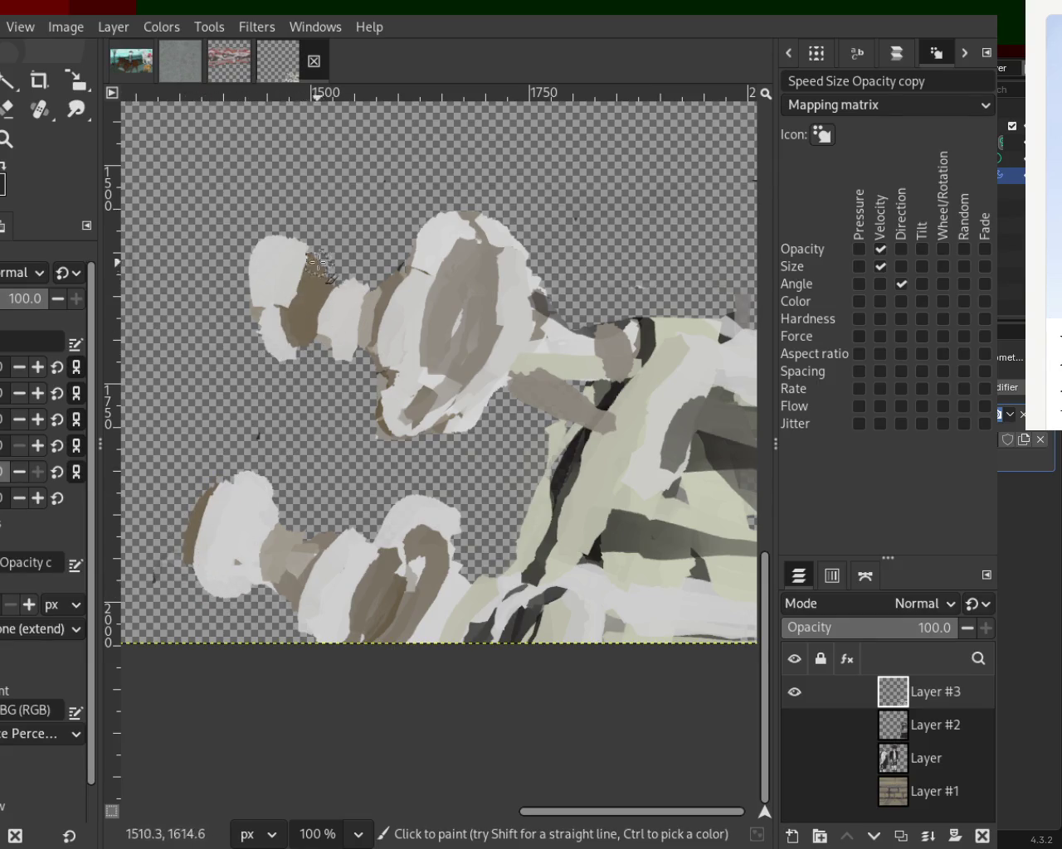
pyautogui.moveTo(320, 273); pyautogui.dragTo(292, 249)
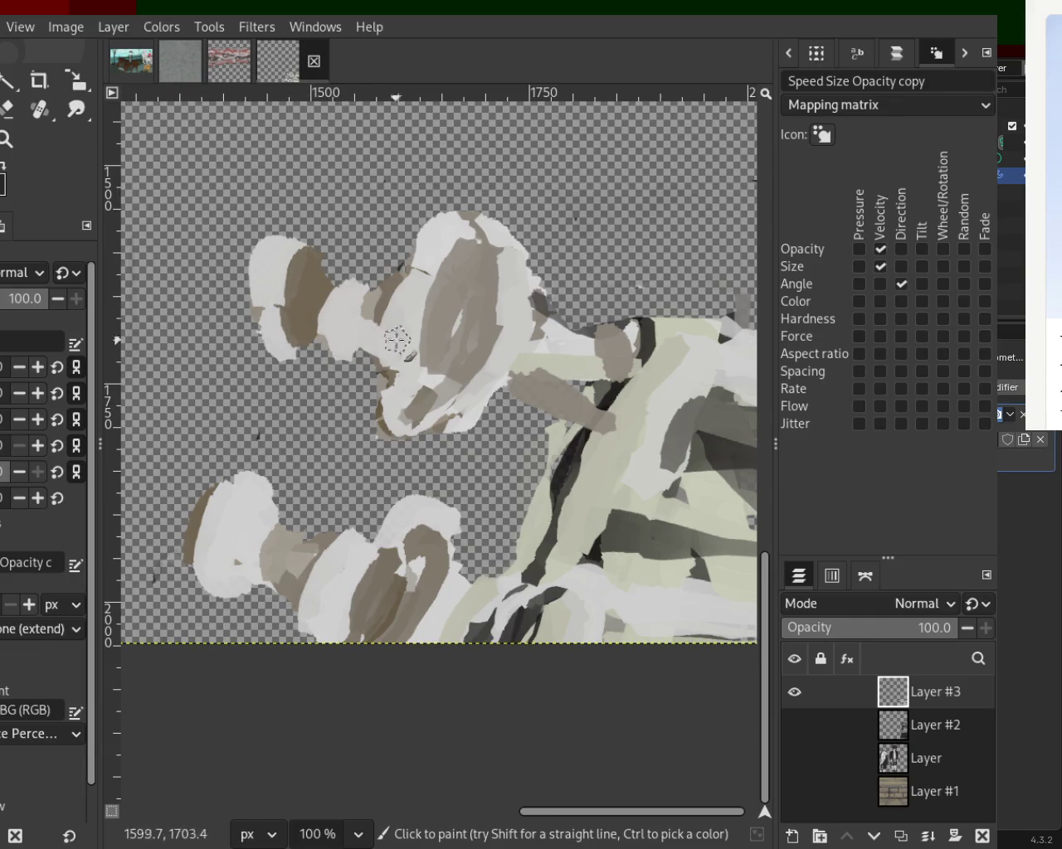
pyautogui.moveTo(405, 282)
pyautogui.mouseDown()
pyautogui.moveTo(391, 354)
pyautogui.moveTo(400, 273)
pyautogui.moveTo(408, 382)
pyautogui.mouseUp()
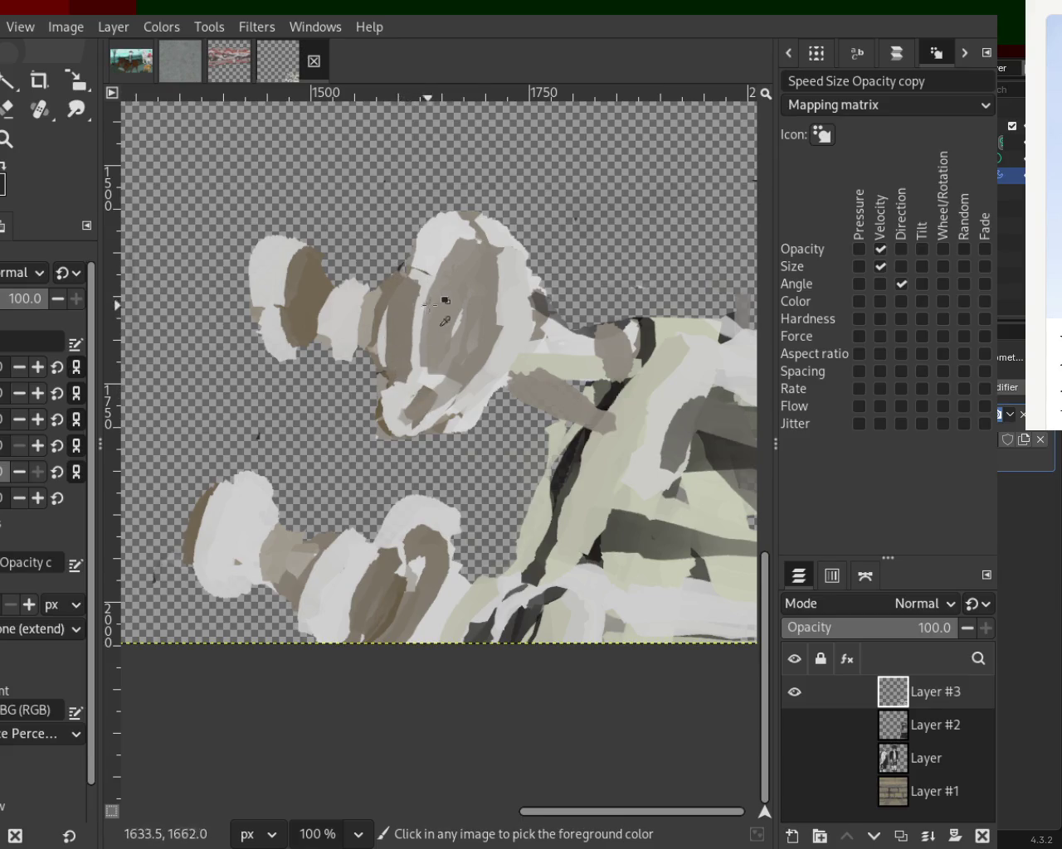
pyautogui.hotkey('ctrl', 'z')
pyautogui.moveTo(426, 251)
pyautogui.mouseDown()
pyautogui.moveTo(406, 369)
pyautogui.moveTo(410, 424)
pyautogui.mouseUp()
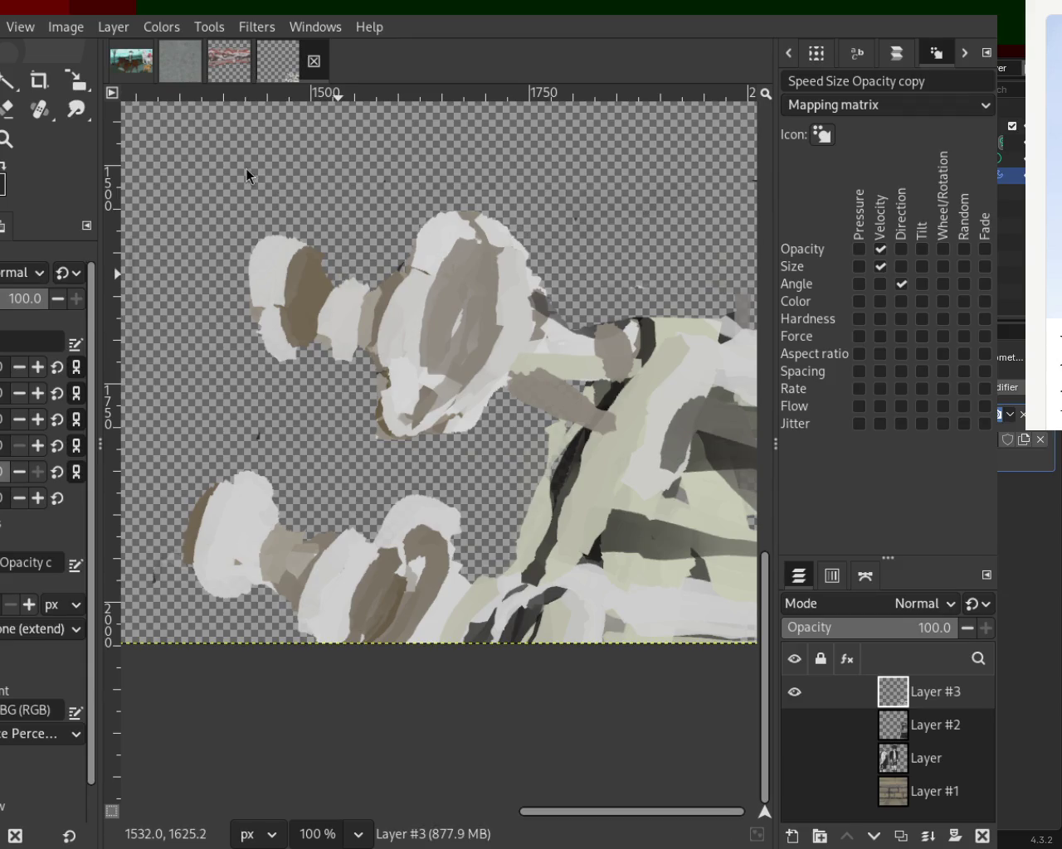
# Step: Zoom out to the whole painting and paint a light stroke down across the dark stripes
pyautogui.press('z')
pyautogui.scroll(-3, 367, 387)
pyautogui.scroll(-1, 368, 388)
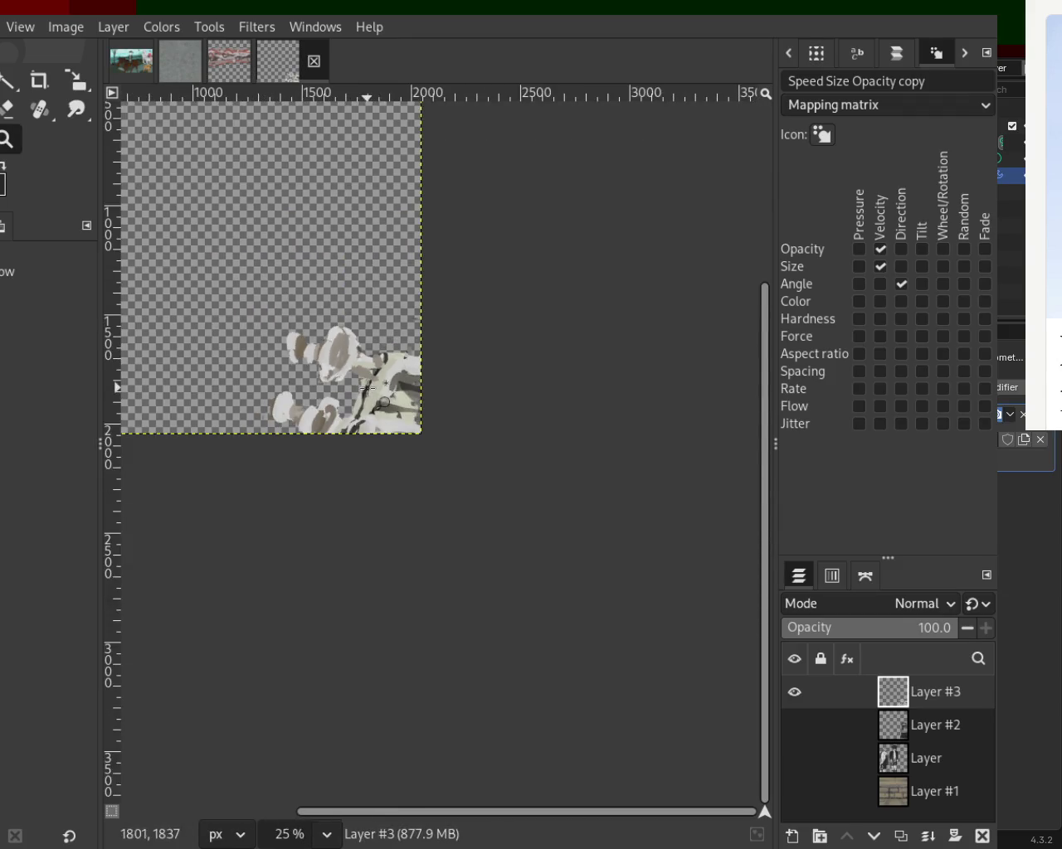
pyautogui.scroll(3, 367, 387)
pyautogui.press('p')
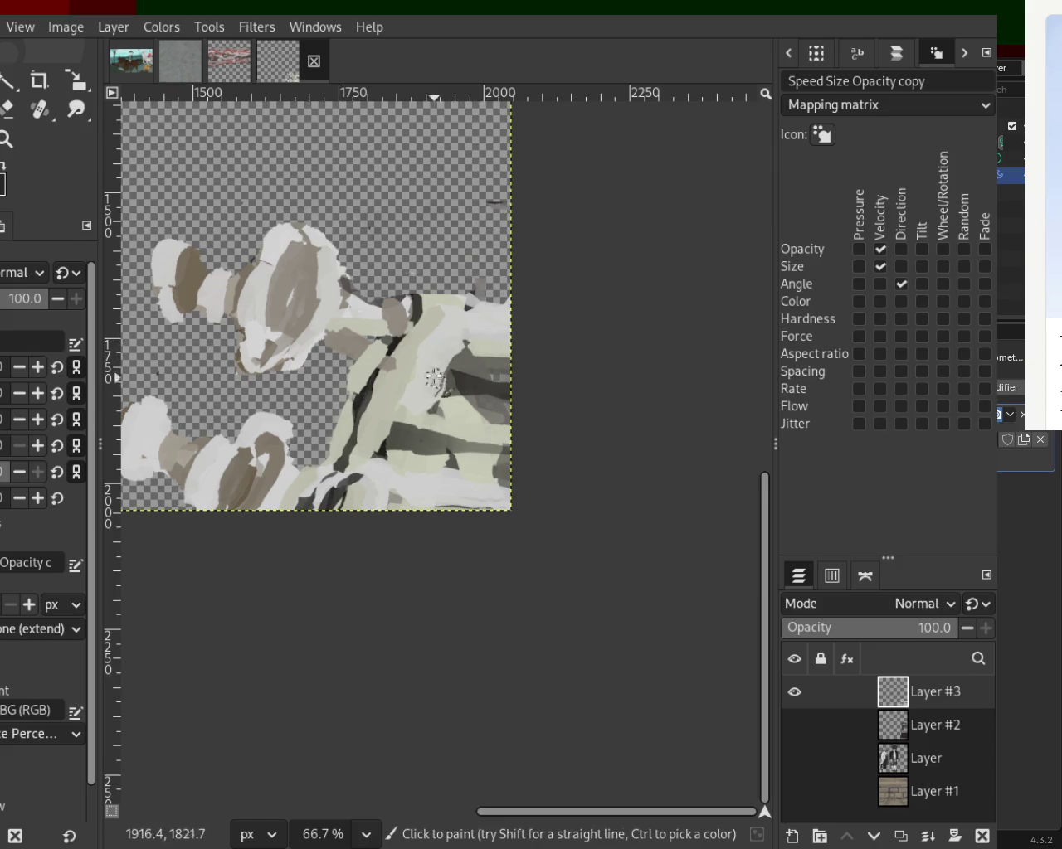
pyautogui.moveTo(415, 392); pyautogui.dragTo(405, 479)
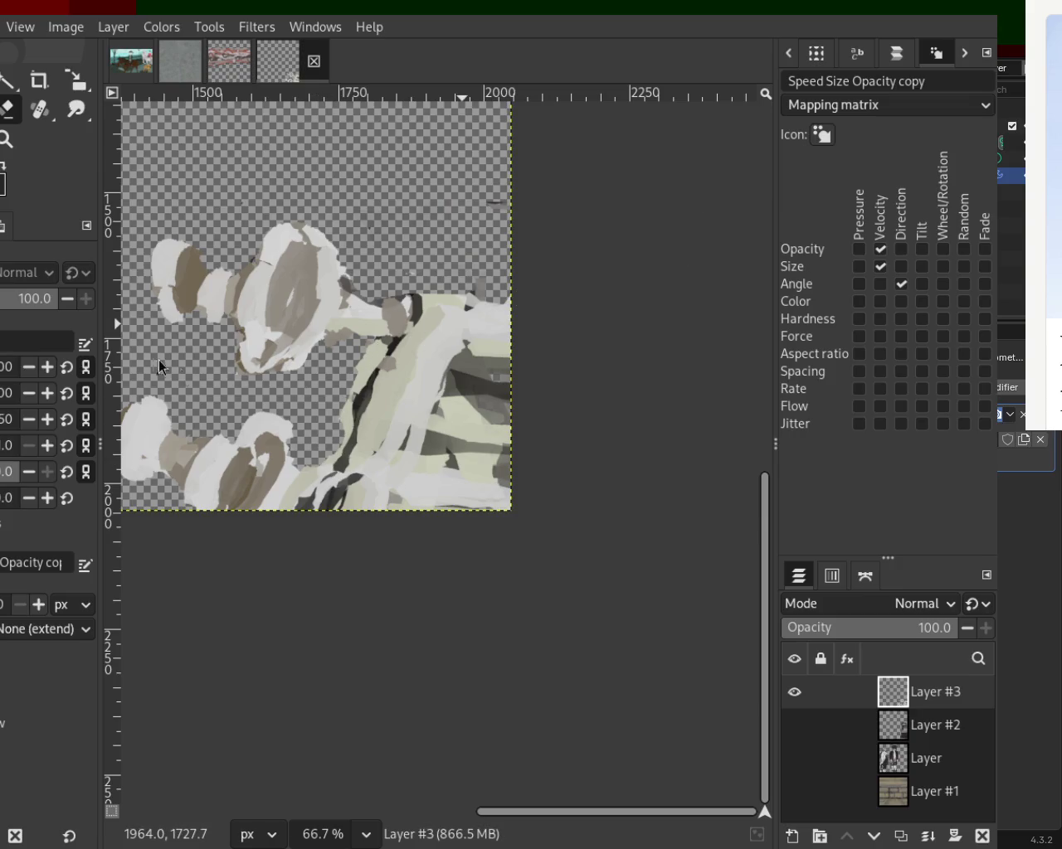
pyautogui.press('p')
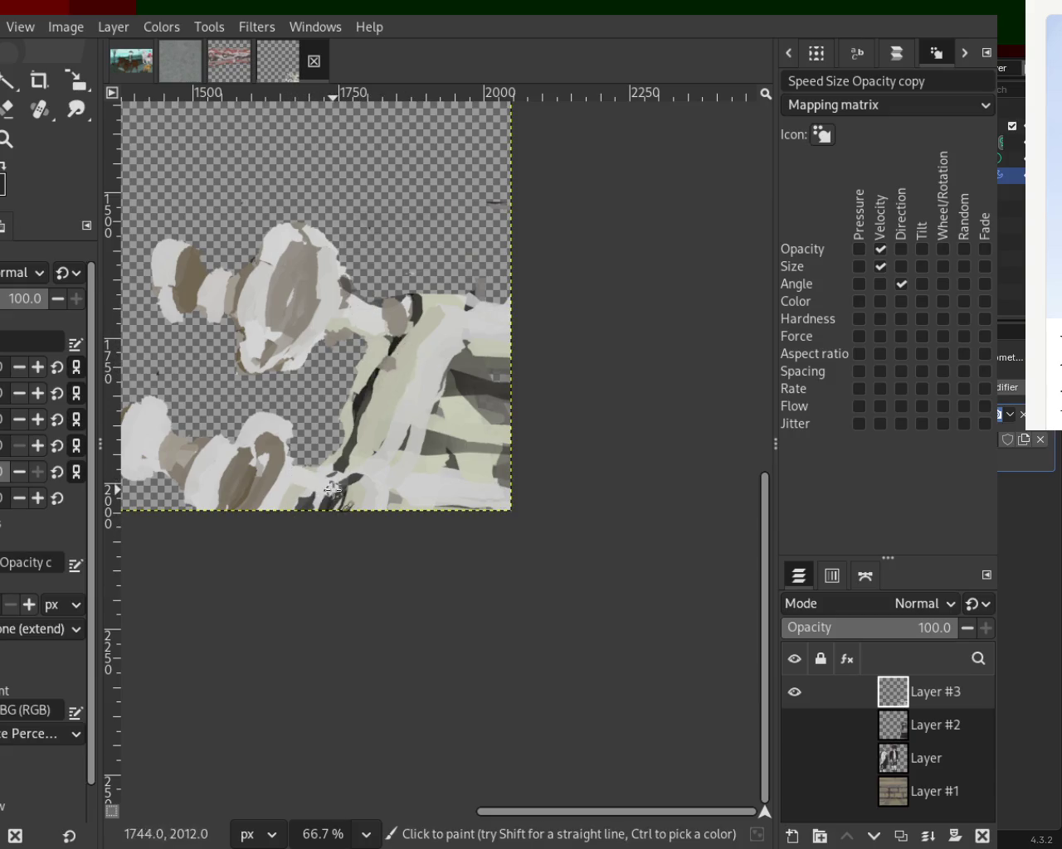
pyautogui.press('ctrl')
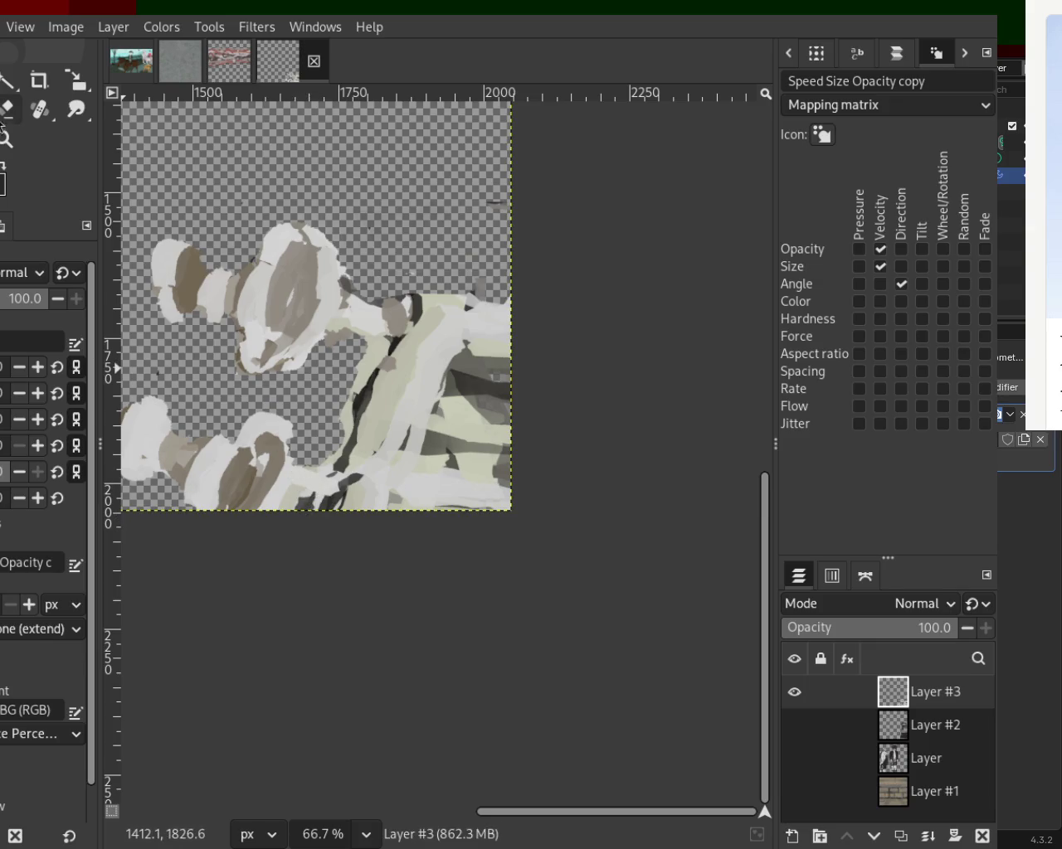
pyautogui.click(6, 109)
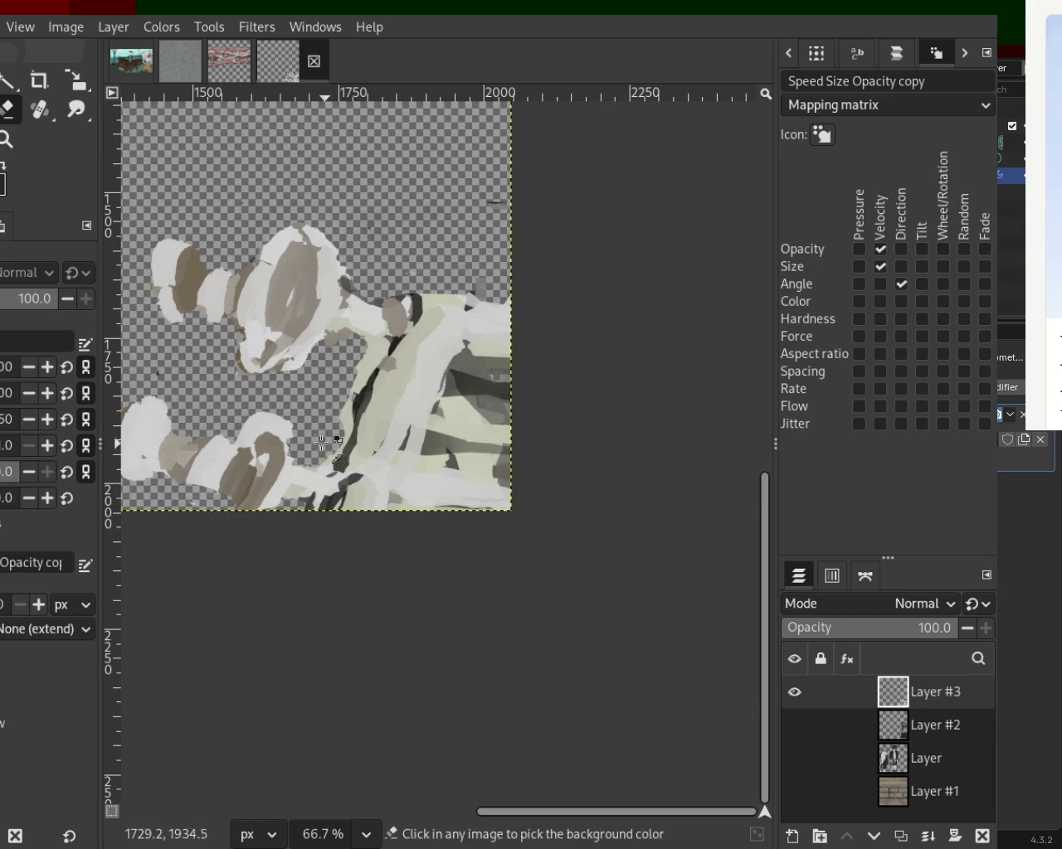
# Step: Lighten the upper head, paint a dark grey connector to the figure, and add dark strokes in the lower circle
pyautogui.press('o')
pyautogui.keyDown('ctrl'); pyautogui.click(212, 299); pyautogui.keyUp('ctrl')
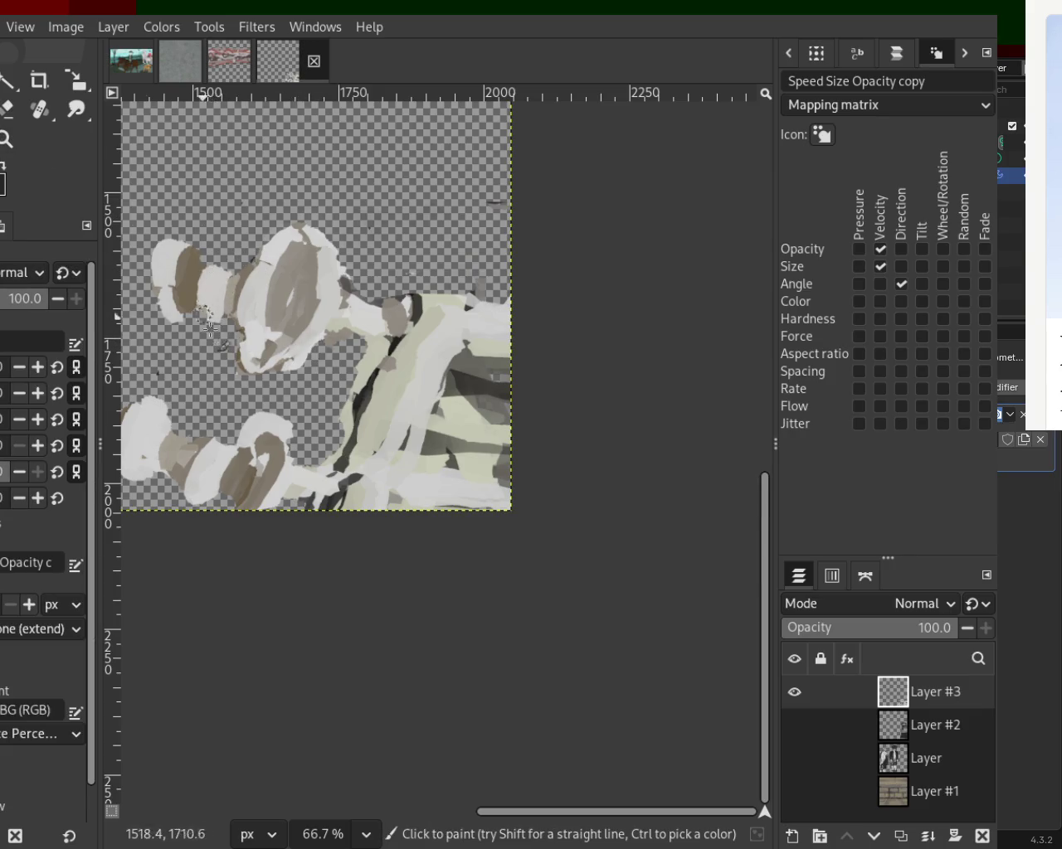
pyautogui.press('ctrl')
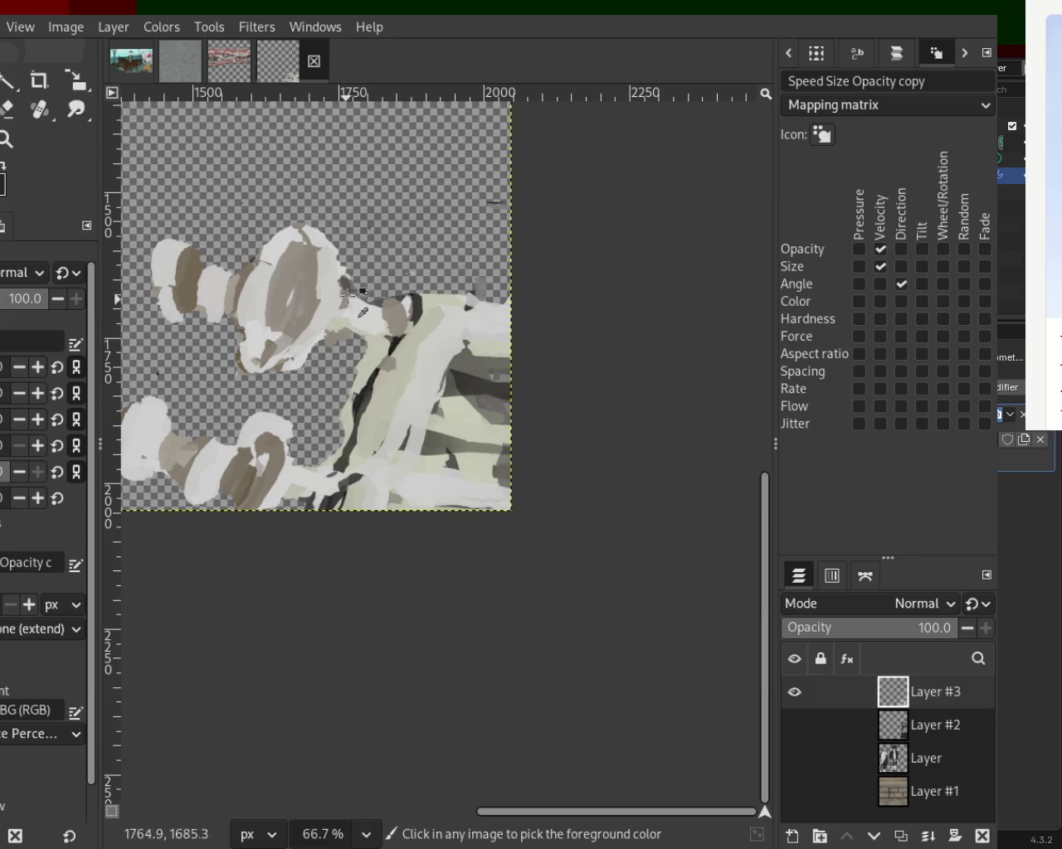
pyautogui.moveTo(332, 313)
pyautogui.mouseDown()
pyautogui.moveTo(373, 334)
pyautogui.moveTo(359, 322)
pyautogui.moveTo(364, 331)
pyautogui.mouseUp()
pyautogui.press('ctrl')
pyautogui.keyDown('ctrl'); pyautogui.click(417, 312); pyautogui.keyUp('ctrl')
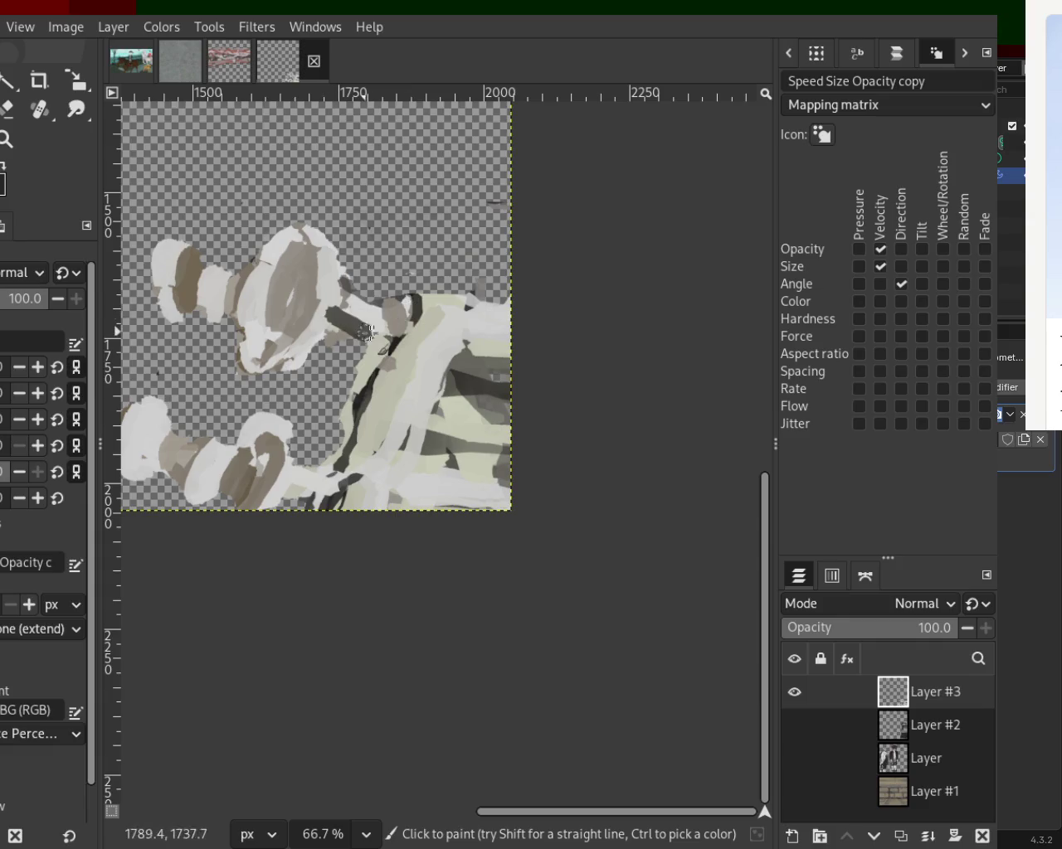
pyautogui.moveTo(267, 431)
pyautogui.mouseDown()
pyautogui.moveTo(336, 487)
pyautogui.moveTo(300, 479)
pyautogui.mouseUp()
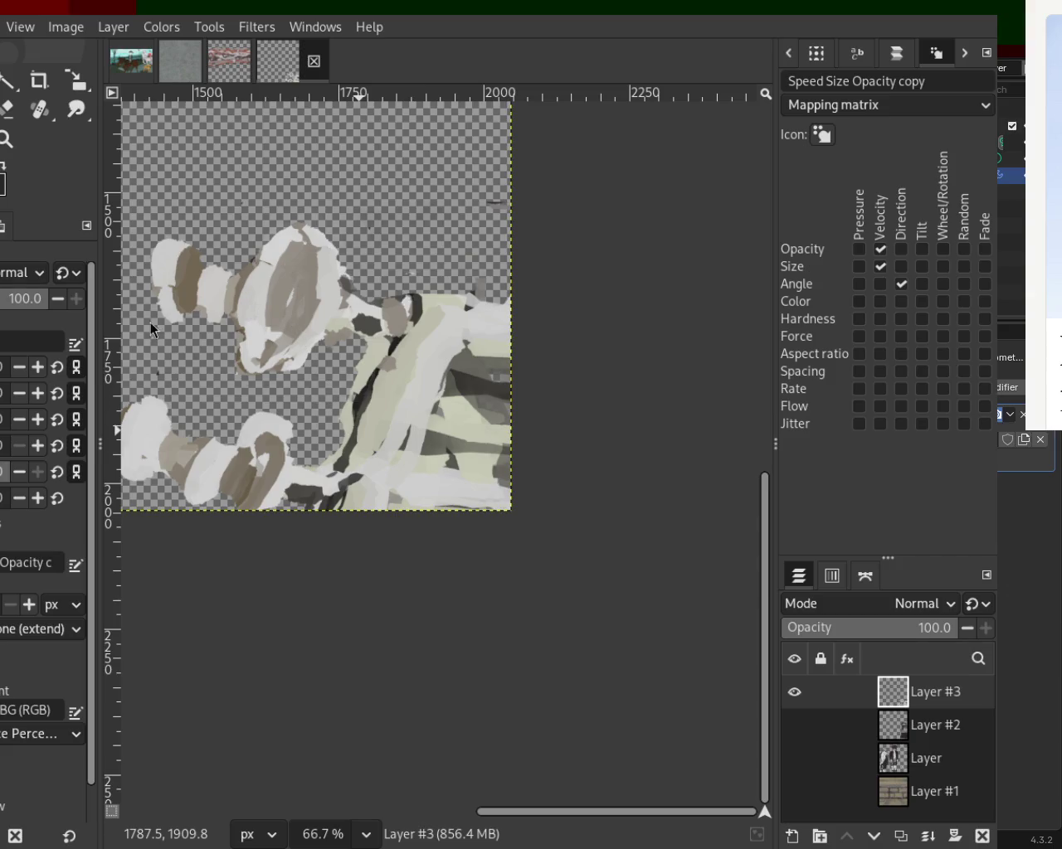
# Step: Try a dark stroke along the bottom edge and undo it
pyautogui.press('ctrl')
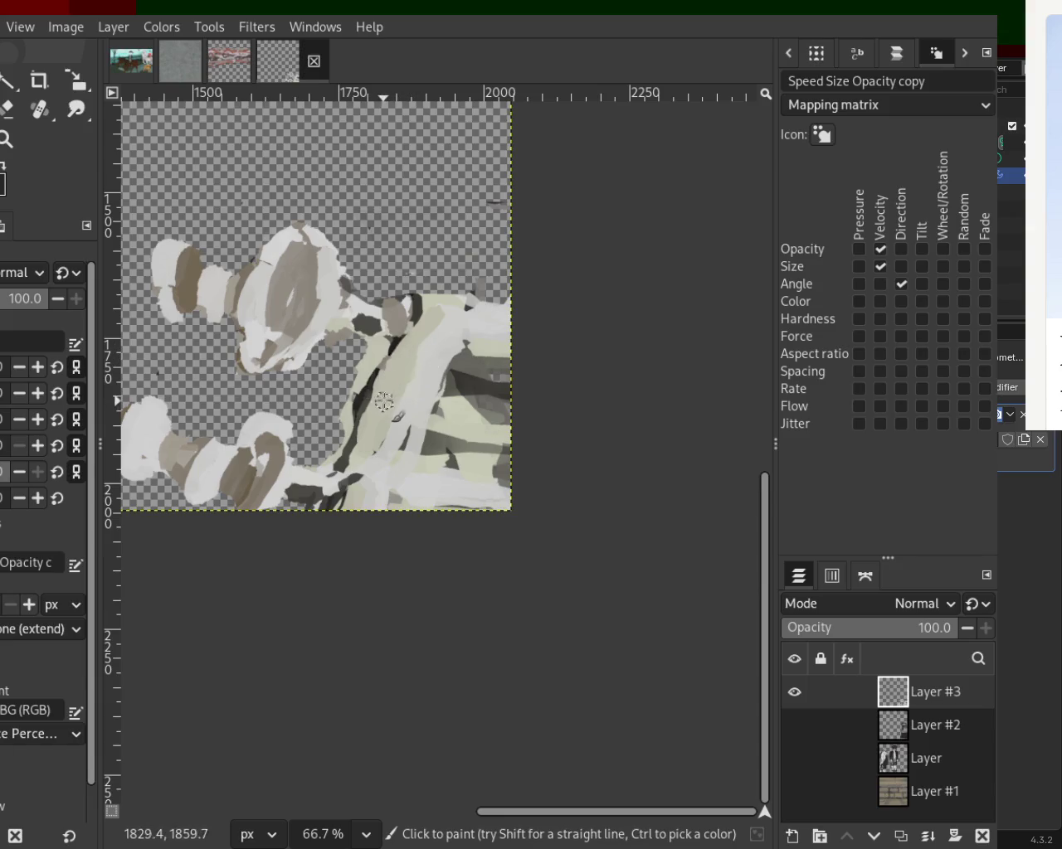
pyautogui.press('ctrl')
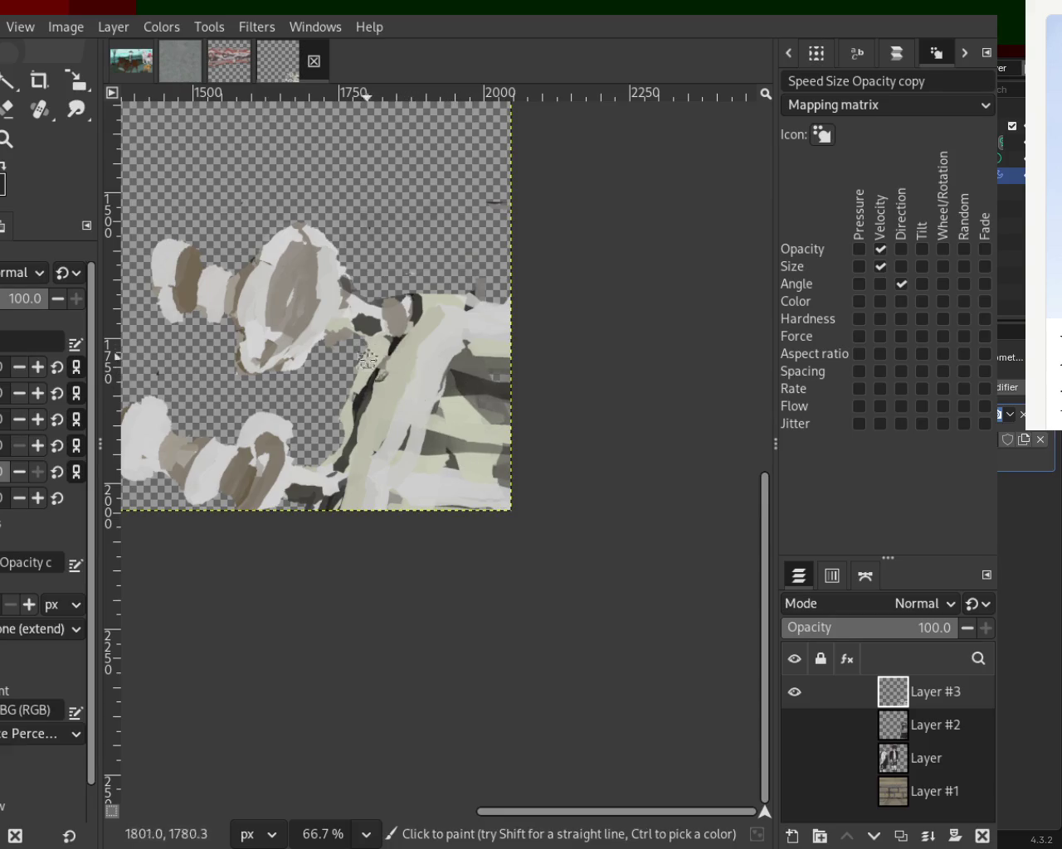
pyautogui.moveTo(356, 464)
pyautogui.mouseDown()
pyautogui.moveTo(332, 552)
pyautogui.moveTo(285, 552)
pyautogui.mouseUp()
pyautogui.hotkey('ctrl', 'z')
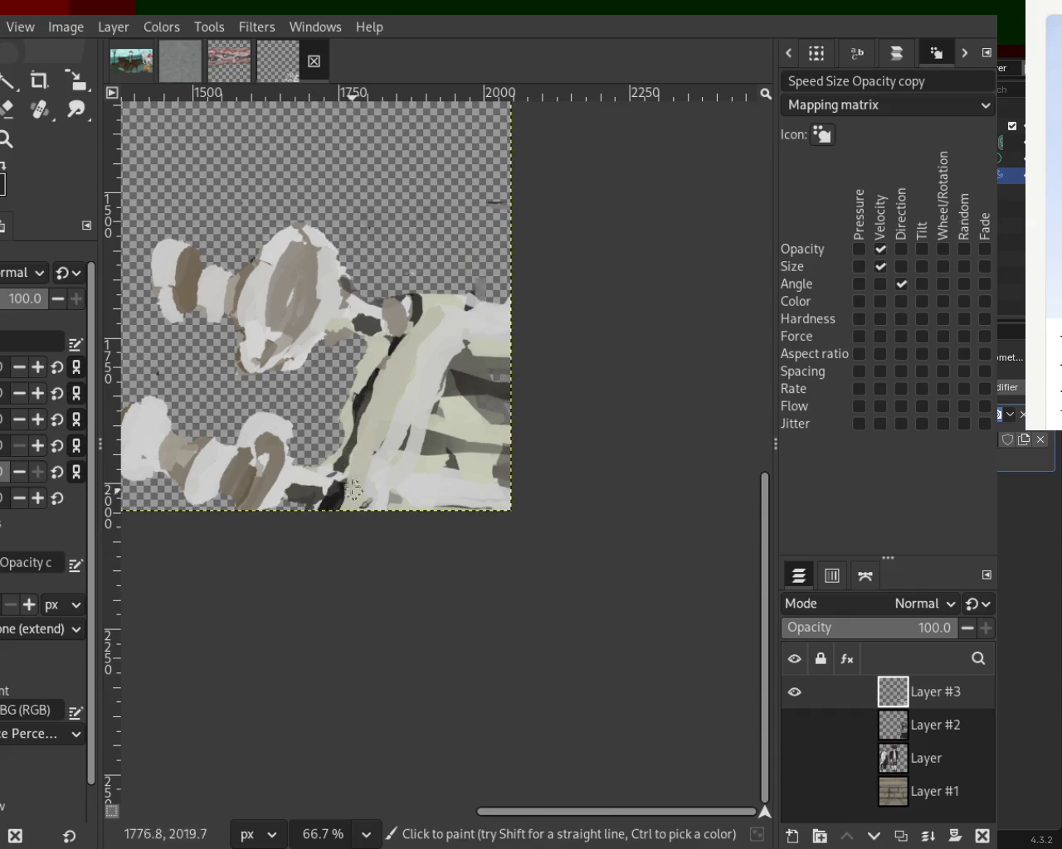
# Step: Paint dark strokes down the stripes and partly cover them with light paint
pyautogui.press('ctrl')
pyautogui.keyDown('ctrl'); pyautogui.click(462, 384); pyautogui.keyUp('ctrl')
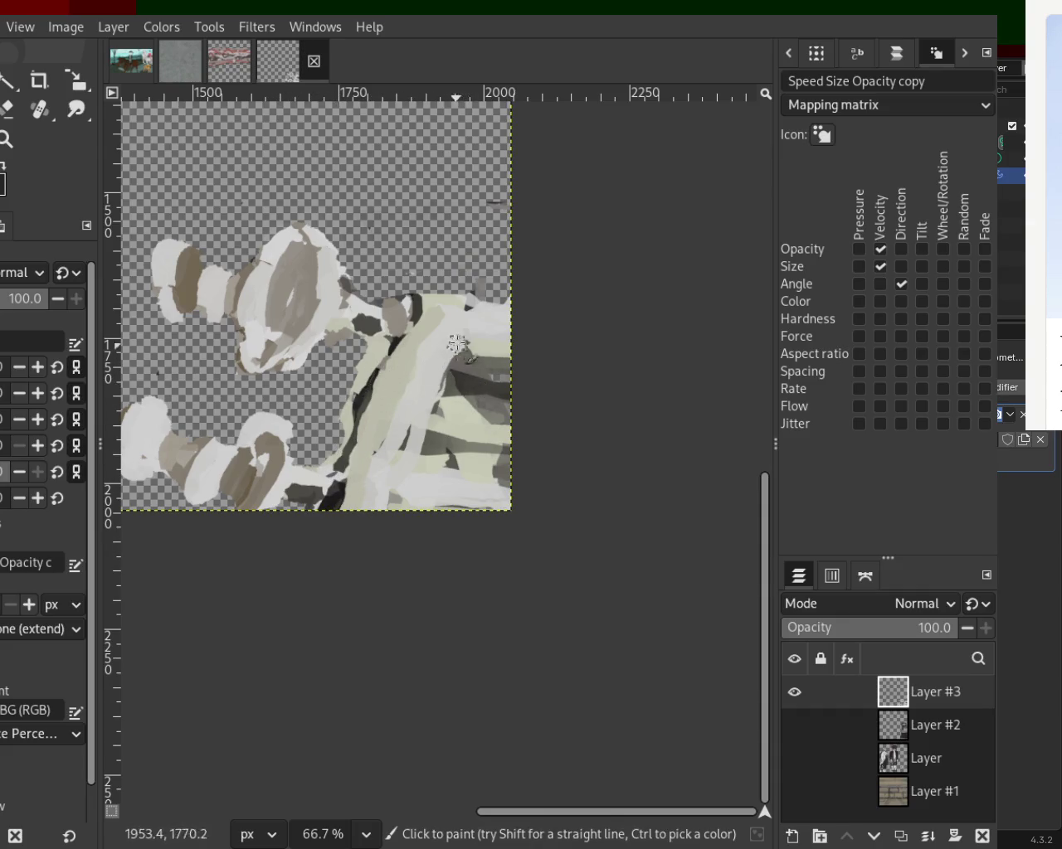
pyautogui.moveTo(456, 348); pyautogui.dragTo(389, 483)
pyautogui.hotkey('ctrl', 'z')
pyautogui.moveTo(406, 373); pyautogui.dragTo(371, 481)
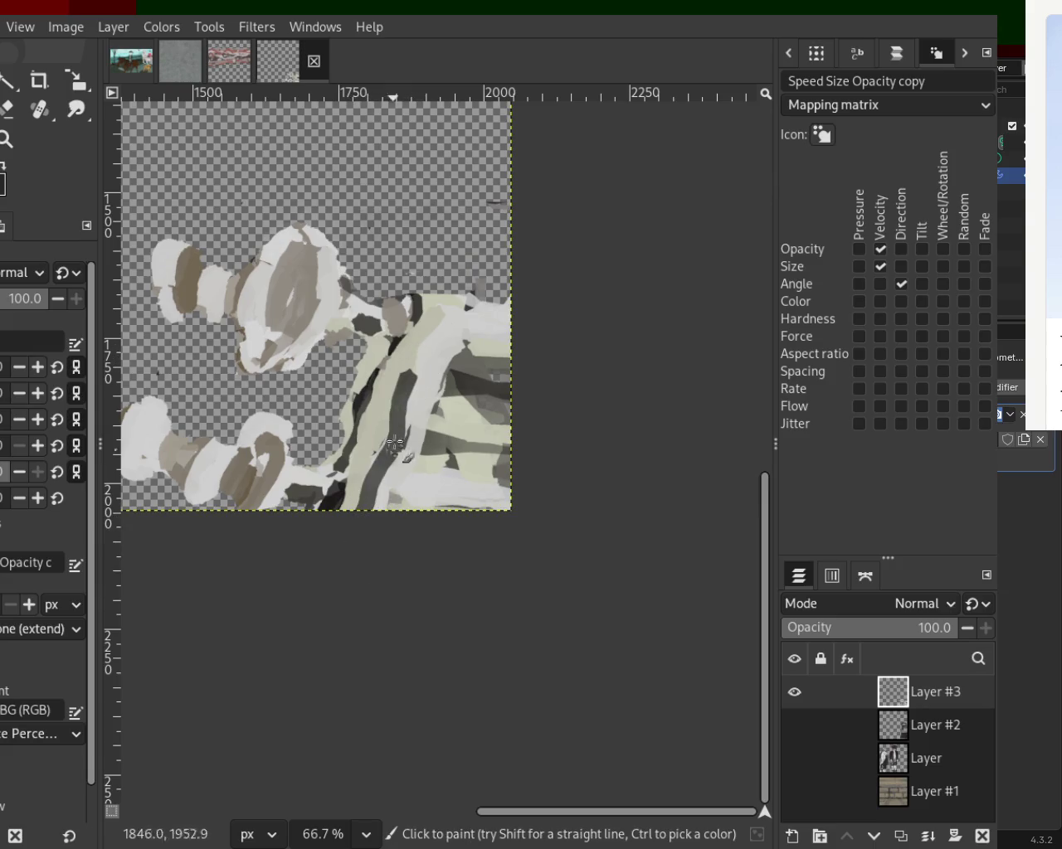
pyautogui.keyDown('ctrl'); pyautogui.click(385, 415); pyautogui.keyUp('ctrl')
pyautogui.moveTo(386, 403); pyautogui.dragTo(365, 488)
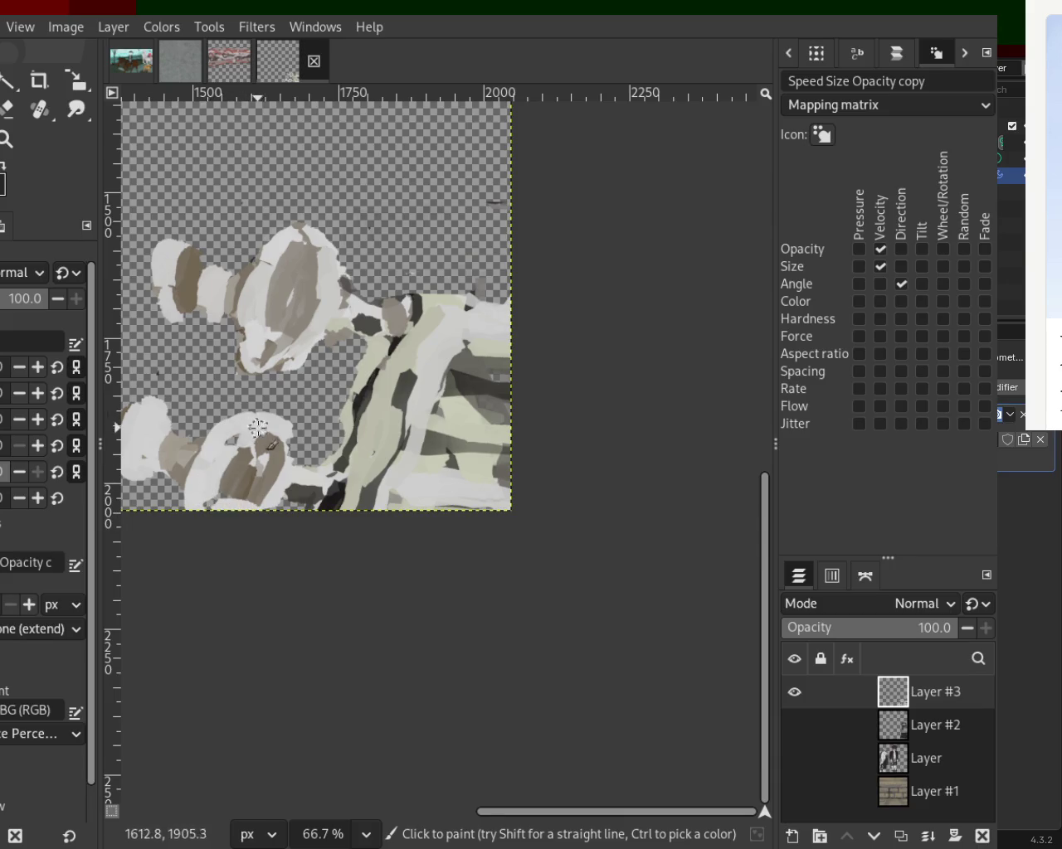
# Step: Add brown strokes to the lower figure and lower-left head, and widen the upper head's brown oval
pyautogui.moveTo(258, 427); pyautogui.dragTo(282, 487)
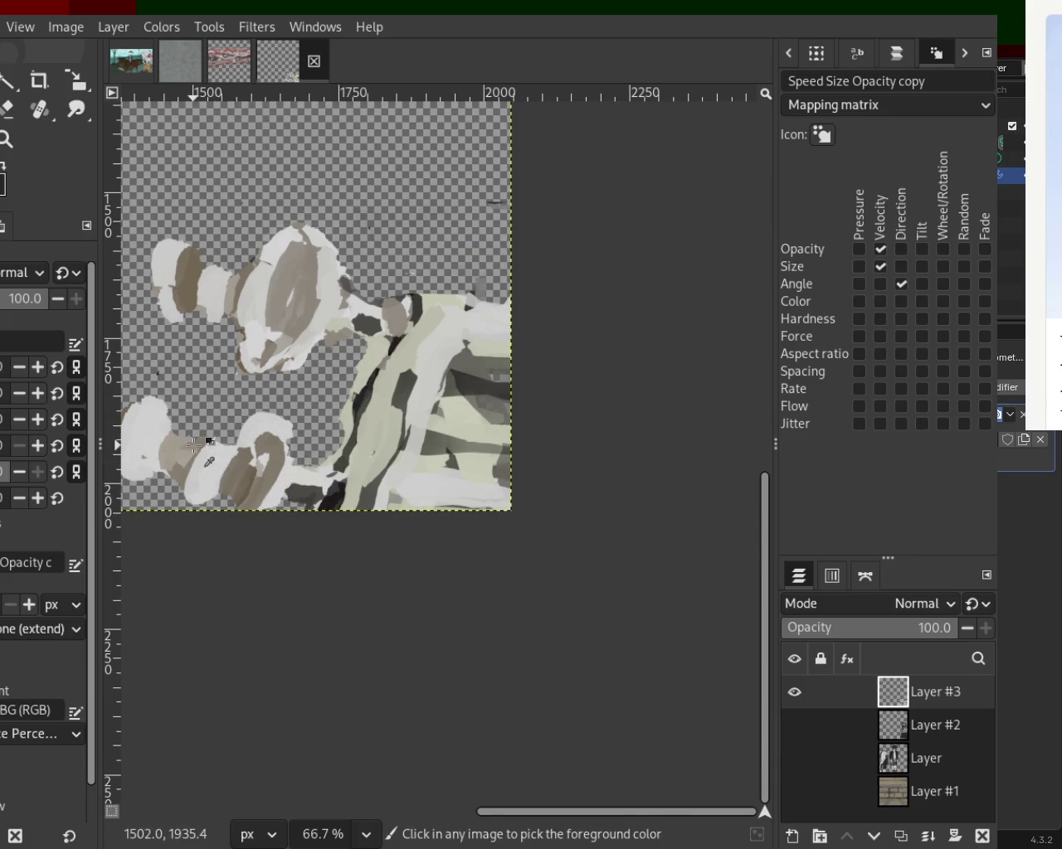
pyautogui.moveTo(192, 446); pyautogui.dragTo(211, 502)
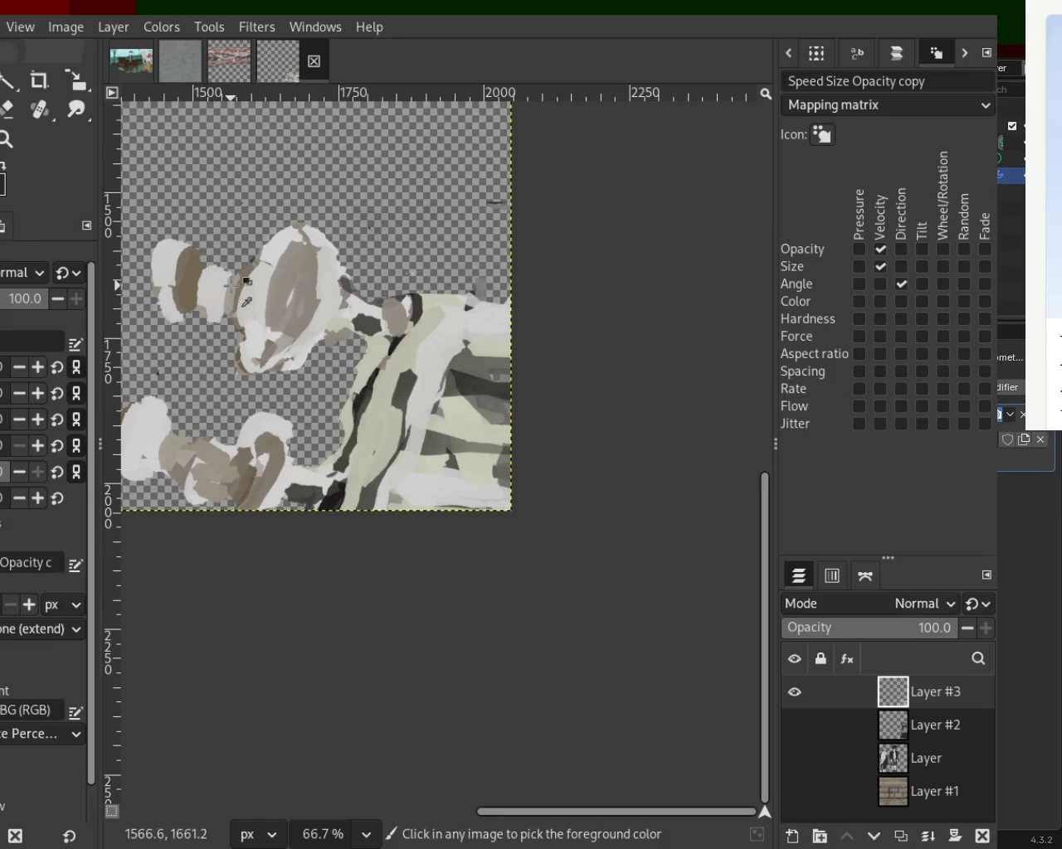
pyautogui.moveTo(250, 278); pyautogui.dragTo(246, 336)
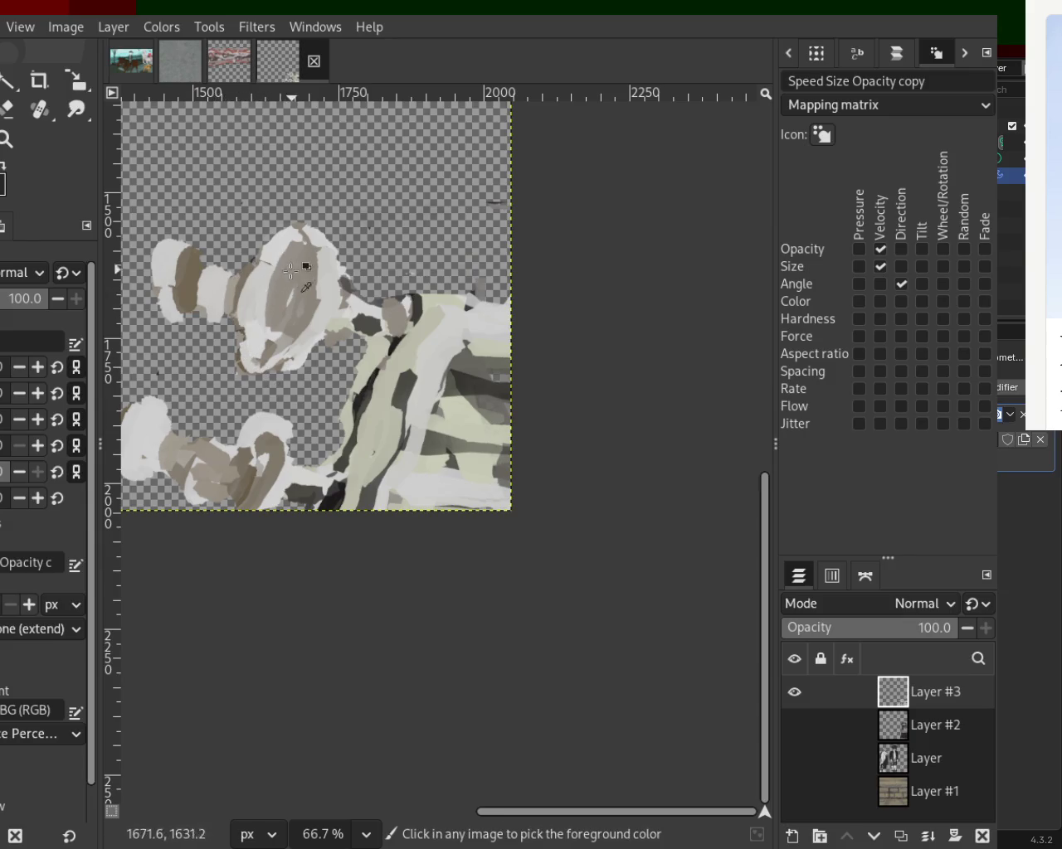
pyautogui.click(375, 313)
# Step: Finish the straight dark bar to the upper head and add a white highlight along it
pyautogui.keyDown('shift'); pyautogui.click(290, 300); pyautogui.keyUp('shift')
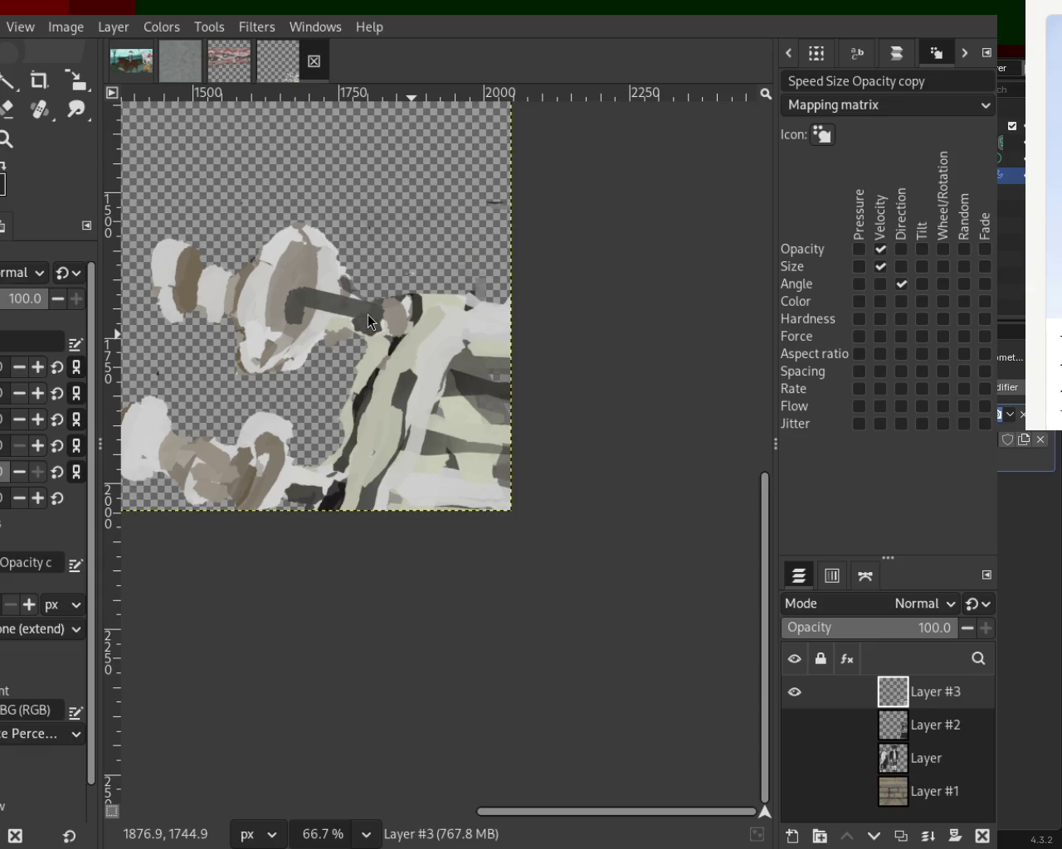
pyautogui.click(416, 289)
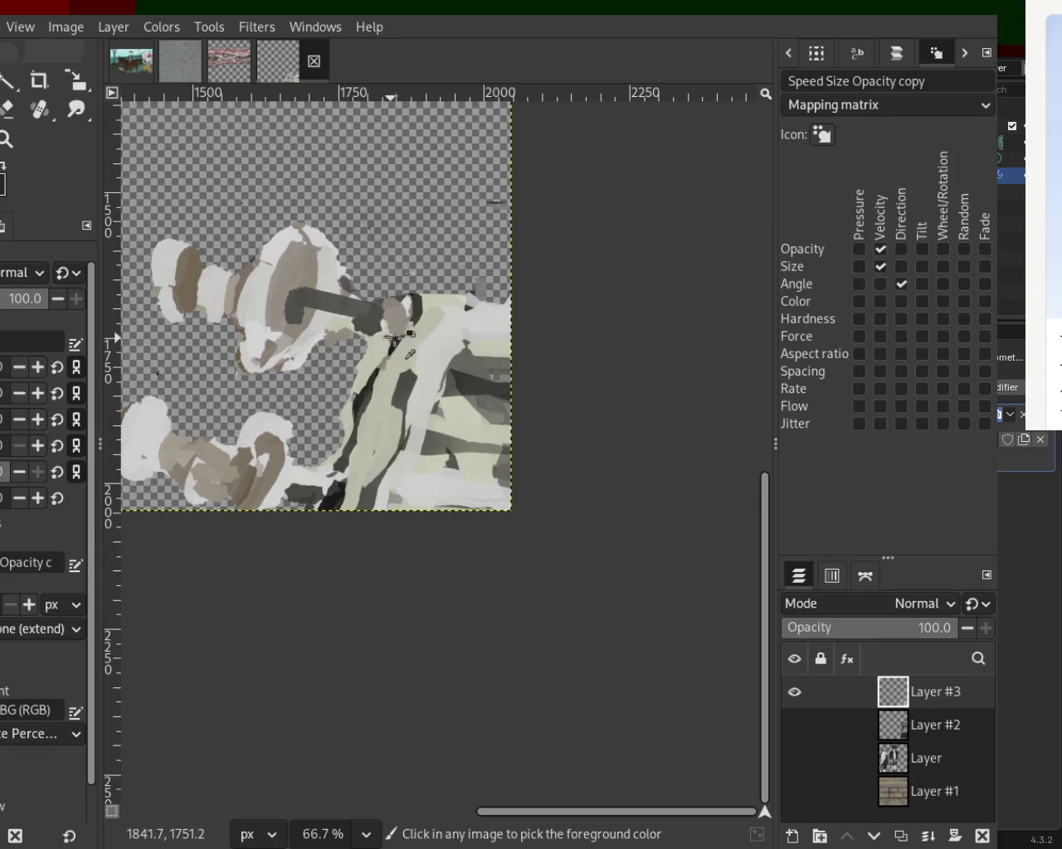
pyautogui.keyDown('shift'); pyautogui.click(375, 323); pyautogui.keyUp('shift')
pyautogui.keyDown('ctrl'); pyautogui.click(381, 328); pyautogui.keyUp('ctrl')
pyautogui.keyDown('shift'); pyautogui.click(301, 323); pyautogui.keyUp('shift')
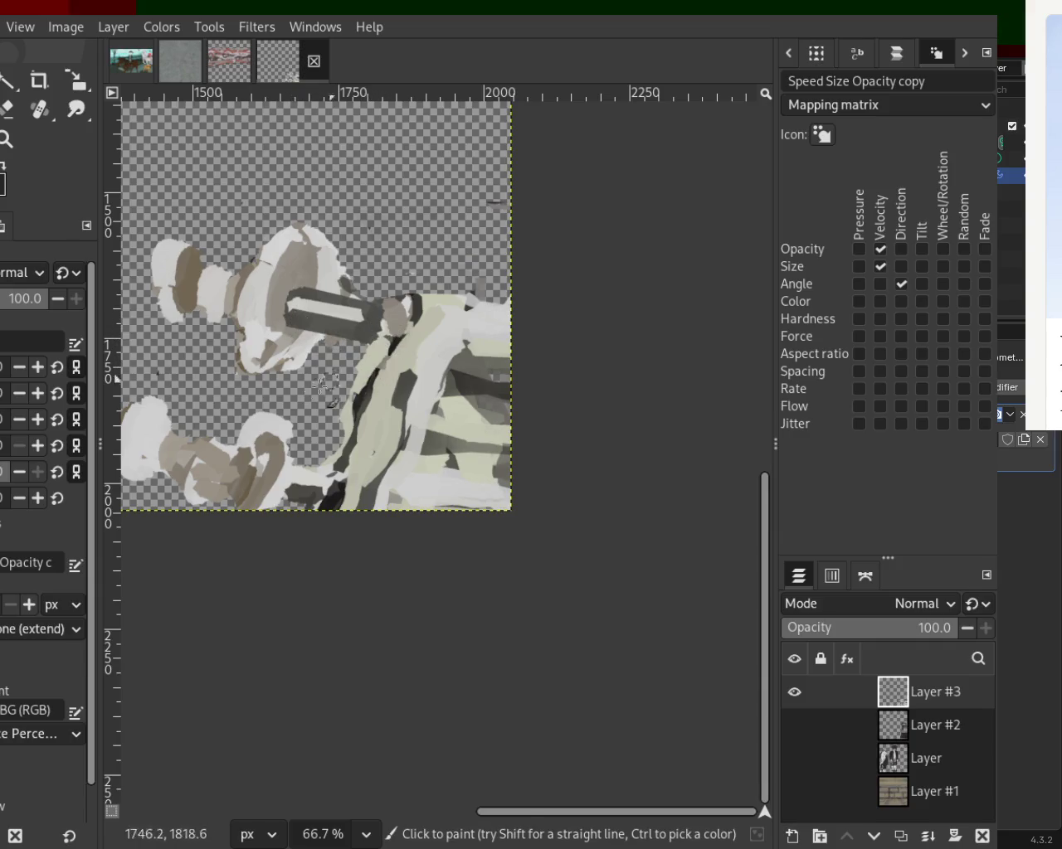
pyautogui.hotkey('ctrl', 'z')
# Step: Draw a straight dark bar to the lower head with a light highlight along it
pyautogui.keyDown('ctrl'); pyautogui.click(322, 490); pyautogui.keyUp('ctrl')
pyautogui.click(333, 498)
pyautogui.keyDown('shift'); pyautogui.click(251, 473); pyautogui.keyUp('shift')
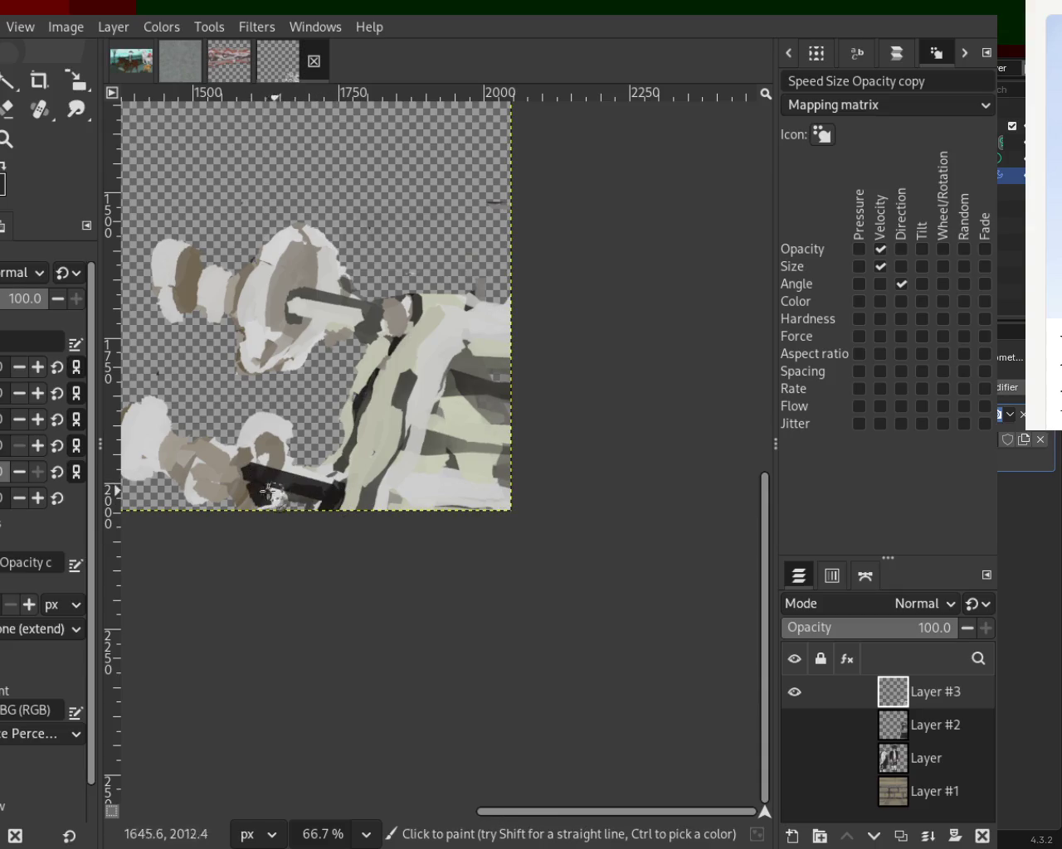
pyautogui.keyDown('ctrl'); pyautogui.click(304, 476); pyautogui.keyUp('ctrl')
pyautogui.click(325, 483)
pyautogui.keyDown('shift'); pyautogui.click(260, 464); pyautogui.keyUp('shift')
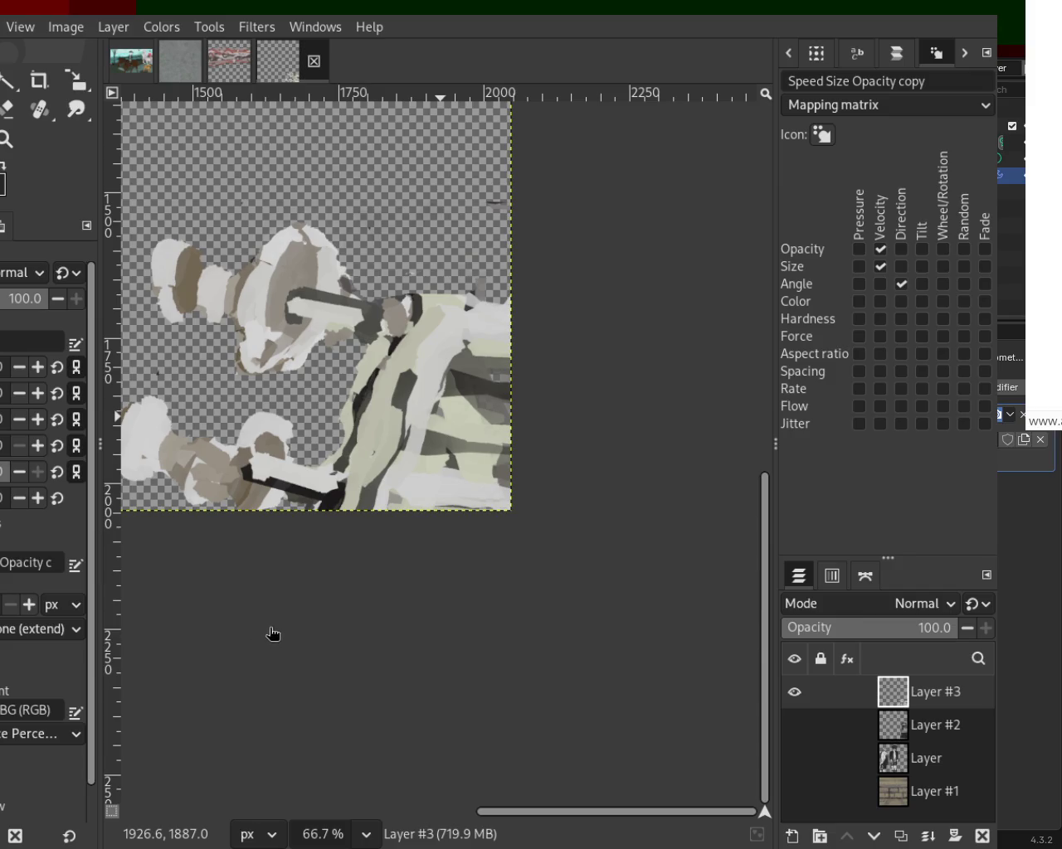
pyautogui.moveTo(245, 343); pyautogui.dragTo(264, 367)
# Step: Zoom in on the striped figure and try a dark dab, then undo it
pyautogui.click(7, 140)
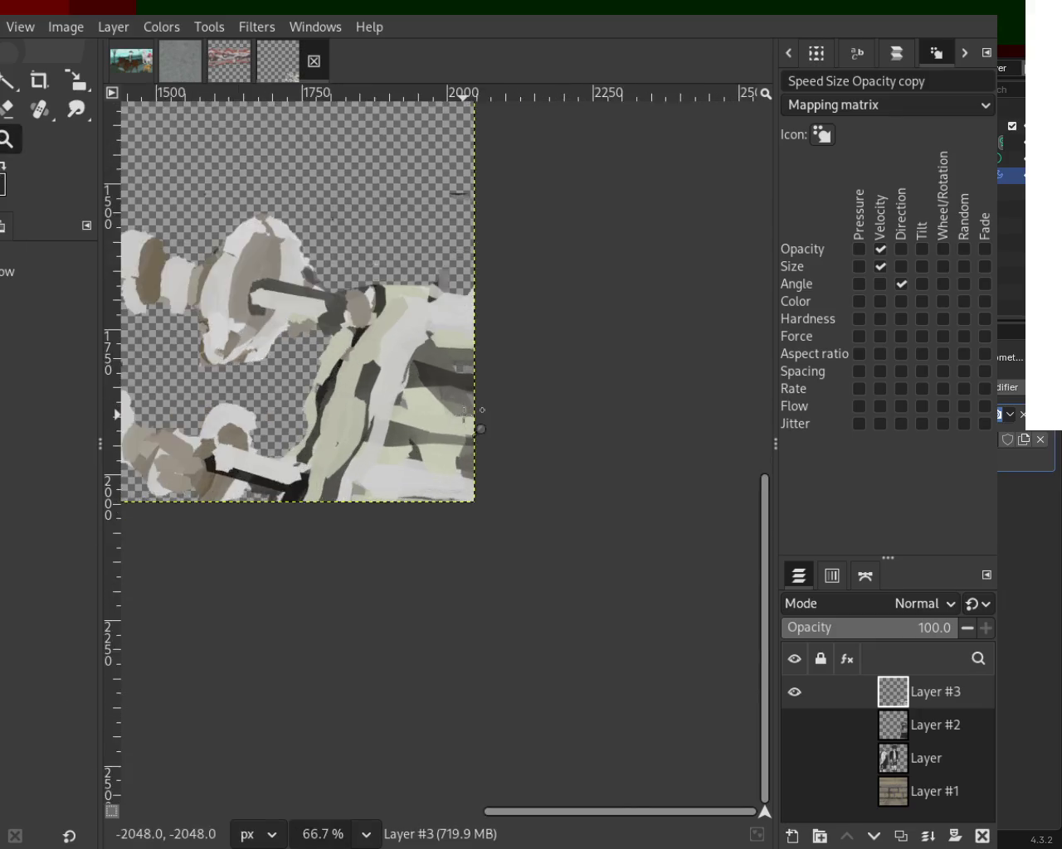
pyautogui.doubleClick(480, 429)
pyautogui.press('o')
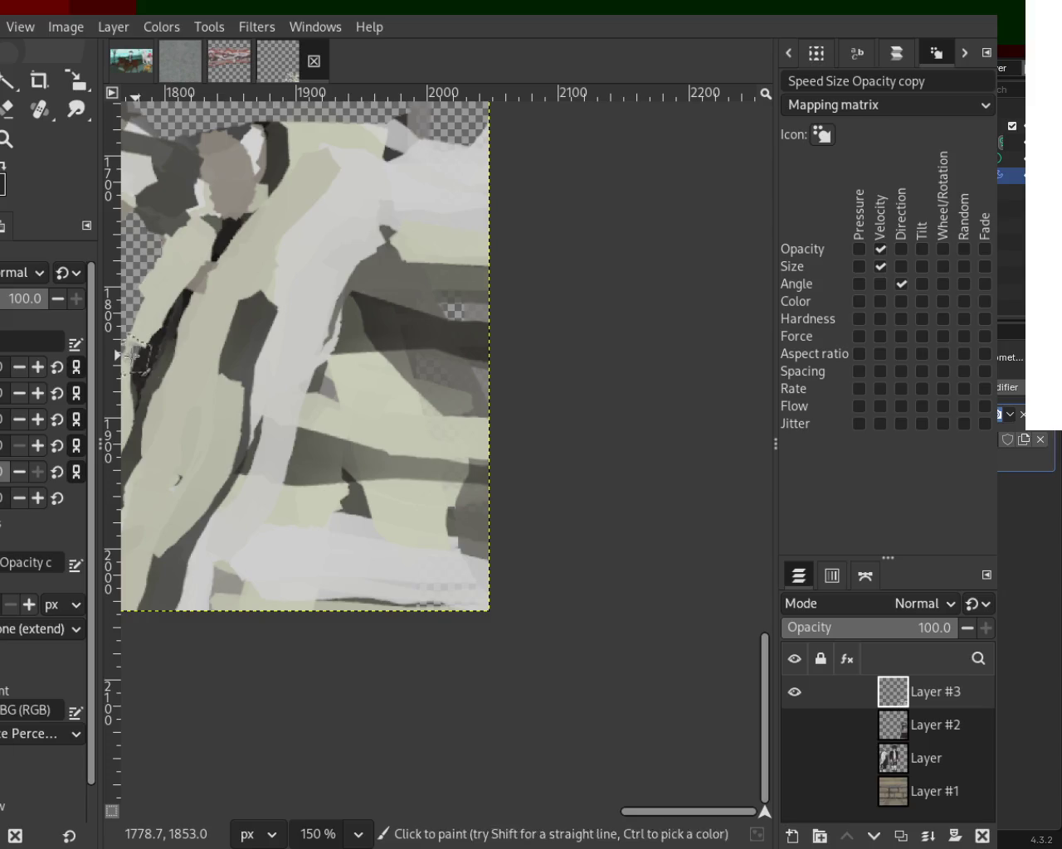
pyautogui.click(307, 467)
pyautogui.hotkey('ctrl', 'z')
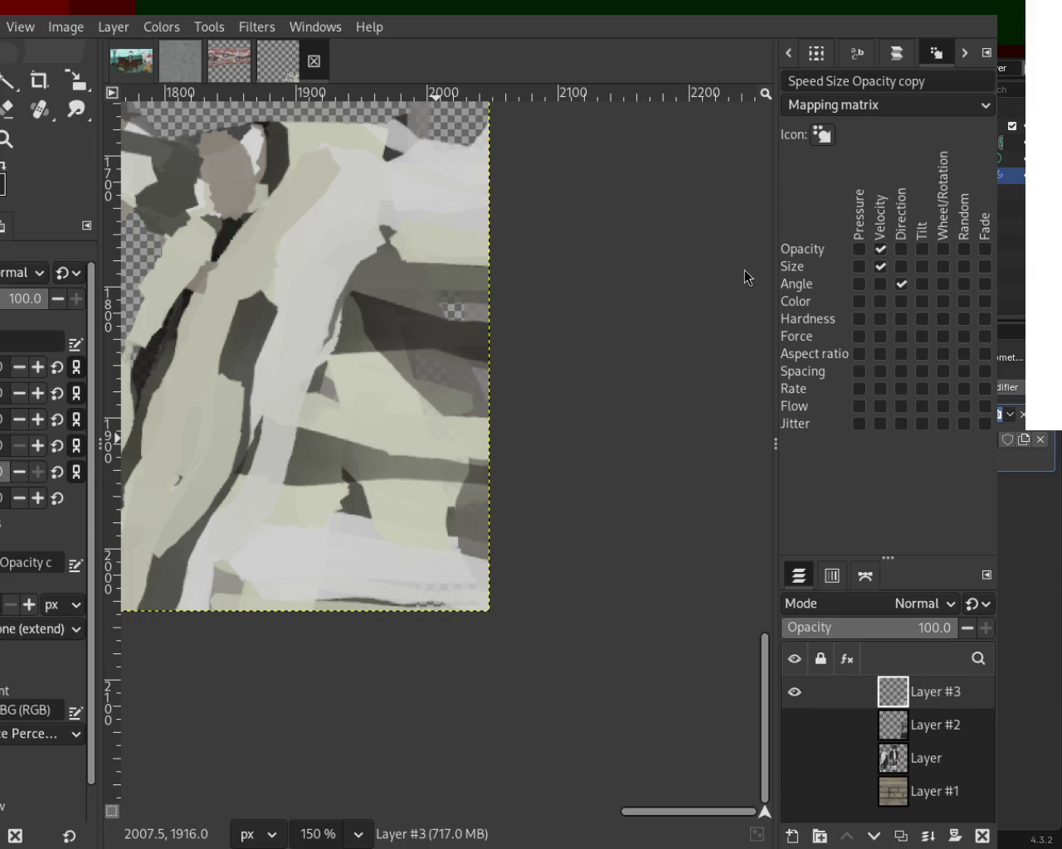
# Step: Zoom out to 66.7% and back to 150% on the leg, then return to the Paintbrush
pyautogui.click(16, 155)
pyautogui.scroll(-1, 220, 452)
pyautogui.scroll(-3, 220, 452)
pyautogui.scroll(1, 220, 452)
pyautogui.scroll(1, 219, 452)
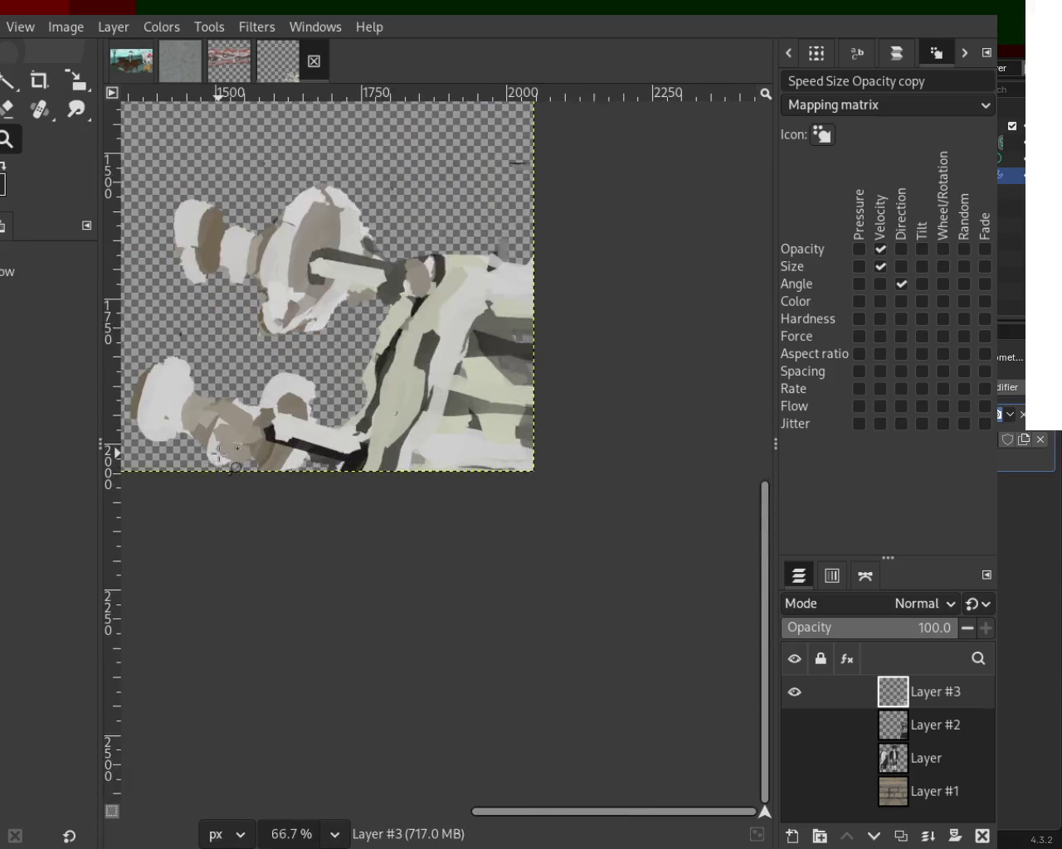
pyautogui.scroll(2, 220, 451)
pyautogui.press('p')
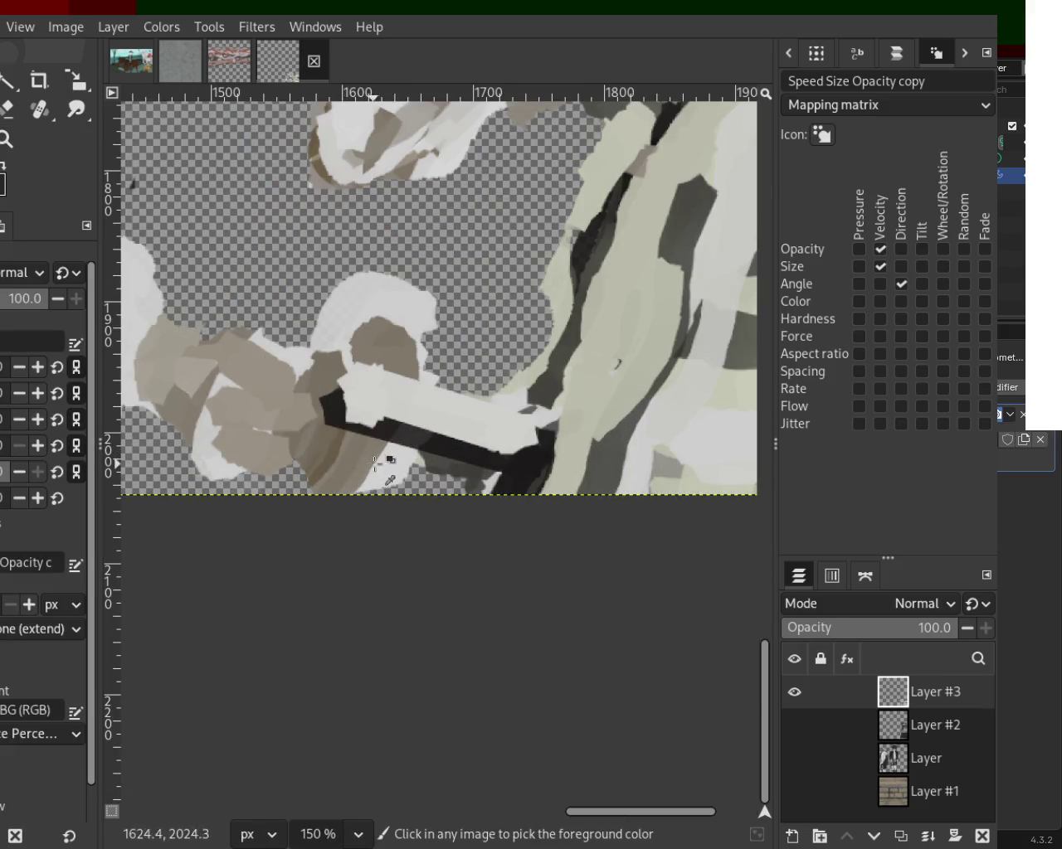
# Step: Paint light strokes over the lower leg and beside the rail, and tan strokes on the left leg
pyautogui.moveTo(325, 339); pyautogui.dragTo(351, 514)
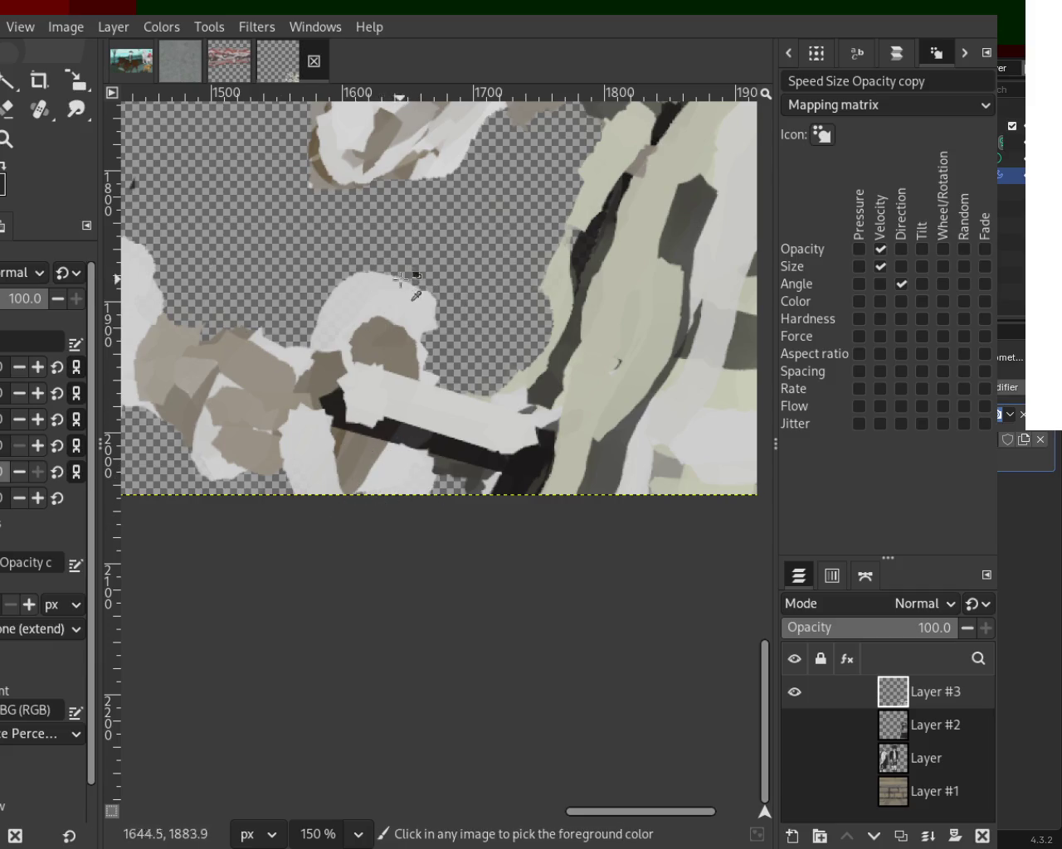
pyautogui.moveTo(406, 282); pyautogui.dragTo(417, 398)
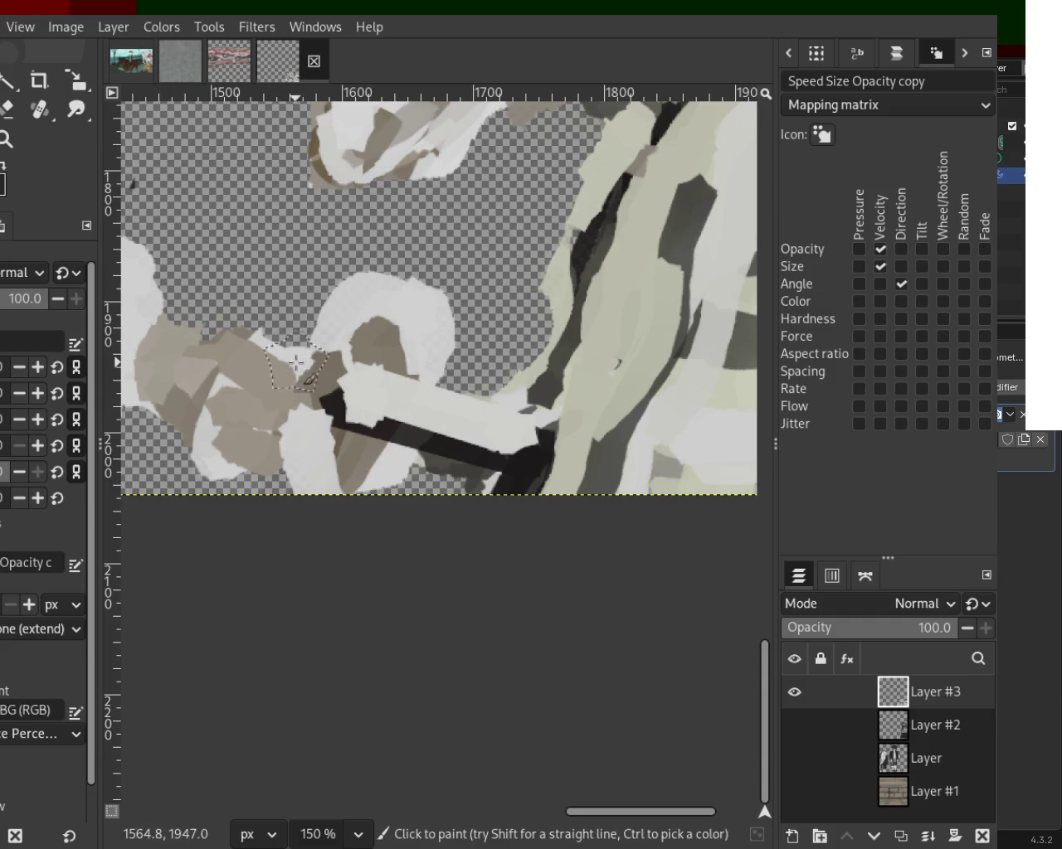
pyautogui.moveTo(296, 362); pyautogui.dragTo(290, 477)
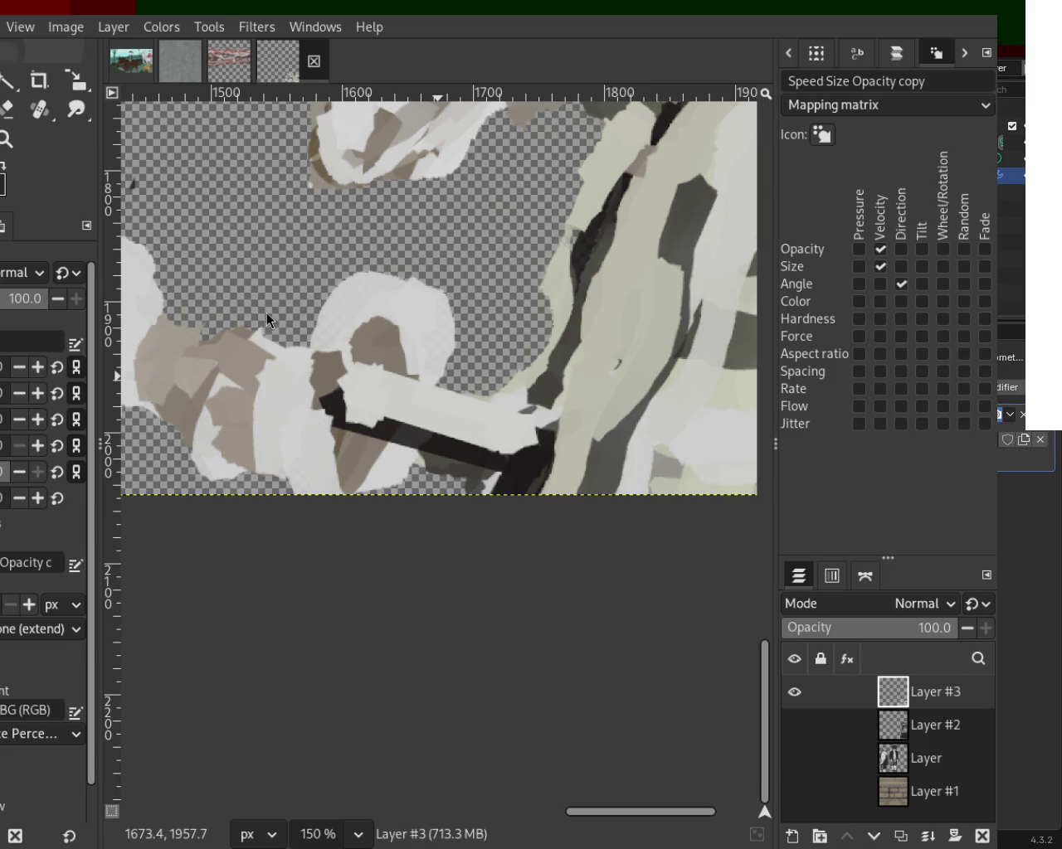
pyautogui.moveTo(180, 422)
pyautogui.mouseDown()
pyautogui.moveTo(179, 365)
pyautogui.moveTo(214, 452)
pyautogui.mouseUp()
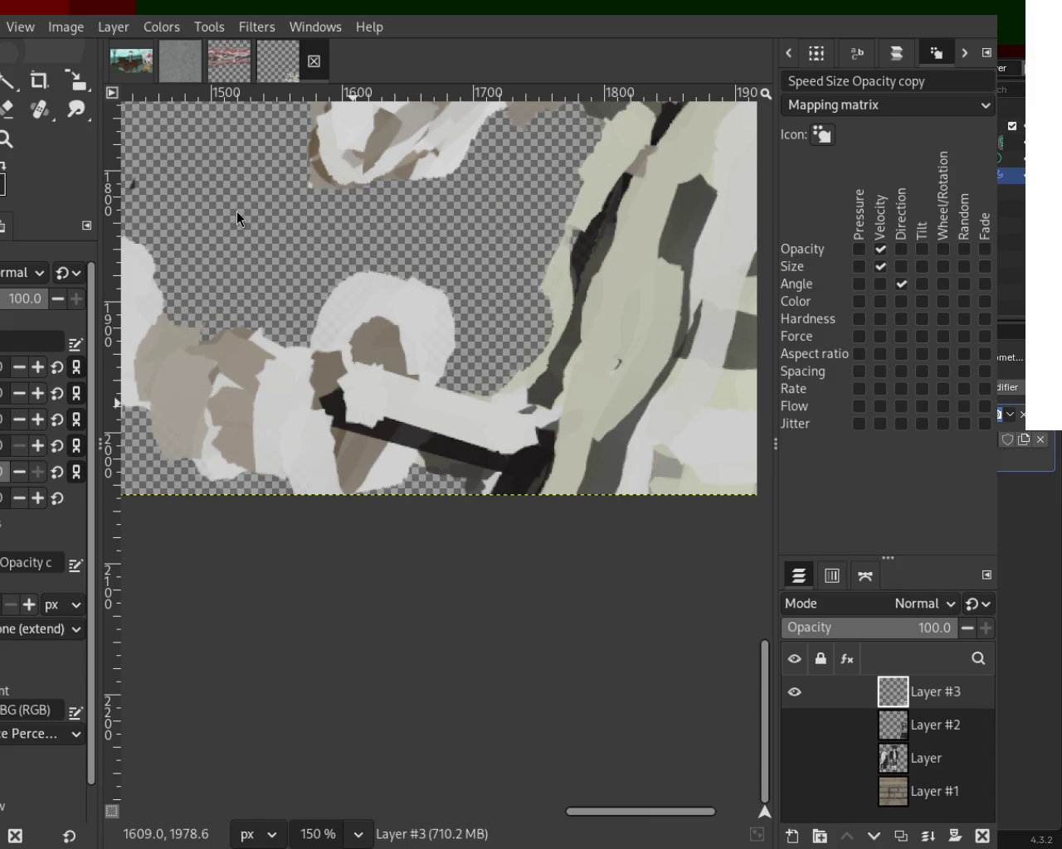
# Step: Shade the rail with sampled light grey-green and a dark stroke down the light area
pyautogui.moveTo(531, 415)
pyautogui.mouseDown()
pyautogui.moveTo(322, 340)
pyautogui.moveTo(535, 406)
pyautogui.moveTo(405, 430)
pyautogui.moveTo(542, 457)
pyautogui.mouseUp()
pyautogui.hotkey('ctrl', 'z')
pyautogui.hotkey('ctrl', 'z')
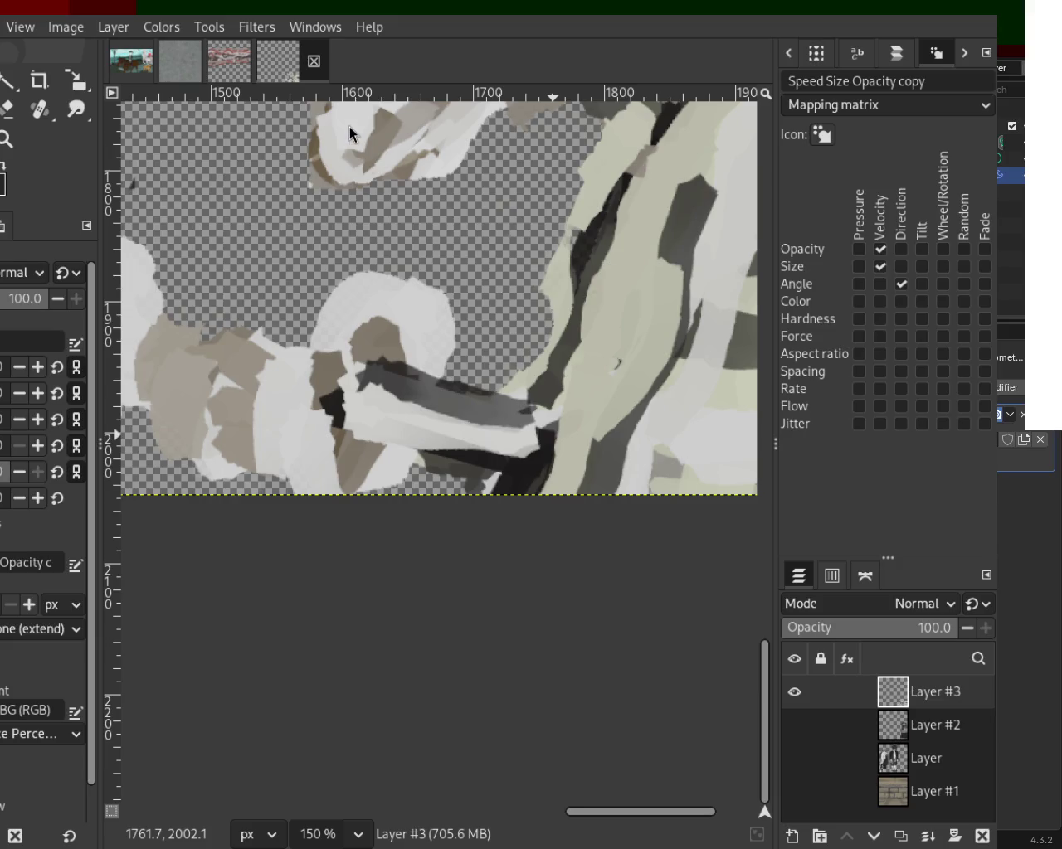
pyautogui.press('ctrl')
pyautogui.moveTo(548, 378); pyautogui.dragTo(622, 256)
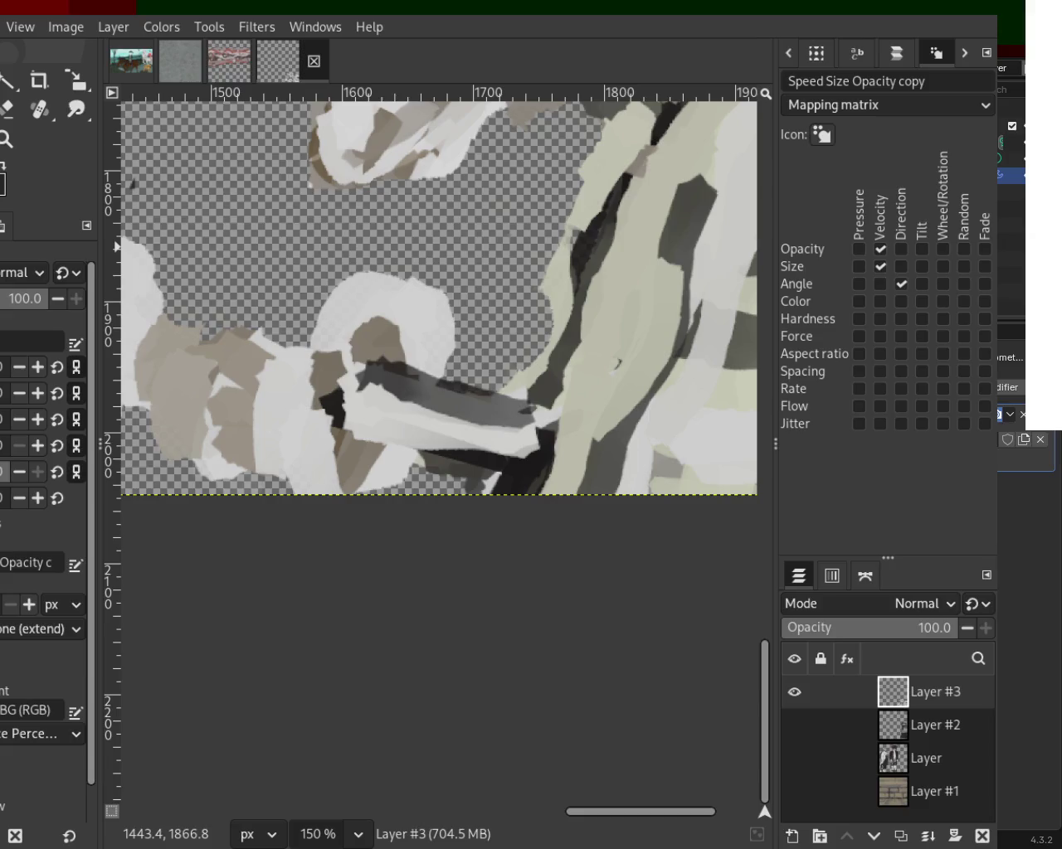
pyautogui.moveTo(607, 234)
pyautogui.mouseDown()
pyautogui.moveTo(571, 370)
pyautogui.moveTo(539, 419)
pyautogui.moveTo(555, 411)
pyautogui.moveTo(573, 453)
pyautogui.moveTo(504, 526)
pyautogui.mouseUp()
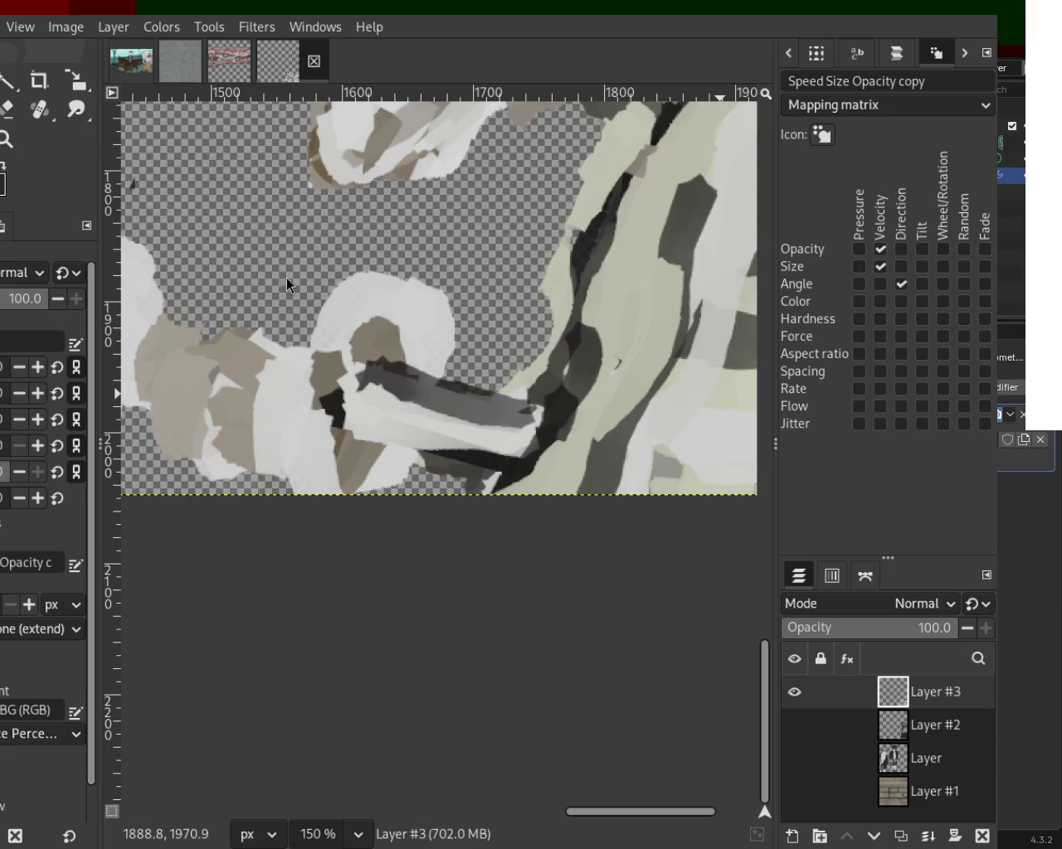
# Step: Extend the brown area upward around the ring, discarding a light repaint of it
pyautogui.moveTo(390, 353)
pyautogui.mouseDown()
pyautogui.moveTo(351, 326)
pyautogui.moveTo(380, 378)
pyautogui.moveTo(325, 414)
pyautogui.moveTo(397, 462)
pyautogui.mouseUp()
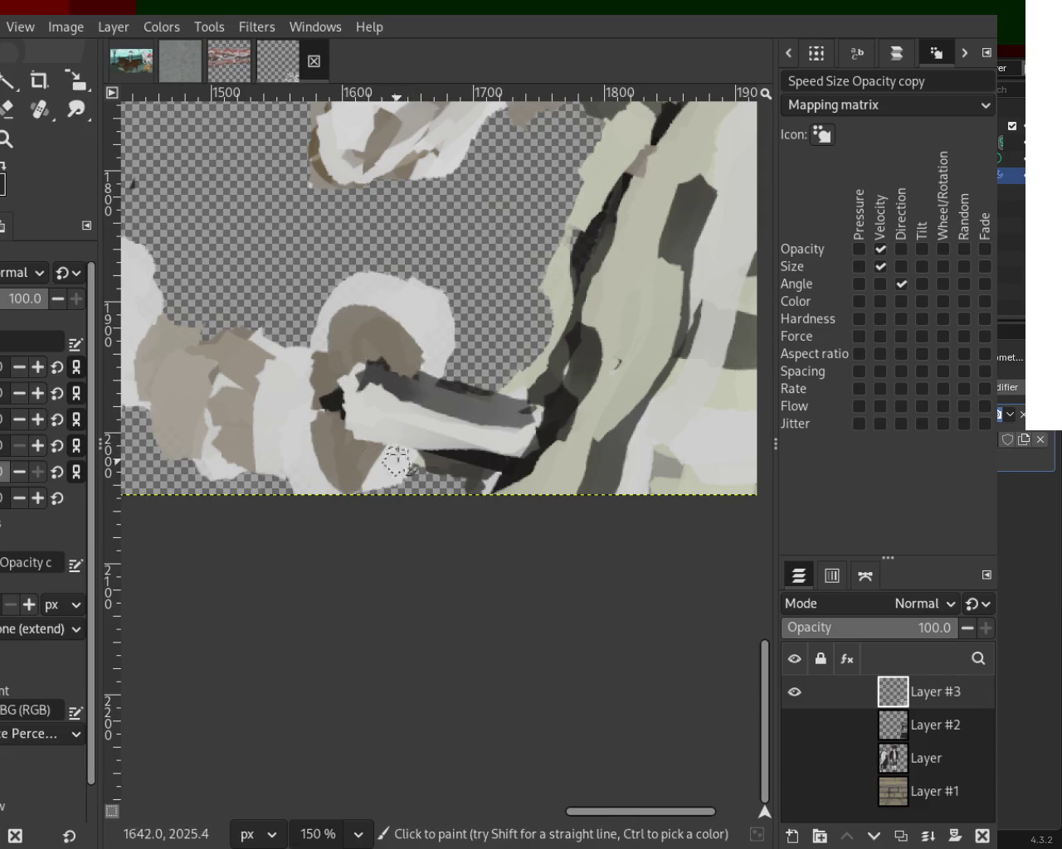
pyautogui.keyDown('ctrl'); pyautogui.click(354, 309); pyautogui.keyUp('ctrl')
pyautogui.moveTo(367, 312); pyautogui.dragTo(319, 419)
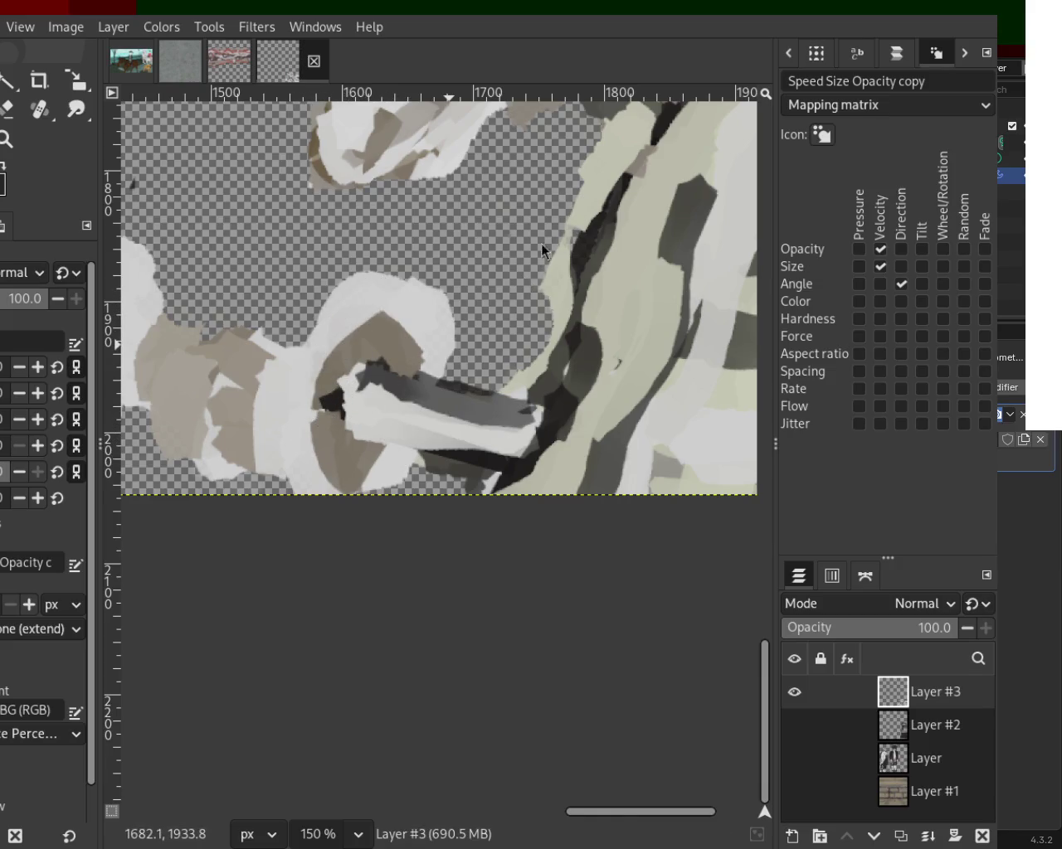
pyautogui.hotkey('ctrl', 'z')
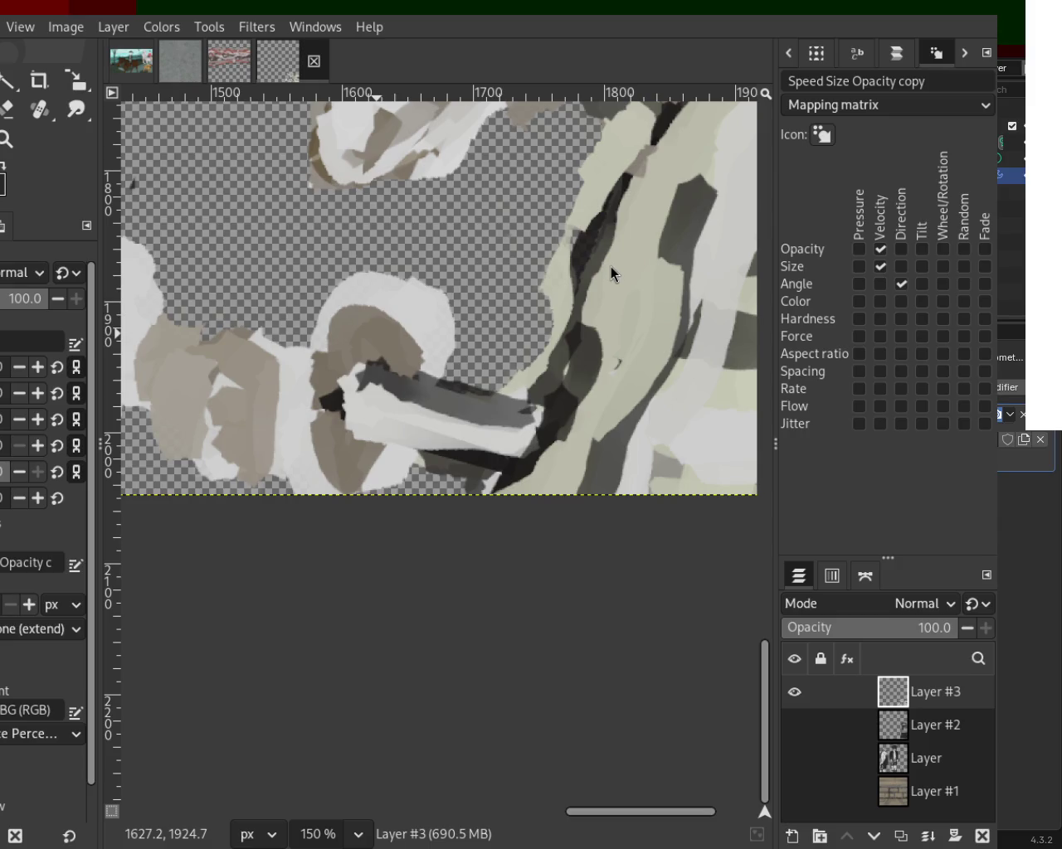
# Step: Paint a dark straight line below the rail, discarding a light brush-over
pyautogui.click(486, 455)
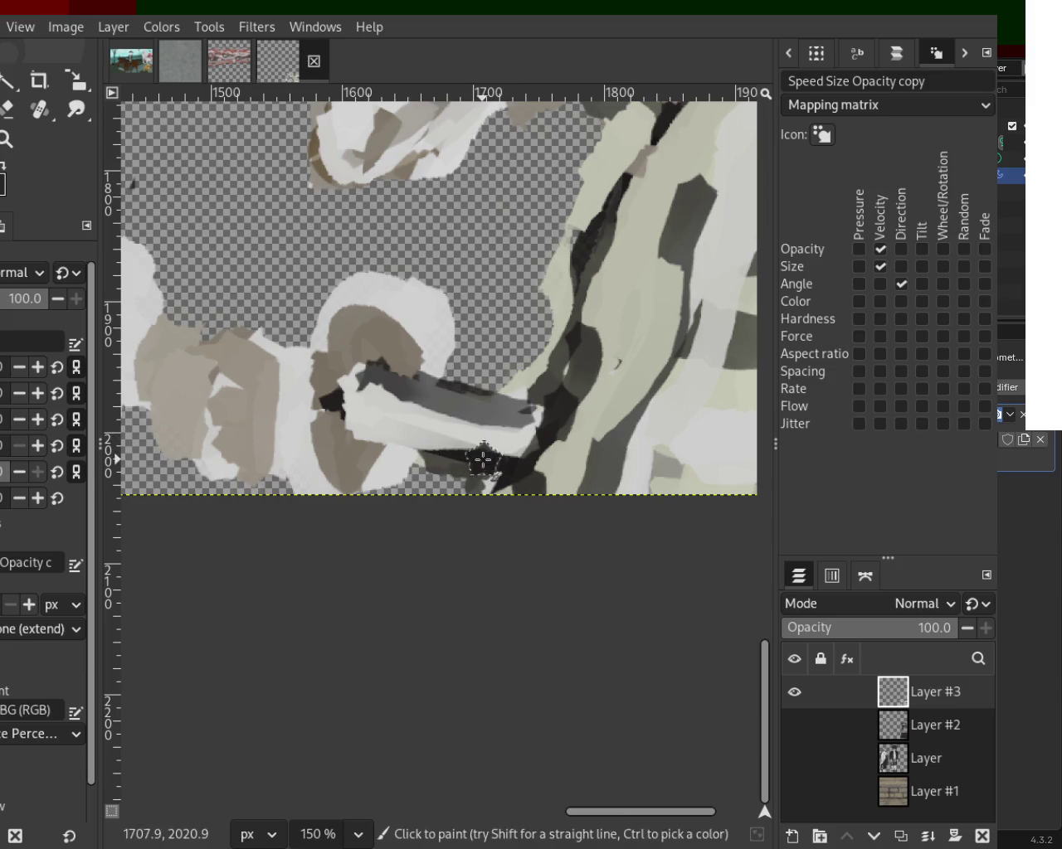
pyautogui.keyDown('shift'); pyautogui.click(384, 427); pyautogui.keyUp('shift')
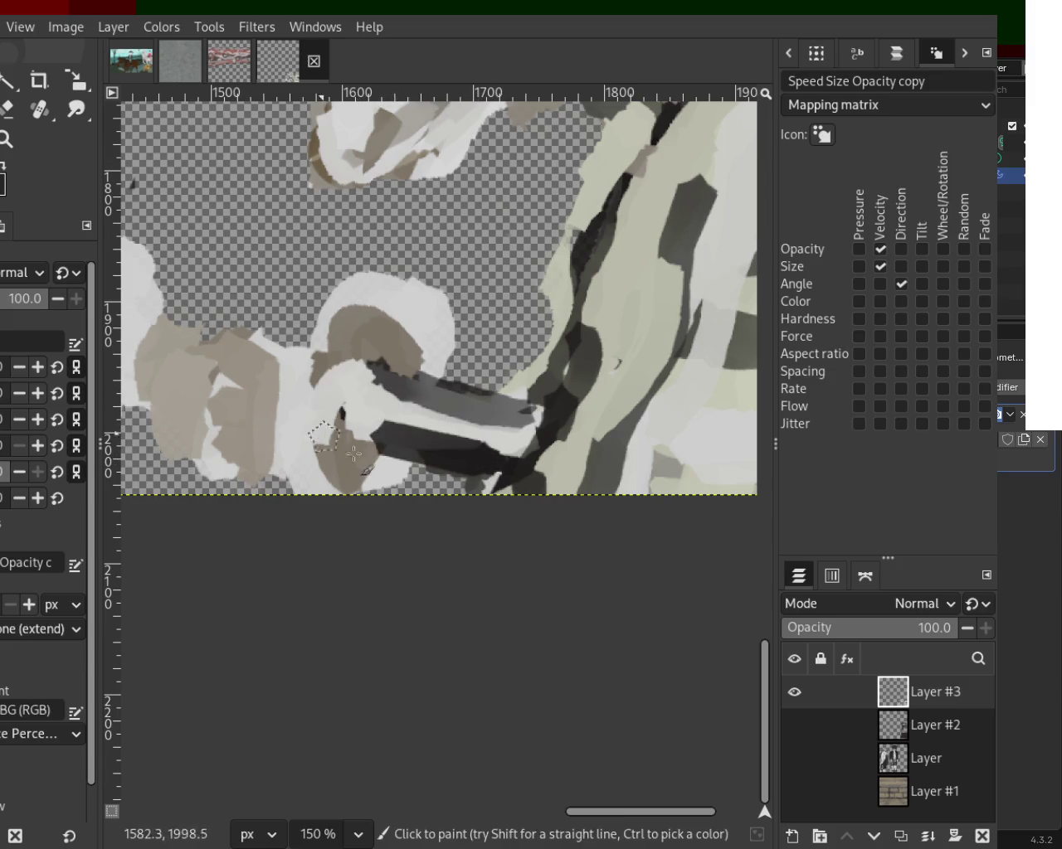
pyautogui.moveTo(340, 348)
pyautogui.mouseDown()
pyautogui.moveTo(334, 419)
pyautogui.moveTo(361, 404)
pyautogui.moveTo(367, 374)
pyautogui.moveTo(373, 407)
pyautogui.mouseUp()
pyautogui.hotkey('ctrl', 'z')
# Step: Paint light arcs down the ring's side, over its top-left, and along its left side
pyautogui.moveTo(373, 348); pyautogui.dragTo(355, 466)
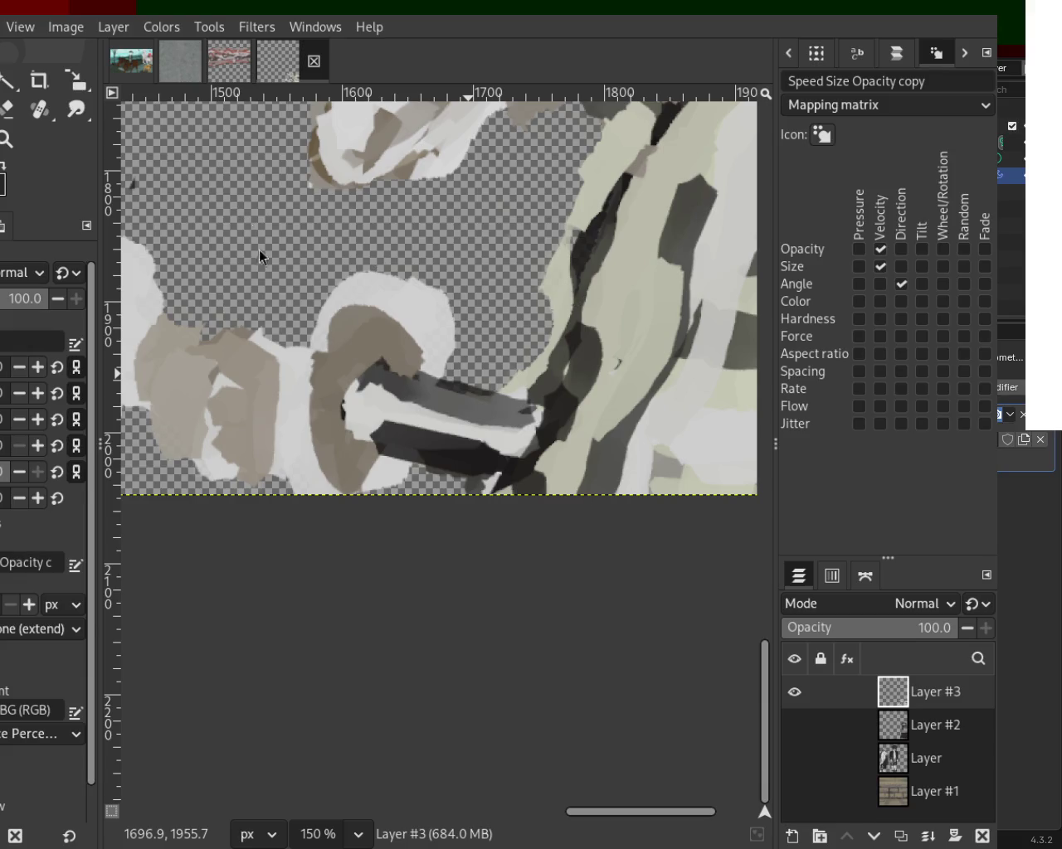
pyautogui.moveTo(406, 307); pyautogui.dragTo(387, 322)
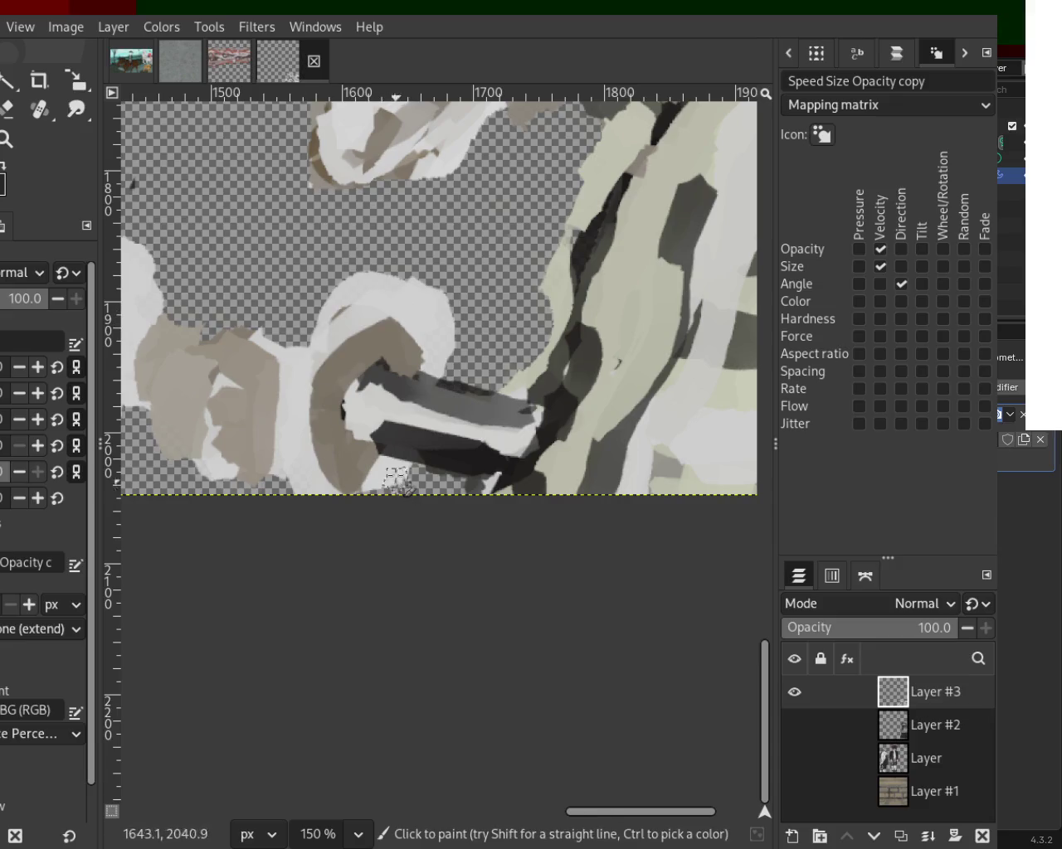
pyautogui.moveTo(293, 380); pyautogui.dragTo(274, 459)
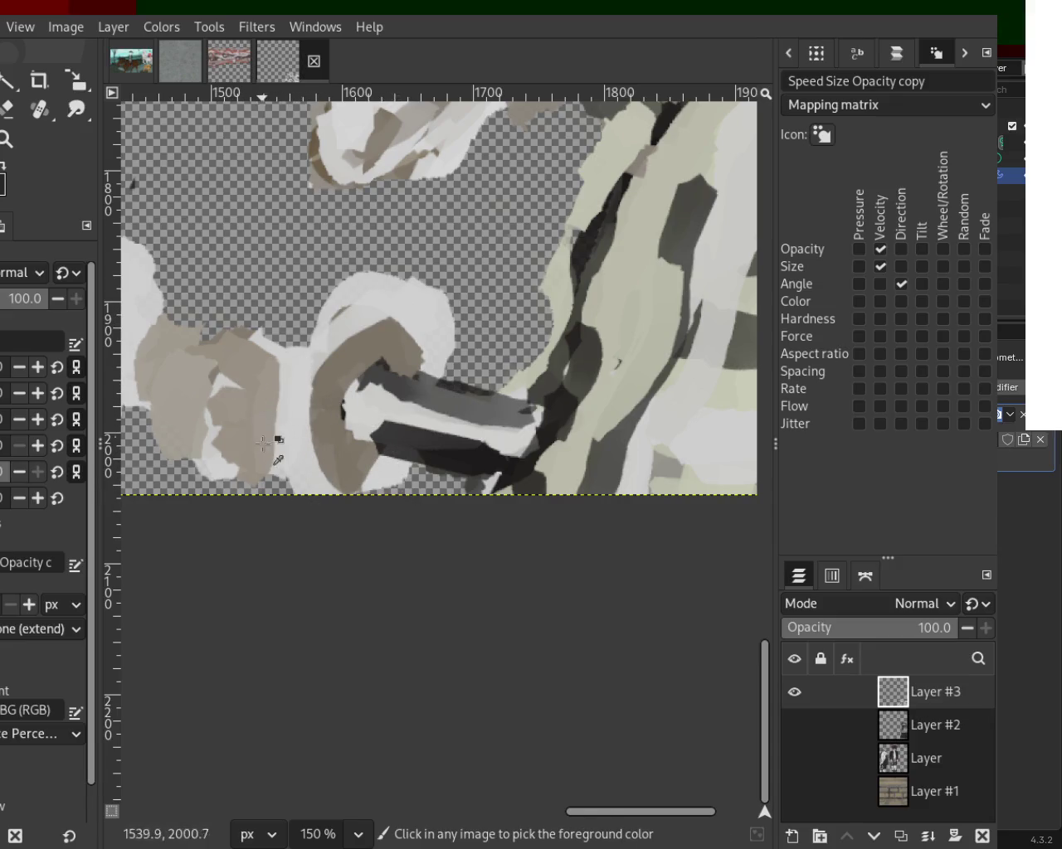
# Step: Paint straight light bands across the brown left leg with Shift-click lines
pyautogui.click(284, 471)
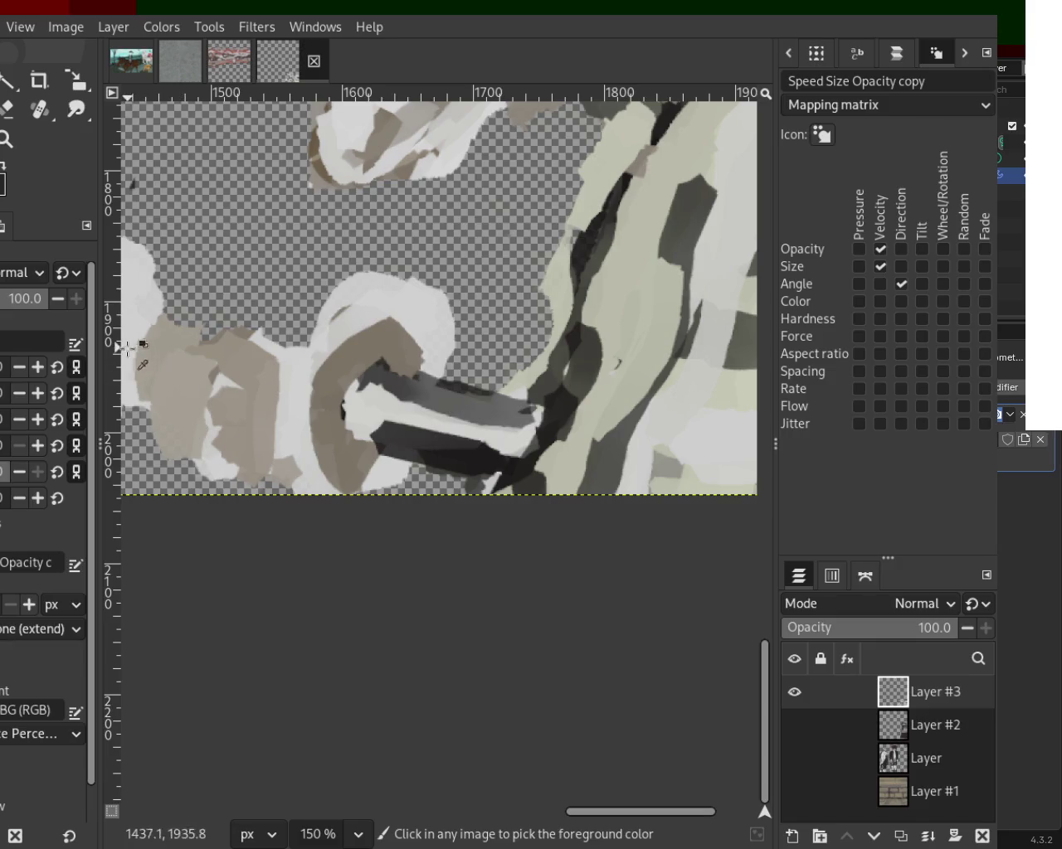
pyautogui.click(150, 320)
pyautogui.keyDown('shift'); pyautogui.click(281, 372); pyautogui.keyUp('shift')
pyautogui.click(275, 448)
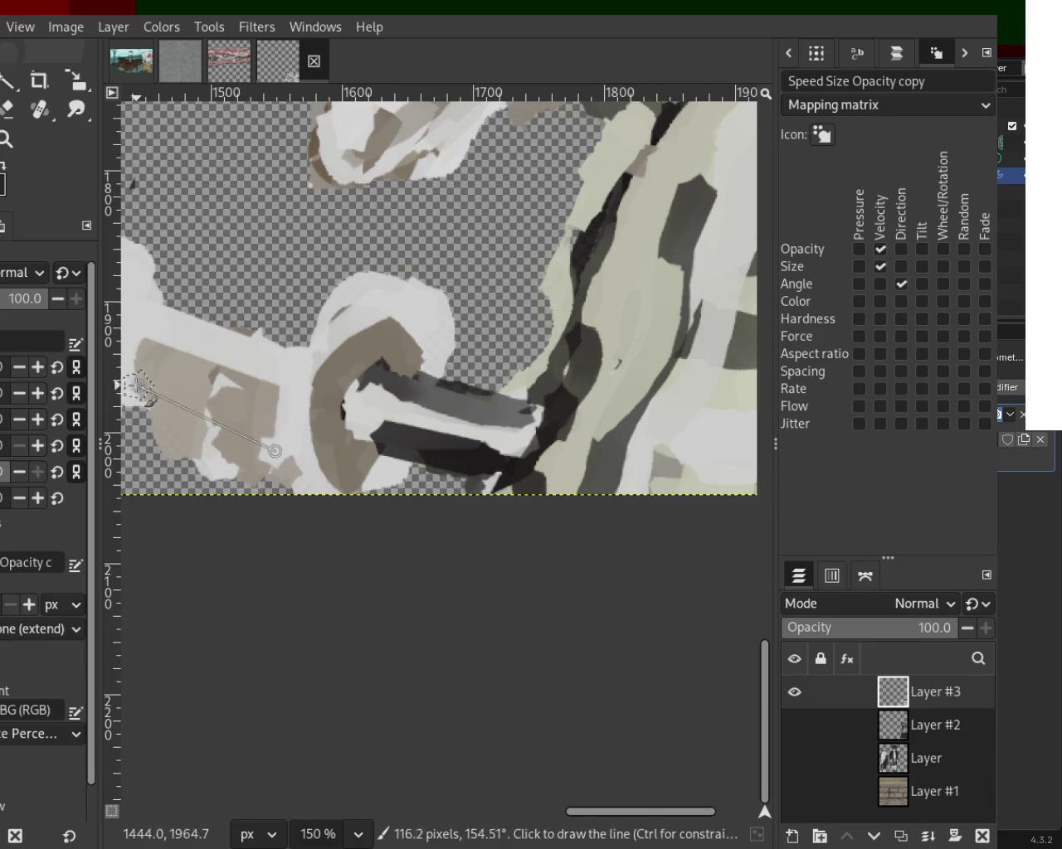
pyautogui.keyDown('shift'); pyautogui.click(137, 383); pyautogui.keyUp('shift')
pyautogui.click(6, 110)
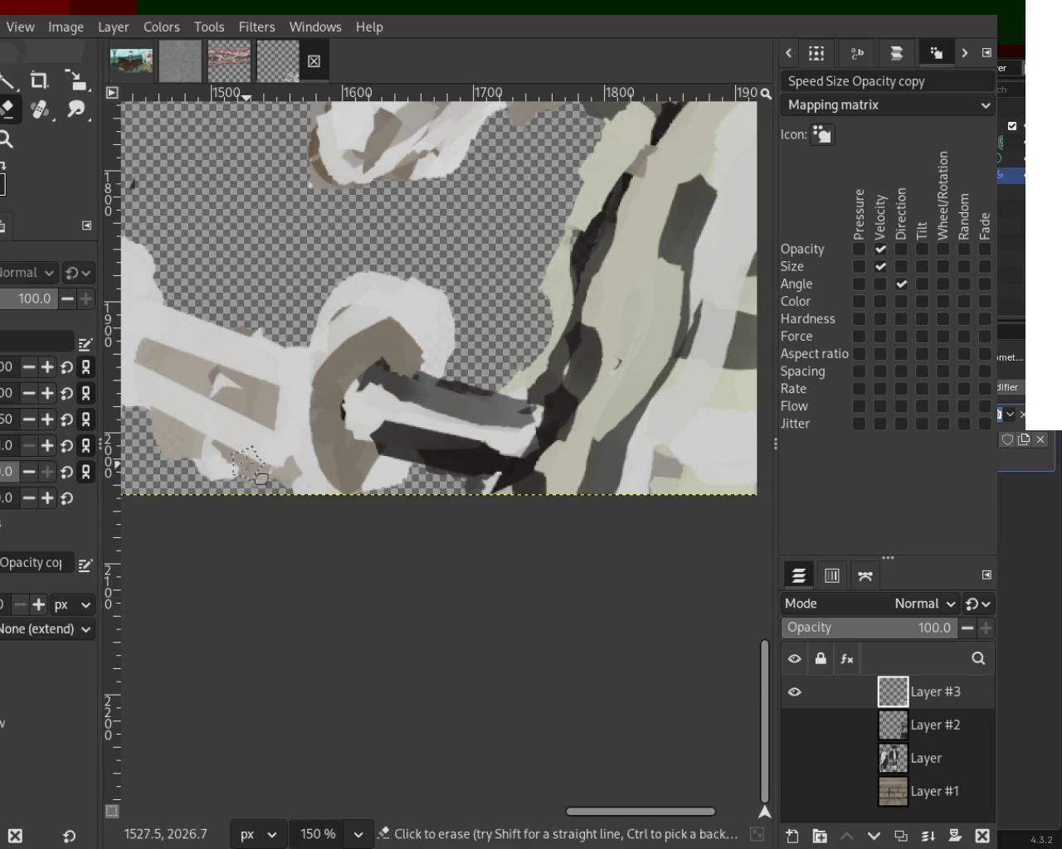
# Step: Erase the stray light blob below the left leg, then zoom out to check
pyautogui.click(249, 458)
pyautogui.keyDown('shift'); pyautogui.click(175, 438); pyautogui.keyUp('shift')
pyautogui.click(193, 477)
pyautogui.click(193, 477)
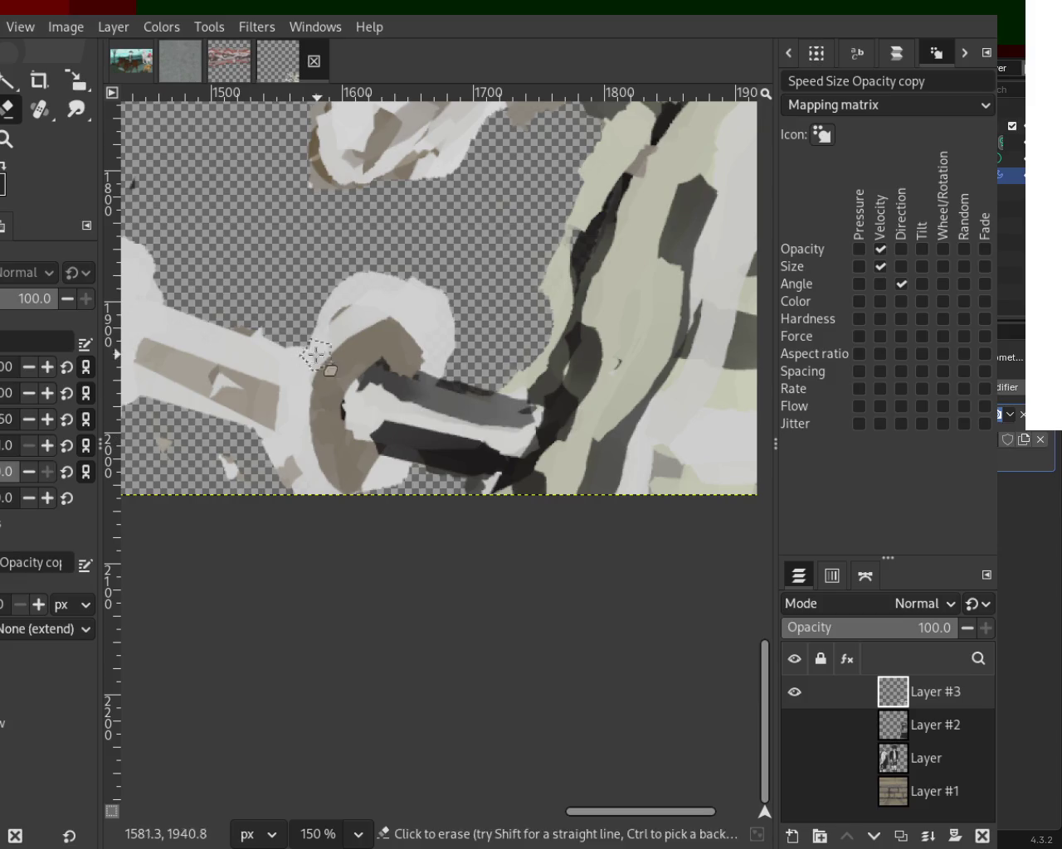
pyautogui.press('z')
pyautogui.press('1')
pyautogui.scroll(-2, 527, 358)
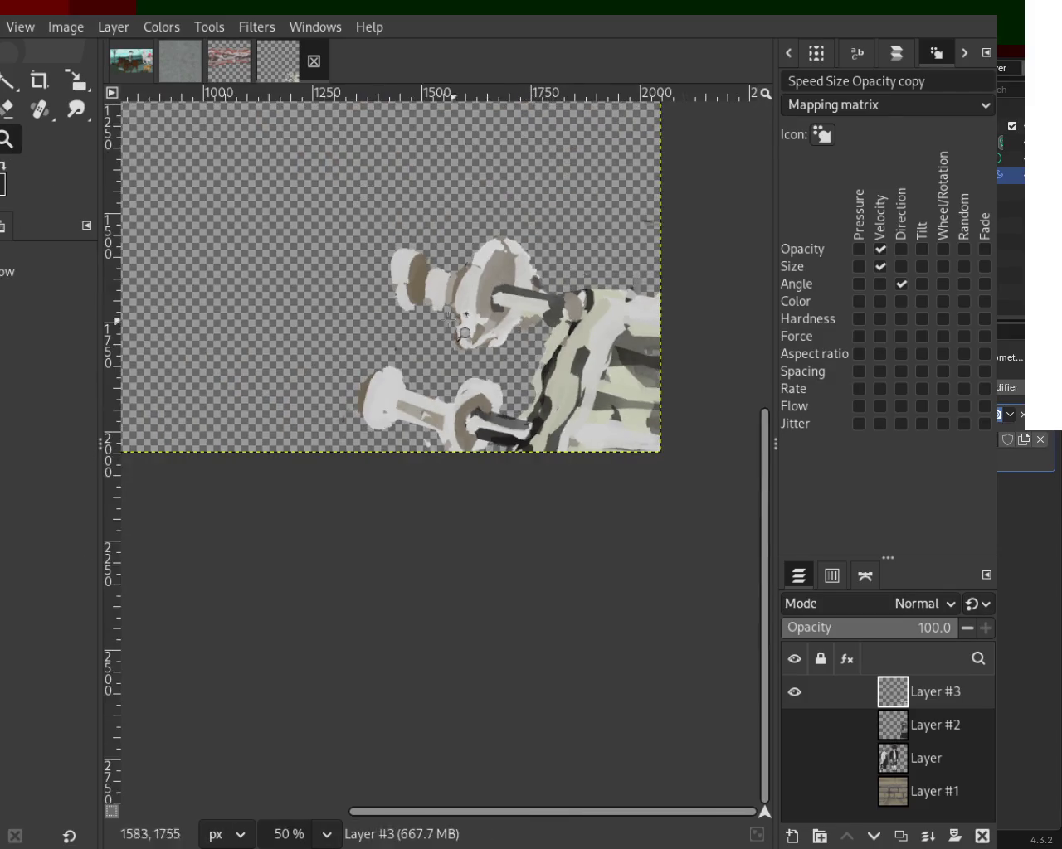
# Step: Erase along the upper turned leg's left and lower-right edges to clean its outline
pyautogui.scroll(1, 497, 357)
pyautogui.scroll(2, 440, 365)
pyautogui.scroll(-3, 424, 355)
pyautogui.scroll(2, 425, 355)
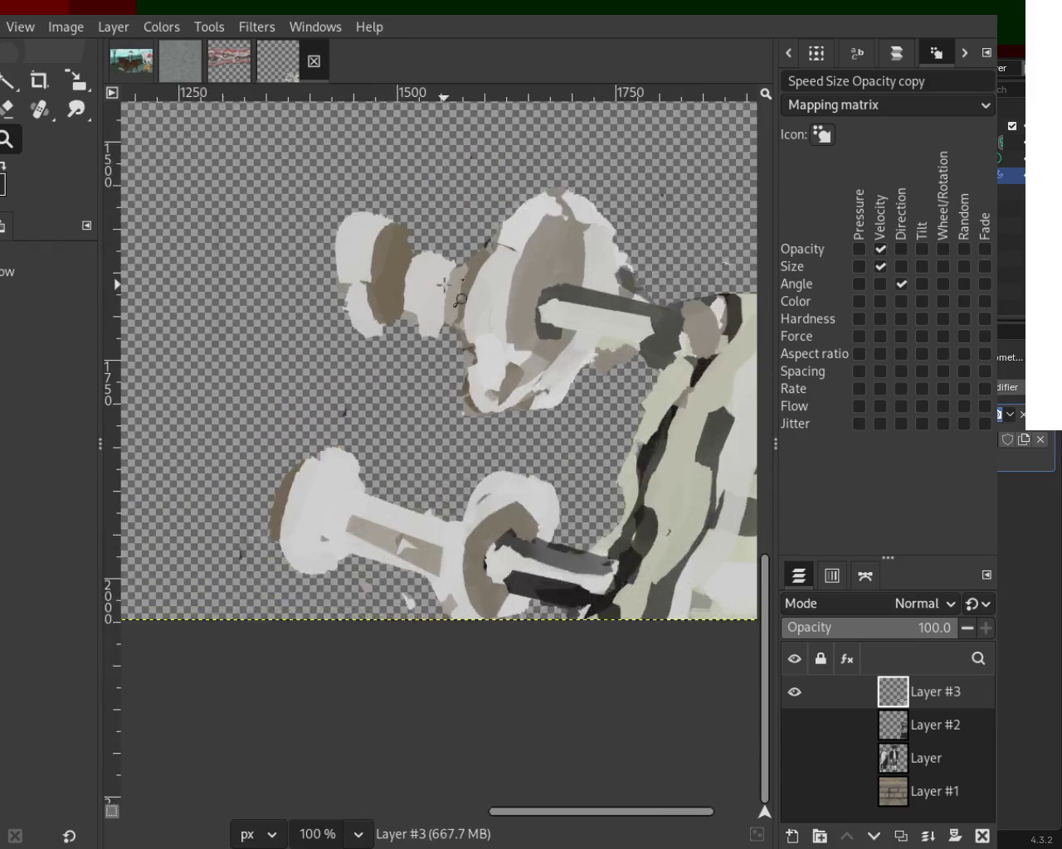
pyautogui.scroll(1, 415, 356)
pyautogui.hotkey('shift', 'e')
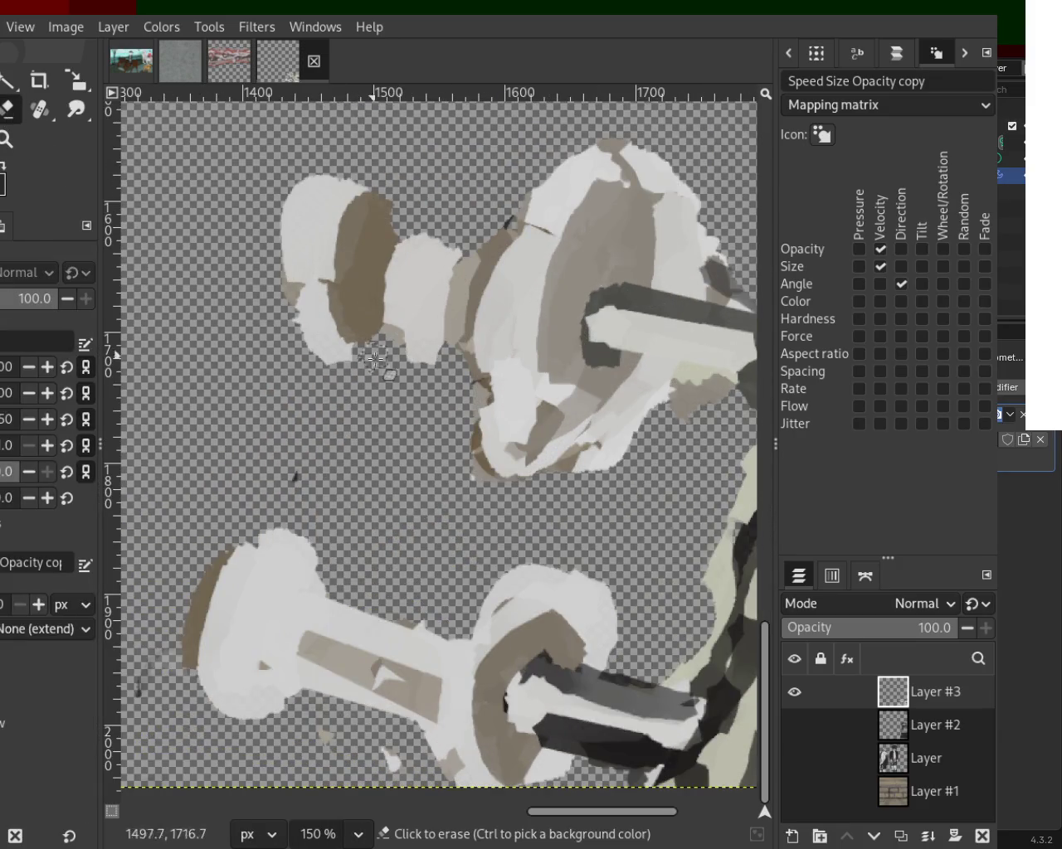
pyautogui.moveTo(455, 364)
pyautogui.mouseDown()
pyautogui.moveTo(474, 492)
pyautogui.moveTo(688, 442)
pyautogui.mouseUp()
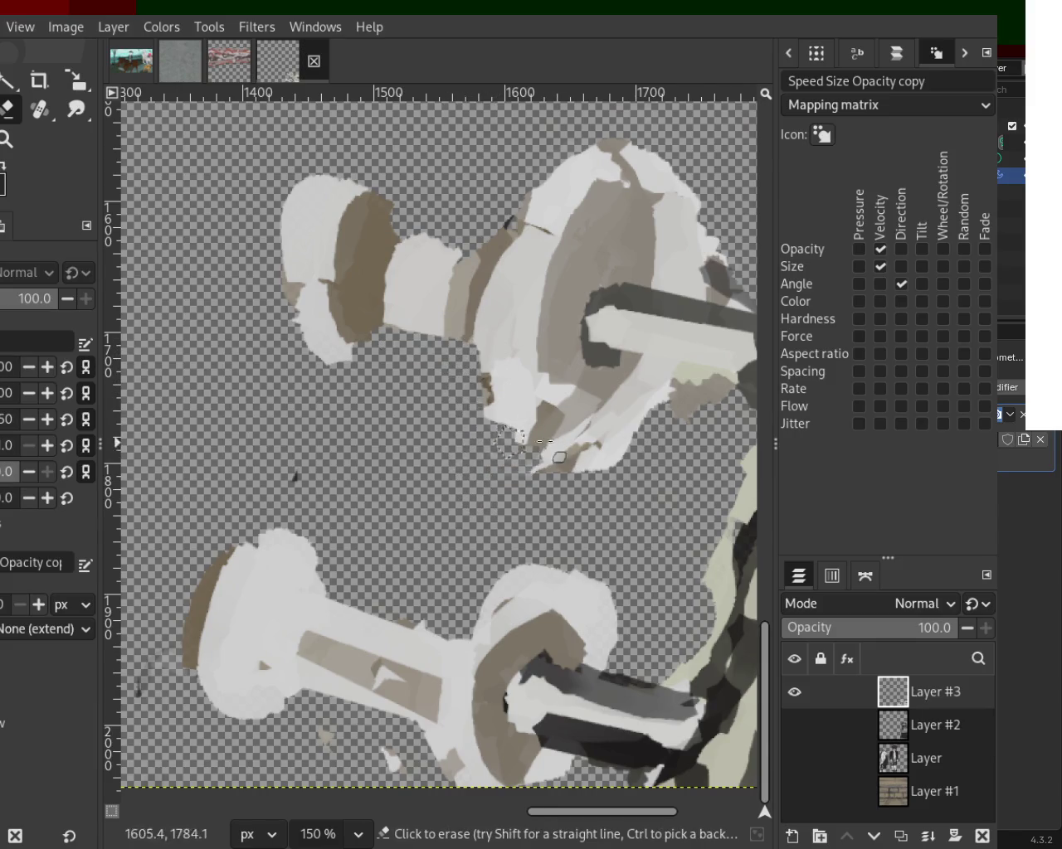
pyautogui.moveTo(687, 439); pyautogui.dragTo(727, 394)
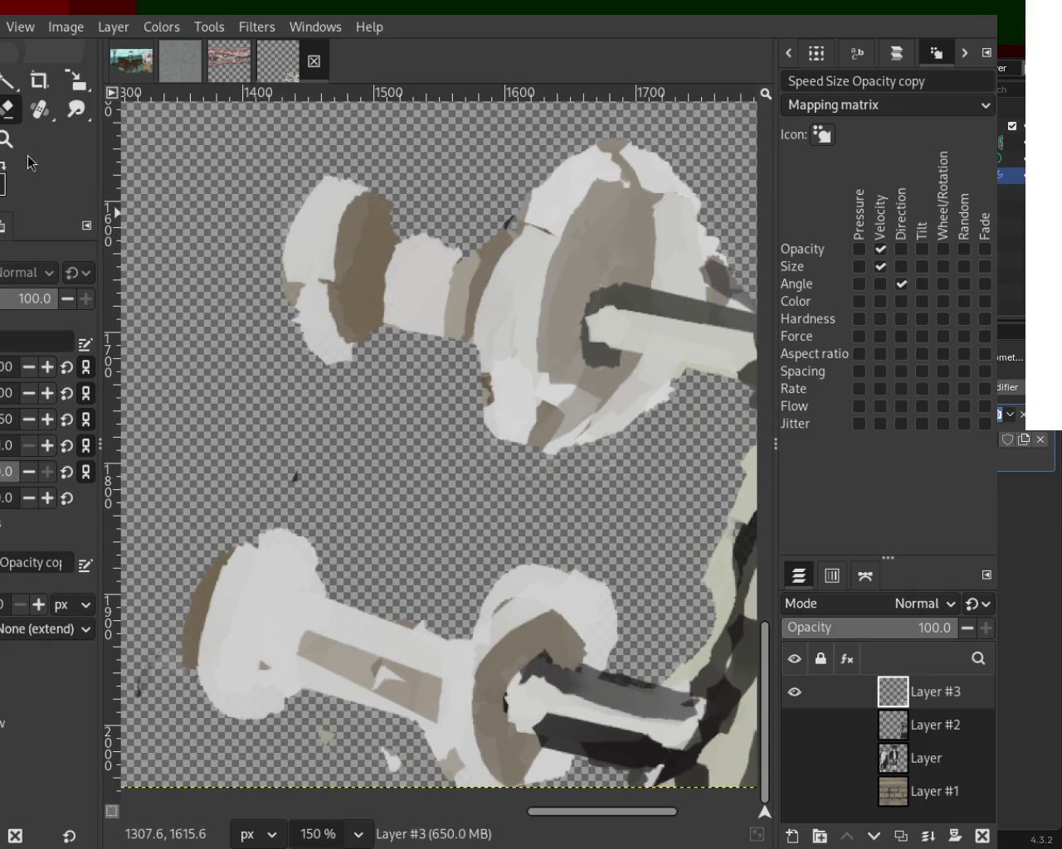
pyautogui.press('z')
pyautogui.press('-')
pyautogui.press('-')
pyautogui.press('-')
pyautogui.press('1')
pyautogui.press('2')
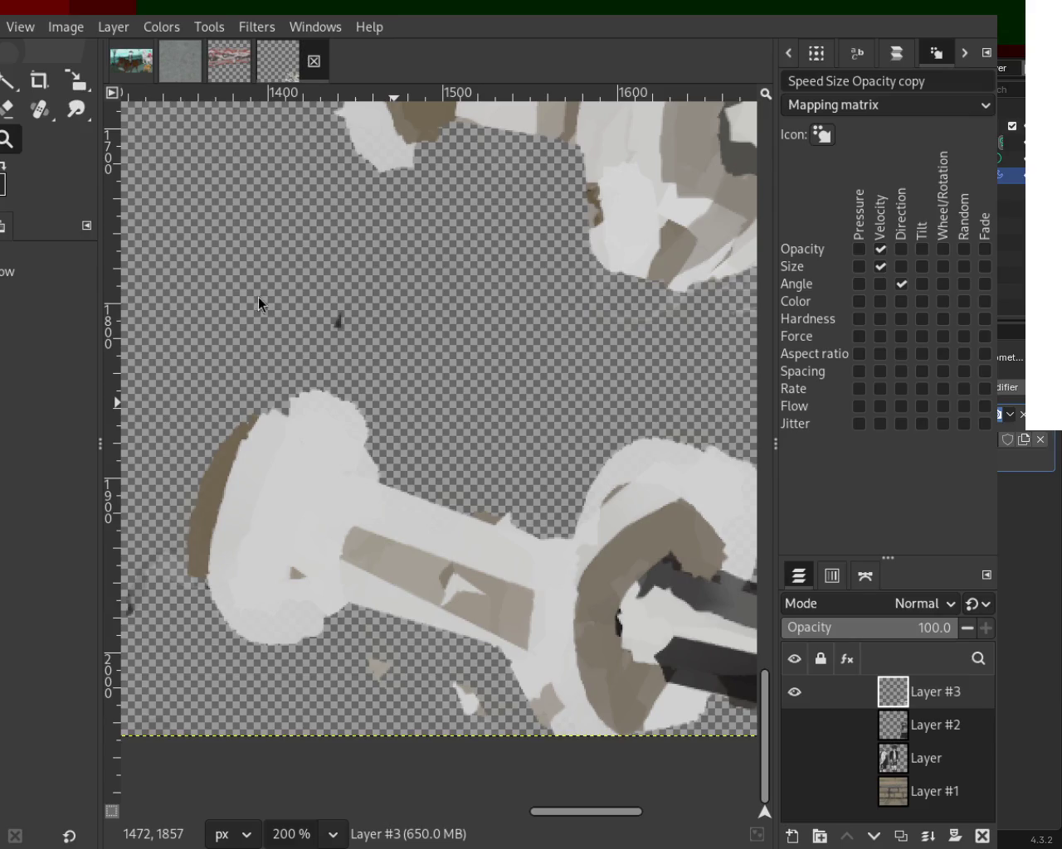
# Step: Paint a narrower brown edge along the lower leg, replacing a too-wide stroke
pyautogui.keyDown('ctrl'); pyautogui.scroll(-1, 230, 480); pyautogui.keyUp('ctrl')
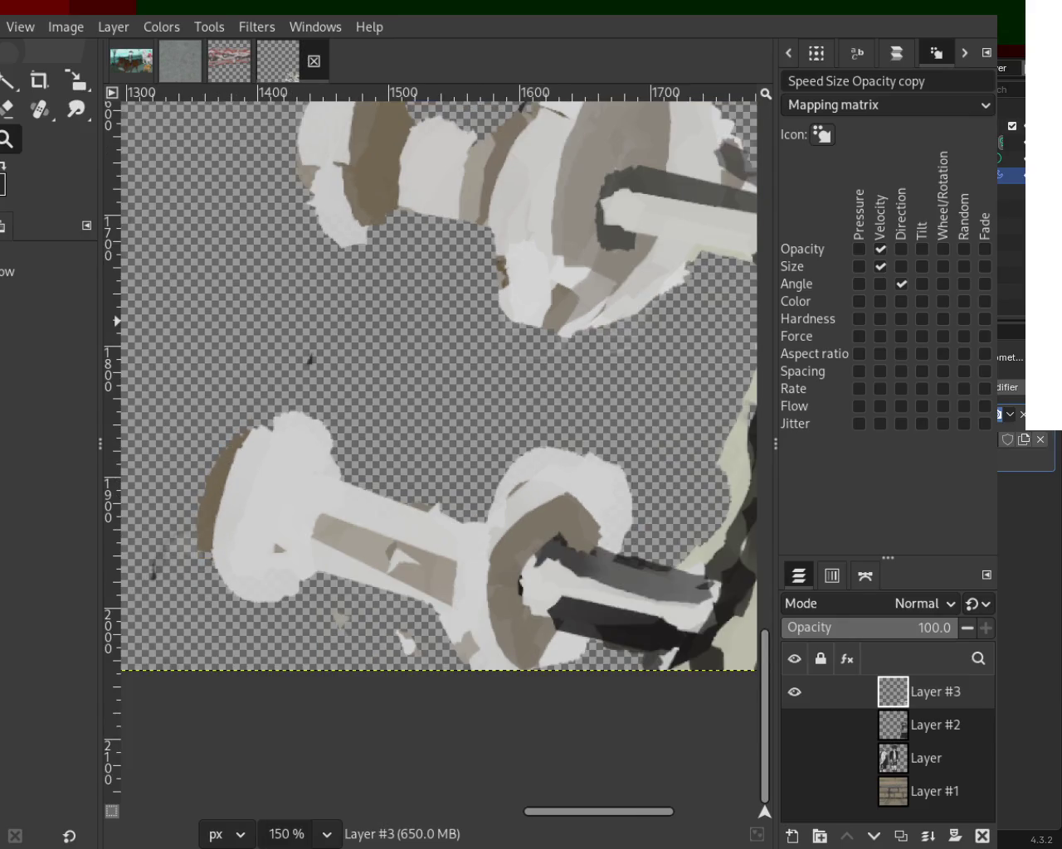
pyautogui.moveTo(284, 426); pyautogui.dragTo(203, 497)
pyautogui.hotkey('ctrl', 'z')
pyautogui.moveTo(285, 419); pyautogui.dragTo(223, 522)
pyautogui.press('z')
pyautogui.keyDown('ctrl'); pyautogui.scroll(-3, 349, 127); pyautogui.keyUp('ctrl')
pyautogui.keyDown('ctrl'); pyautogui.scroll(3, 373, 308); pyautogui.keyUp('ctrl')
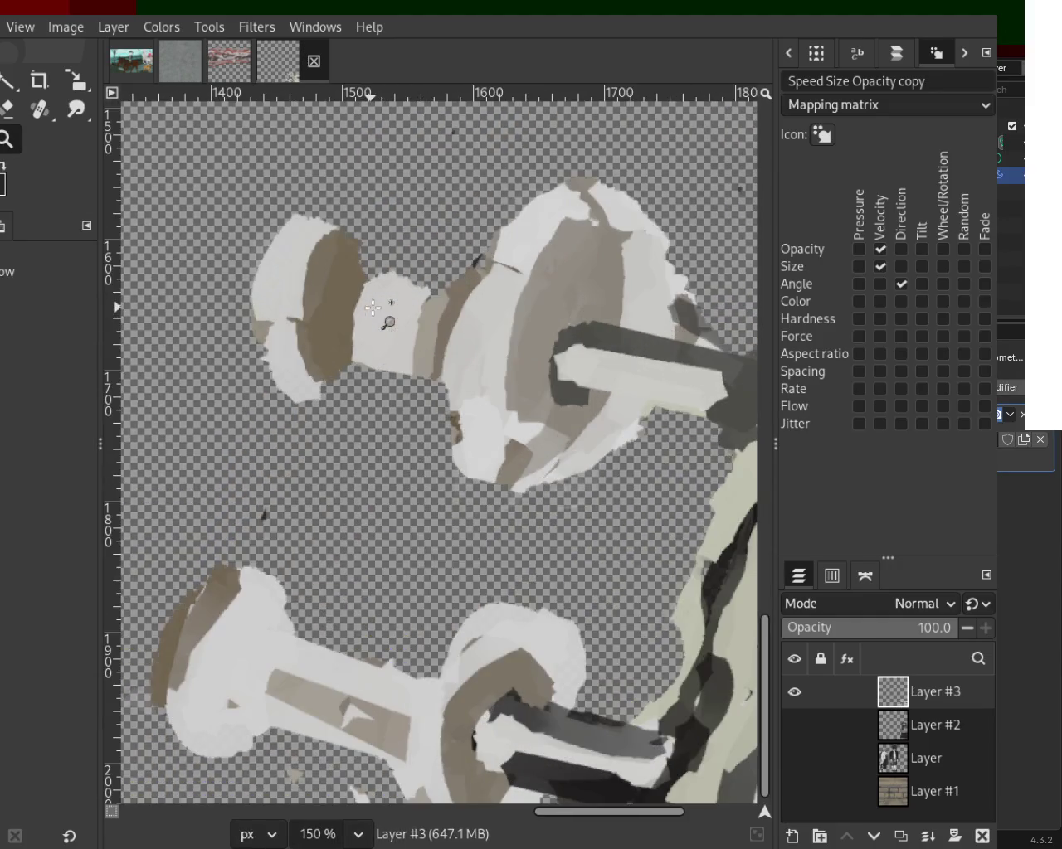
# Step: Erase along the dumbbell end and the large disc's right and top edges
pyautogui.click(8, 112)
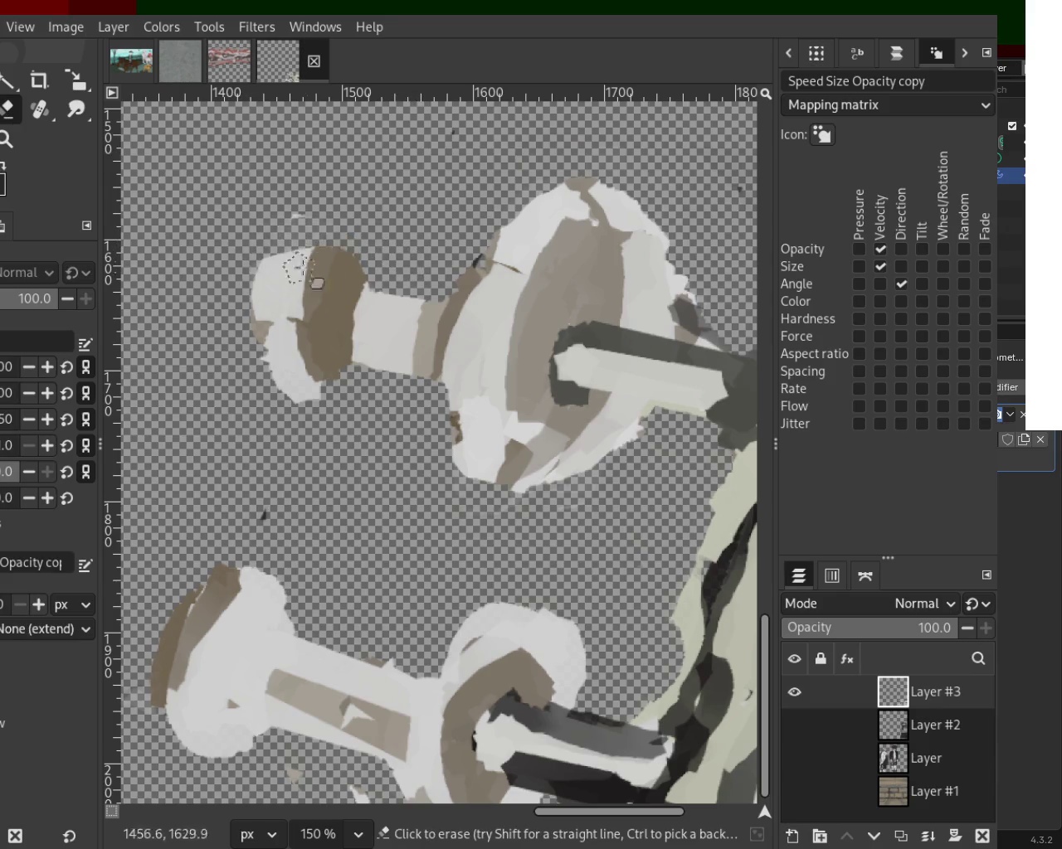
pyautogui.moveTo(385, 234); pyautogui.dragTo(284, 229)
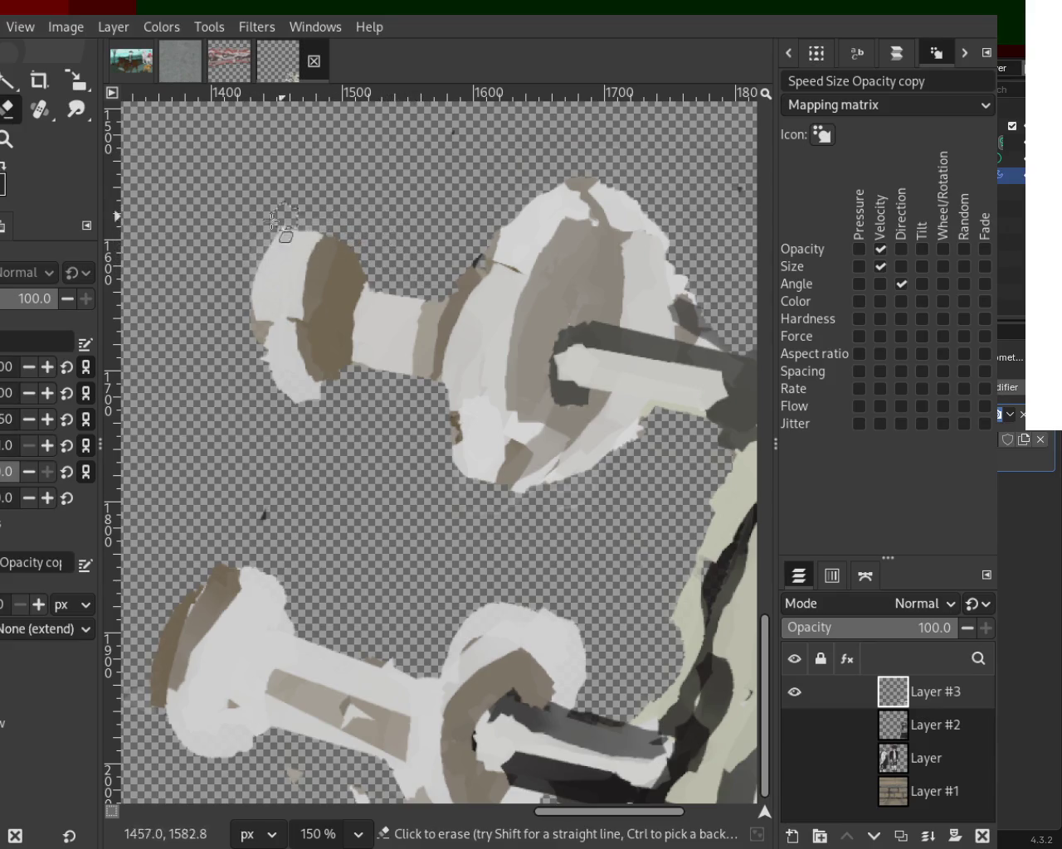
pyautogui.hotkey('ctrl', 'z')
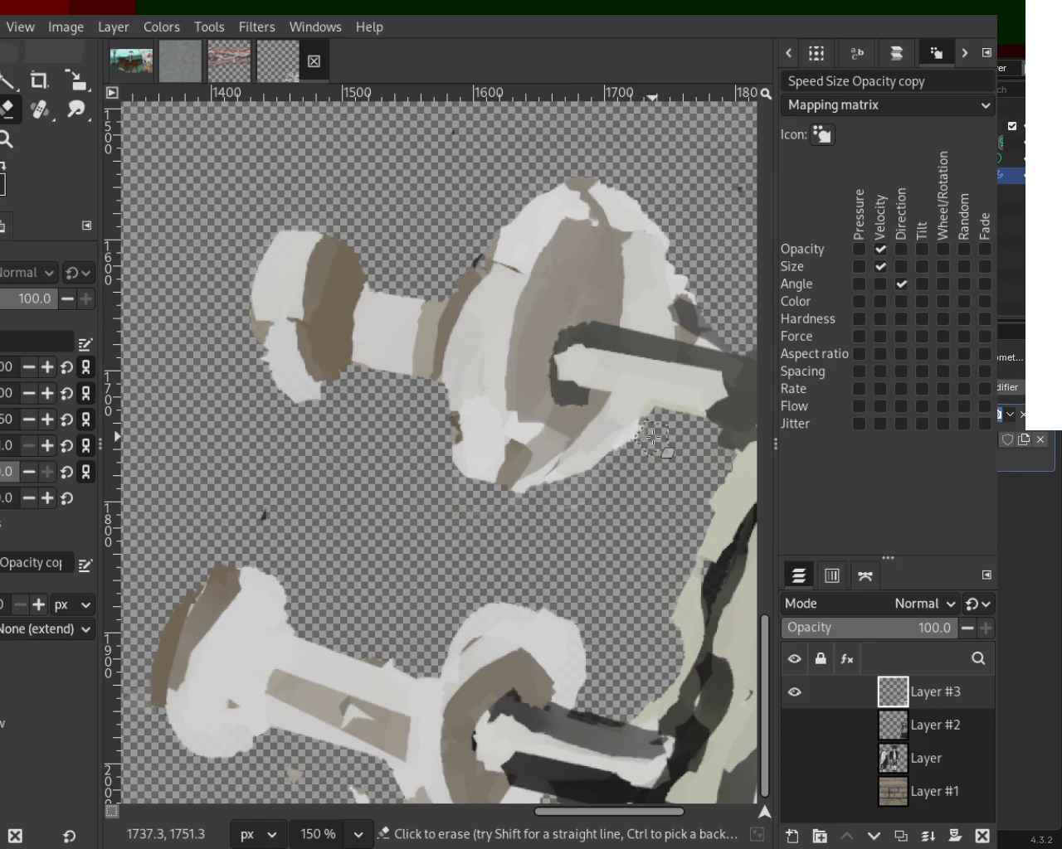
pyautogui.moveTo(699, 336); pyautogui.dragTo(549, 224)
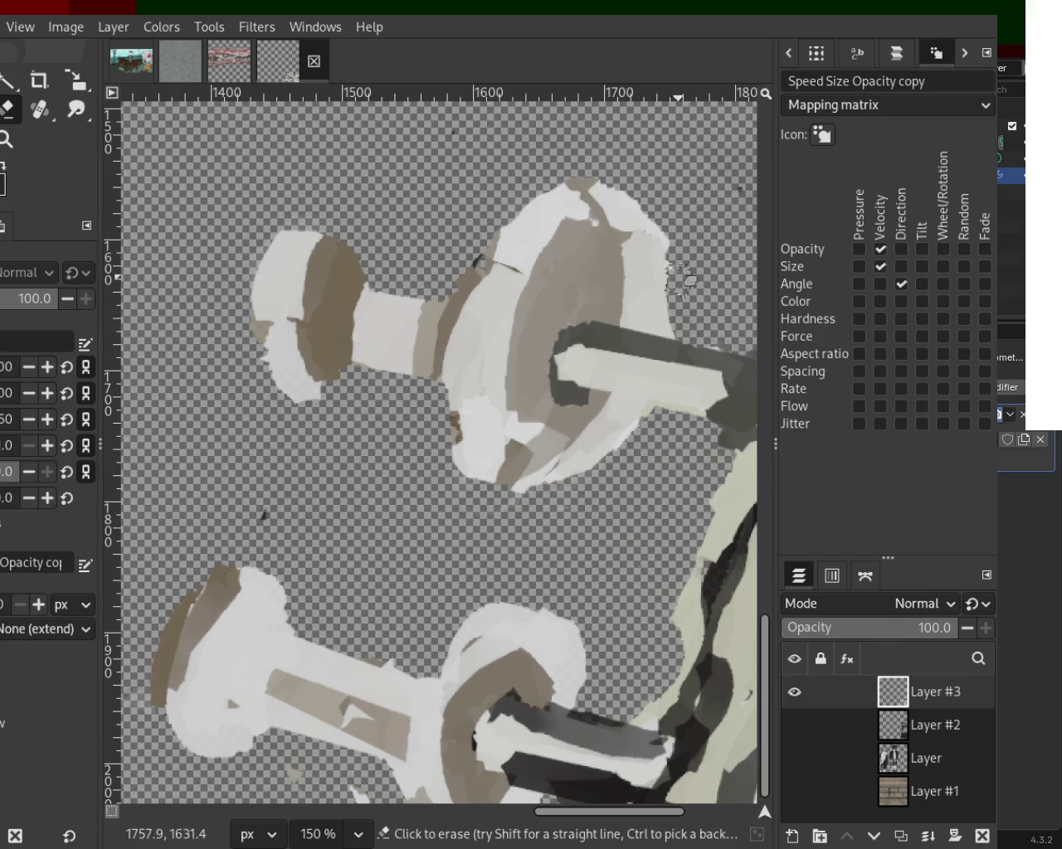
pyautogui.hotkey('ctrl', 'z')
pyautogui.moveTo(701, 340); pyautogui.dragTo(535, 236)
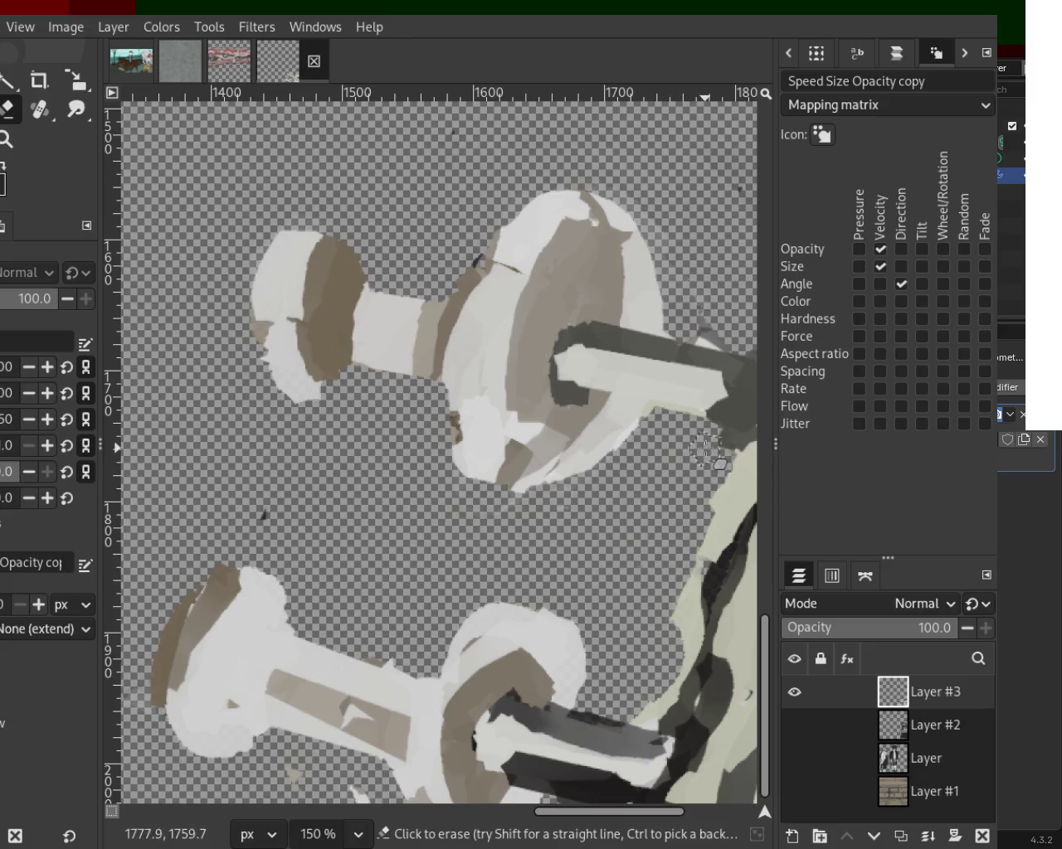
pyautogui.press('z')
pyautogui.scroll(-1, 437, 553)
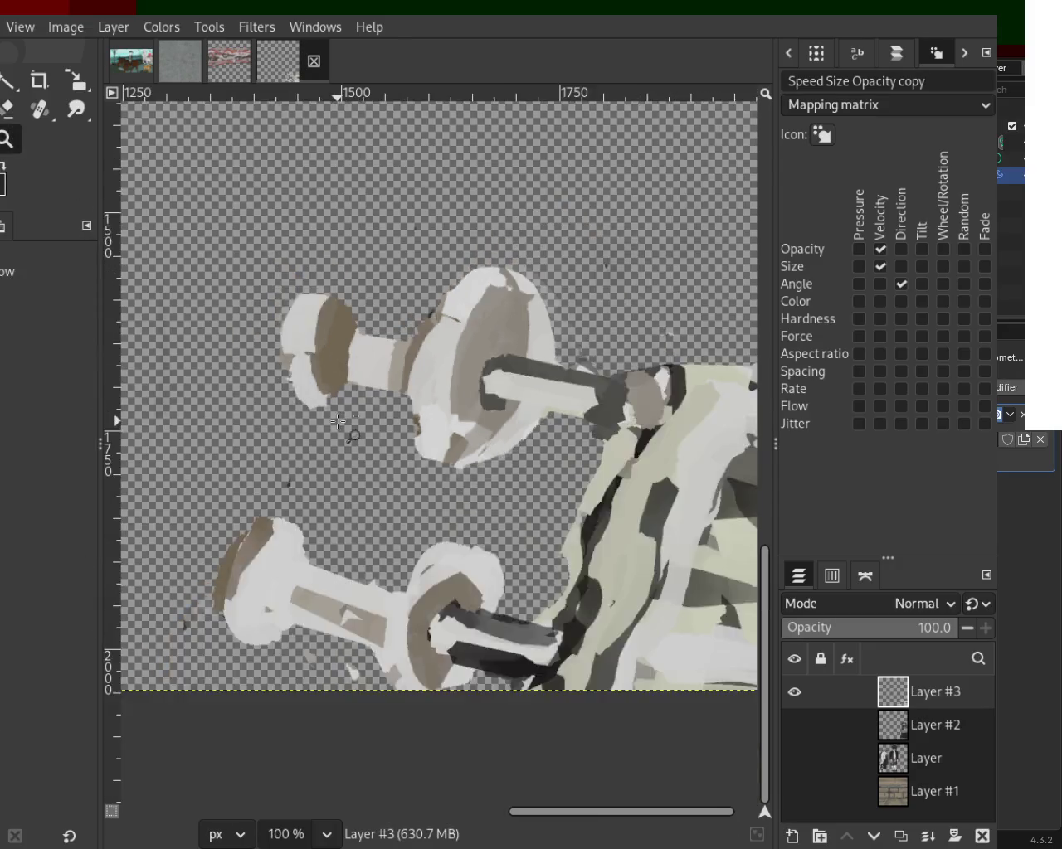
# Step: Zoom out and turn on Layer #2, Layer and Layer #1 to review the full painting
pyautogui.scroll(-2, 437, 553)
pyautogui.scroll(1, 437, 553)
pyautogui.scroll(-1, 437, 553)
pyautogui.scroll(-1, 431, 530)
pyautogui.scroll(2, 451, 465)
pyautogui.scroll(-2, 451, 466)
pyautogui.scroll(1, 452, 469)
pyautogui.scroll(2, 455, 498)
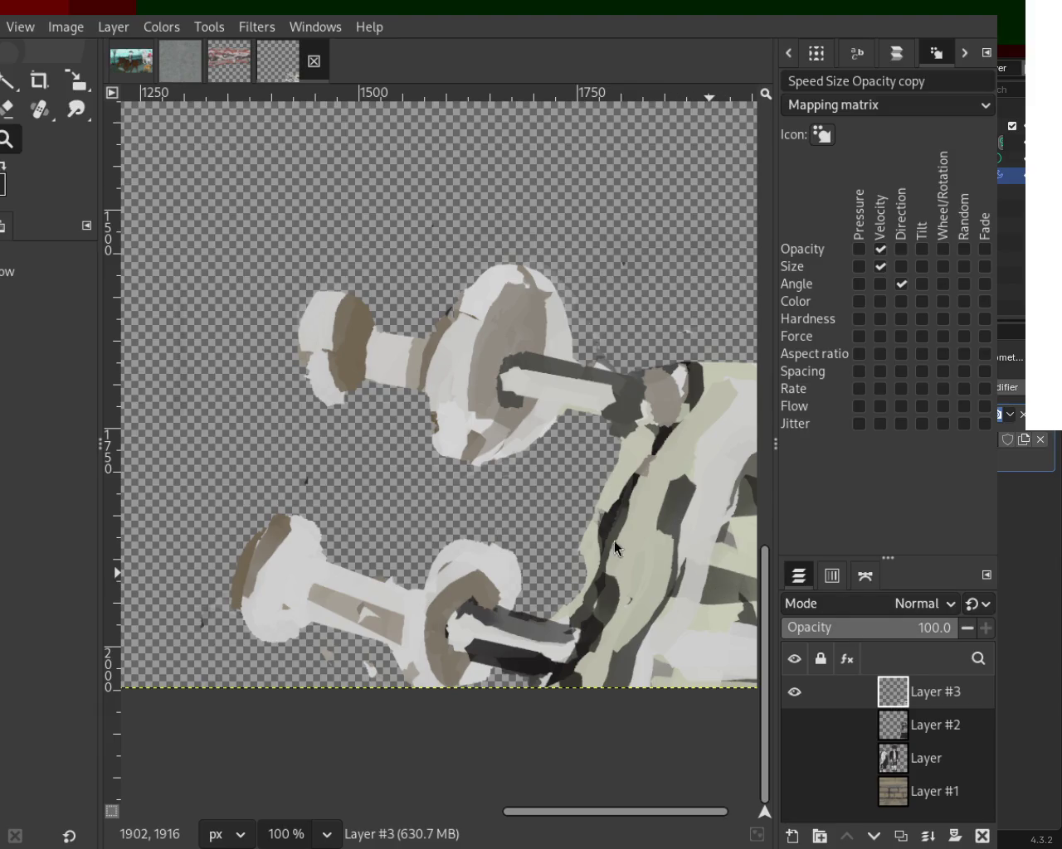
pyautogui.click(795, 725)
pyautogui.click(795, 760)
pyautogui.click(794, 768)
pyautogui.click(794, 760)
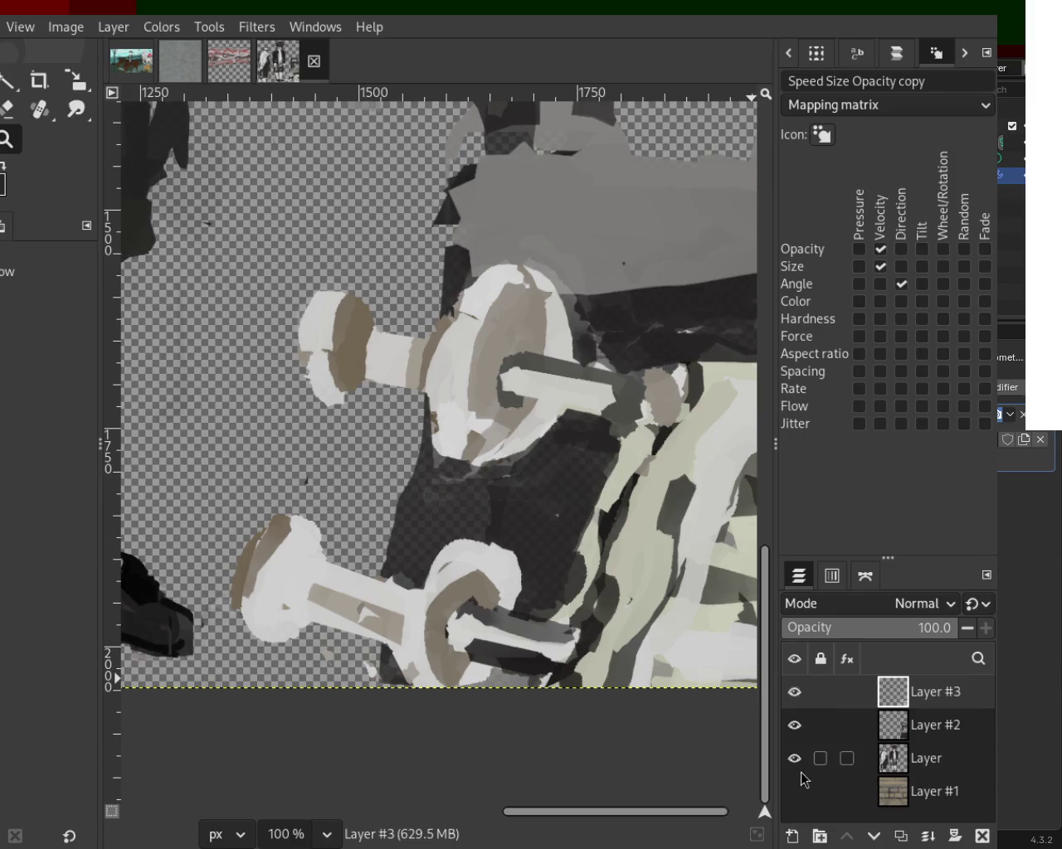
pyautogui.click(794, 792)
# Step: Hide Layer #3, Layer and Layer #1 by dragging down their eye icons
pyautogui.scroll(-3, 392, 388)
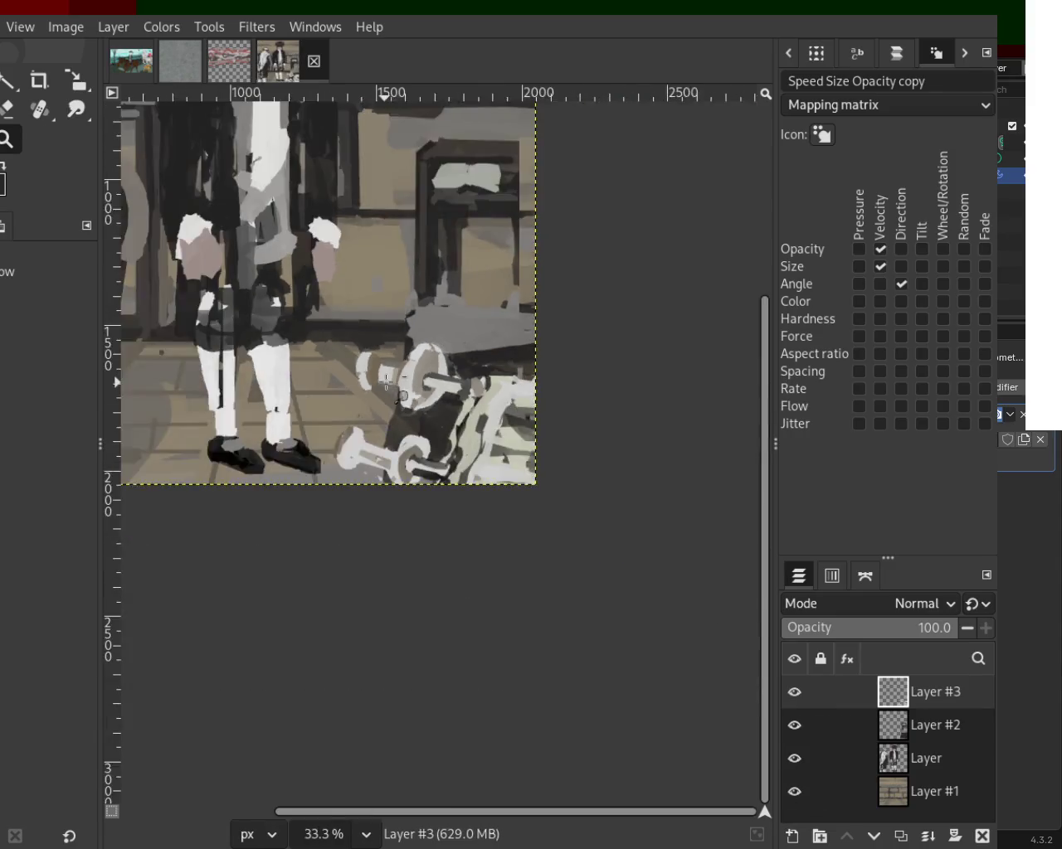
pyautogui.scroll(-1, 365, 357)
pyautogui.scroll(-1, 326, 333)
pyautogui.scroll(1, 336, 284)
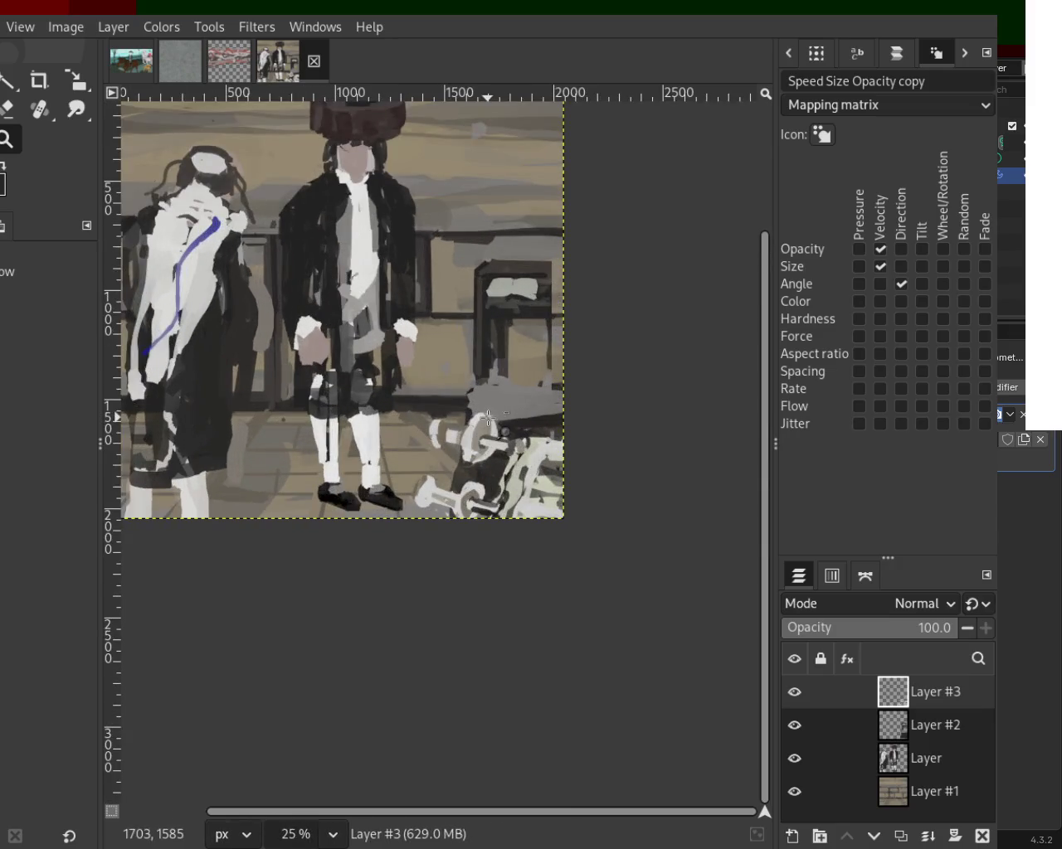
pyautogui.scroll(2, 519, 378)
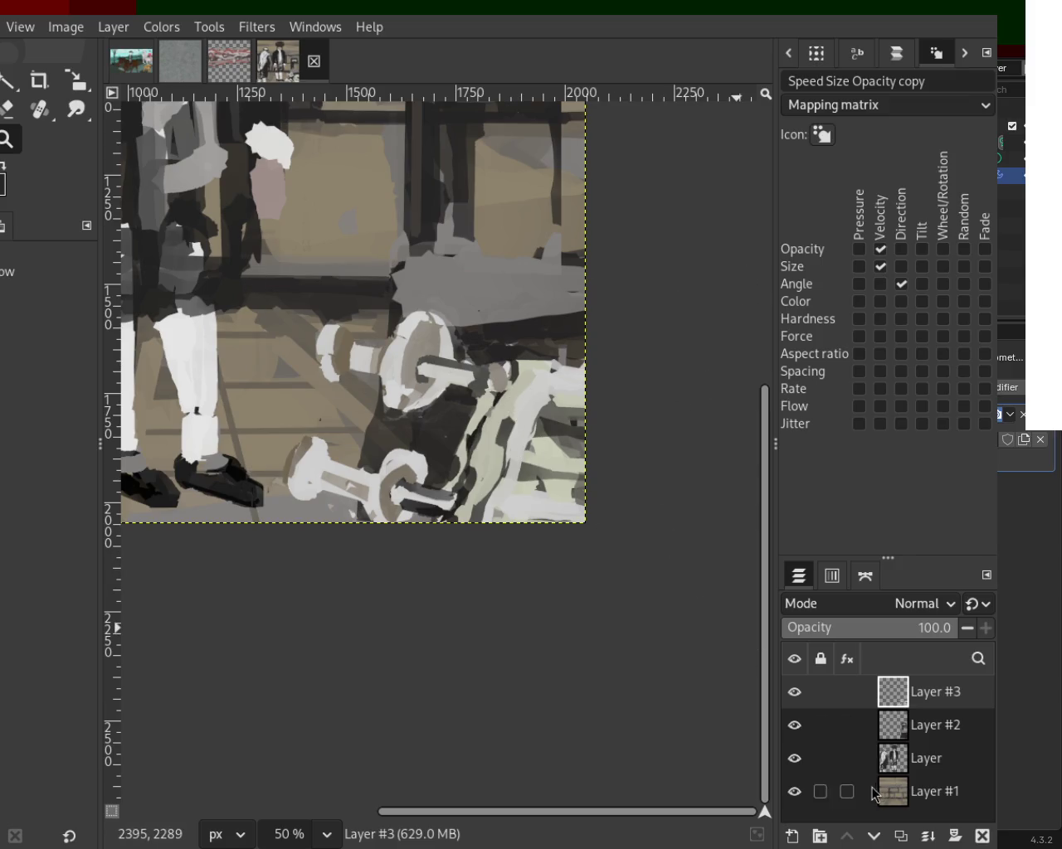
pyautogui.moveTo(793, 697); pyautogui.dragTo(794, 791)
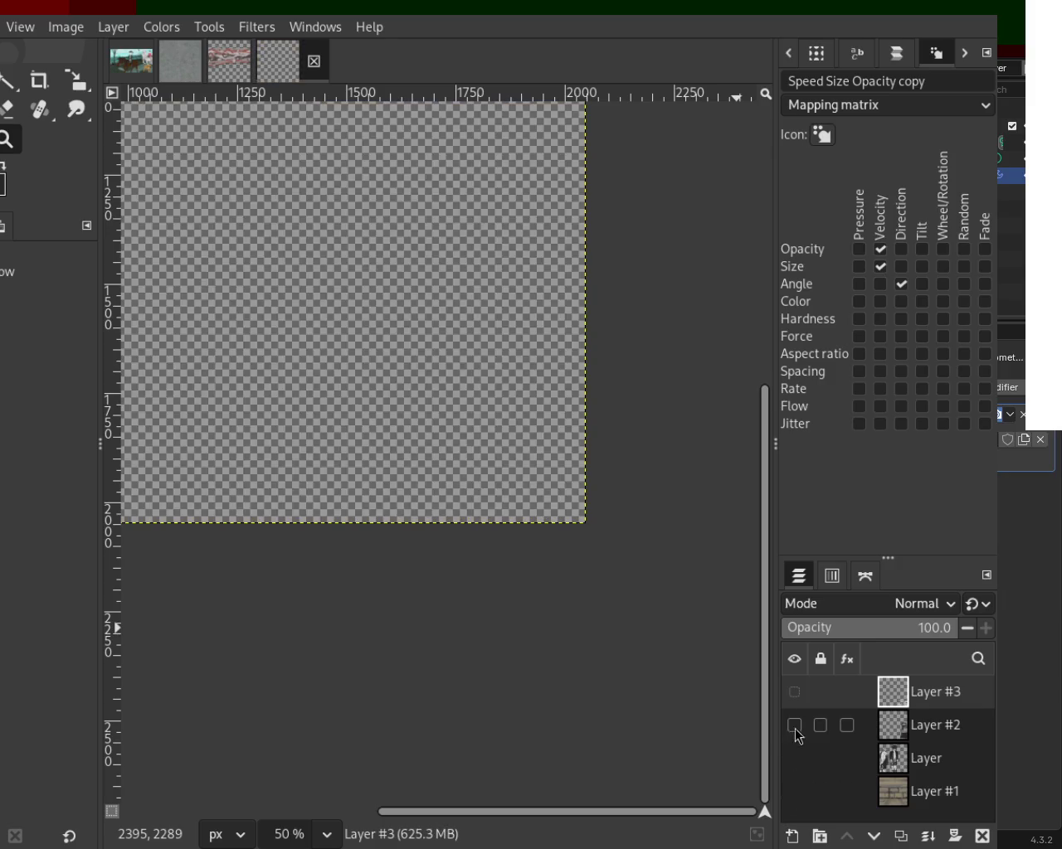
# Step: Show and select Layer #2, extending the dark bench left and adding light grey on its band
pyautogui.click(794, 725)
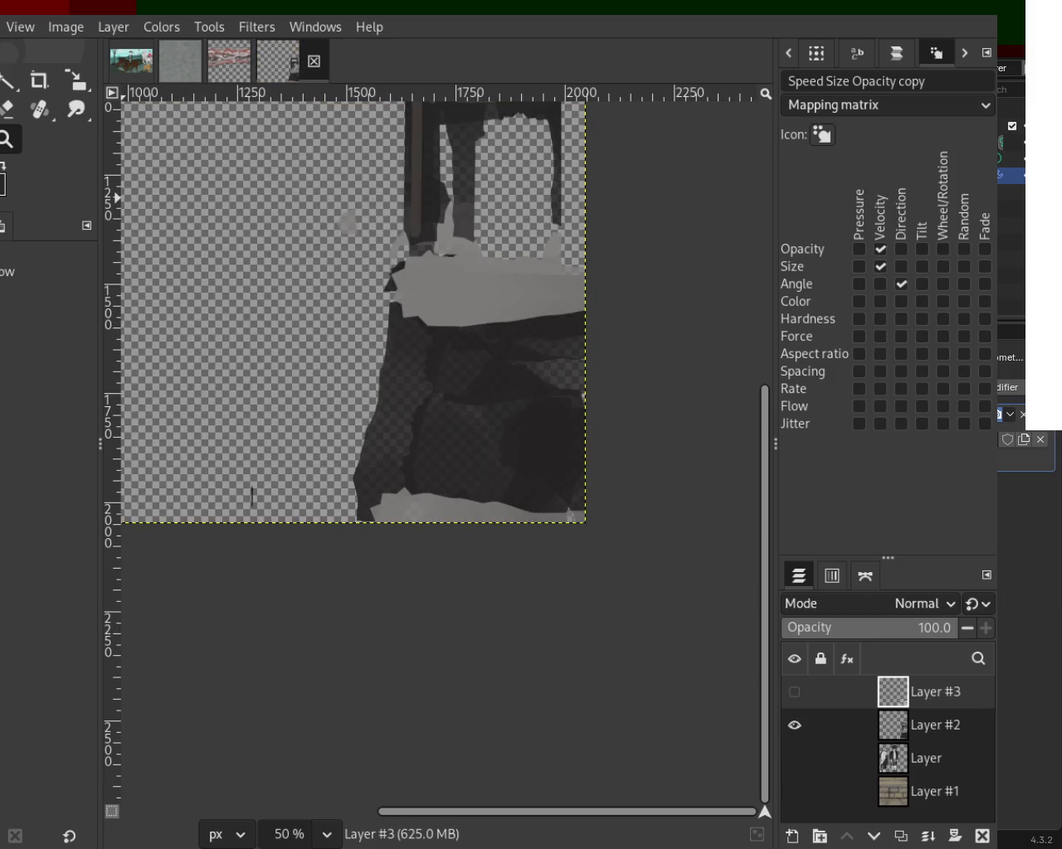
pyautogui.press('p')
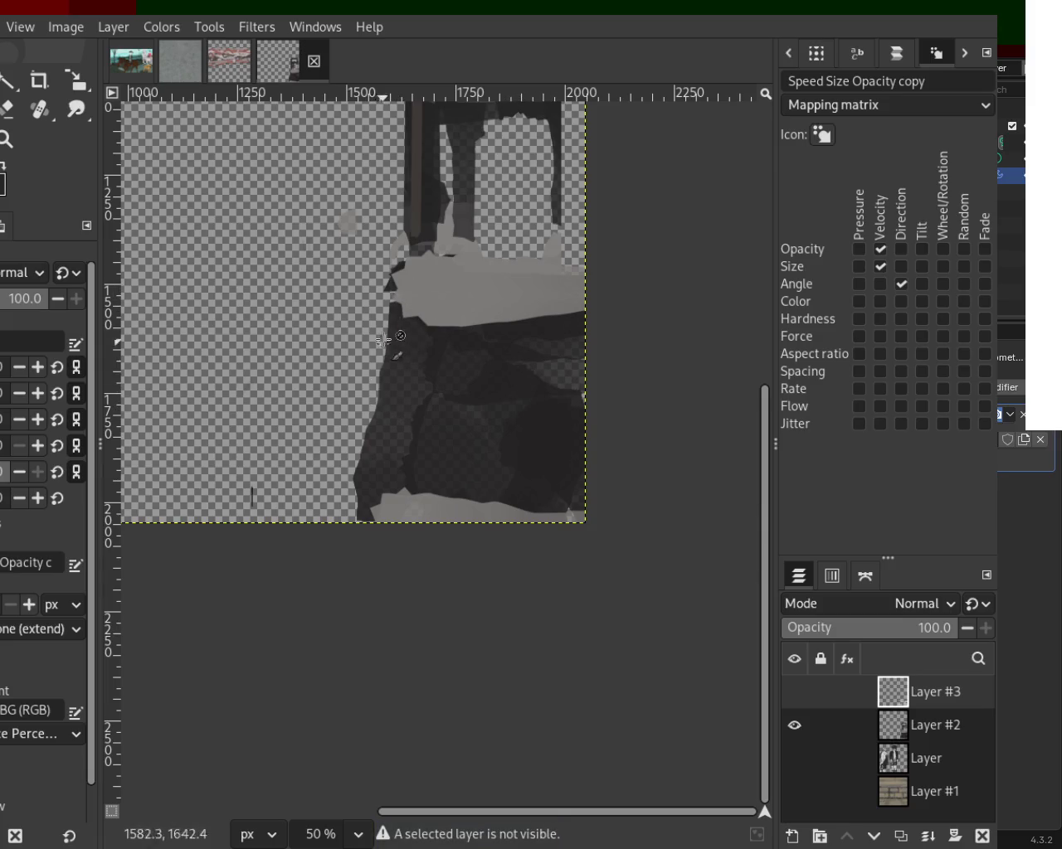
pyautogui.click(865, 727)
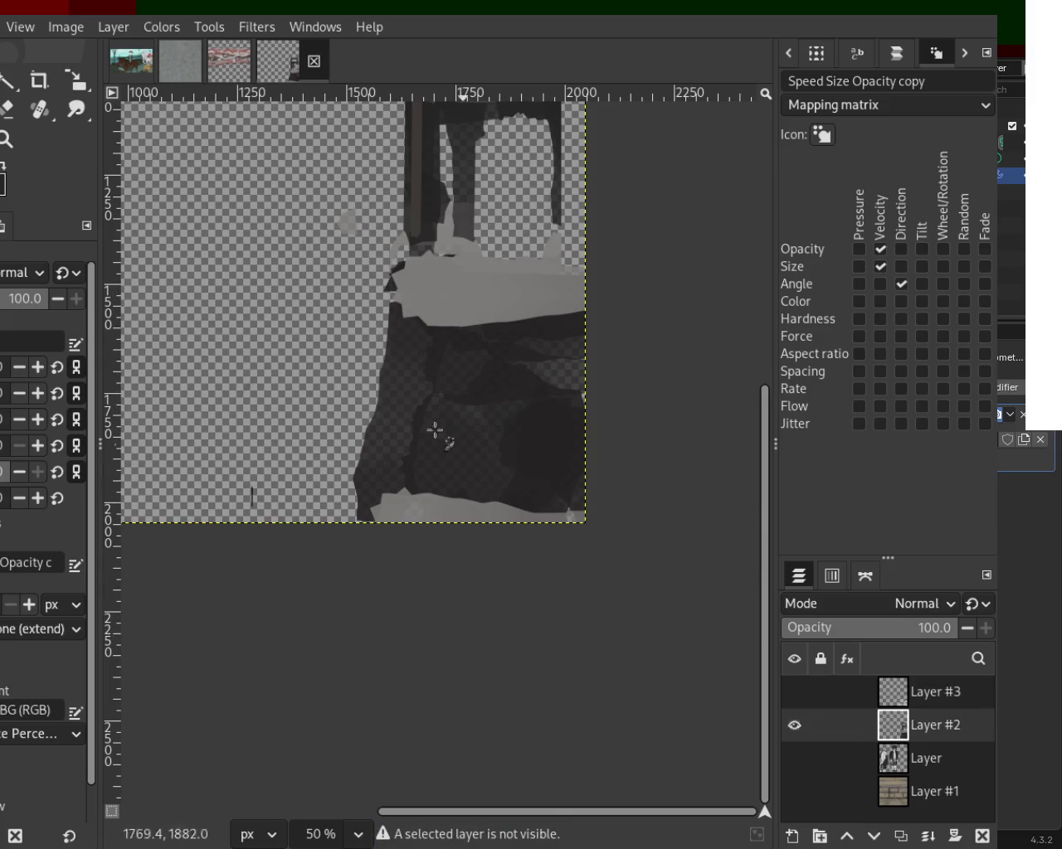
pyautogui.moveTo(413, 344); pyautogui.dragTo(377, 454)
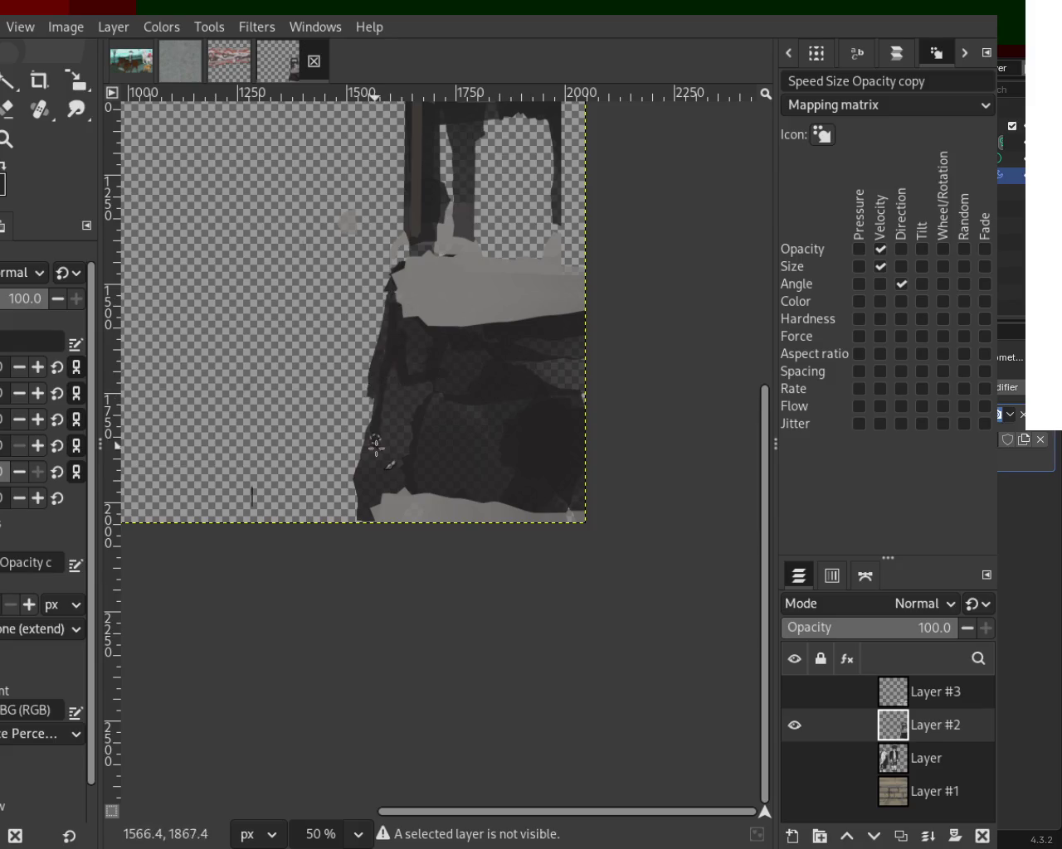
pyautogui.moveTo(409, 292); pyautogui.dragTo(395, 262)
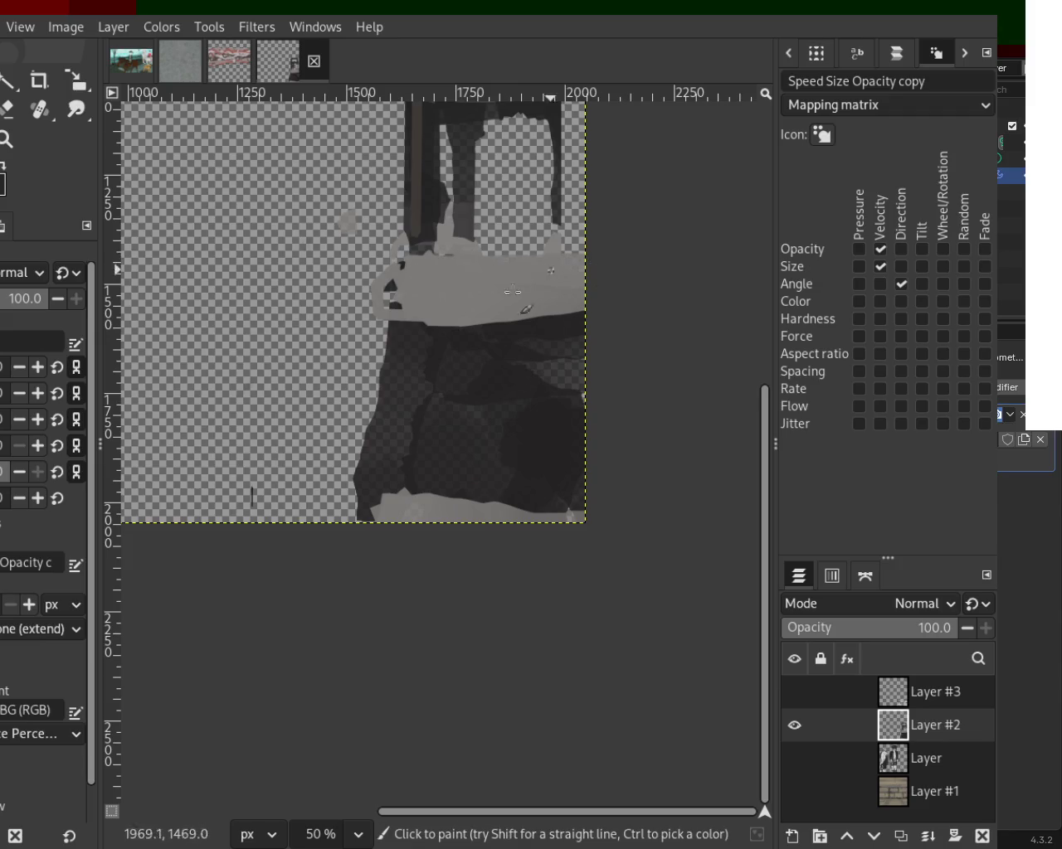
# Step: Paint a straight dark bottom stroke and a light grey line down the left edge and along the bottom
pyautogui.click(369, 513)
pyautogui.keyDown('shift'); pyautogui.click(595, 511); pyautogui.keyUp('shift')
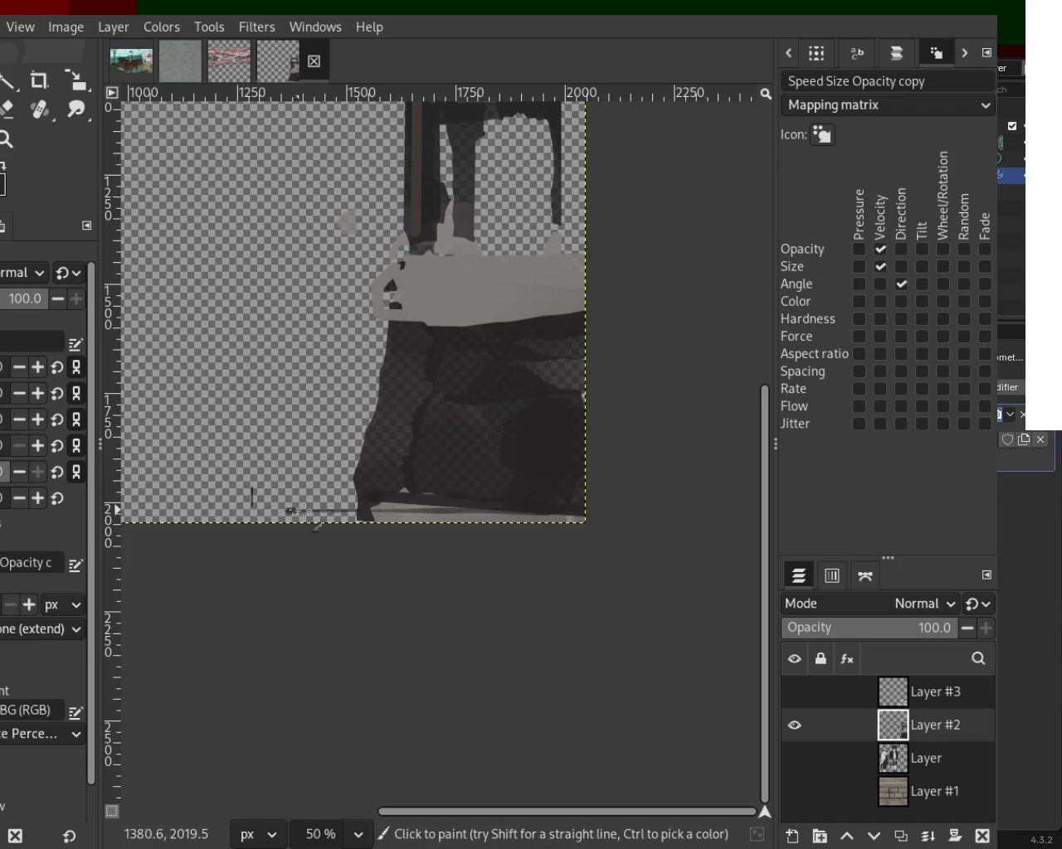
pyautogui.click(382, 311)
pyautogui.keyDown('shift'); pyautogui.click(340, 494); pyautogui.keyUp('shift')
pyautogui.moveTo(341, 494); pyautogui.dragTo(404, 500)
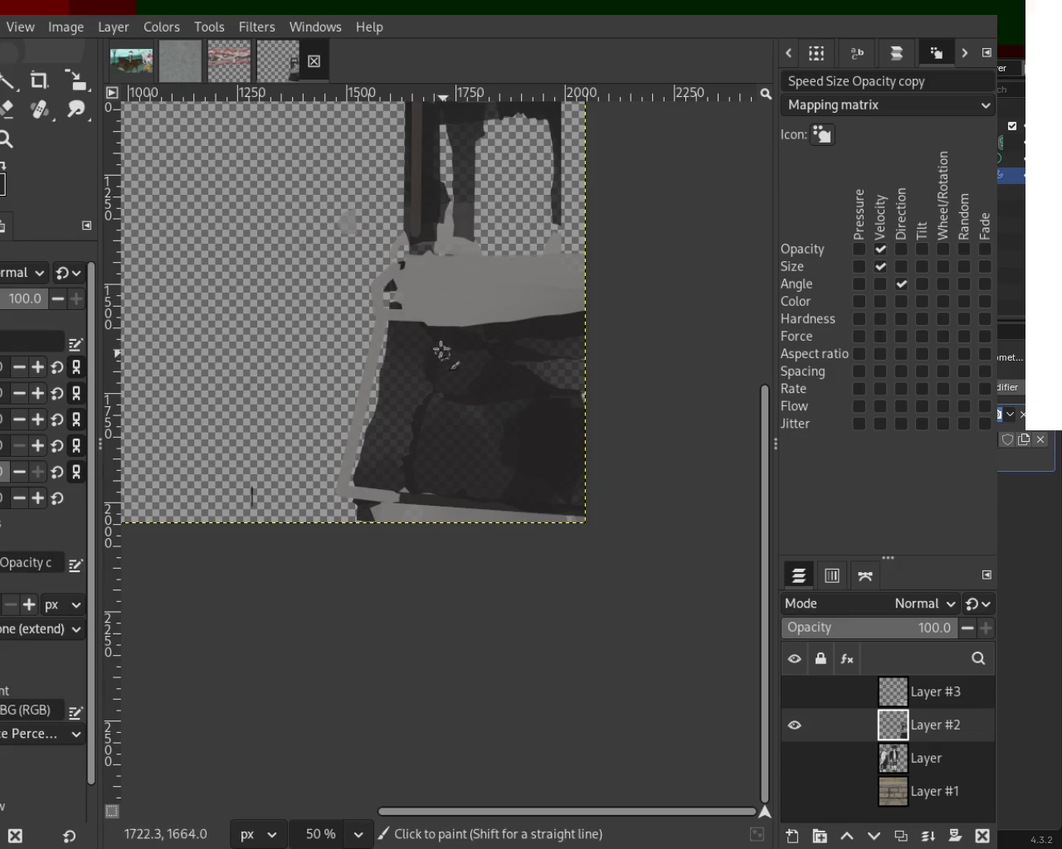
# Step: Undo a stray dab, erase the light grey top band, and paint a white highlight on it
pyautogui.click(338, 252)
pyautogui.hotkey('ctrl', 'z')
pyautogui.hotkey('shift', 'e')
pyautogui.moveTo(570, 275); pyautogui.dragTo(423, 280)
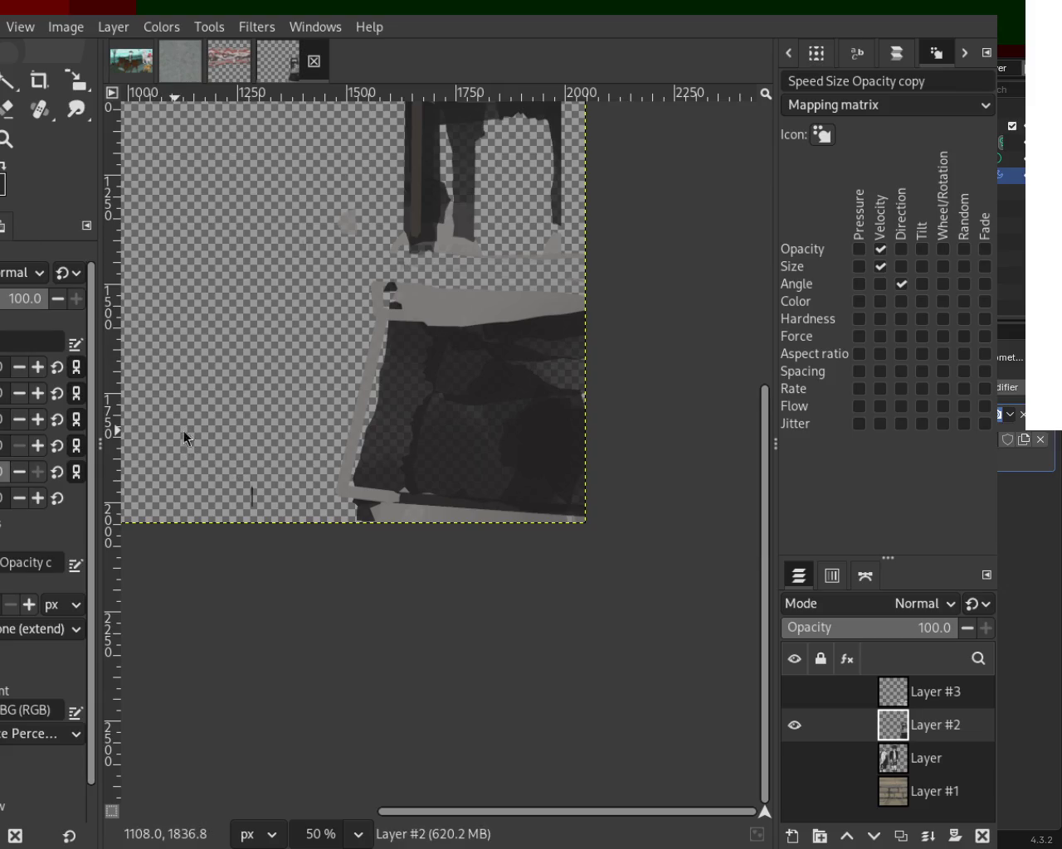
pyautogui.moveTo(414, 292); pyautogui.dragTo(530, 308)
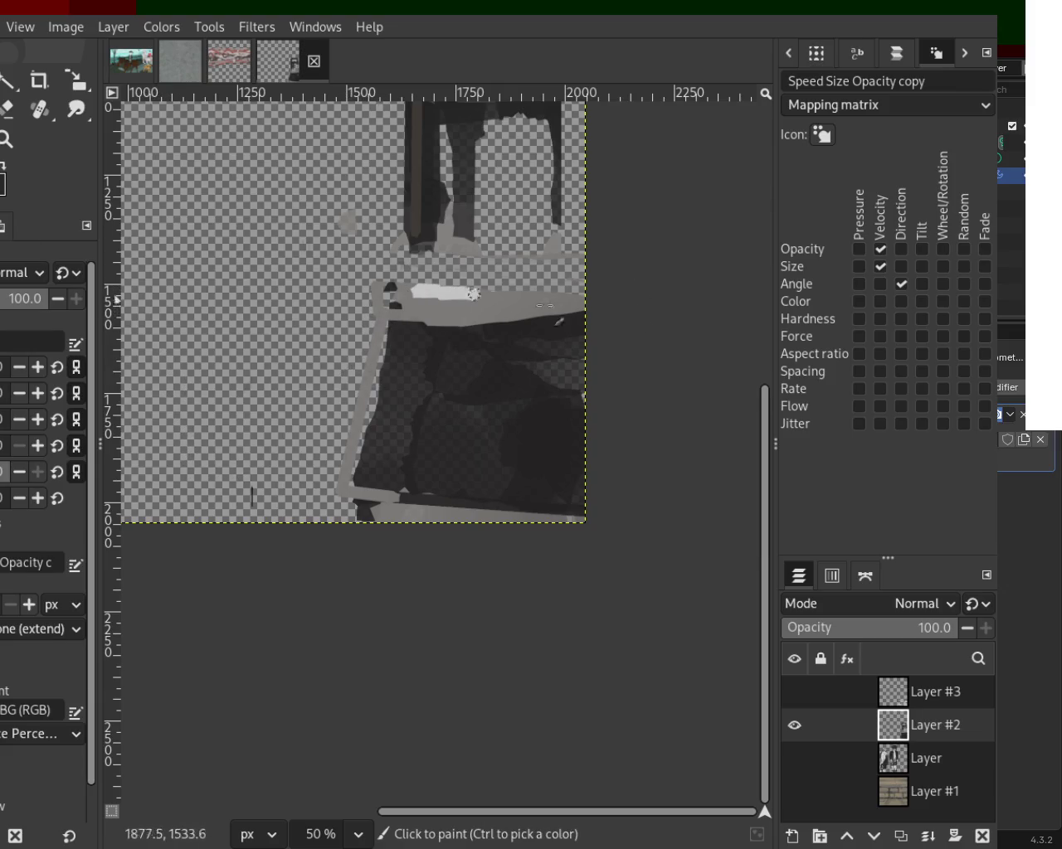
# Step: Paint straight white lines across the bench's top band, bottom band and left edge
pyautogui.hotkey('ctrl', 'z')
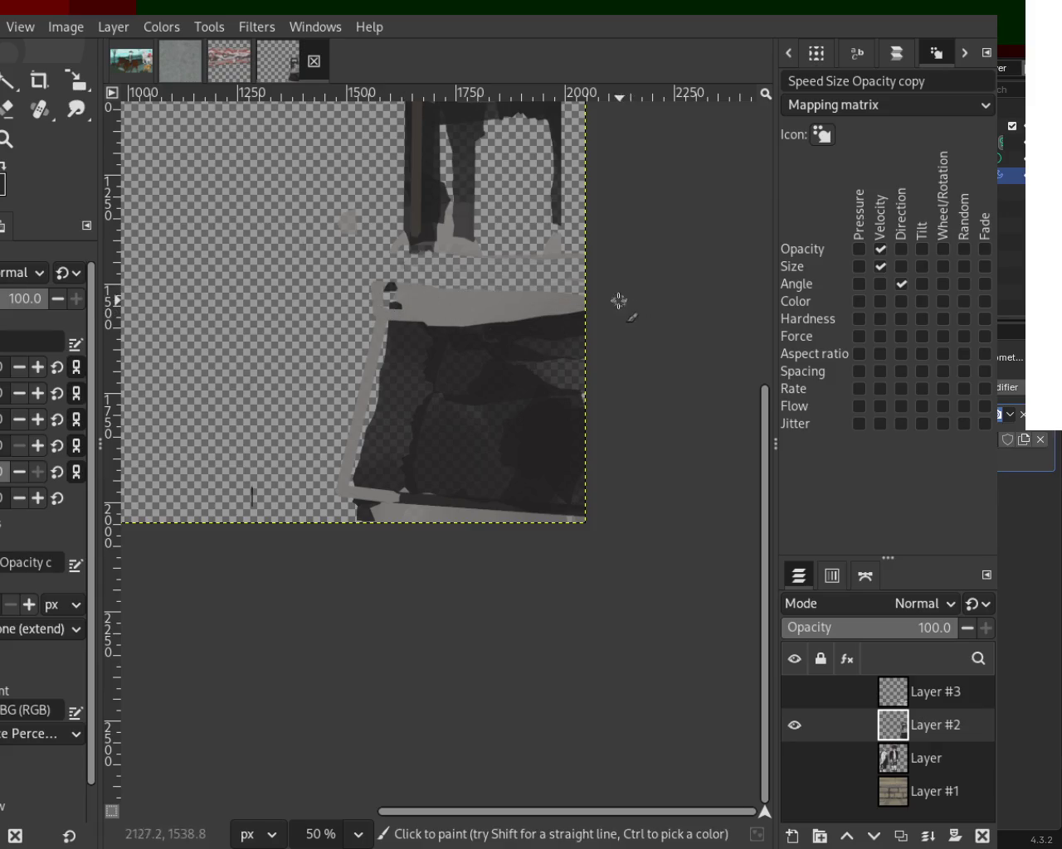
pyautogui.moveTo(620, 301); pyautogui.dragTo(383, 295)
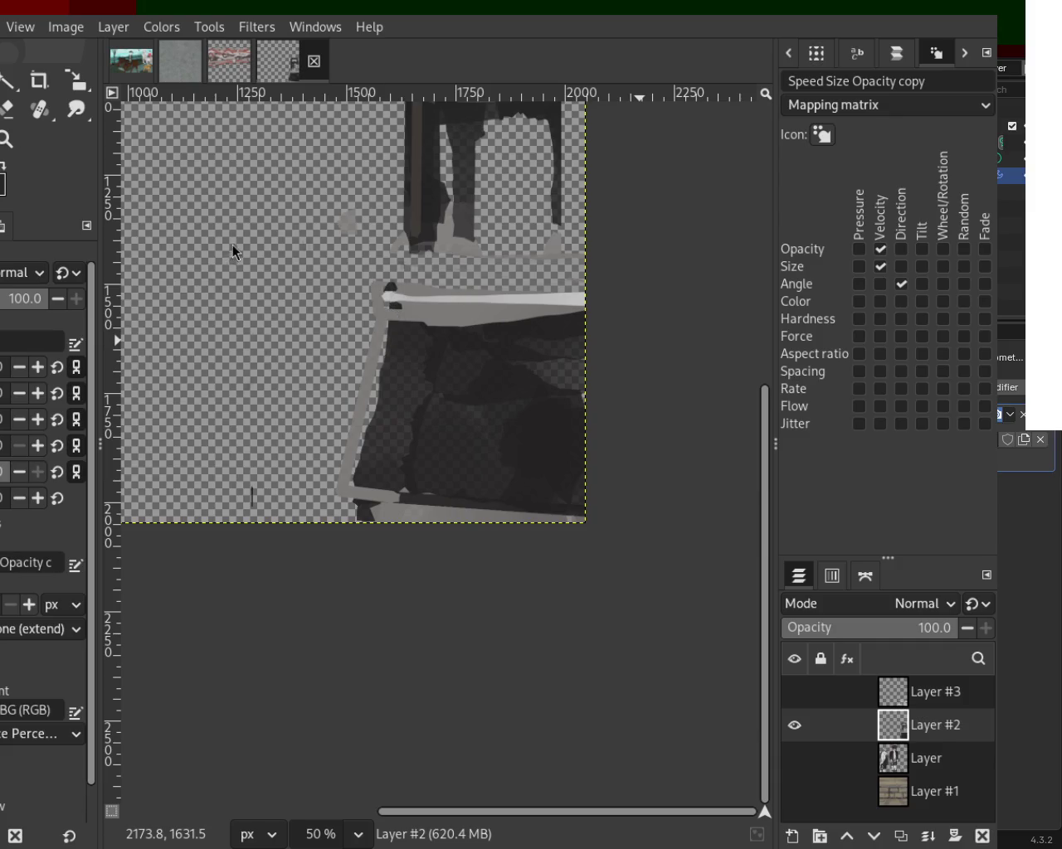
pyautogui.moveTo(365, 501); pyautogui.dragTo(714, 535)
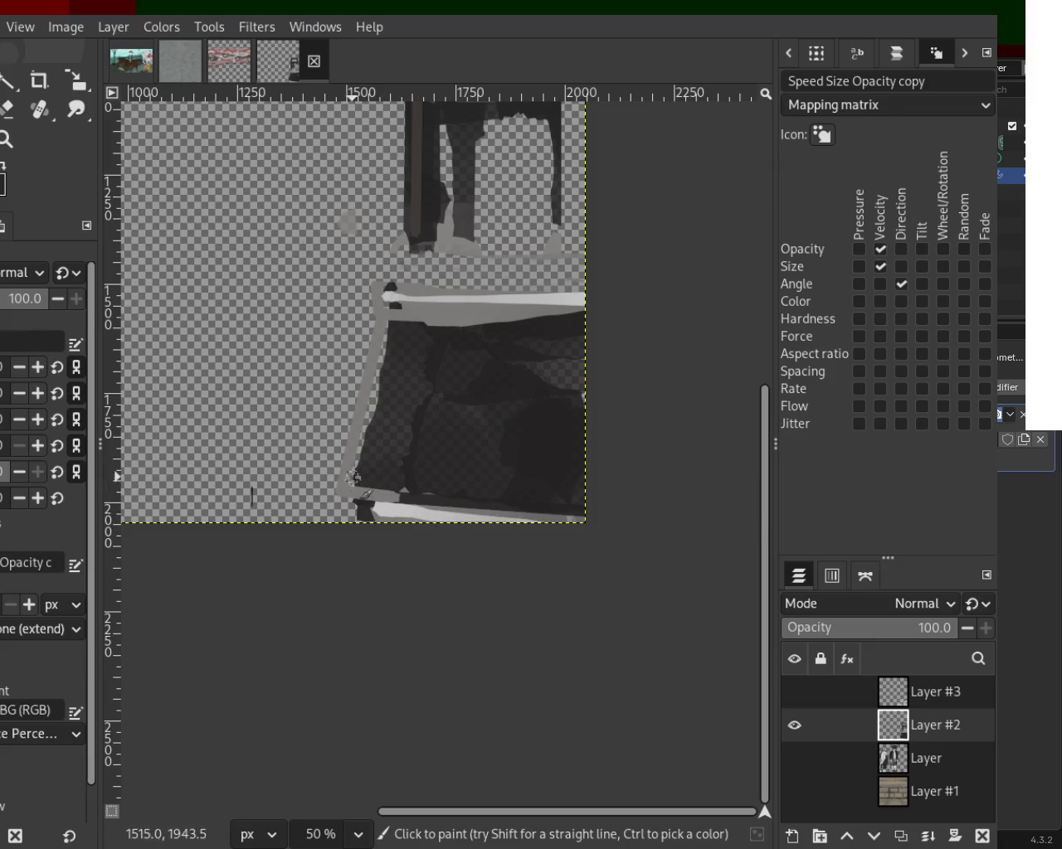
pyautogui.click(388, 314)
pyautogui.keyDown('shift'); pyautogui.click(354, 477); pyautogui.keyUp('shift')
pyautogui.keyDown('shift'); pyautogui.click(376, 515); pyautogui.keyUp('shift')
pyautogui.hotkey('ctrl', 'z')
pyautogui.click(361, 482)
pyautogui.keyDown('shift'); pyautogui.click(550, 500); pyautogui.keyUp('shift')
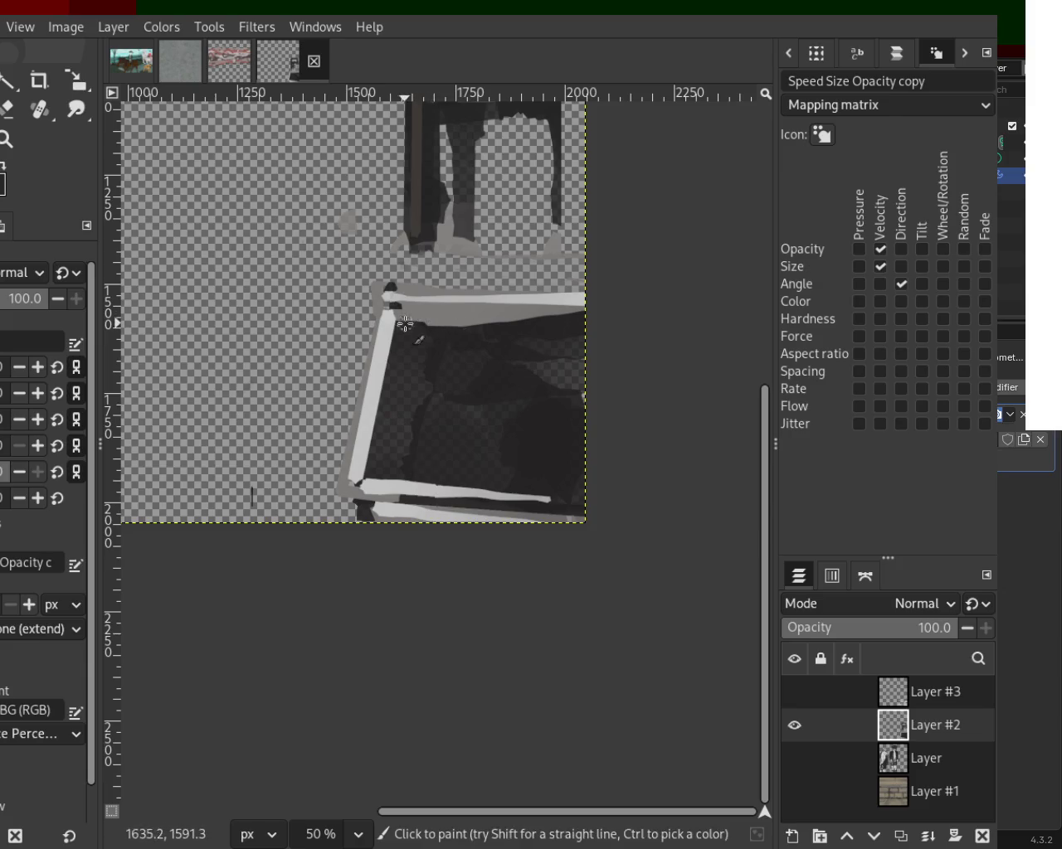
# Step: Cover the dark patch under the top line with grey and extend the bottom white line right
pyautogui.keyDown('ctrl'); pyautogui.click(450, 308); pyautogui.keyUp('ctrl')
pyautogui.moveTo(405, 322); pyautogui.dragTo(706, 320)
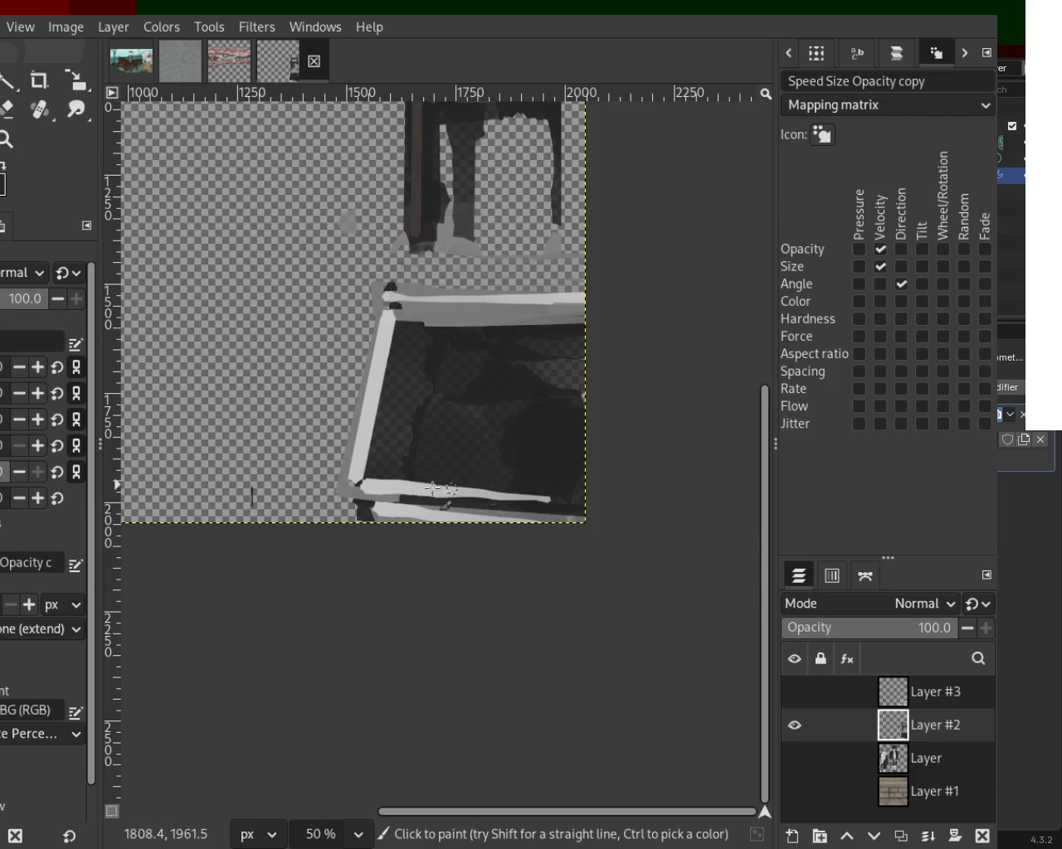
pyautogui.moveTo(368, 483)
pyautogui.mouseDown()
pyautogui.moveTo(597, 505)
pyautogui.moveTo(350, 503)
pyautogui.mouseUp()
pyautogui.hotkey('ctrl', 'z')
pyautogui.hotkey('ctrl', 'z')
pyautogui.keyDown('shift'); pyautogui.click(668, 493); pyautogui.keyUp('shift')
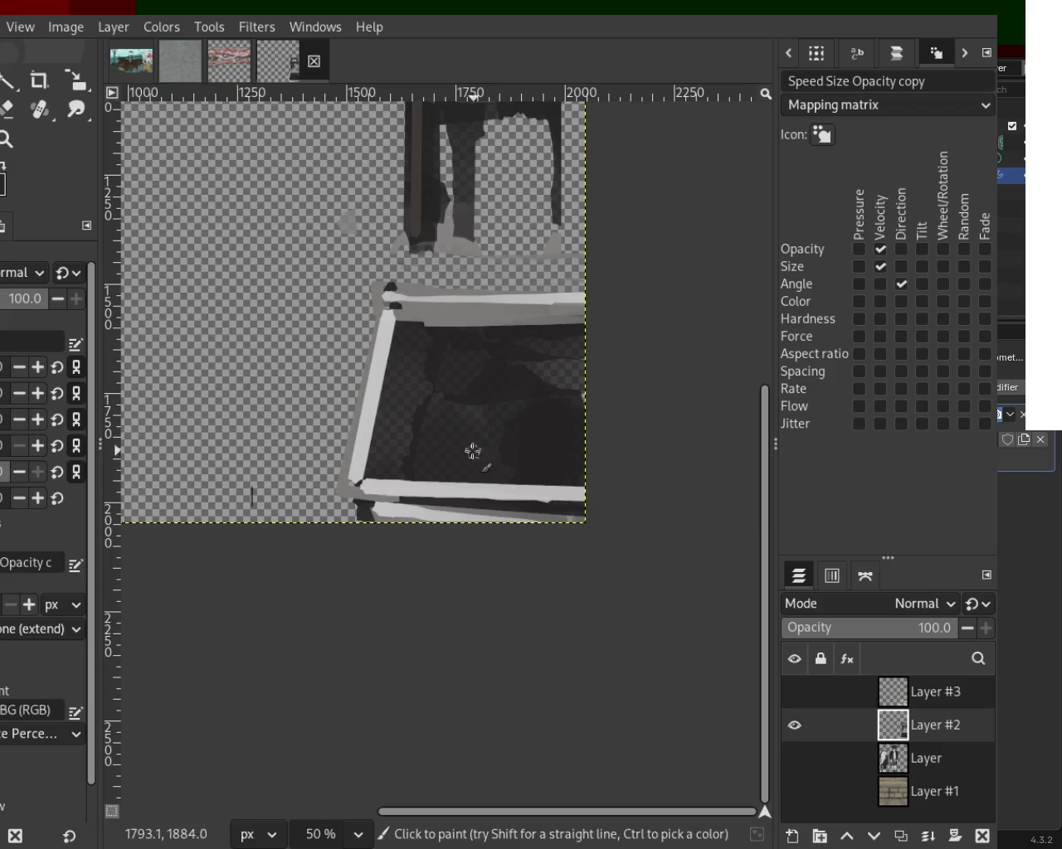
pyautogui.keyDown('shift'); pyautogui.click(683, 502); pyautogui.keyUp('shift')
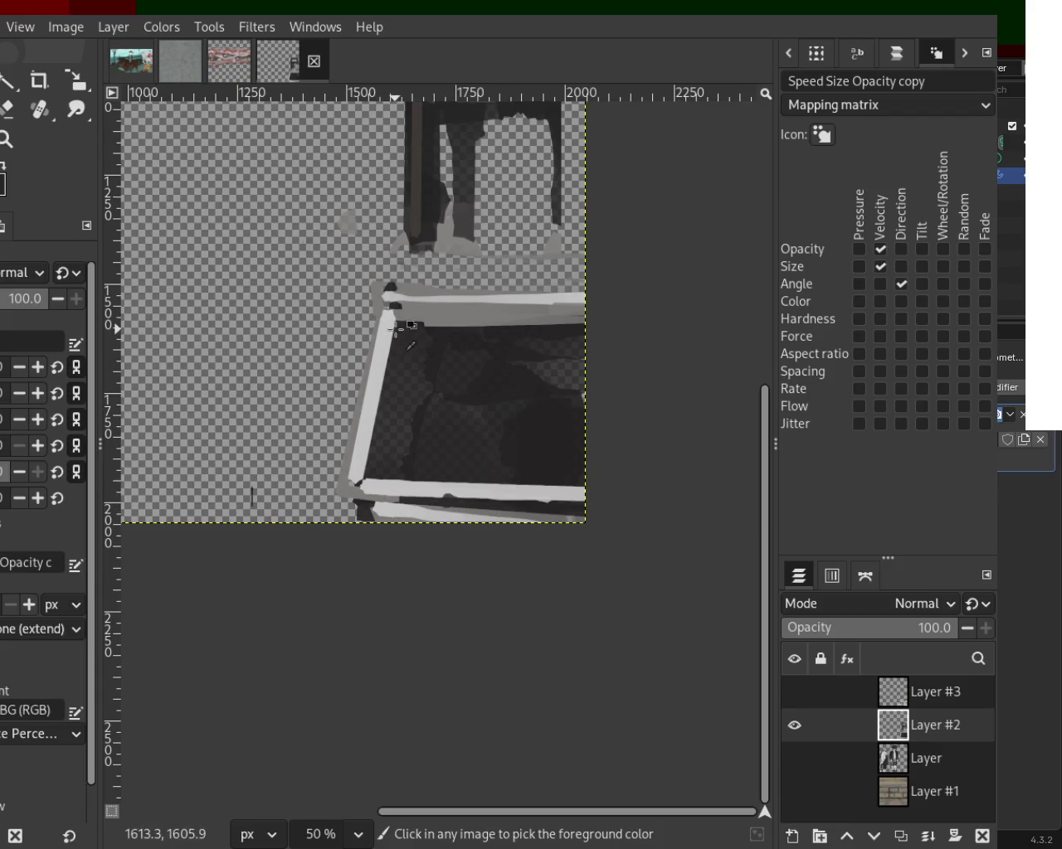
# Step: Try darkening the top stroke's edge, revert it, and sample the box's bottom-edge colour
pyautogui.click(399, 320)
pyautogui.keyDown('shift'); pyautogui.click(638, 328); pyautogui.keyUp('shift')
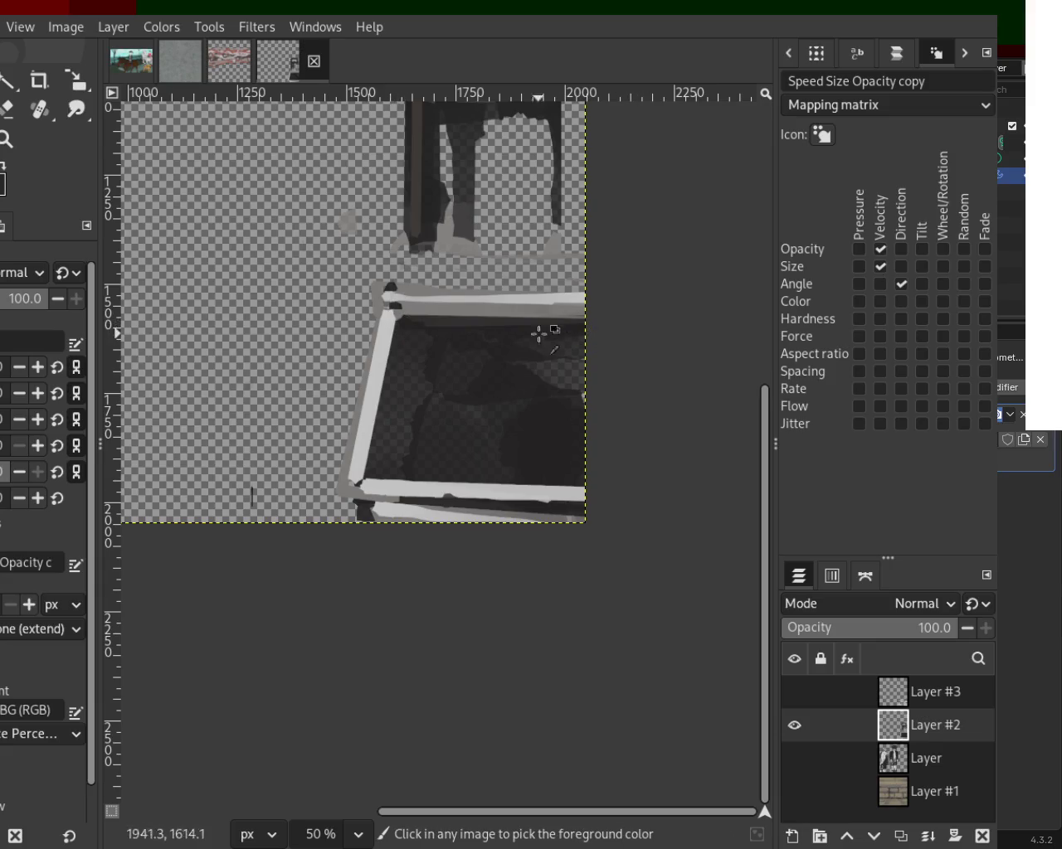
pyautogui.hotkey('ctrl', 'z')
pyautogui.keyDown('shift'); pyautogui.click(631, 296); pyautogui.keyUp('shift')
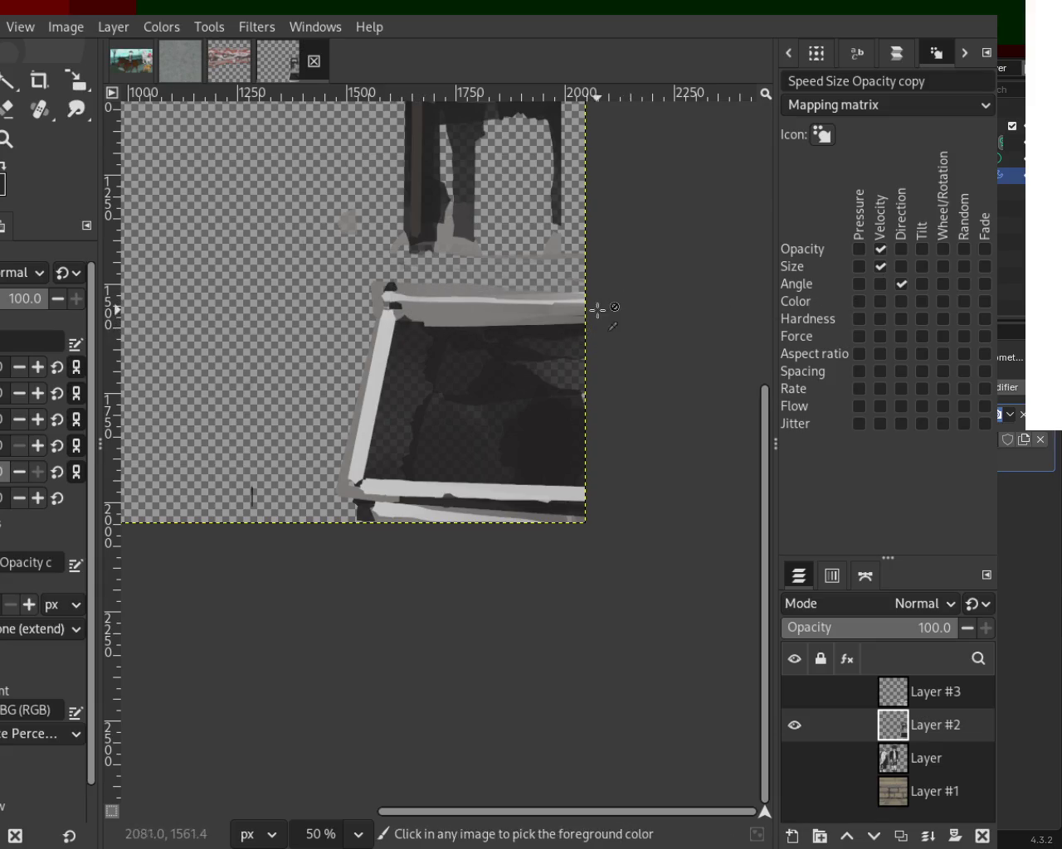
pyautogui.hotkey('ctrl', 'z')
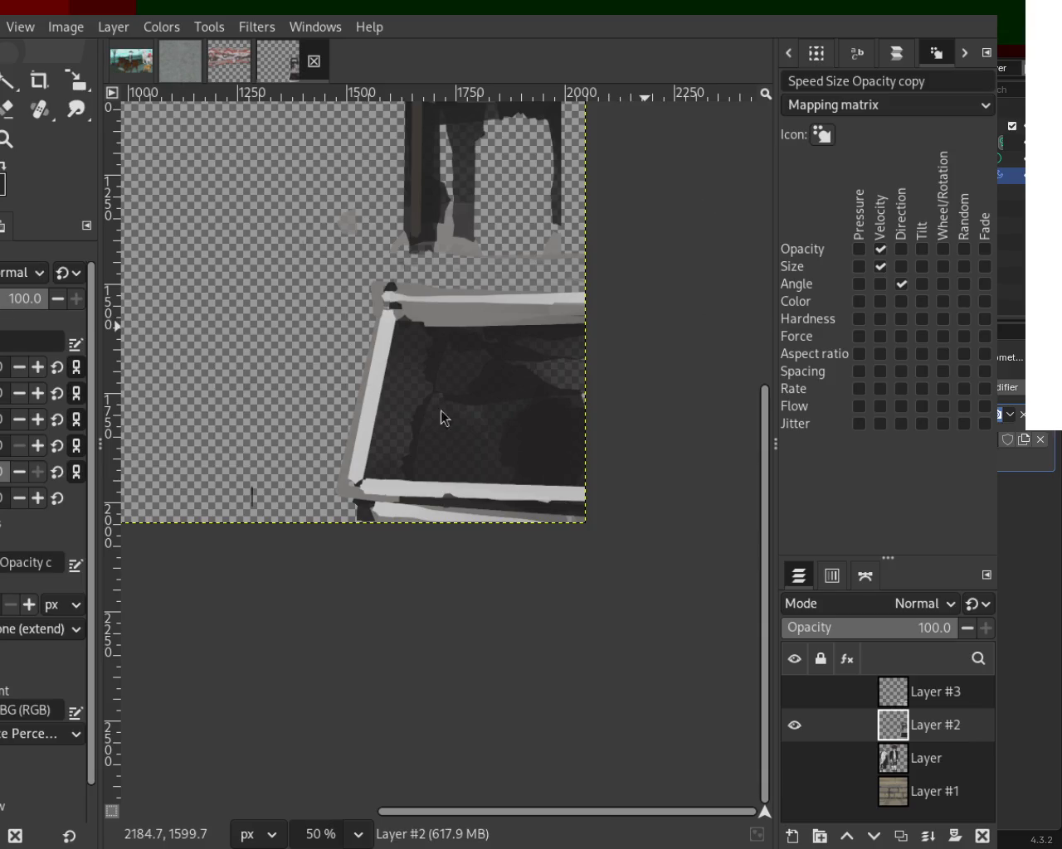
pyautogui.keyDown('ctrl'); pyautogui.click(361, 501); pyautogui.keyUp('ctrl')
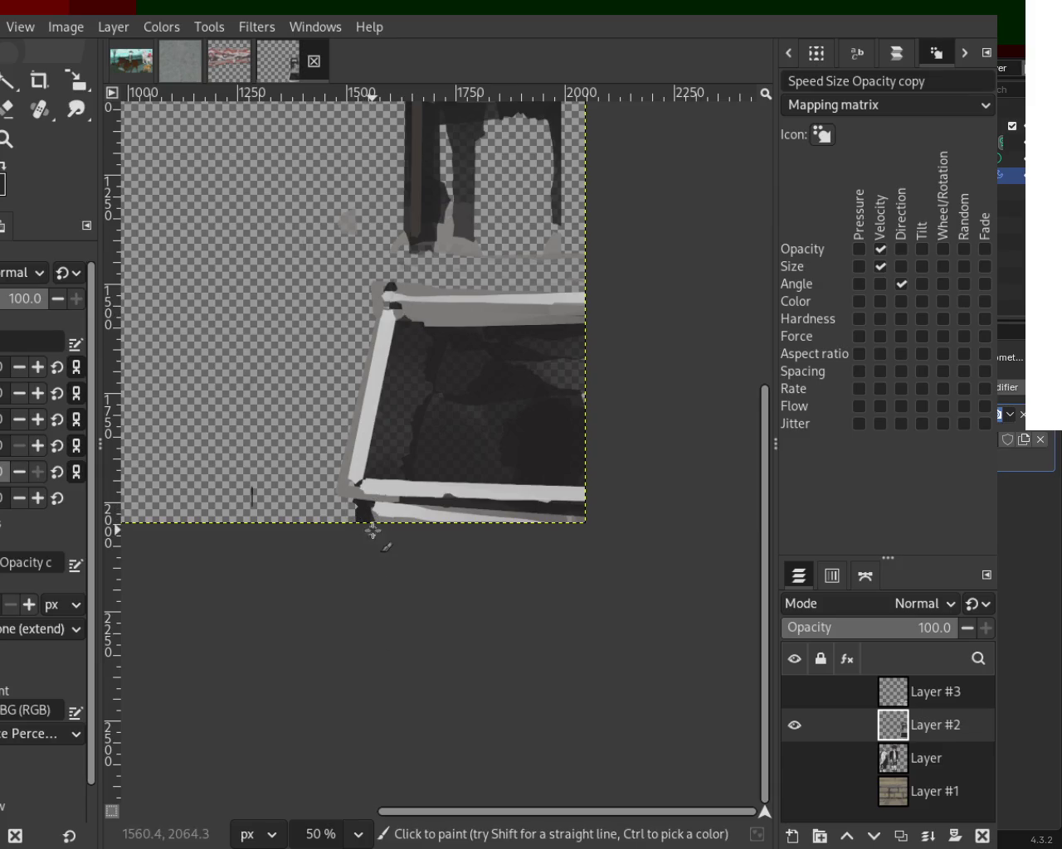
# Step: Erase straight strips along the box's bottom and top edges to thin them
pyautogui.click(5, 114)
pyautogui.click(418, 509)
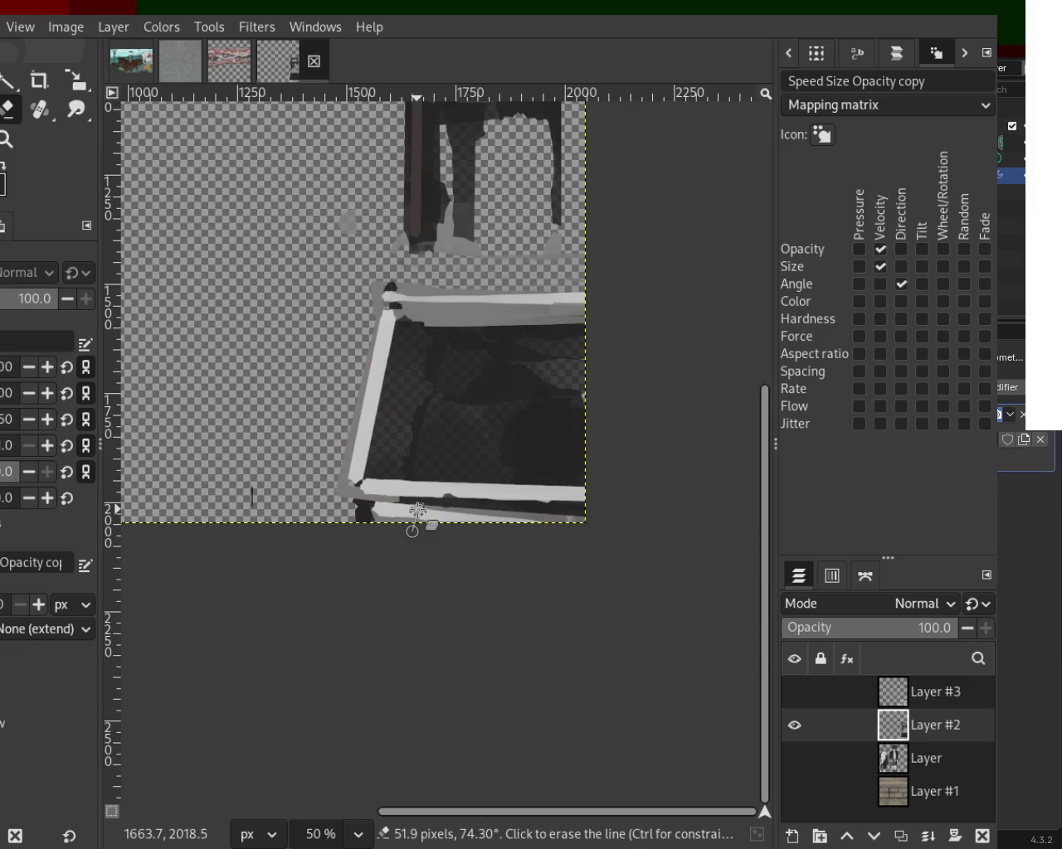
pyautogui.keyDown('shift'); pyautogui.click(588, 518); pyautogui.keyUp('shift')
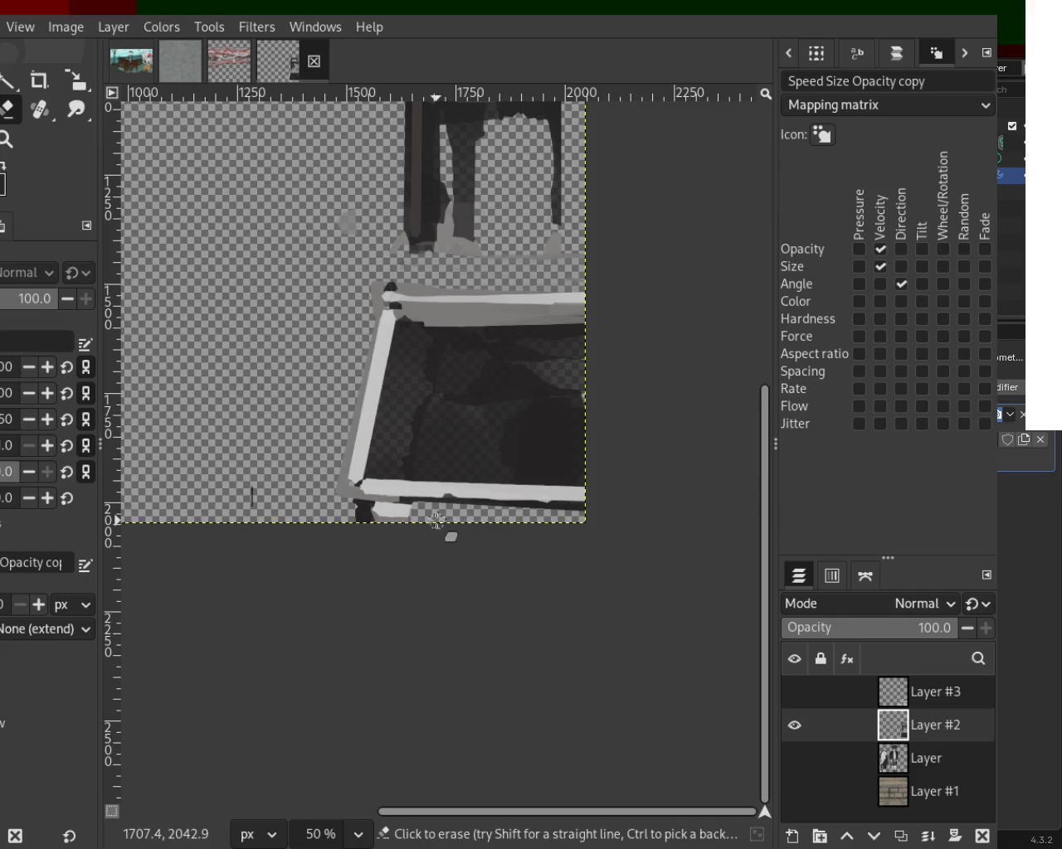
pyautogui.click(396, 507)
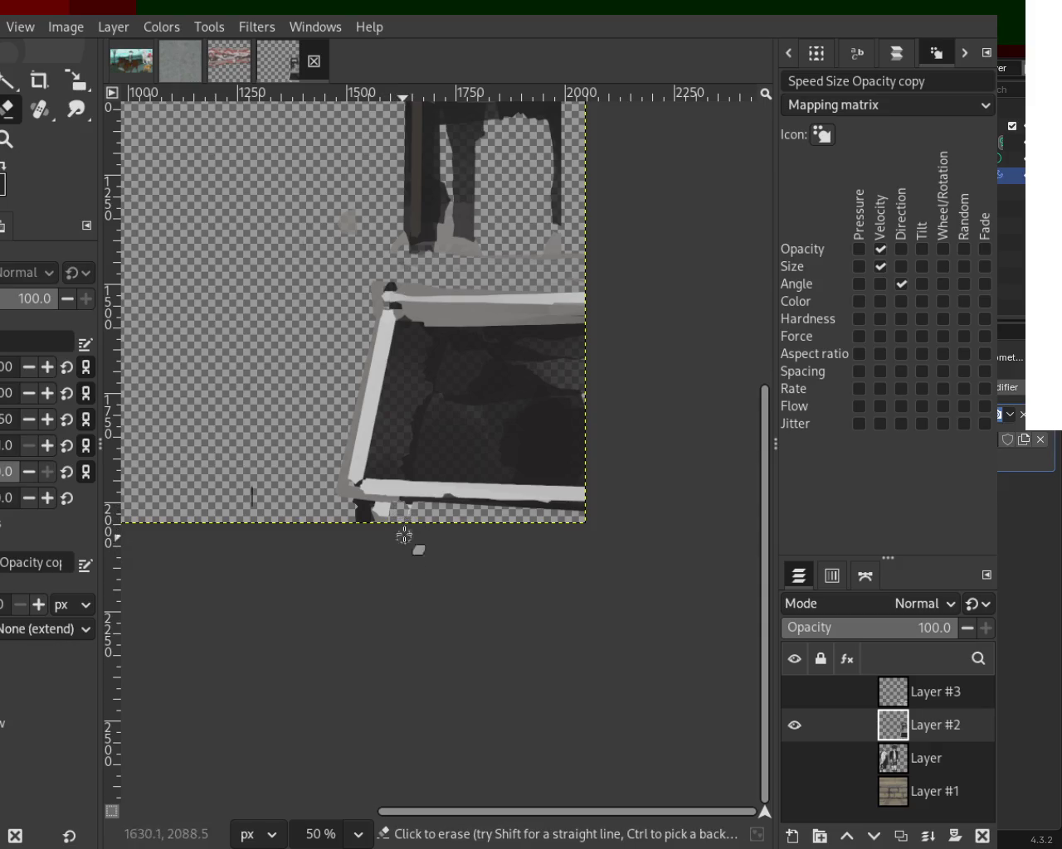
pyautogui.click(369, 282)
pyautogui.keyDown('shift'); pyautogui.click(621, 302); pyautogui.keyUp('shift')
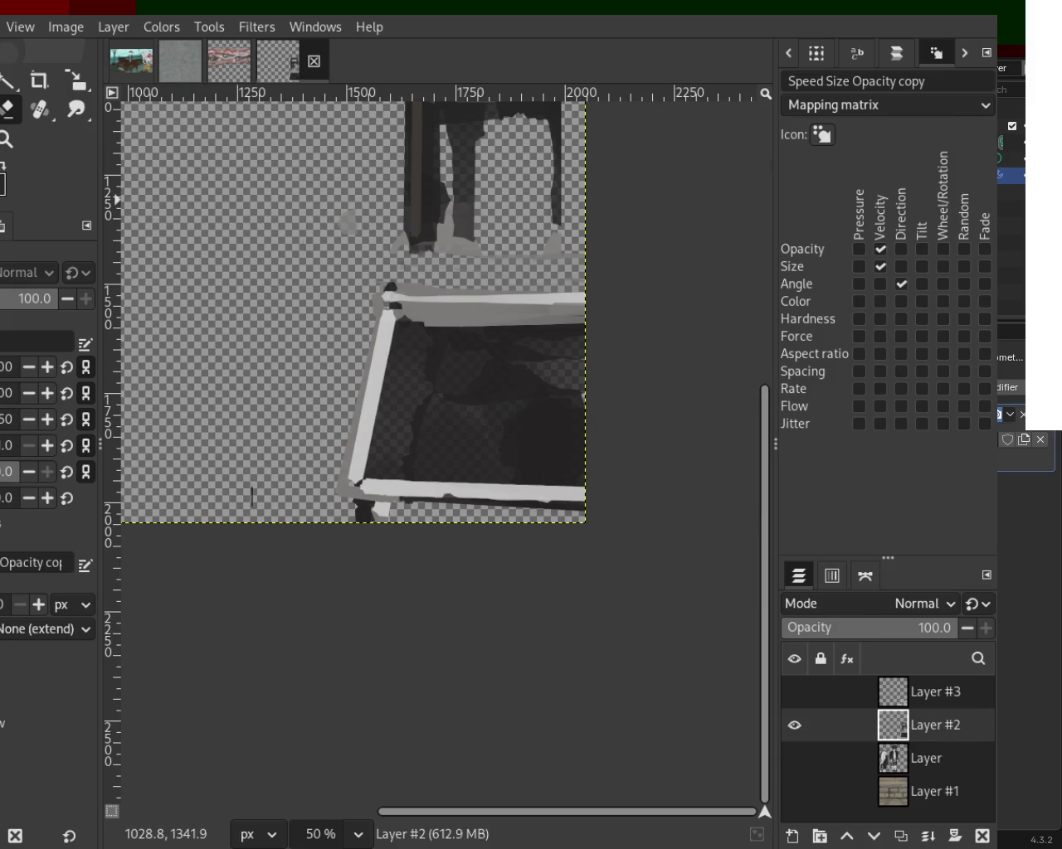
# Step: Paint a darker line on the box's top edge and straight dark strokes down the table leg
pyautogui.press('p')
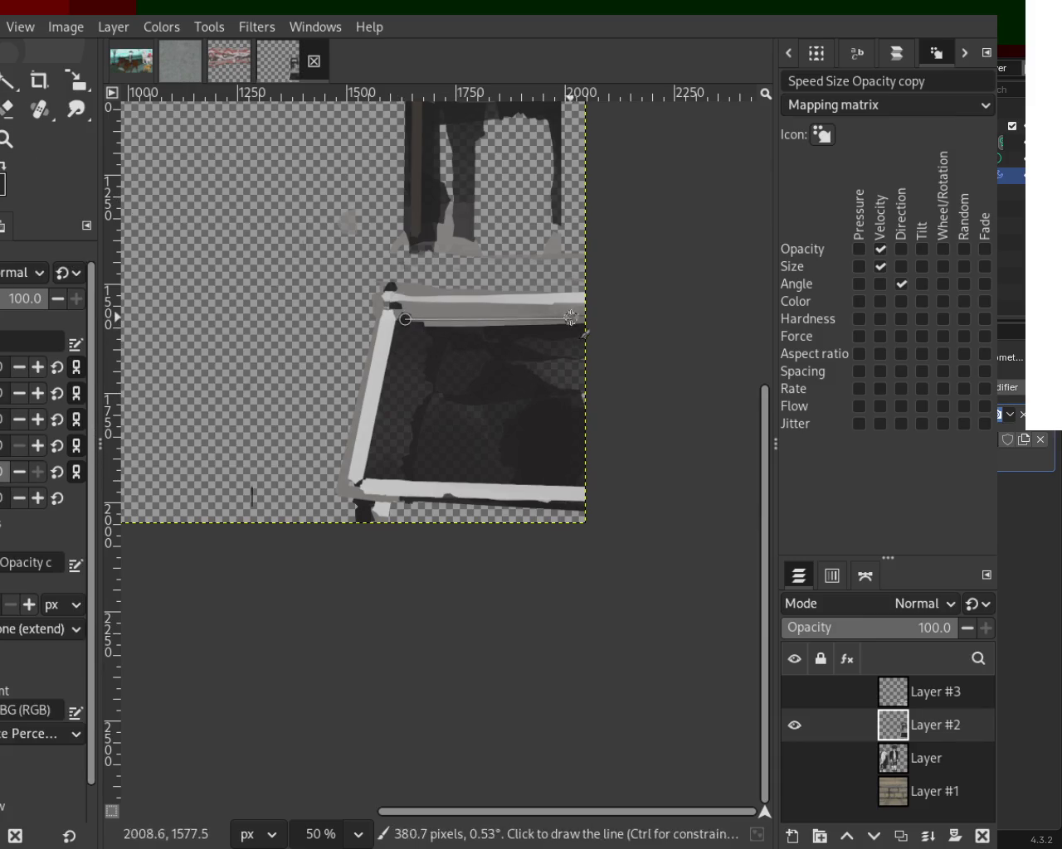
pyautogui.keyDown('shift'); pyautogui.click(570, 317); pyautogui.keyUp('shift')
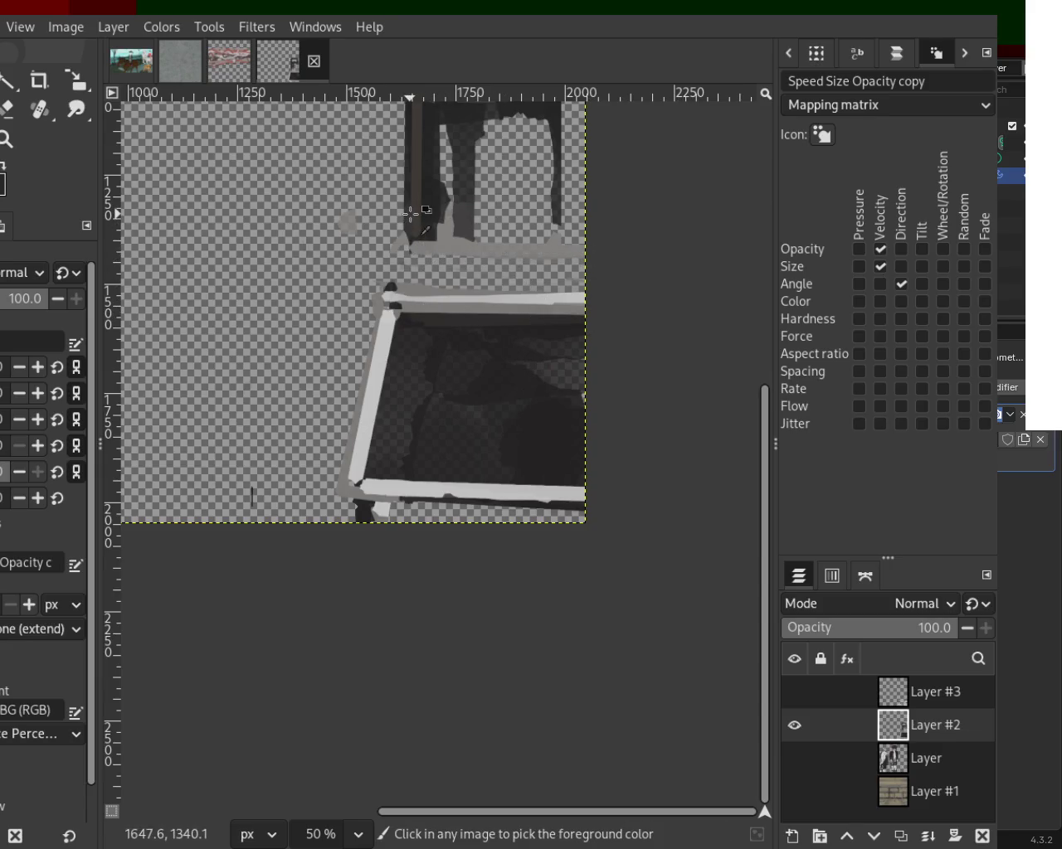
pyautogui.keyDown('shift'); pyautogui.click(412, 259); pyautogui.keyUp('shift')
pyautogui.keyDown('shift'); pyautogui.click(425, 142); pyautogui.keyUp('shift')
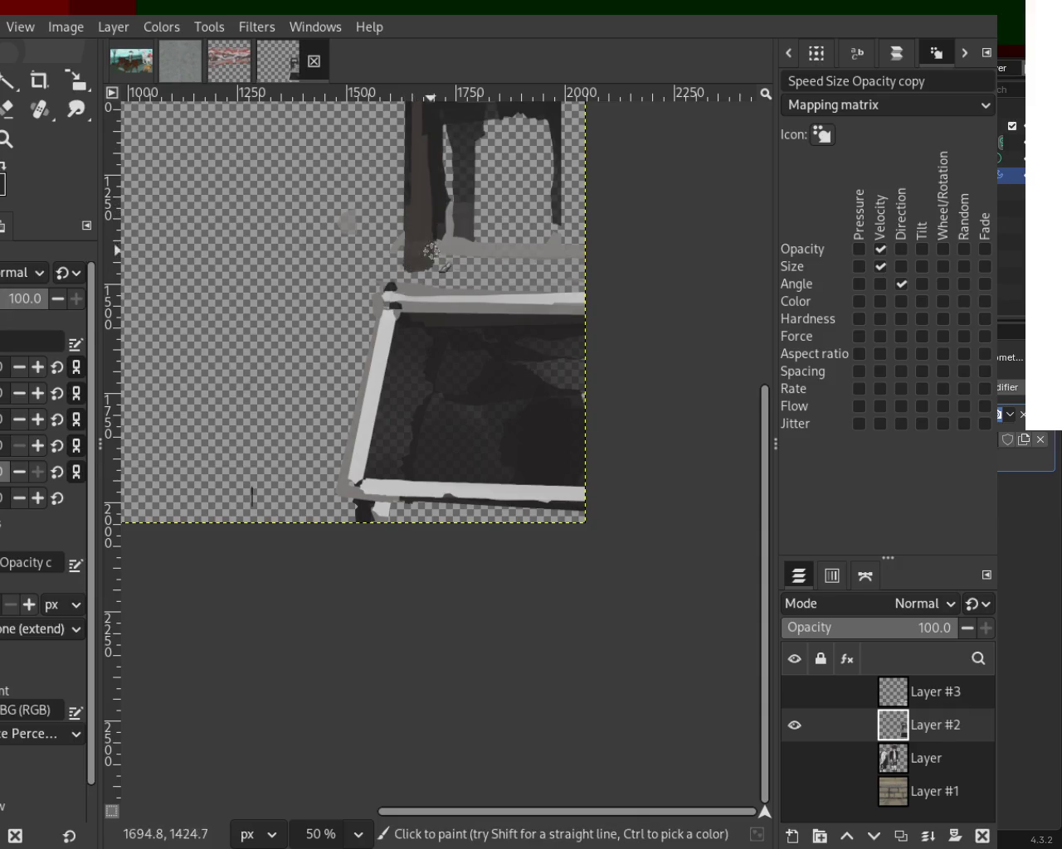
pyautogui.keyDown('shift'); pyautogui.click(421, 272); pyautogui.keyUp('shift')
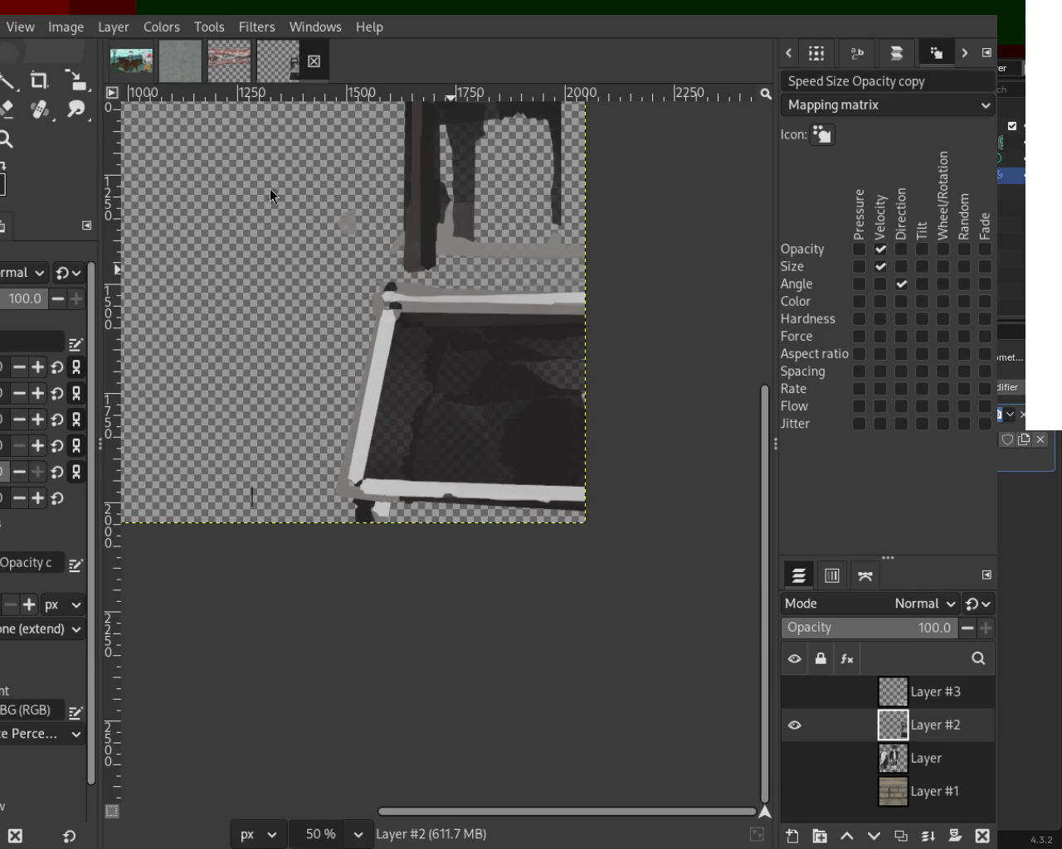
pyautogui.click(4, 140)
pyautogui.scroll(-3, 365, 348)
# Step: Darken the table's top edge and fill the gap near its right edge with sampled dark paint
pyautogui.scroll(1, 398, 274)
pyautogui.scroll(3, 430, 259)
pyautogui.press('p')
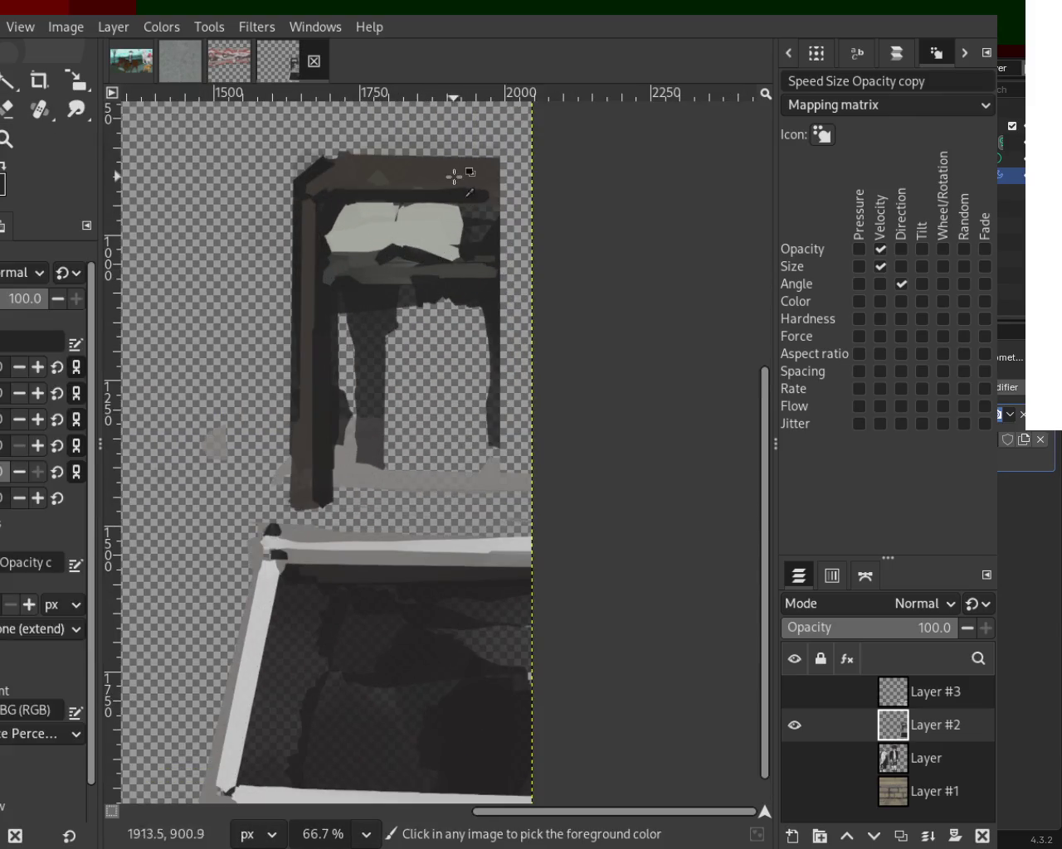
pyautogui.moveTo(405, 165); pyautogui.dragTo(611, 190)
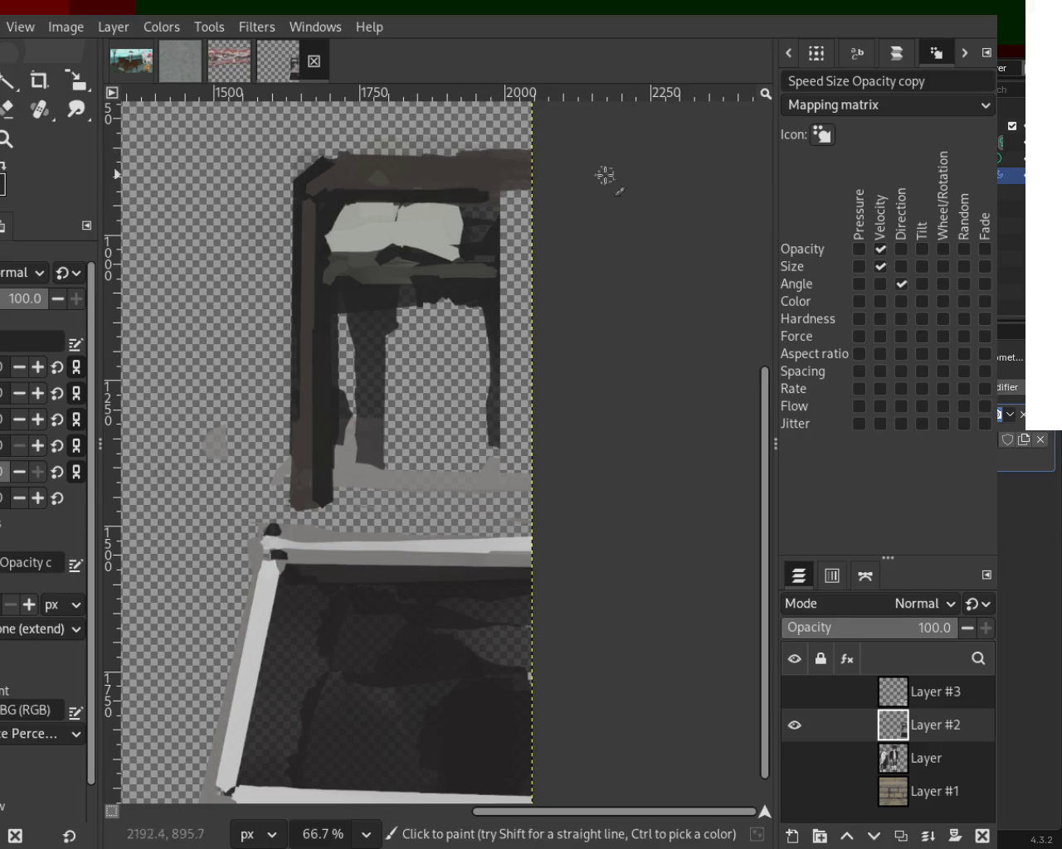
pyautogui.press('ctrl')
pyautogui.moveTo(543, 239); pyautogui.dragTo(499, 191)
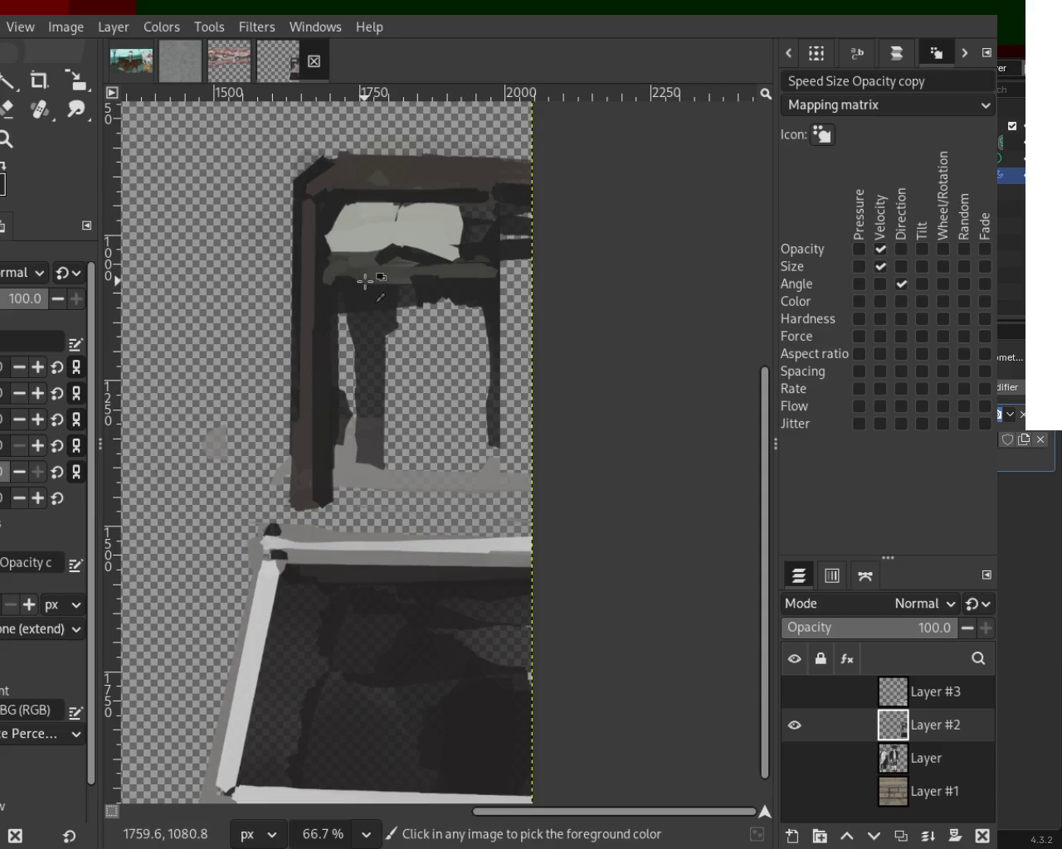
# Step: Repaint a dark stroke across the table's shelf band, retrying it several times
pyautogui.moveTo(368, 279); pyautogui.dragTo(504, 276)
pyautogui.moveTo(315, 276); pyautogui.dragTo(420, 275)
pyautogui.hotkey('ctrl', 'z')
pyautogui.moveTo(329, 279); pyautogui.dragTo(692, 280)
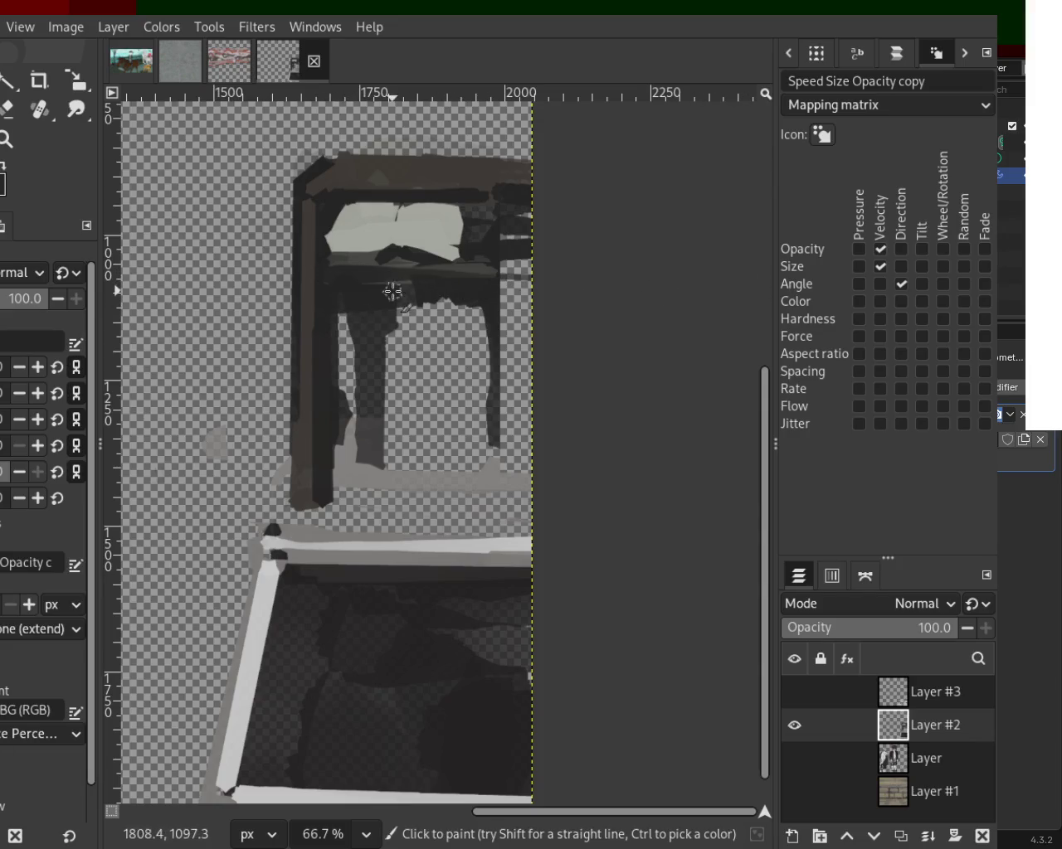
pyautogui.hotkey('ctrl', 'z')
pyautogui.moveTo(262, 288); pyautogui.dragTo(472, 277)
pyautogui.hotkey('ctrl', 'z')
pyautogui.moveTo(375, 284); pyautogui.dragTo(486, 284)
# Step: Compare the band stroke with undo and redo, then add a lighter stroke across the band
pyautogui.hotkey('ctrl', 'z')
pyautogui.hotkey('ctrl', 'y')
pyautogui.hotkey('ctrl', 'z')
pyautogui.hotkey('ctrl', 'y')
pyautogui.hotkey('ctrl', 'z')
pyautogui.hotkey('ctrl', 'y')
pyautogui.moveTo(371, 287); pyautogui.dragTo(508, 302)
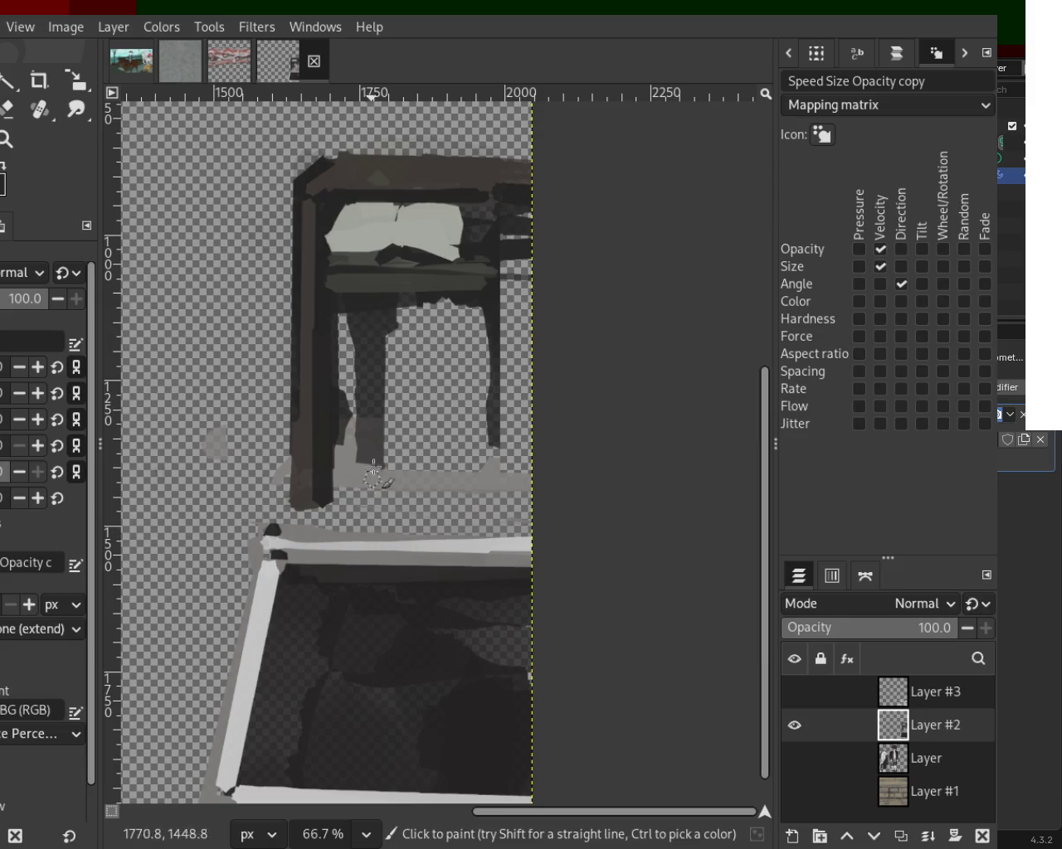
# Step: Darken both table legs and paint a light grey floor line under the table
pyautogui.moveTo(373, 390); pyautogui.dragTo(363, 461)
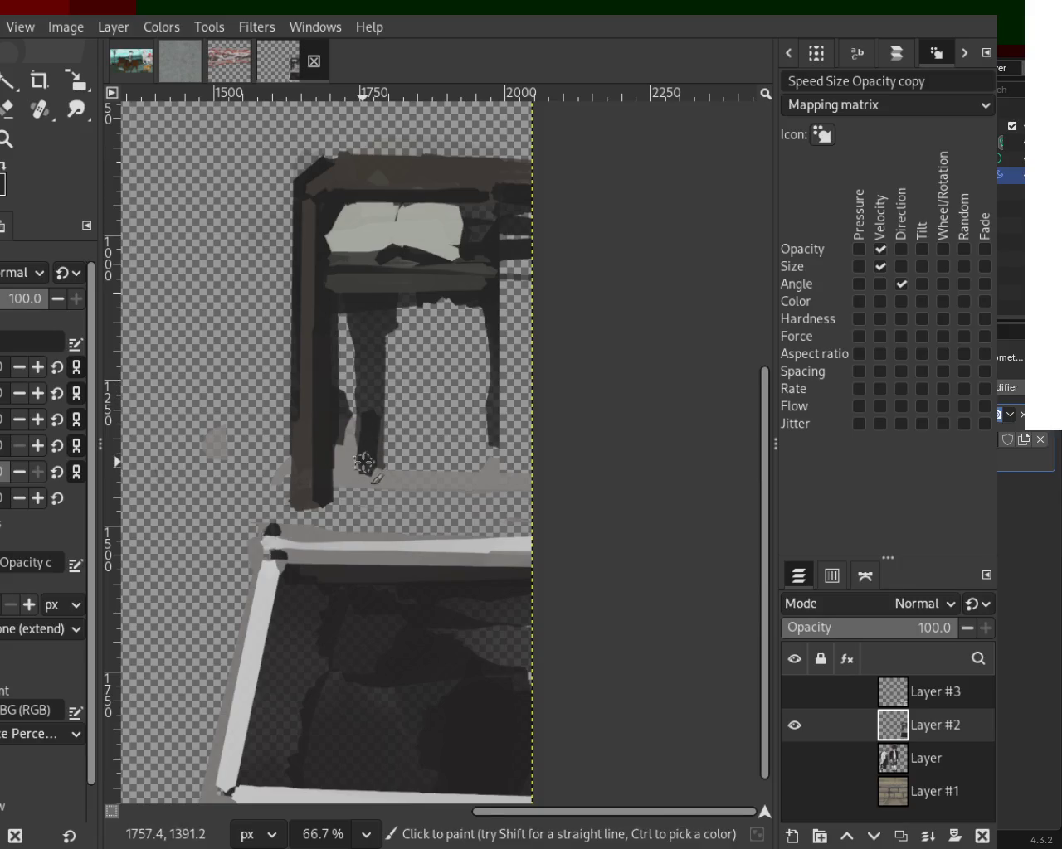
pyautogui.moveTo(502, 286); pyautogui.dragTo(505, 490)
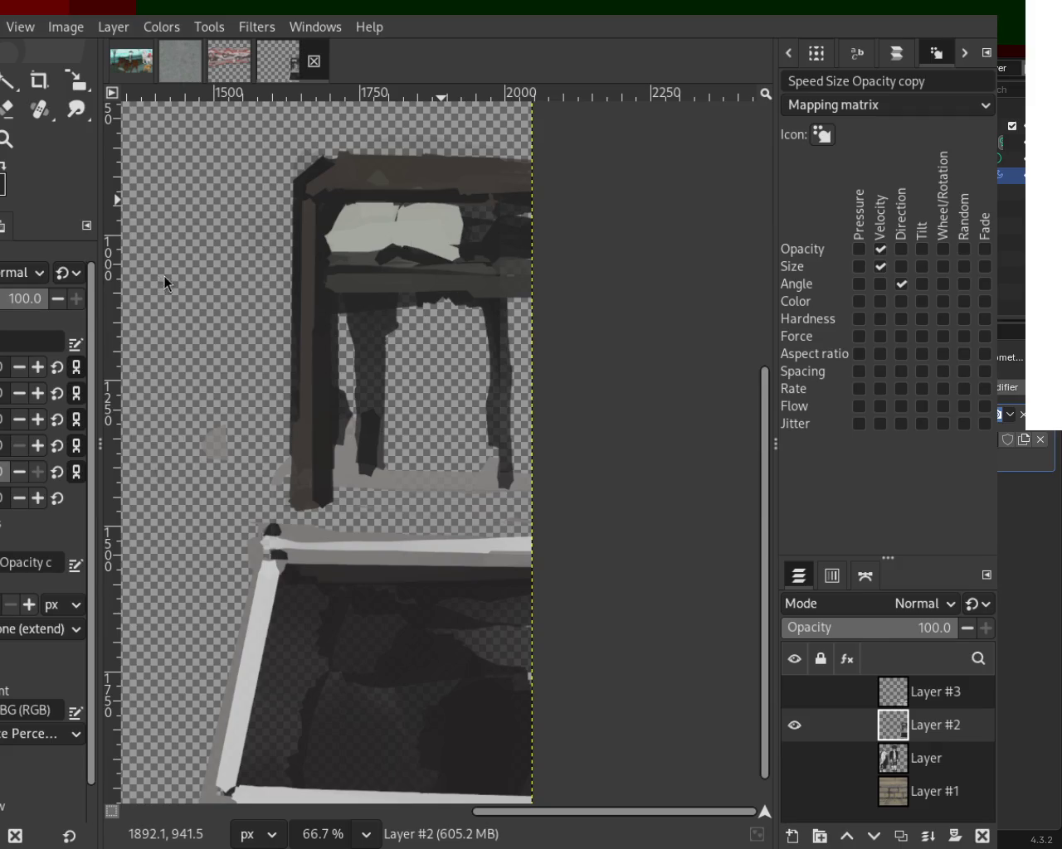
pyautogui.moveTo(510, 296)
pyautogui.mouseDown()
pyautogui.moveTo(536, 466)
pyautogui.moveTo(517, 428)
pyautogui.moveTo(514, 317)
pyautogui.moveTo(511, 474)
pyautogui.mouseUp()
pyautogui.keyDown('ctrl'); pyautogui.click(437, 483); pyautogui.keyUp('ctrl')
pyautogui.moveTo(432, 489)
pyautogui.mouseDown()
pyautogui.moveTo(489, 492)
pyautogui.moveTo(395, 489)
pyautogui.moveTo(479, 496)
pyautogui.moveTo(459, 476)
pyautogui.moveTo(355, 481)
pyautogui.mouseUp()
# Step: Straighten the left leg with a dark line and thicken the table's top rail
pyautogui.keyDown('ctrl'); pyautogui.click(326, 438); pyautogui.keyUp('ctrl')
pyautogui.moveTo(331, 408); pyautogui.dragTo(326, 504)
pyautogui.keyDown('shift'); pyautogui.click(330, 407); pyautogui.keyUp('shift')
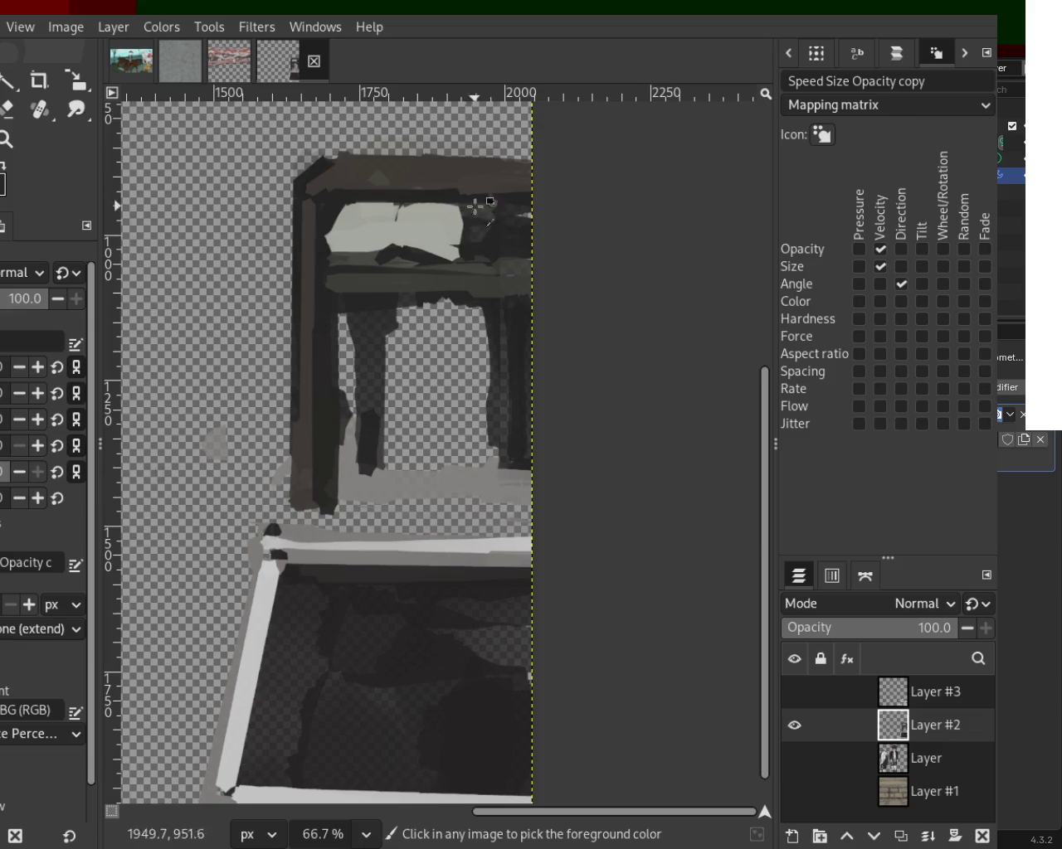
pyautogui.moveTo(514, 191)
pyautogui.mouseDown()
pyautogui.moveTo(347, 188)
pyautogui.moveTo(687, 171)
pyautogui.mouseUp()
pyautogui.hotkey('ctrl', 'z')
pyautogui.hotkey('ctrl', 'z')
pyautogui.moveTo(357, 157); pyautogui.dragTo(801, 170)
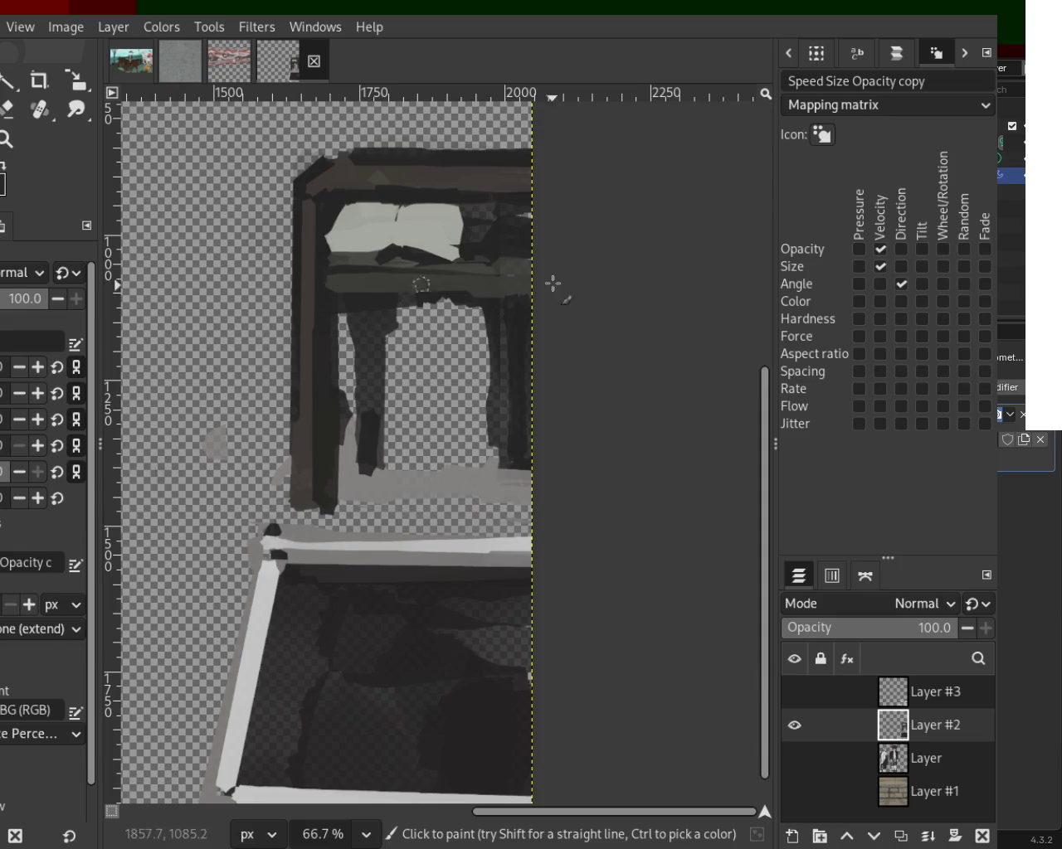
# Step: Darken the right leg's base, then try straight eraser lines on it and undo them
pyautogui.moveTo(515, 469); pyautogui.dragTo(507, 436)
pyautogui.click(7, 107)
pyautogui.click(517, 322)
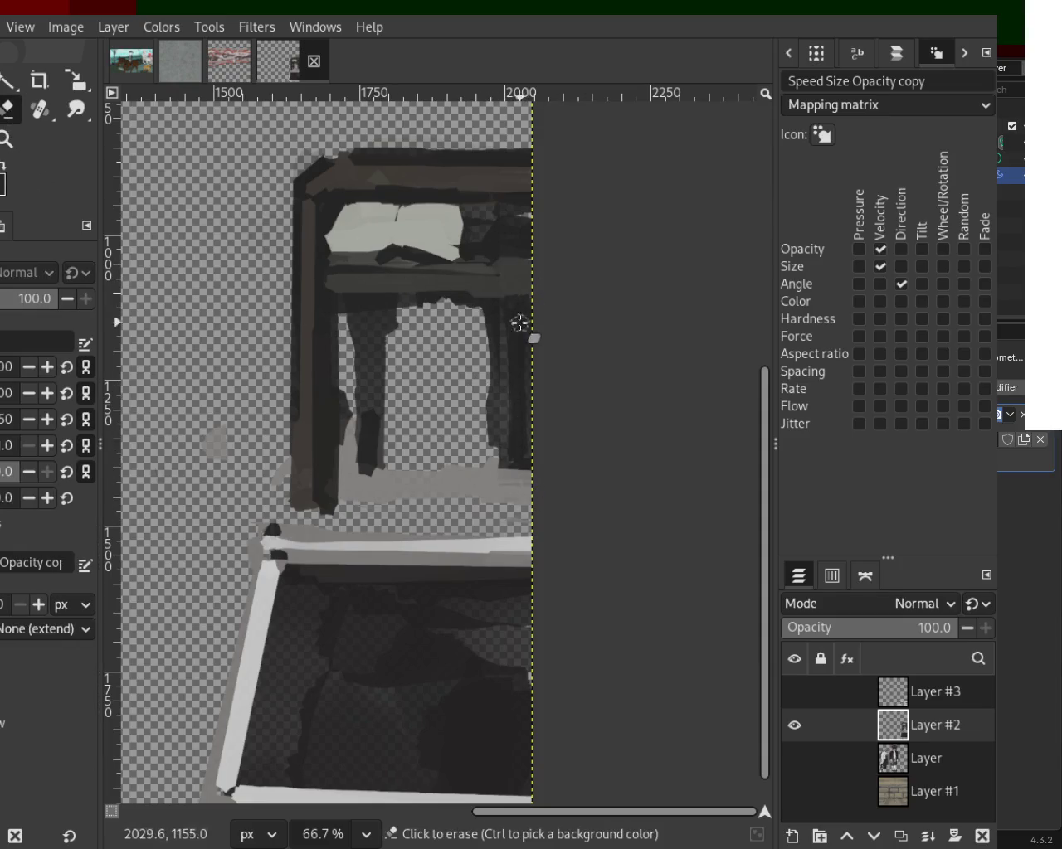
pyautogui.keyDown('shift'); pyautogui.click(511, 448); pyautogui.keyUp('shift')
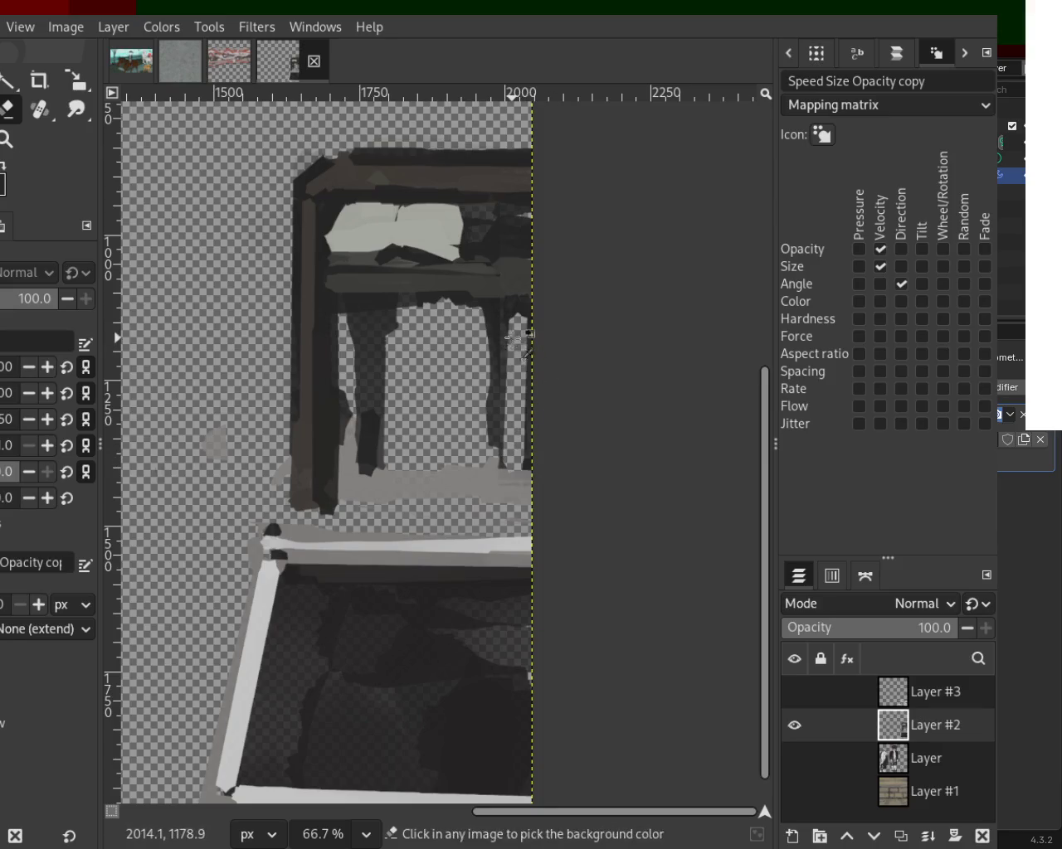
pyautogui.hotkey('ctrl', 'z')
pyautogui.keyDown('shift'); pyautogui.click(509, 458); pyautogui.keyUp('shift')
pyautogui.hotkey('ctrl', 'z')
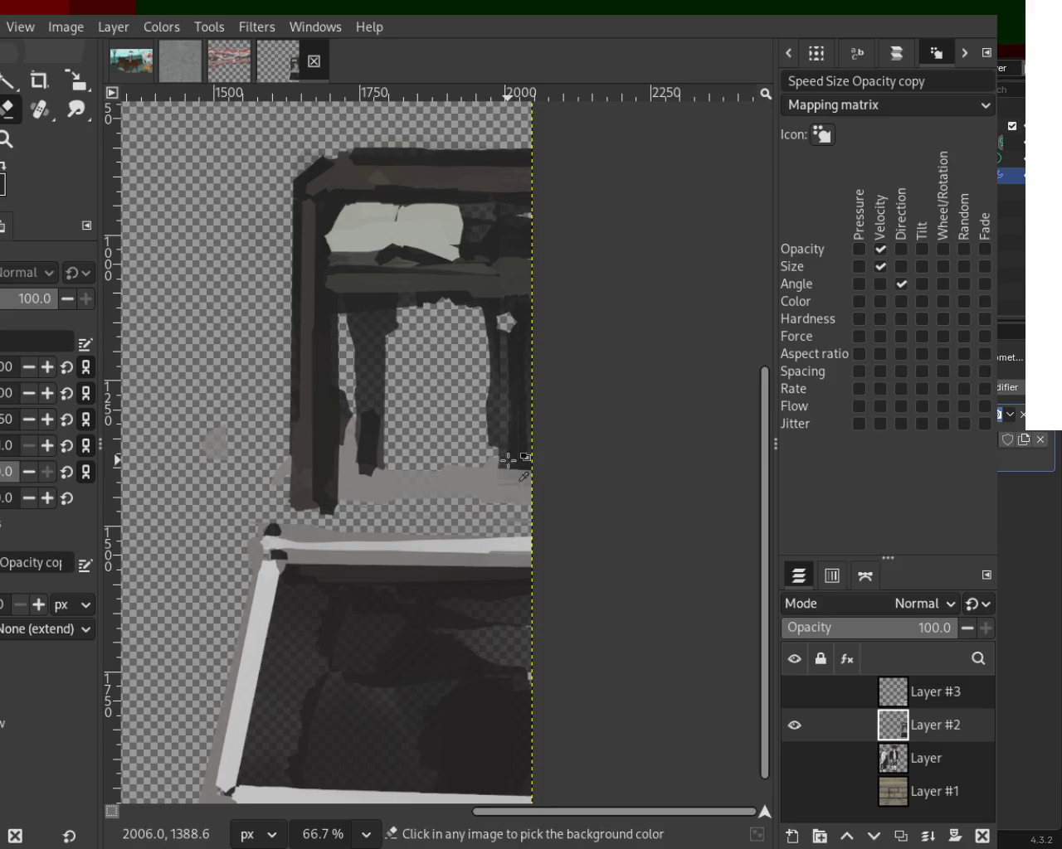
pyautogui.keyDown('shift'); pyautogui.click(506, 319); pyautogui.keyUp('shift')
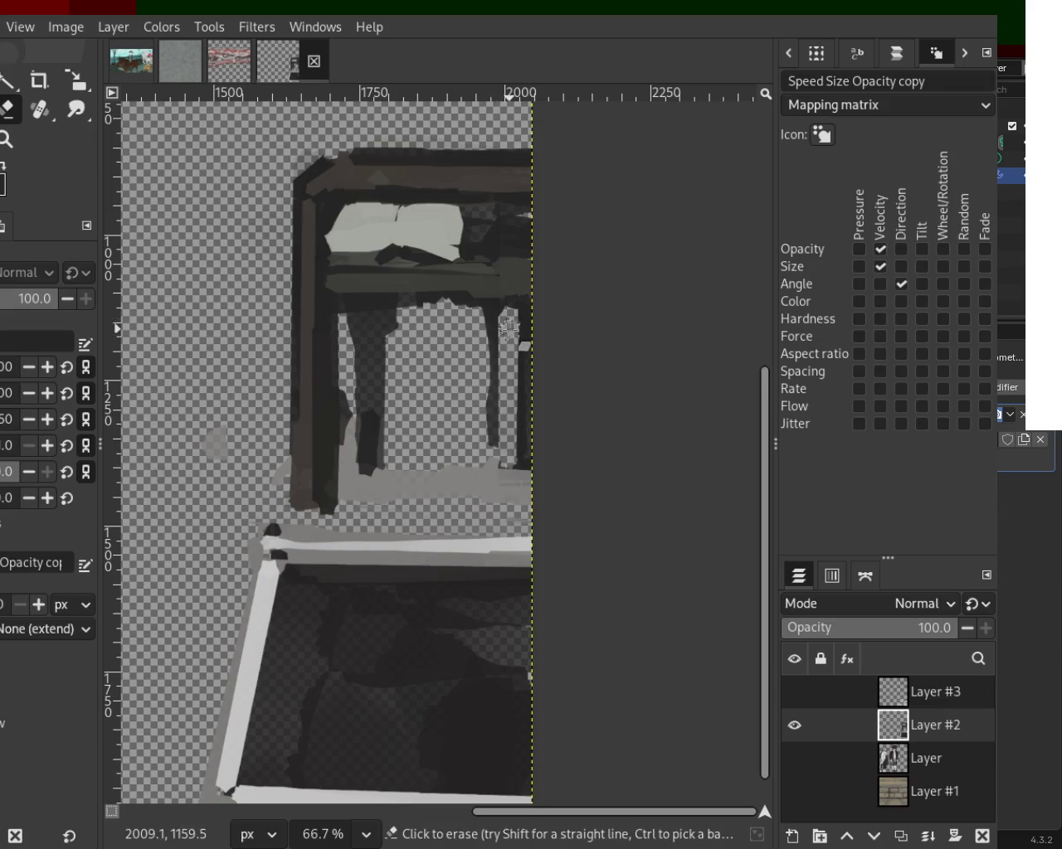
pyautogui.hotkey('ctrl', 'z')
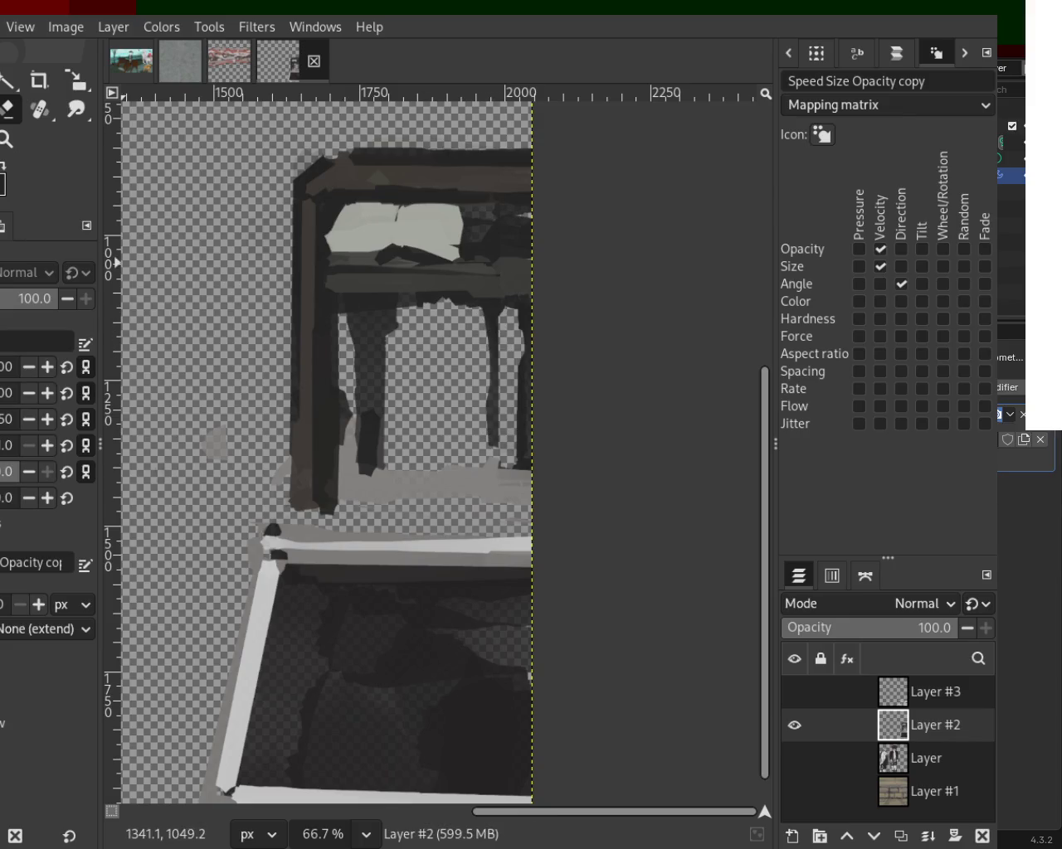
# Step: Paint straight dark lines down both table legs and maximize the GIMP window
pyautogui.press('p')
pyautogui.click(490, 312)
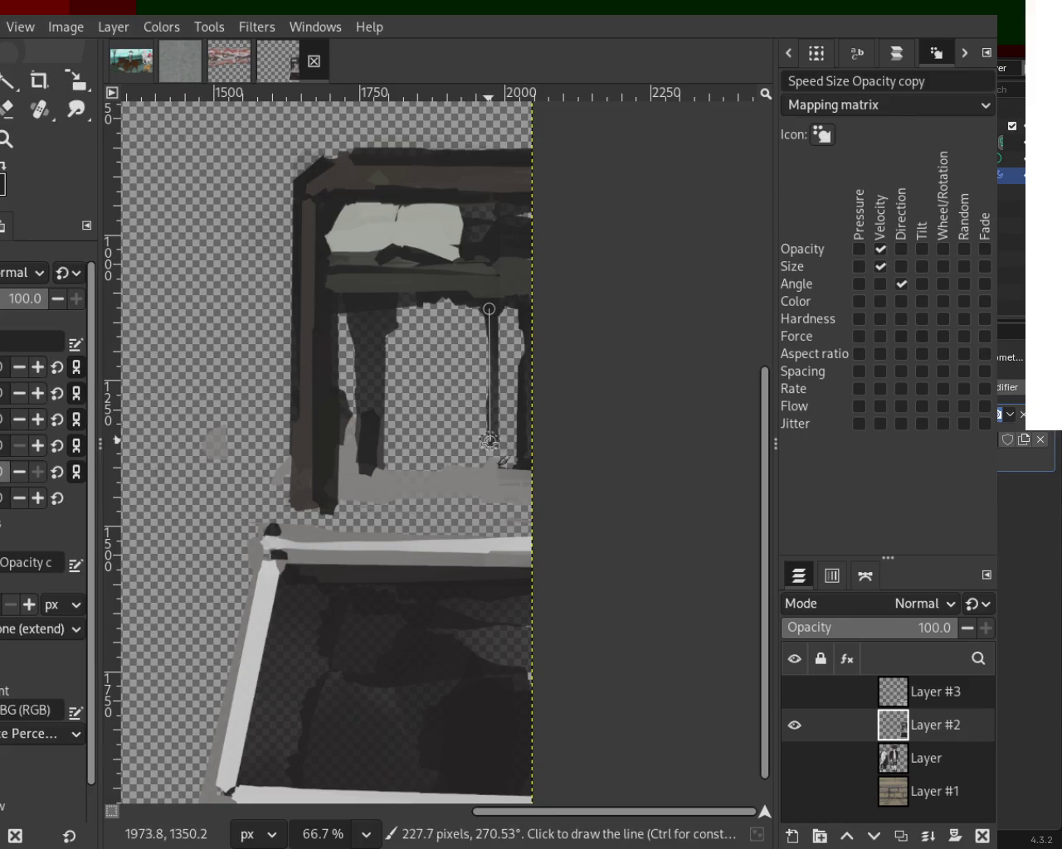
pyautogui.keyDown('shift'); pyautogui.click(491, 442); pyautogui.keyUp('shift')
pyautogui.click(374, 446)
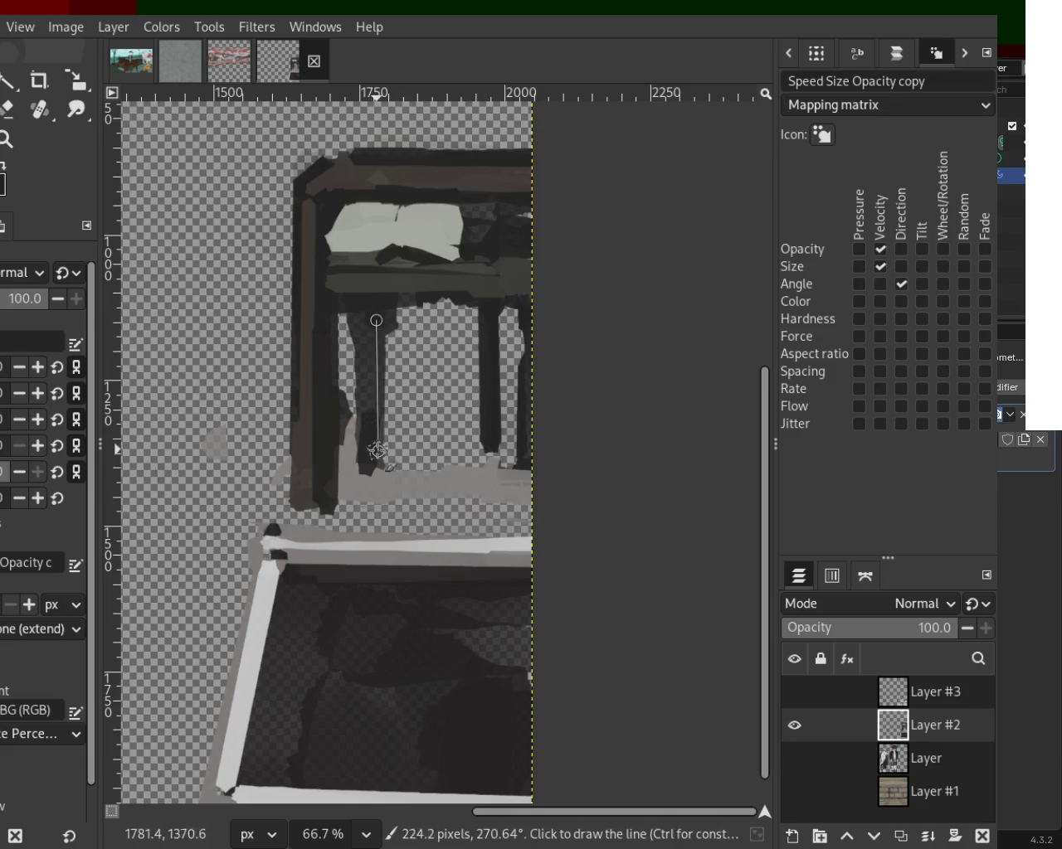
pyautogui.keyDown('shift'); pyautogui.click(374, 318); pyautogui.keyUp('shift')
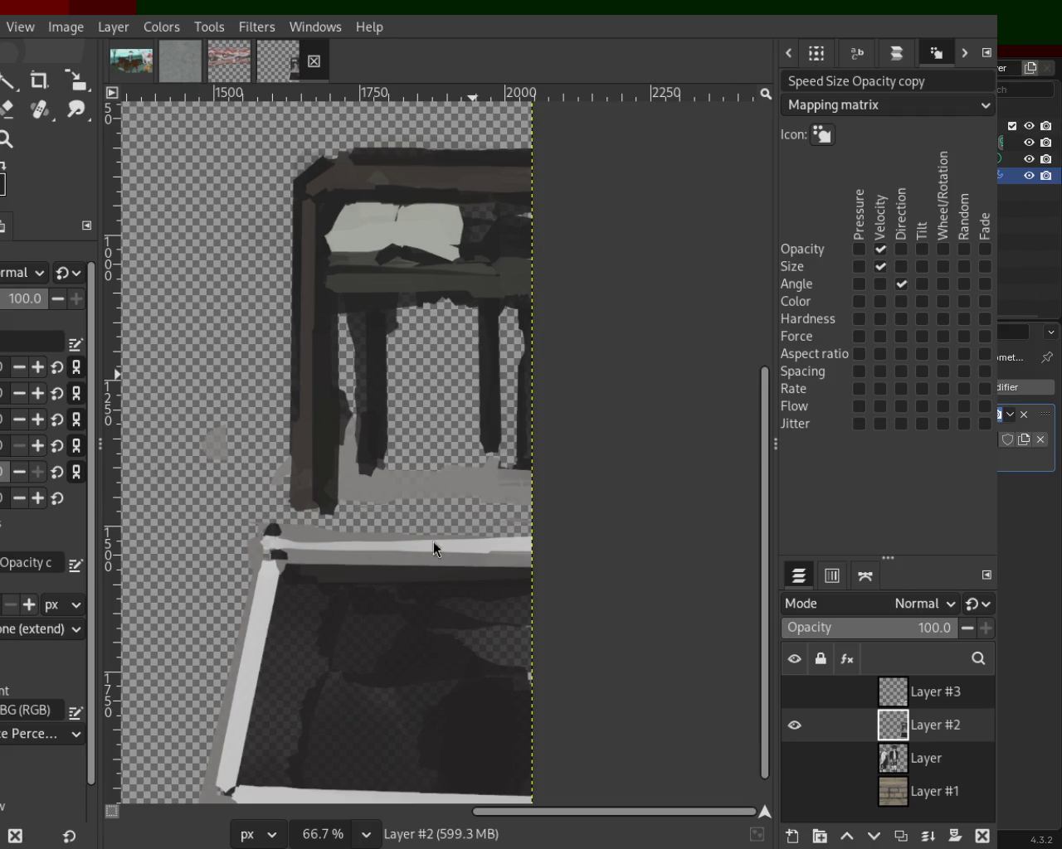
pyautogui.press('super+Up')
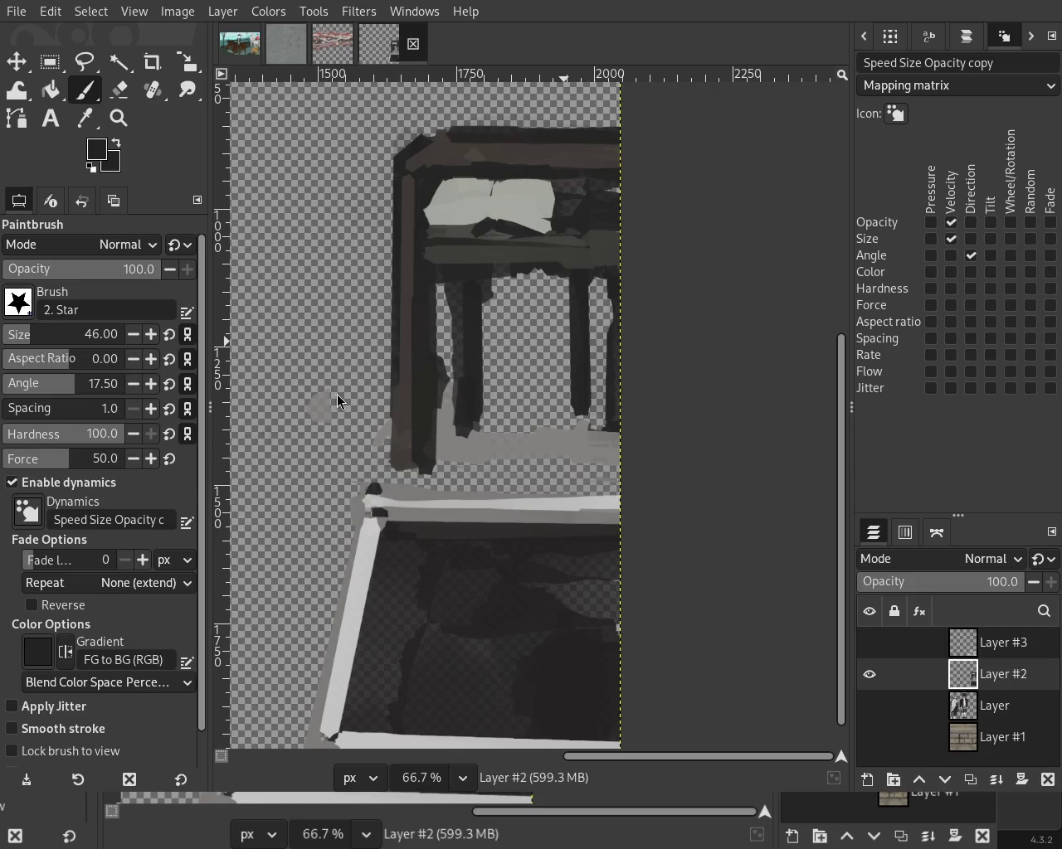
# Step: Bring up Firefox on Bible Hub's Revelation 18:2 and move its window up to expose the canvas
pyautogui.hotkey('alt', 'Tab')
pyautogui.moveTo(702, 518)
pyautogui.mouseDown()
pyautogui.moveTo(671, 292)
pyautogui.moveTo(669, 18)
pyautogui.mouseUp()
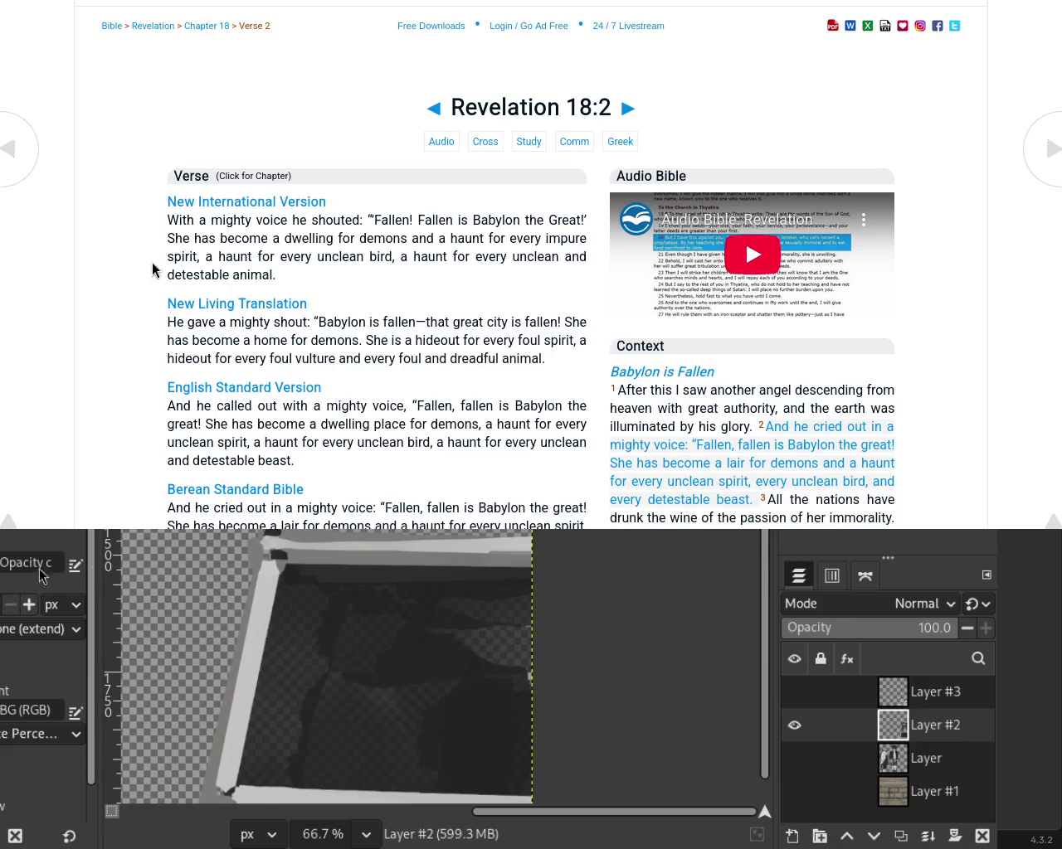
# Step: Select and then deselect some Revelation 18:2 verse text, then switch back to the GIMP painting
pyautogui.moveTo(348, 238)
pyautogui.mouseDown()
pyautogui.moveTo(587, 241)
pyautogui.moveTo(204, 257)
pyautogui.mouseUp()
pyautogui.click(448, 239)
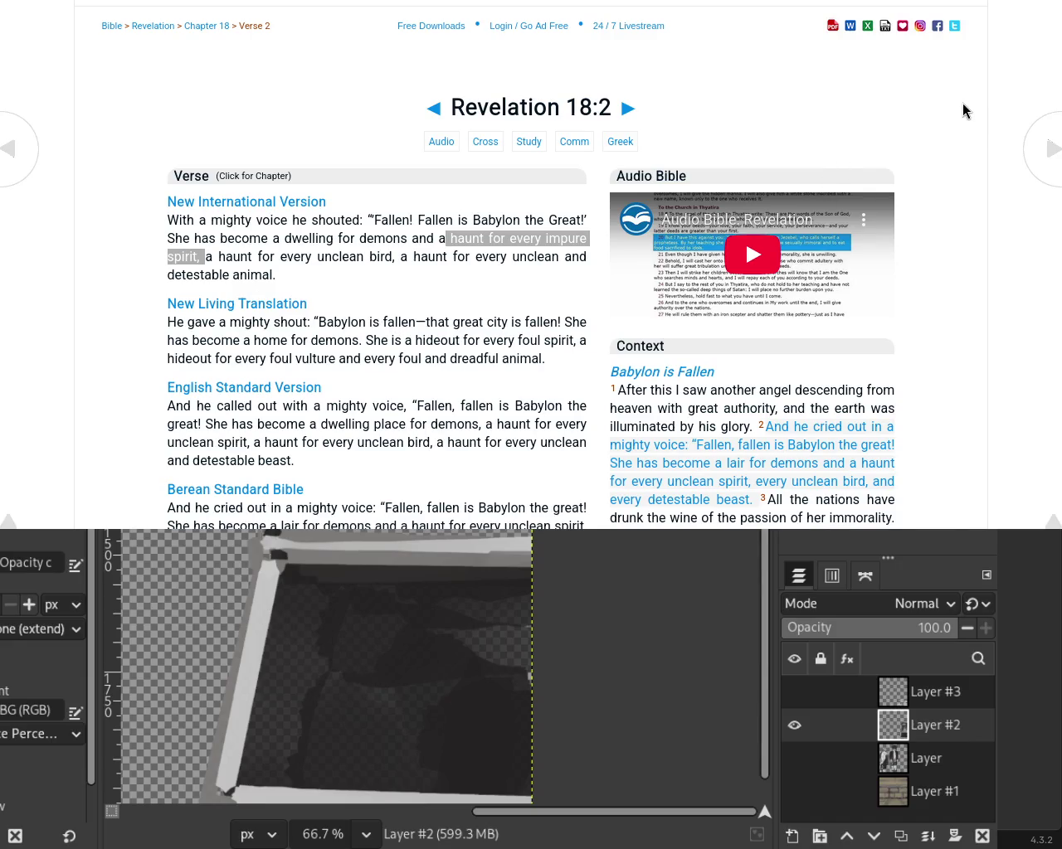
pyautogui.hotkey('alt', 'Tab')
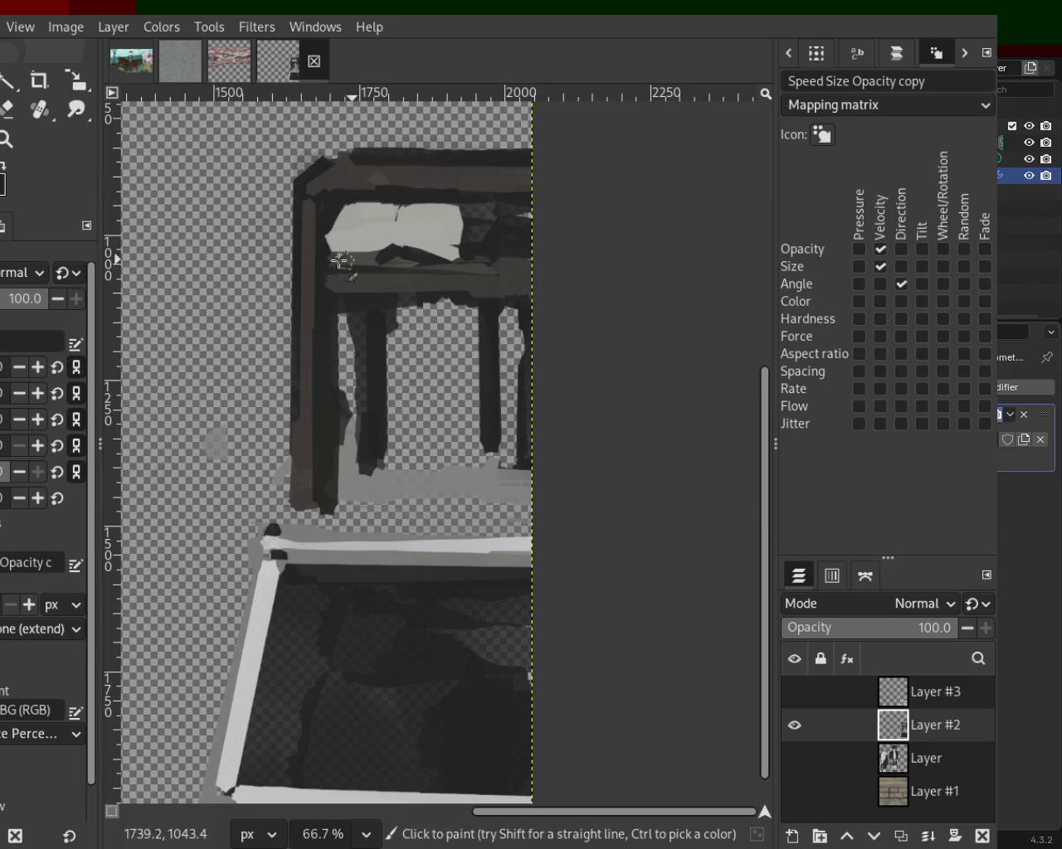
# Step: Repaint the right end of the box's top rim bar, undoing trial strokes
pyautogui.click(7, 138)
pyautogui.scroll(-3, 508, 495)
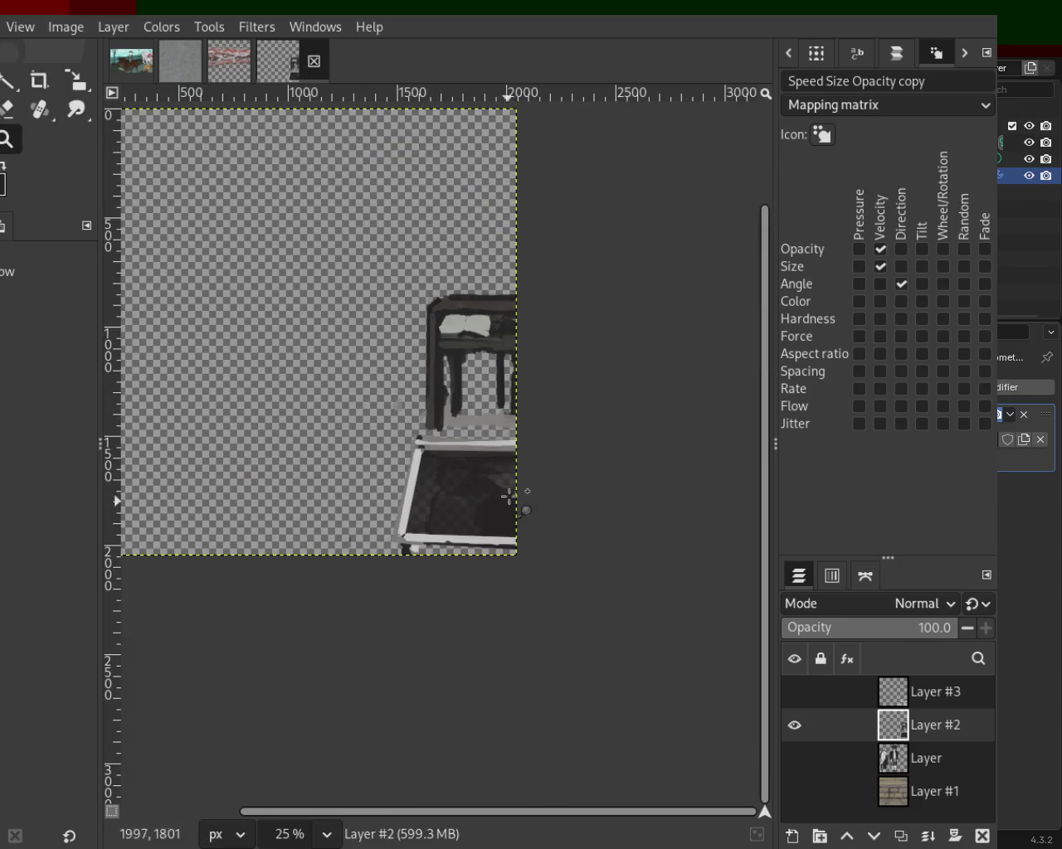
pyautogui.scroll(2, 509, 496)
pyautogui.scroll(1, 508, 496)
pyautogui.click(8, 108)
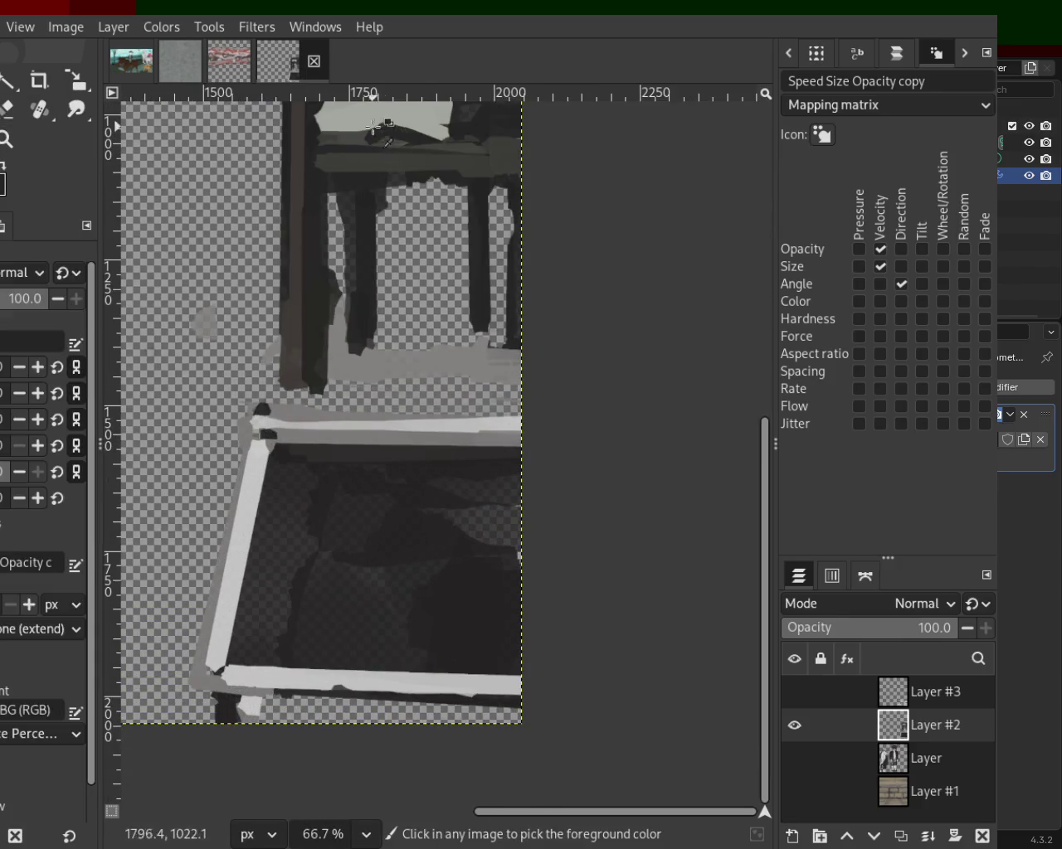
pyautogui.moveTo(318, 433); pyautogui.dragTo(481, 431)
pyautogui.hotkey('ctrl', 'z')
pyautogui.moveTo(414, 432); pyautogui.dragTo(536, 441)
pyautogui.hotkey('ctrl', 'z')
pyautogui.moveTo(460, 431); pyautogui.dragTo(672, 435)
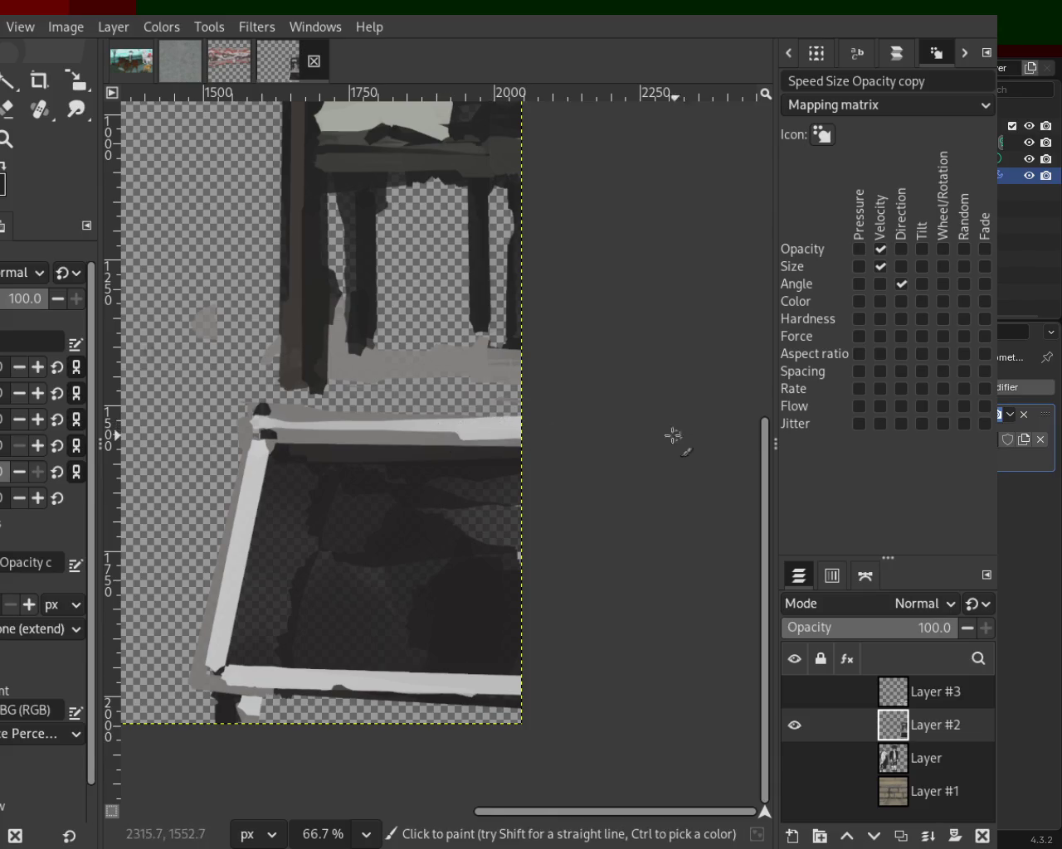
# Step: Paint a grey straight line along the box's bottom rim bar after several undone attempts
pyautogui.moveTo(222, 668); pyautogui.dragTo(666, 646)
pyautogui.hotkey('ctrl', 'z')
pyautogui.moveTo(259, 666); pyautogui.dragTo(668, 668)
pyautogui.hotkey('ctrl', 'z')
pyautogui.moveTo(499, 677)
pyautogui.mouseDown()
pyautogui.moveTo(252, 663)
pyautogui.moveTo(226, 695)
pyautogui.mouseUp()
pyautogui.hotkey('ctrl', 'z')
pyautogui.hotkey('ctrl', 'z')
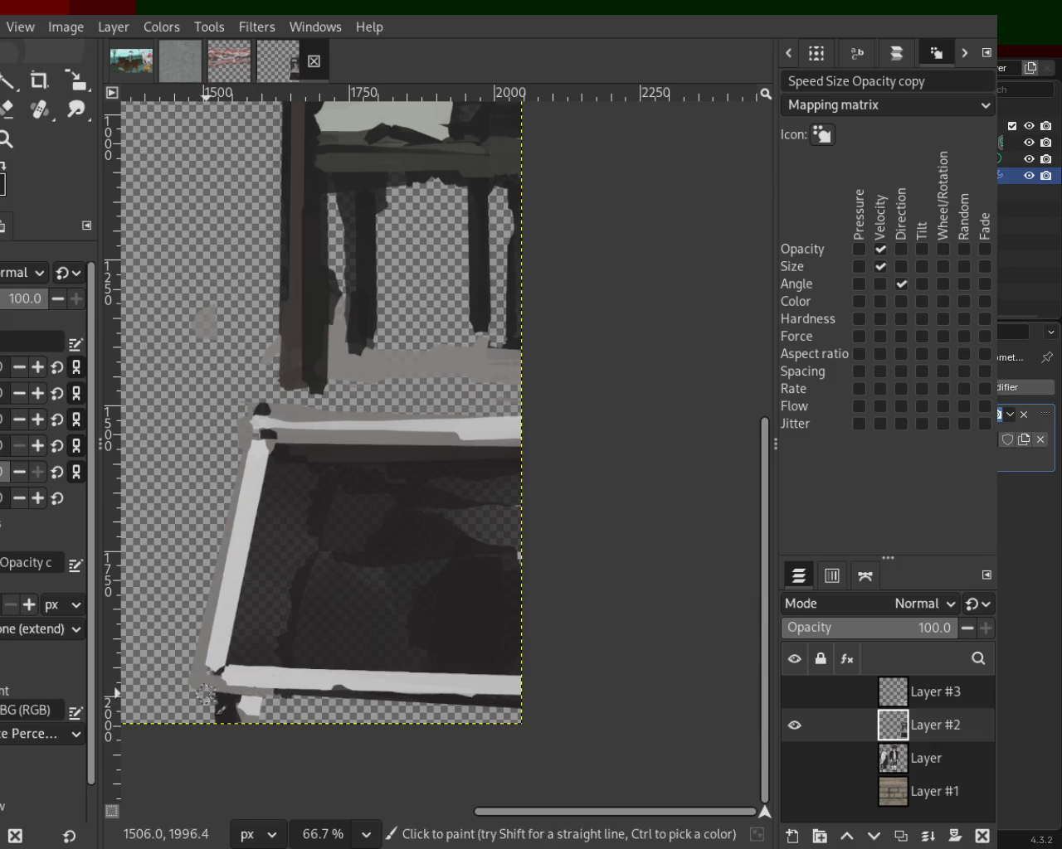
pyautogui.keyDown('shift'); pyautogui.click(548, 695); pyautogui.keyUp('shift')
pyautogui.hotkey('ctrl', 'z')
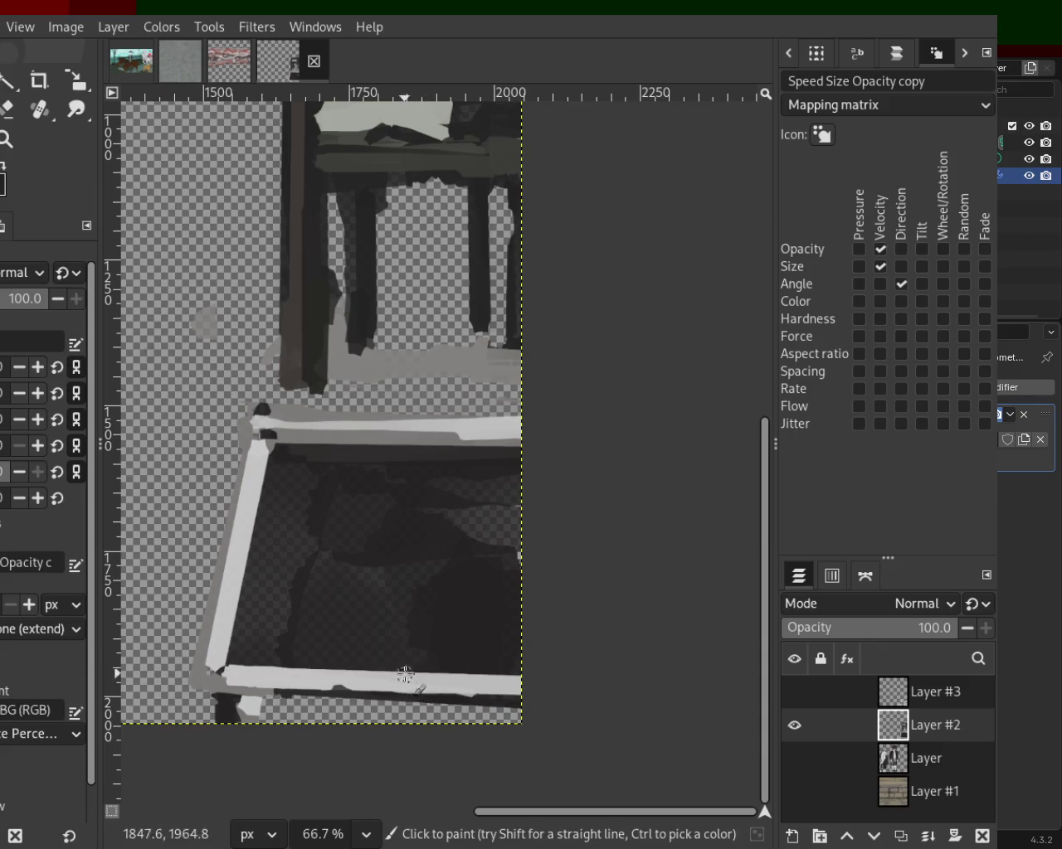
pyautogui.click(225, 657)
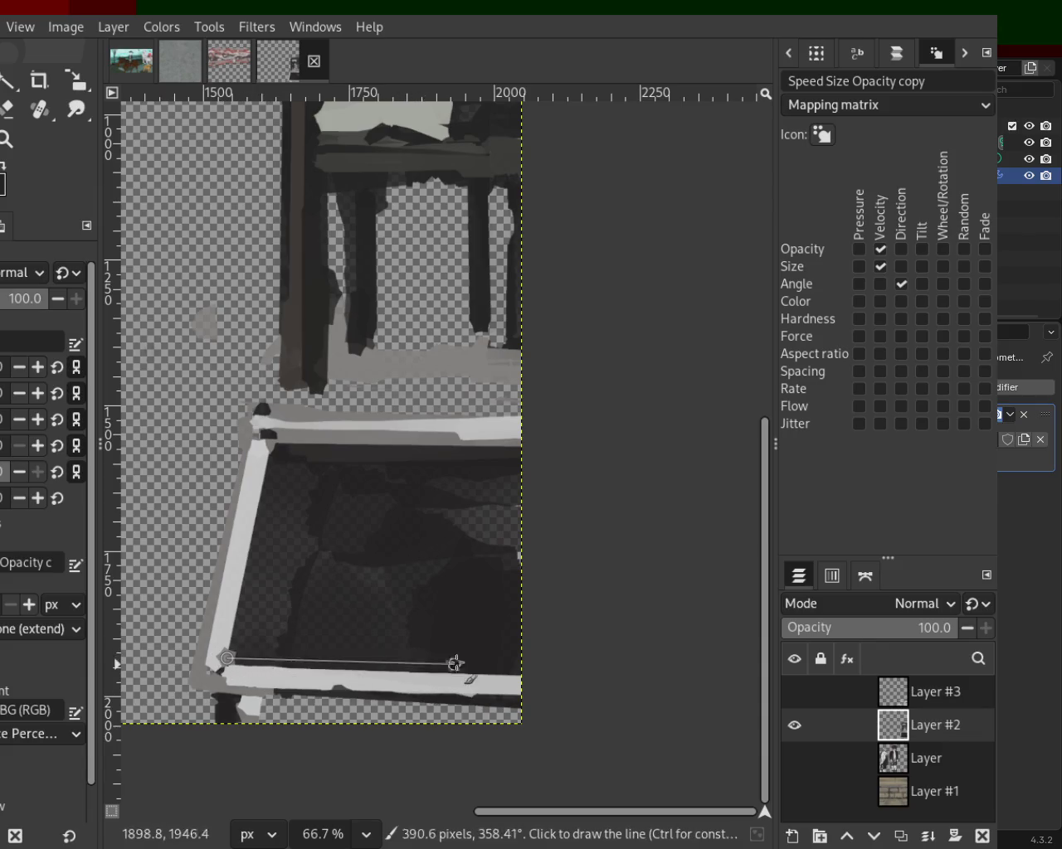
pyautogui.keyDown('shift'); pyautogui.click(524, 664); pyautogui.keyUp('shift')
# Step: Draw a grey straight line along the box's top rim bar
pyautogui.click(280, 457)
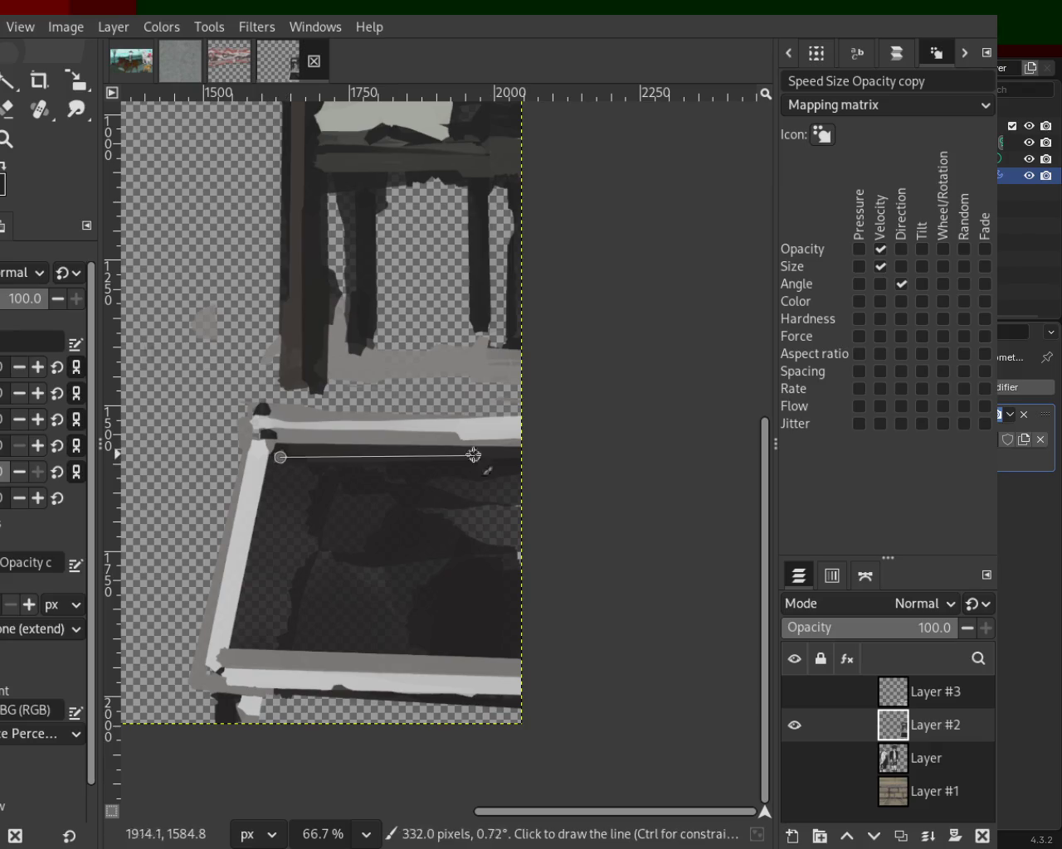
pyautogui.keyDown('shift'); pyautogui.click(560, 455); pyautogui.keyUp('shift')
pyautogui.hotkey('ctrl', 'z')
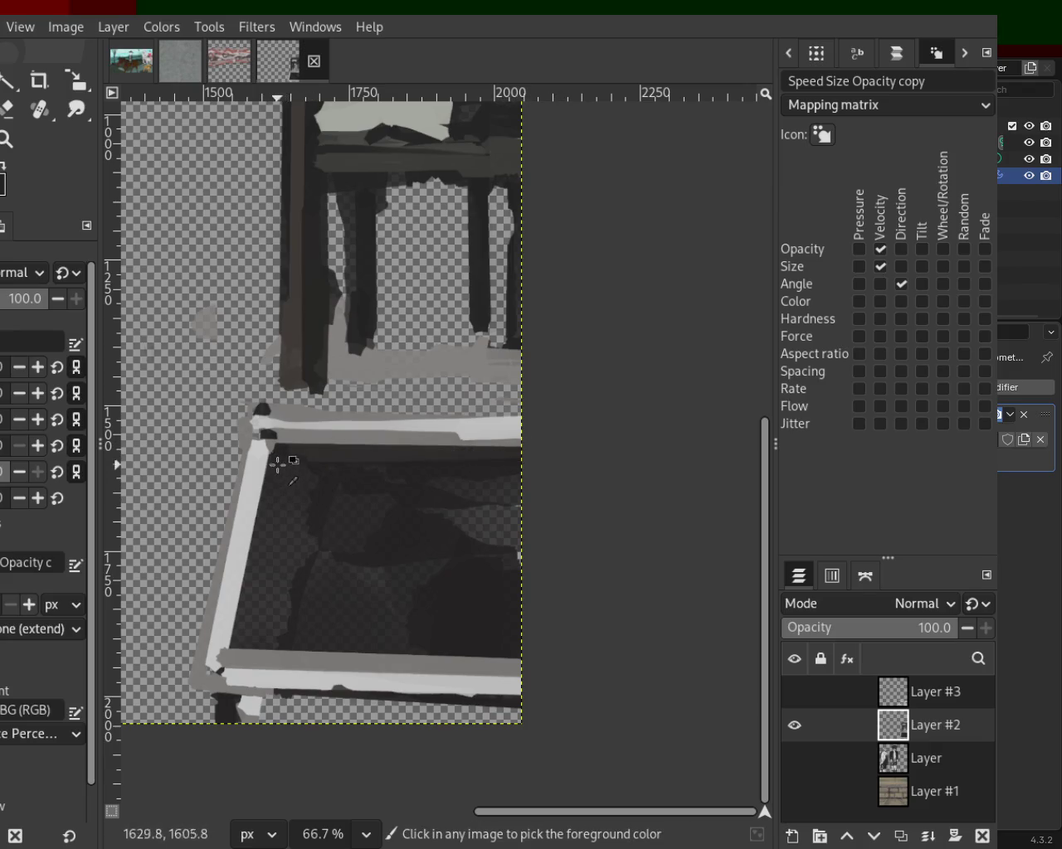
pyautogui.keyDown('shift'); pyautogui.click(514, 449); pyautogui.keyUp('shift')
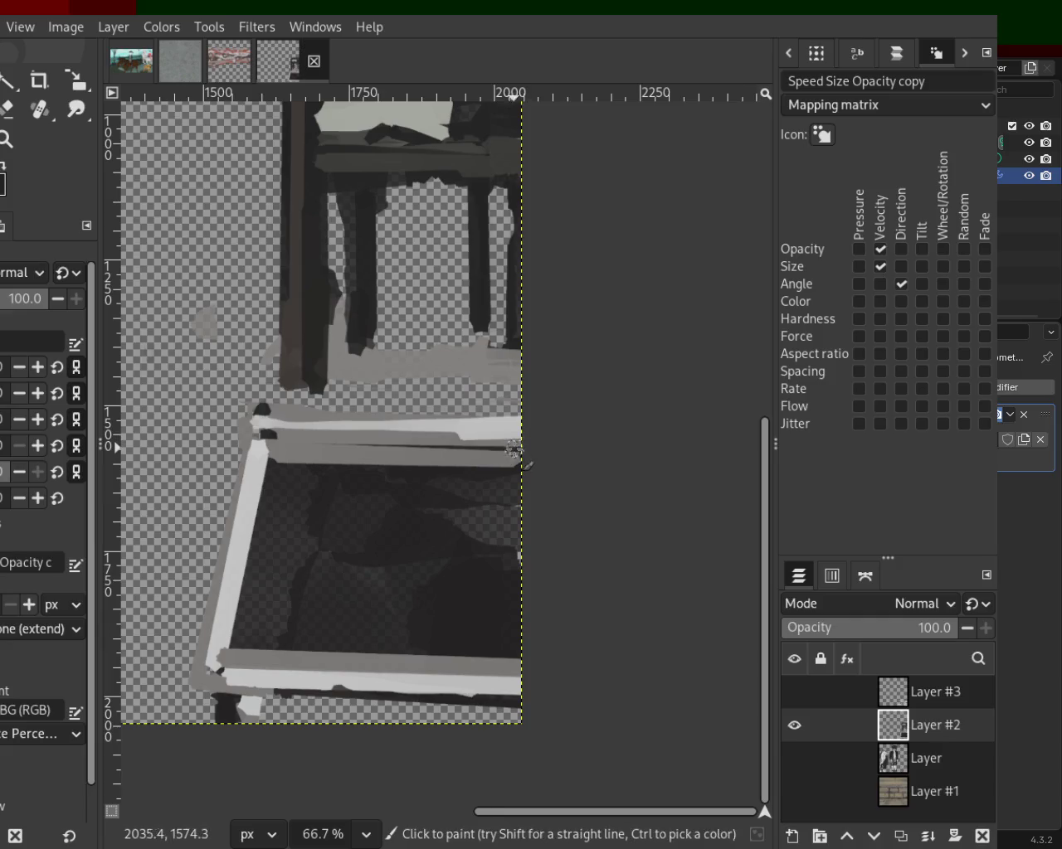
pyautogui.hotkey('ctrl', 'z')
pyautogui.keyDown('shift'); pyautogui.click(284, 453); pyautogui.keyUp('shift')
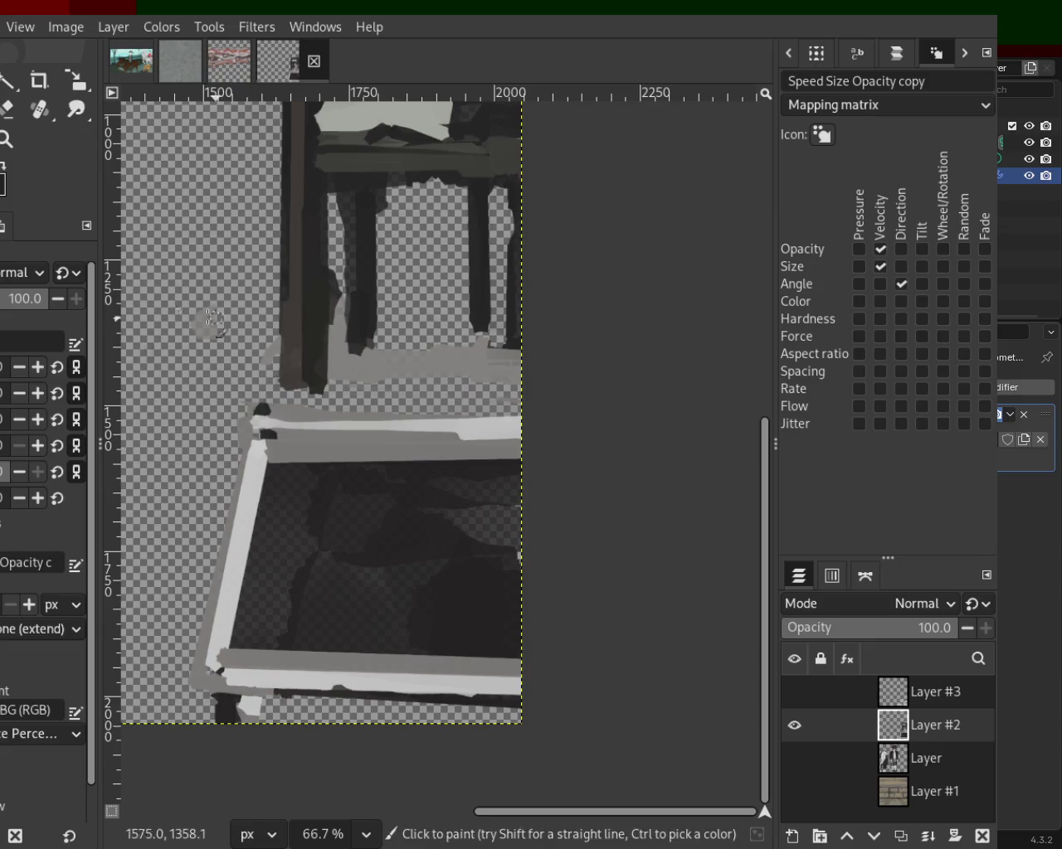
# Step: Zoom out to view the canvas, then zoom to 100% on the box's lower-left corner
pyautogui.click(8, 139)
pyautogui.keyDown('ctrl'); pyautogui.click(486, 458); pyautogui.keyUp('ctrl')
pyautogui.keyDown('ctrl'); pyautogui.click(486, 457); pyautogui.keyUp('ctrl')
pyautogui.keyDown('ctrl'); pyautogui.click(486, 458); pyautogui.keyUp('ctrl')
pyautogui.keyDown('ctrl'); pyautogui.click(464, 465); pyautogui.keyUp('ctrl')
pyautogui.click(394, 516)
pyautogui.click(398, 515)
pyautogui.click(386, 516)
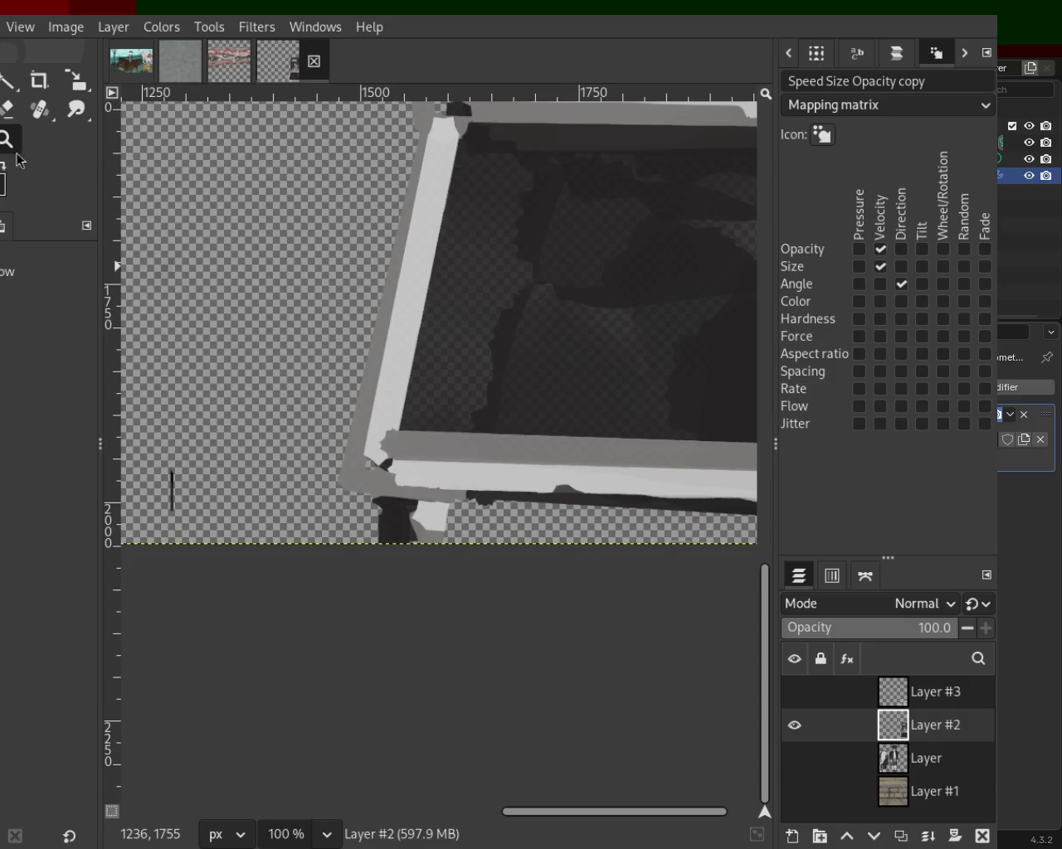
# Step: Brush light grey down the rim's left edge and zoom to 100% on the box corner
pyautogui.press('p')
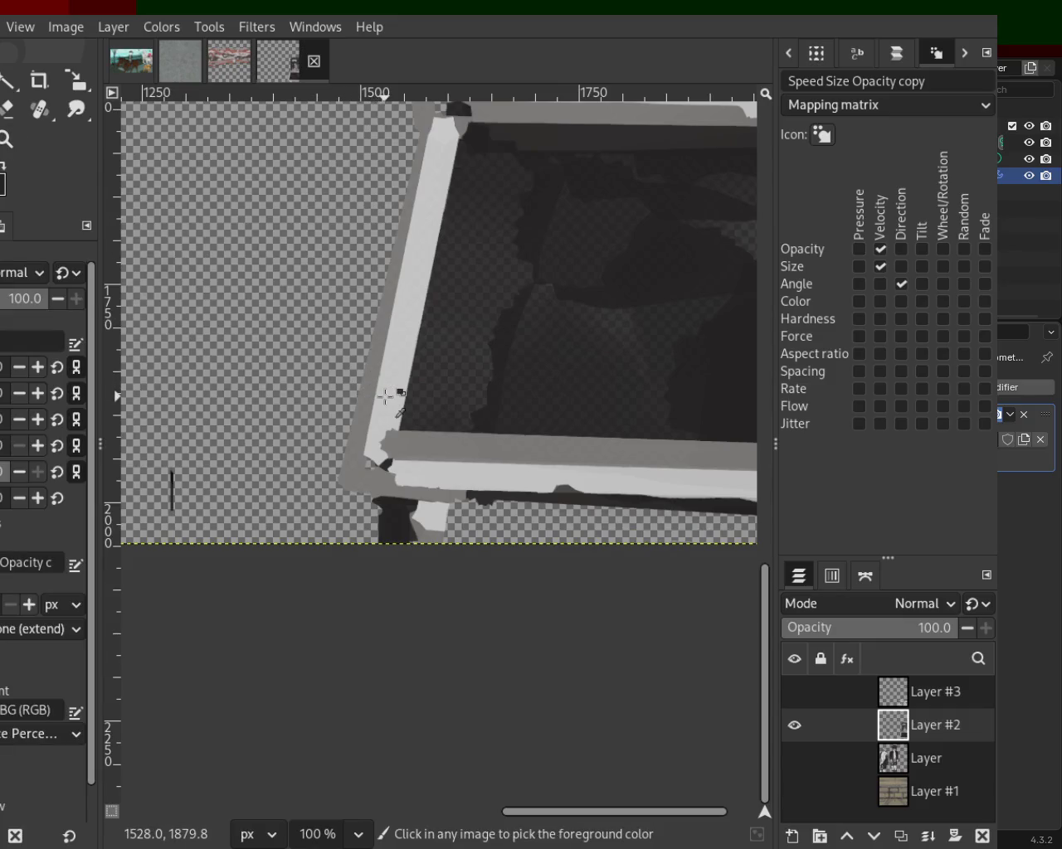
pyautogui.moveTo(382, 396)
pyautogui.mouseDown()
pyautogui.moveTo(379, 446)
pyautogui.moveTo(428, 500)
pyautogui.mouseUp()
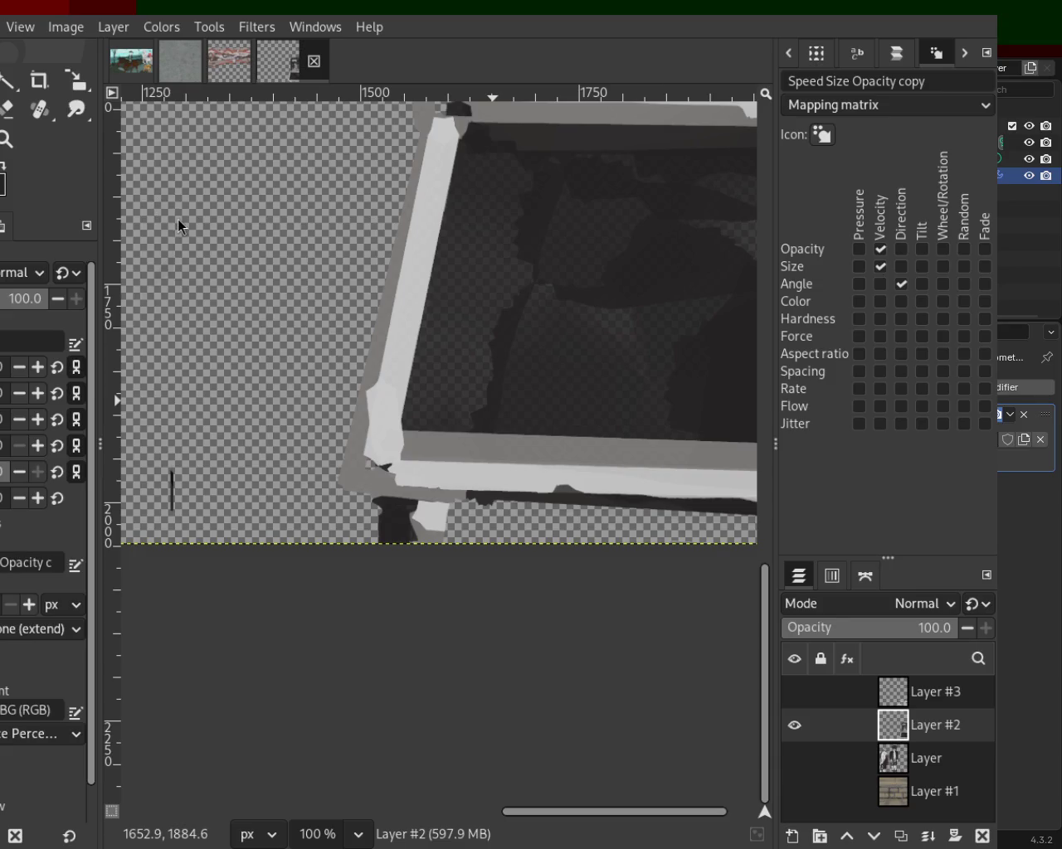
pyautogui.click(8, 139)
pyautogui.keyDown('ctrl'); pyautogui.click(391, 427); pyautogui.keyUp('ctrl')
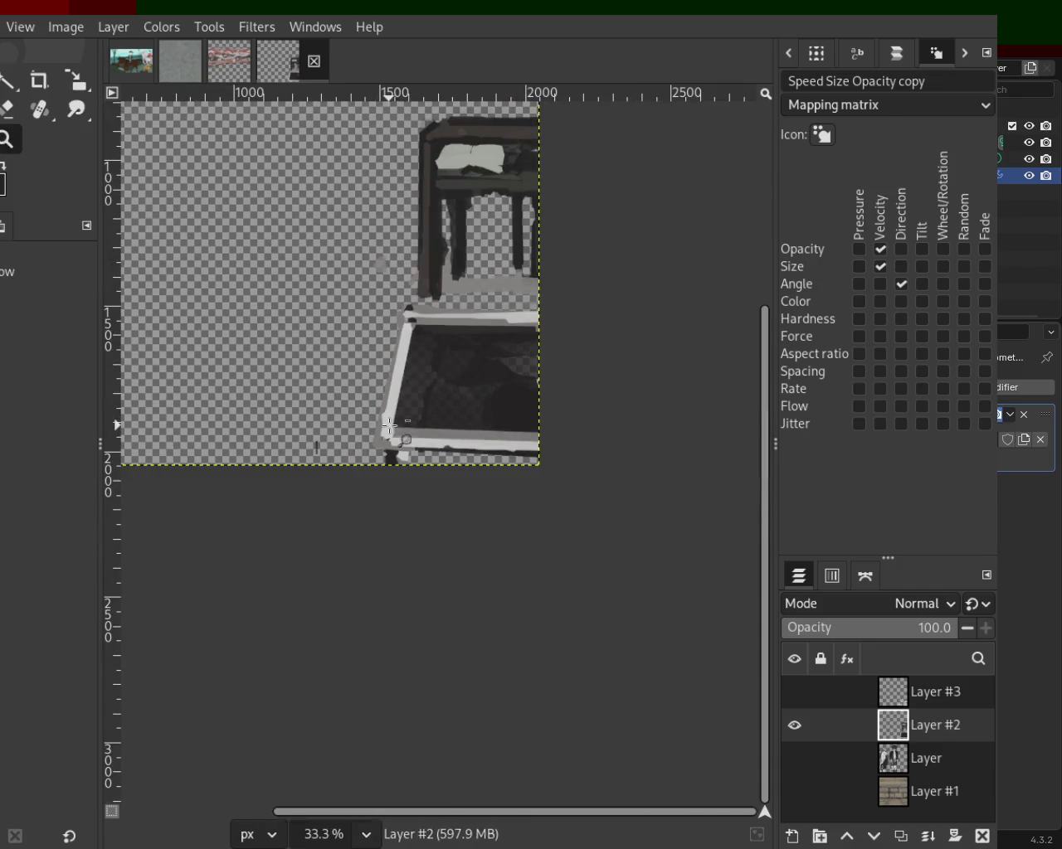
pyautogui.click(488, 313)
pyautogui.click(427, 349)
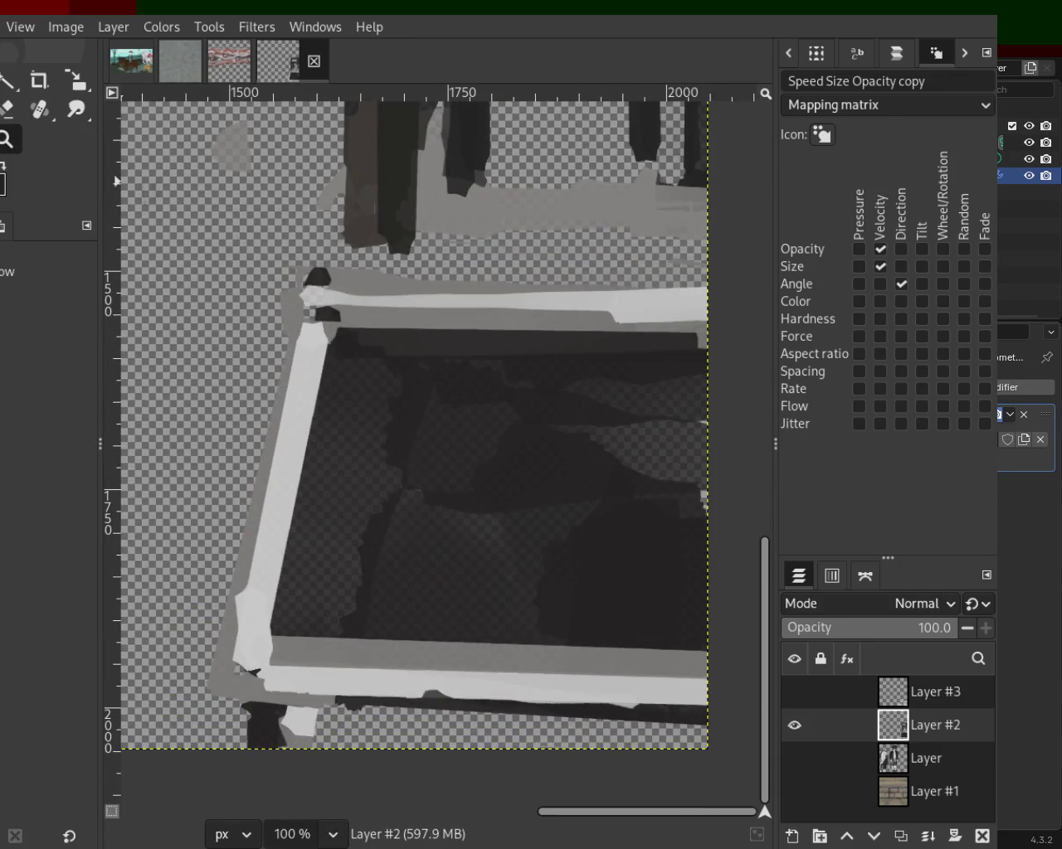
# Step: Paint a dark blob at the rim's top-left corner and a light-grey line down the left edge
pyautogui.press('p')
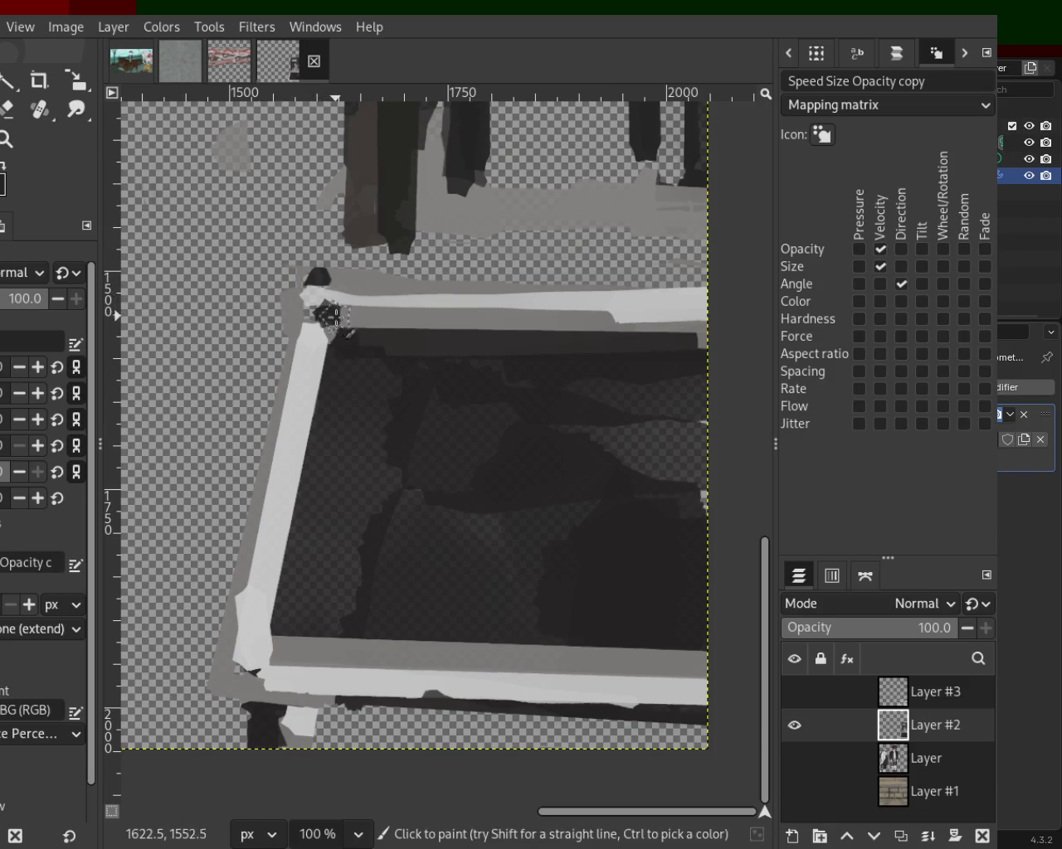
pyautogui.keyDown('shift'); pyautogui.click(332, 278); pyautogui.keyUp('shift')
pyautogui.moveTo(308, 311); pyautogui.dragTo(298, 316)
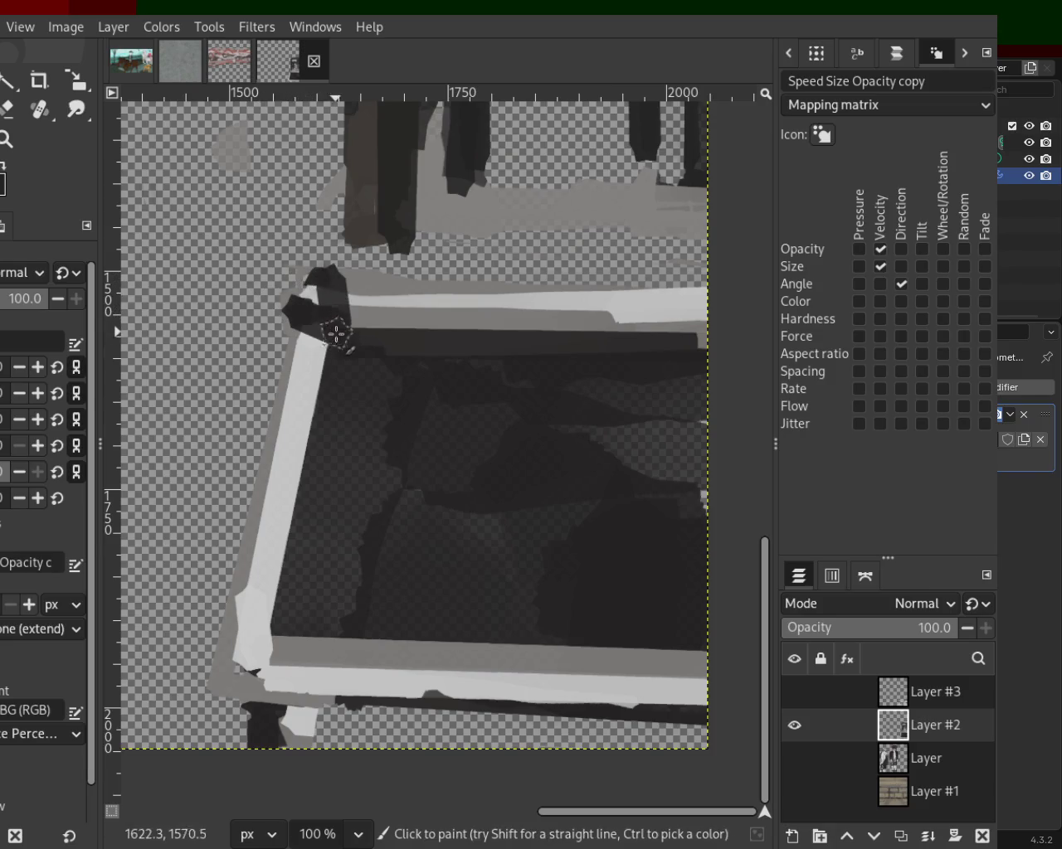
pyautogui.keyDown('ctrl'); pyautogui.click(299, 370); pyautogui.keyUp('ctrl')
pyautogui.click(328, 328)
pyautogui.keyDown('shift'); pyautogui.click(274, 605); pyautogui.keyUp('shift')
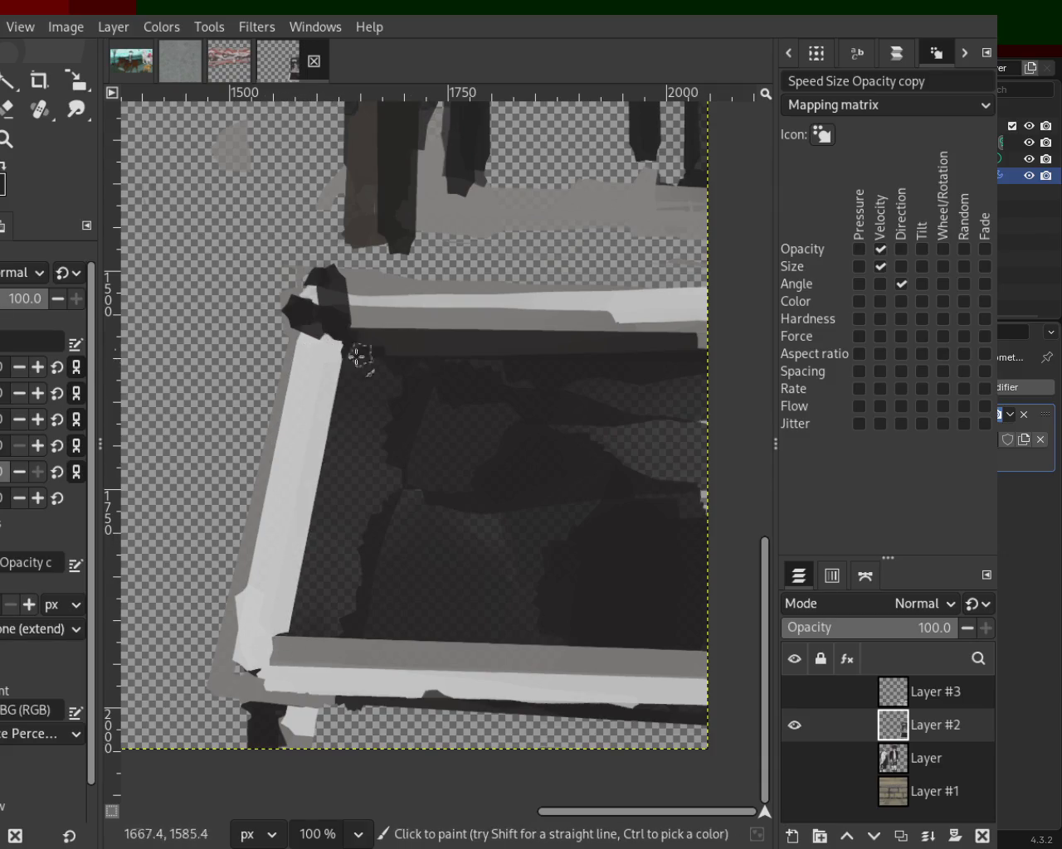
# Step: Lay medium-grey, light-grey and sampled grey straight lines across the top rim bar
pyautogui.keyDown('ctrl'); pyautogui.click(369, 319); pyautogui.keyUp('ctrl')
pyautogui.click(356, 325)
pyautogui.keyDown('shift'); pyautogui.click(625, 326); pyautogui.keyUp('shift')
pyautogui.keyDown('ctrl'); pyautogui.click(612, 306); pyautogui.keyUp('ctrl')
pyautogui.click(621, 308)
pyautogui.keyDown('shift'); pyautogui.click(386, 308); pyautogui.keyUp('shift')
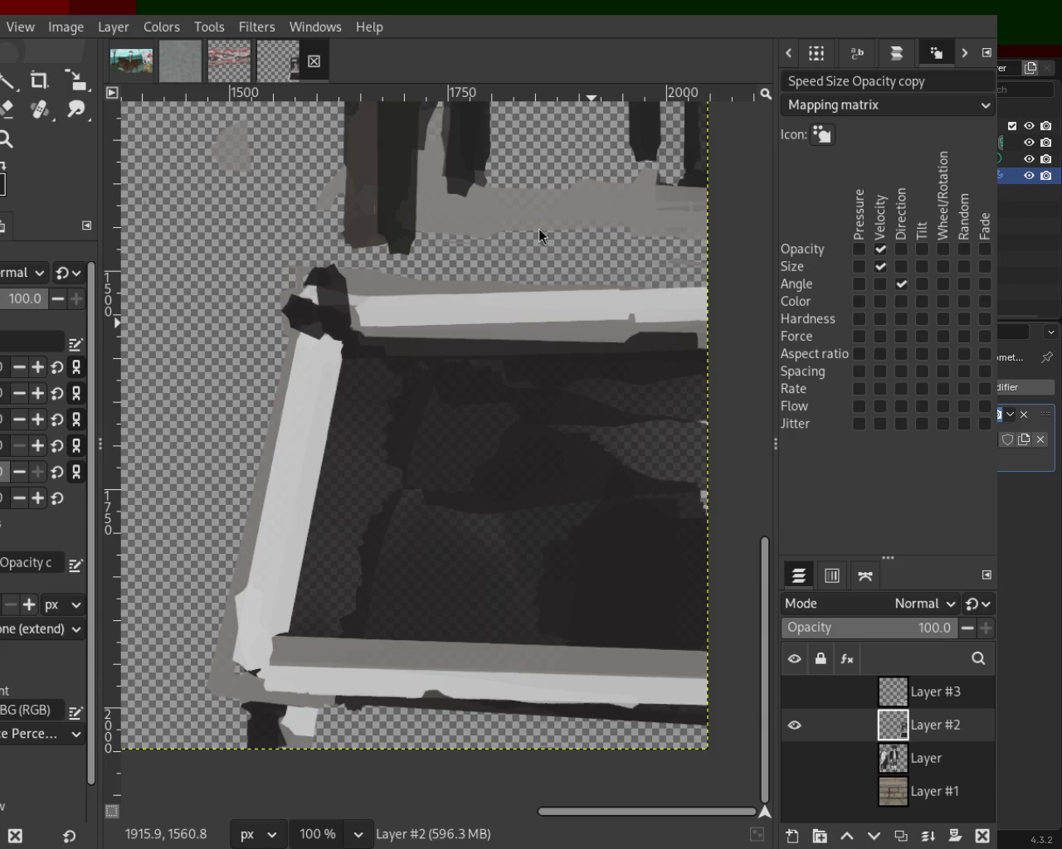
pyautogui.keyDown('ctrl'); pyautogui.click(386, 344); pyautogui.keyUp('ctrl')
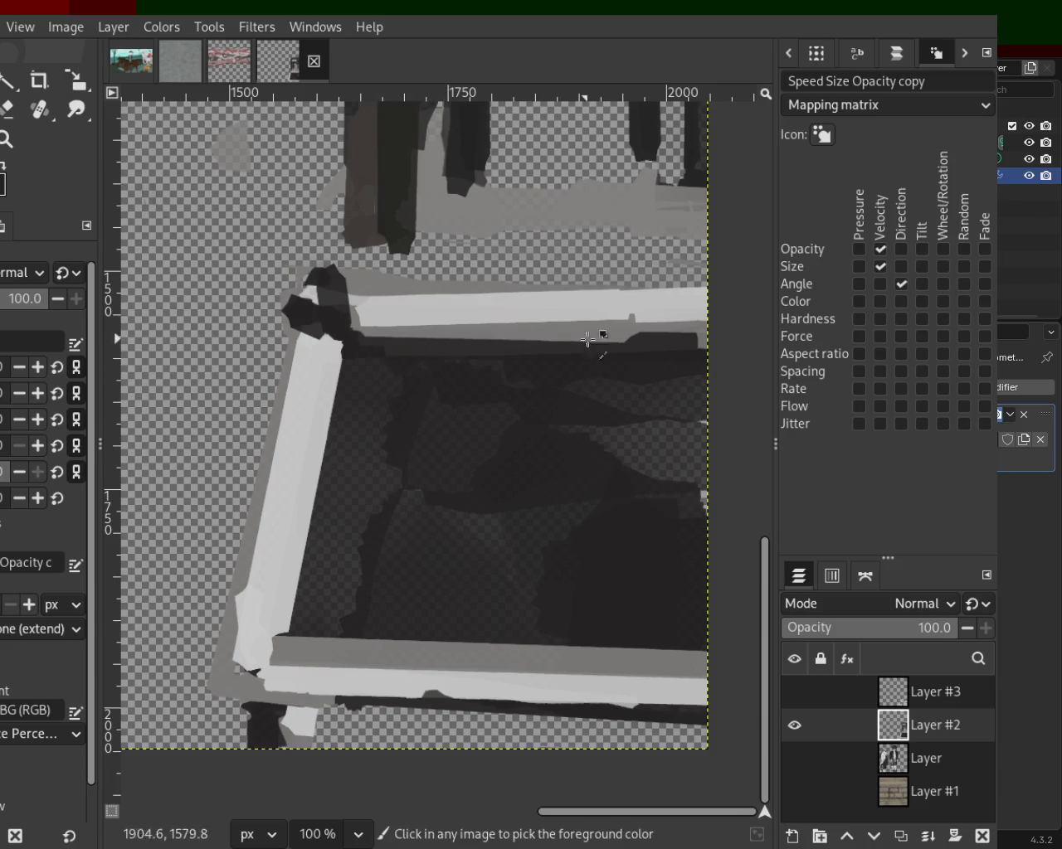
pyautogui.click(606, 319)
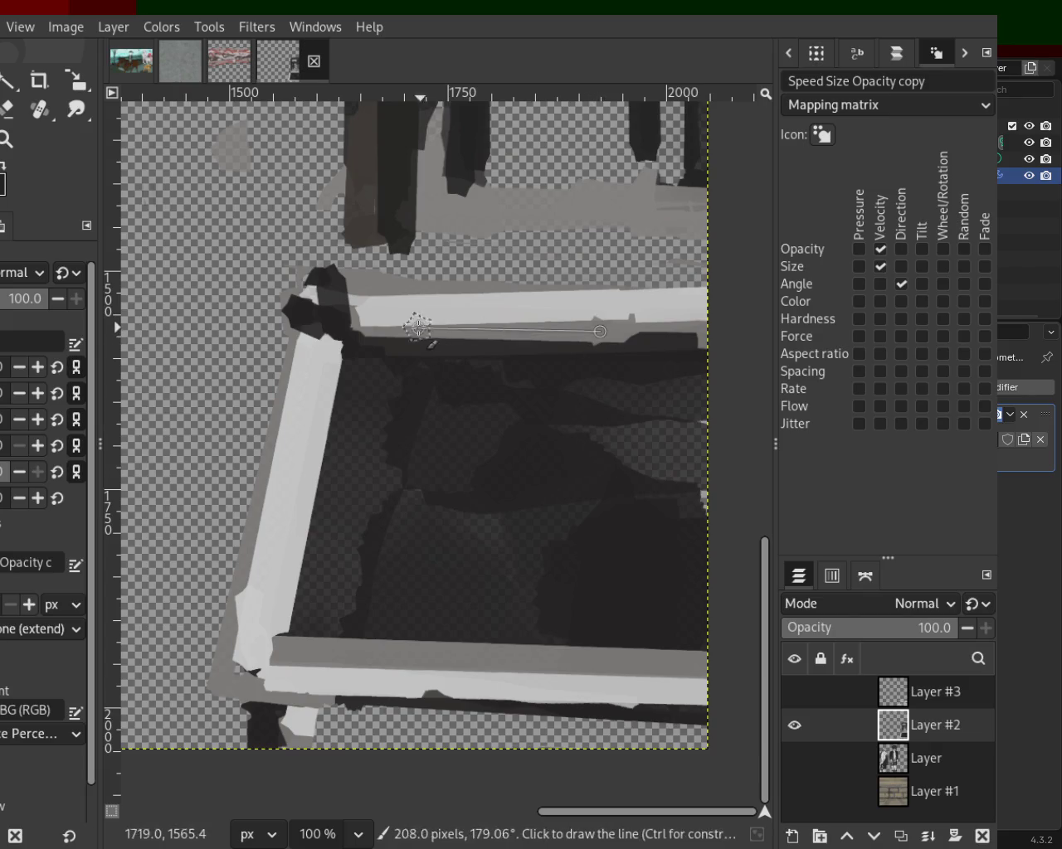
pyautogui.keyDown('shift'); pyautogui.click(395, 317); pyautogui.keyUp('shift')
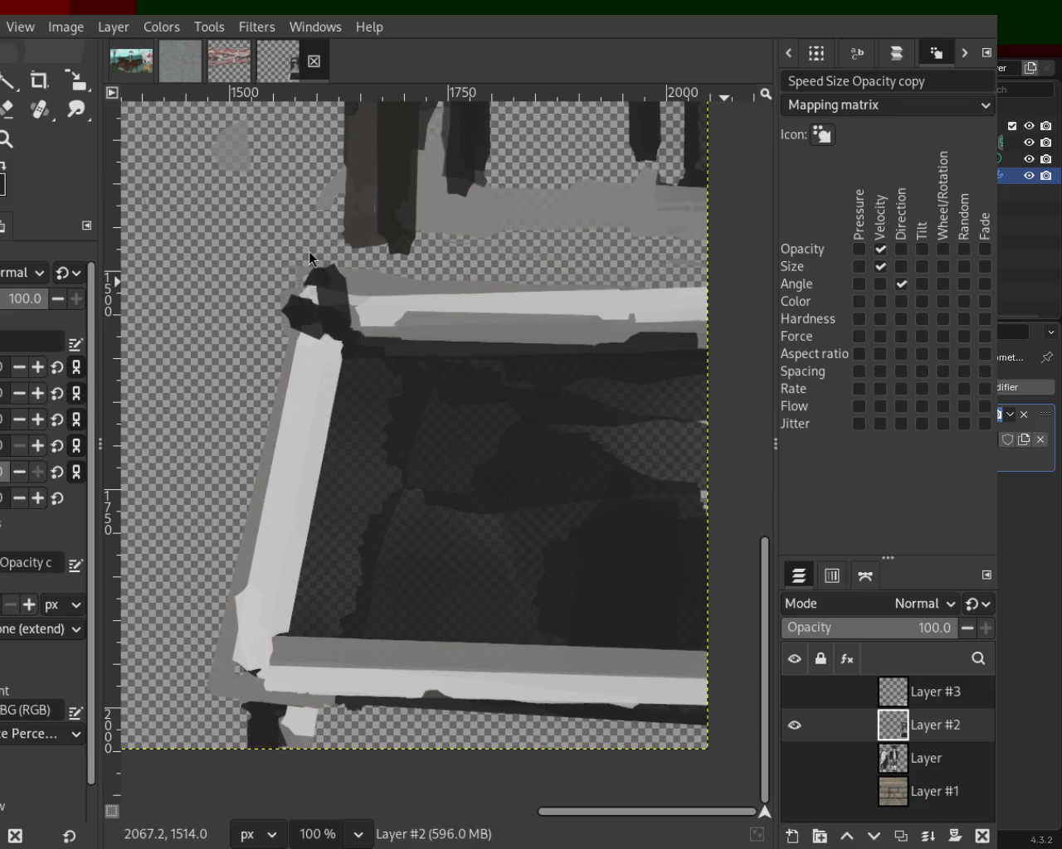
# Step: Zoom in on the box and draw light-grey lines from the top-left corner down the left edge
pyautogui.press('z')
pyautogui.scroll(-1, 422, 348)
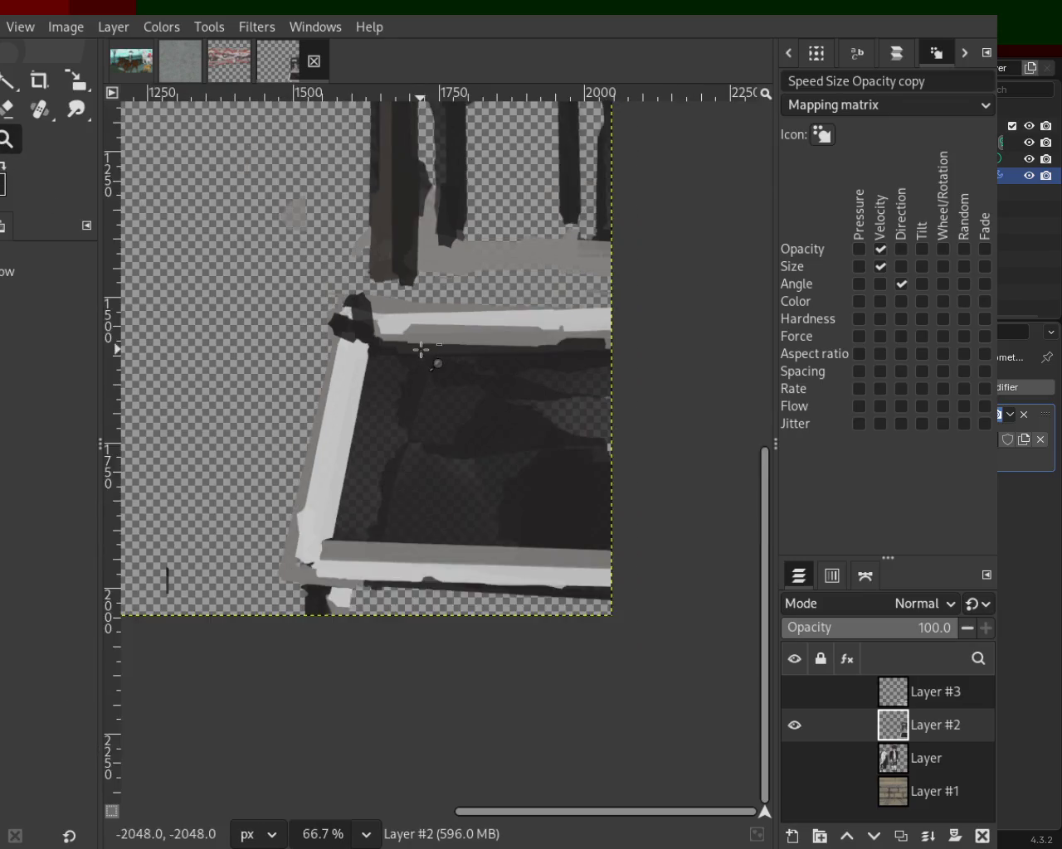
pyautogui.scroll(-2, 422, 349)
pyautogui.press('1')
pyautogui.press('p')
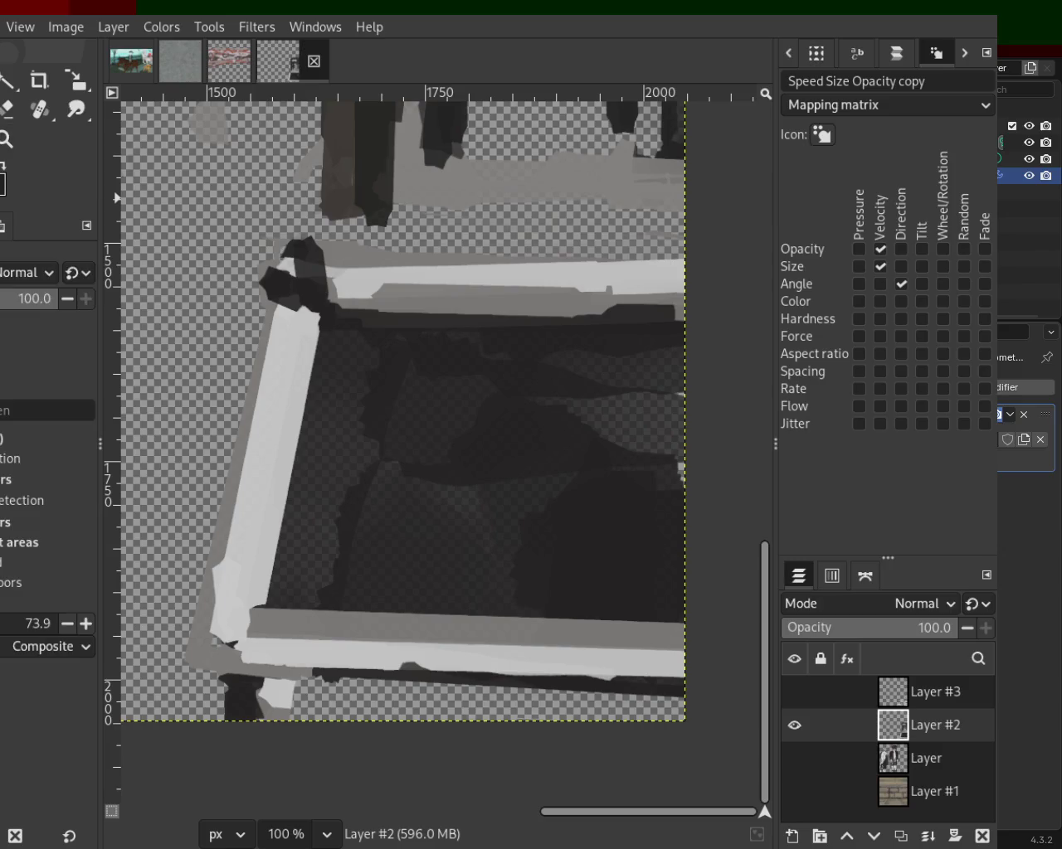
pyautogui.click(324, 317)
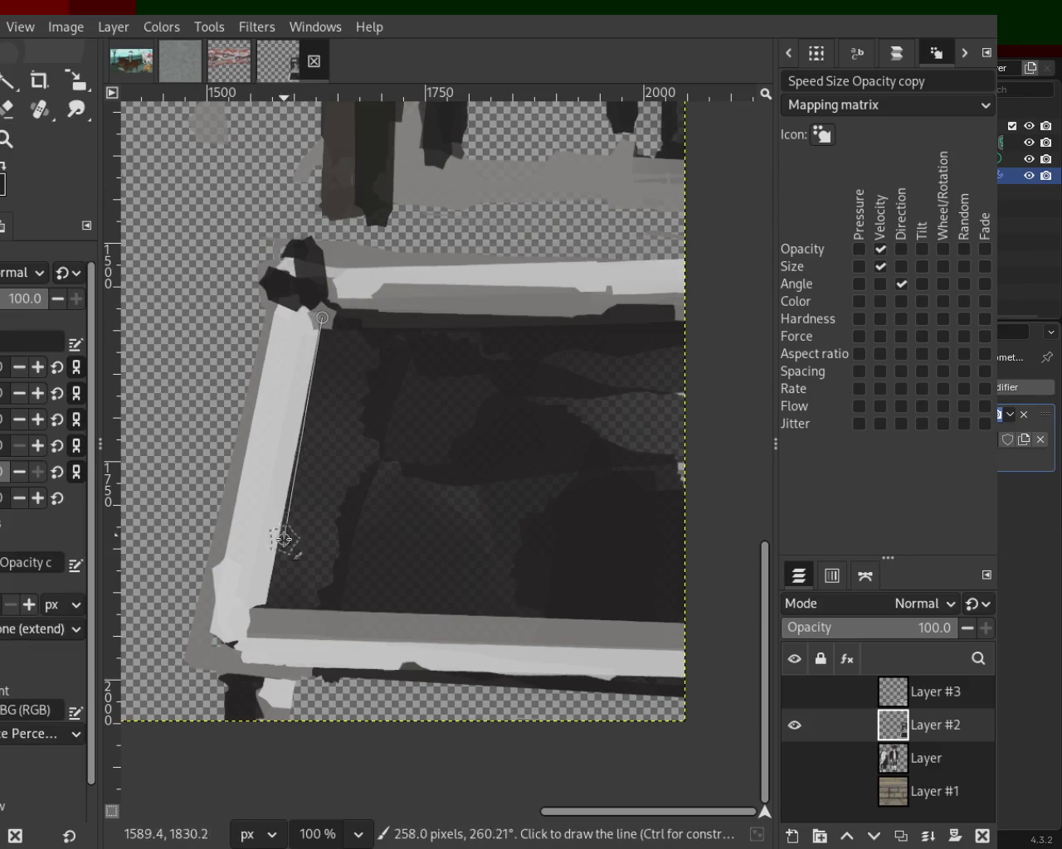
pyautogui.keyDown('shift'); pyautogui.click(268, 583); pyautogui.keyUp('shift')
pyautogui.click(302, 318)
pyautogui.keyDown('shift'); pyautogui.click(275, 566); pyautogui.keyUp('shift')
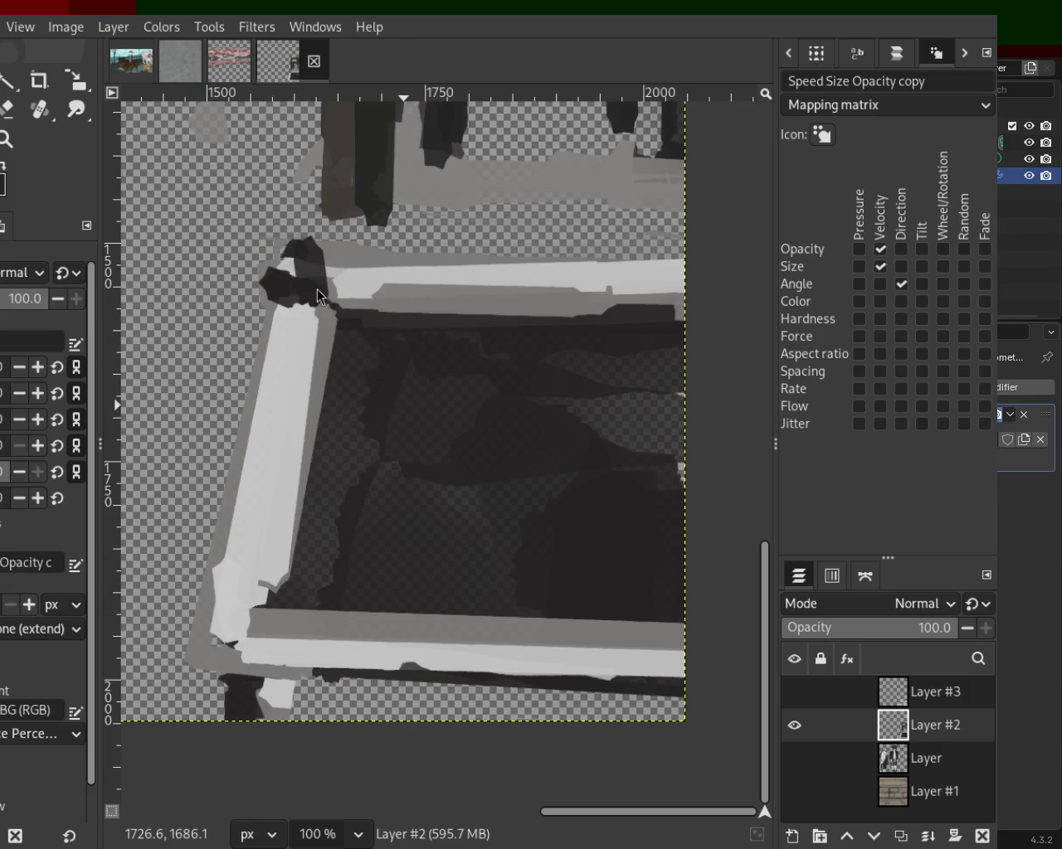
# Step: Pick the dark corner-blob colour and paint dark patches over the frame's lower-left corner
pyautogui.press('ctrl')
pyautogui.hotkey('ctrl', 'z')
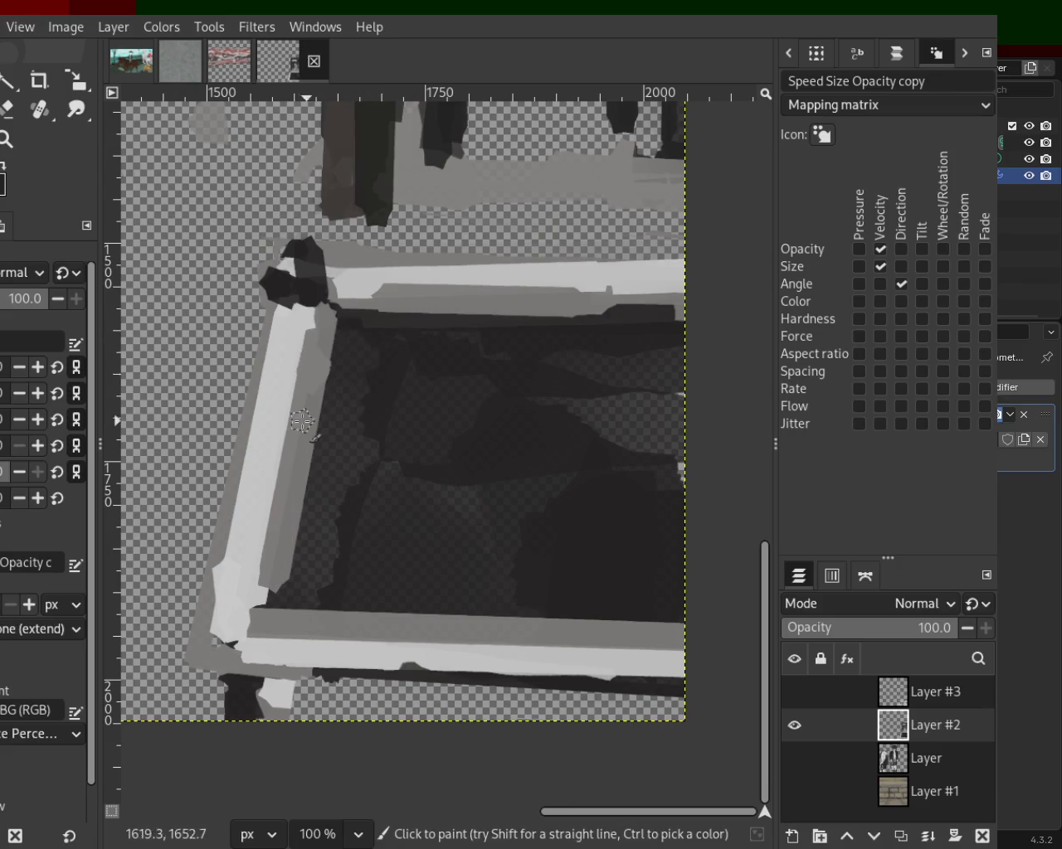
pyautogui.moveTo(254, 600)
pyautogui.mouseDown()
pyautogui.moveTo(248, 576)
pyautogui.moveTo(285, 629)
pyautogui.mouseUp()
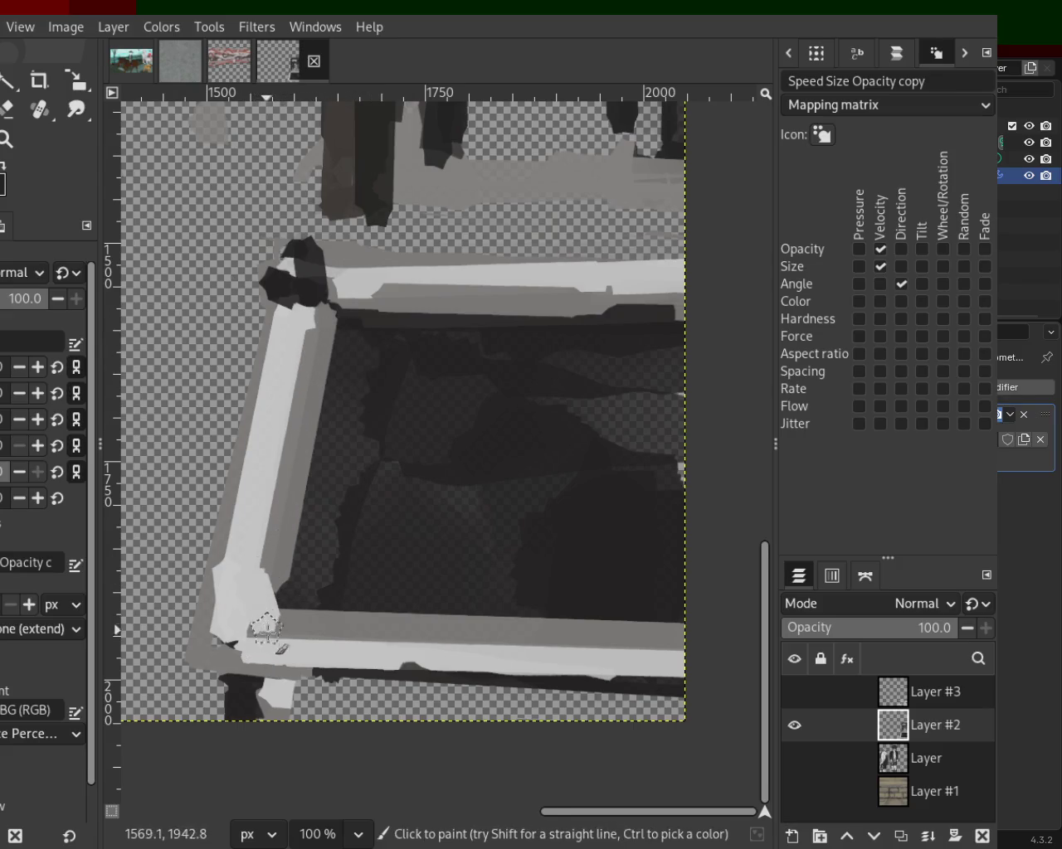
pyautogui.press('ctrl')
pyautogui.keyDown('ctrl'); pyautogui.click(314, 289); pyautogui.keyUp('ctrl')
pyautogui.moveTo(239, 567); pyautogui.dragTo(255, 587)
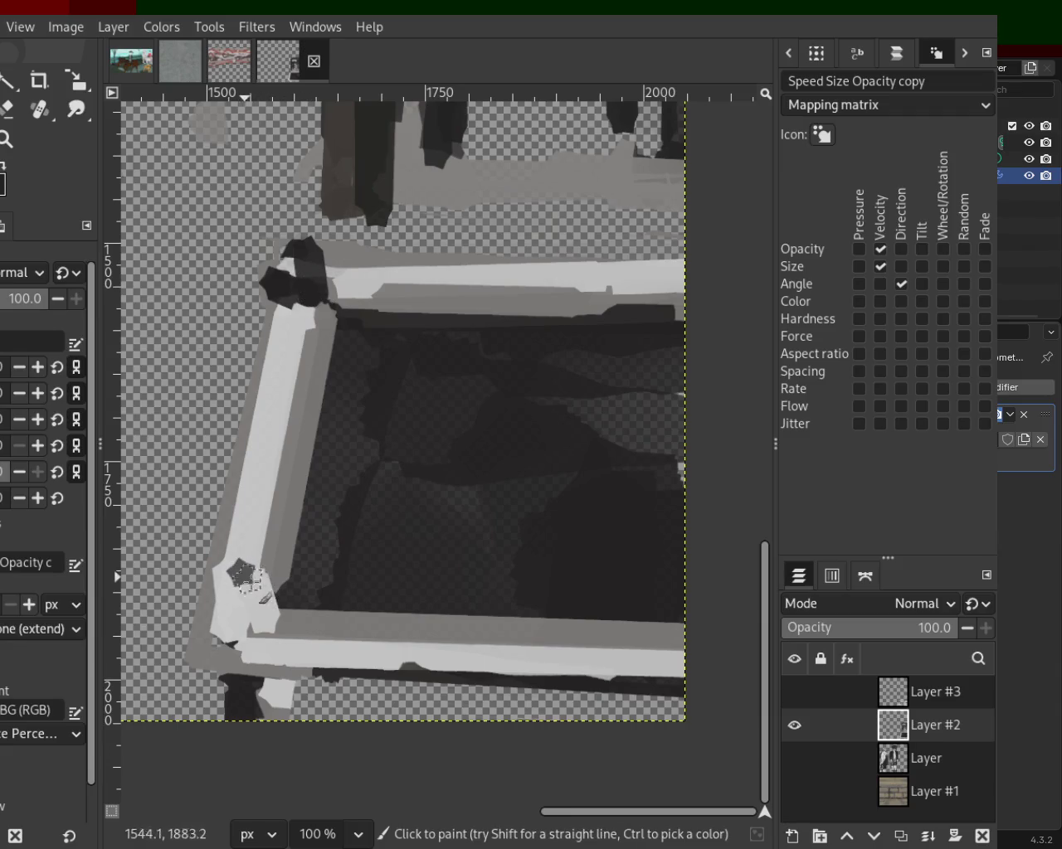
pyautogui.keyDown('shift'); pyautogui.click(270, 606); pyautogui.keyUp('shift')
pyautogui.keyDown('shift'); pyautogui.click(239, 647); pyautogui.keyUp('shift')
pyautogui.moveTo(239, 647)
pyautogui.mouseDown()
pyautogui.moveTo(226, 581)
pyautogui.moveTo(234, 601)
pyautogui.moveTo(257, 581)
pyautogui.mouseUp()
pyautogui.keyDown('ctrl'); pyautogui.click(220, 589); pyautogui.keyUp('ctrl')
pyautogui.hotkey('ctrl', 'z')
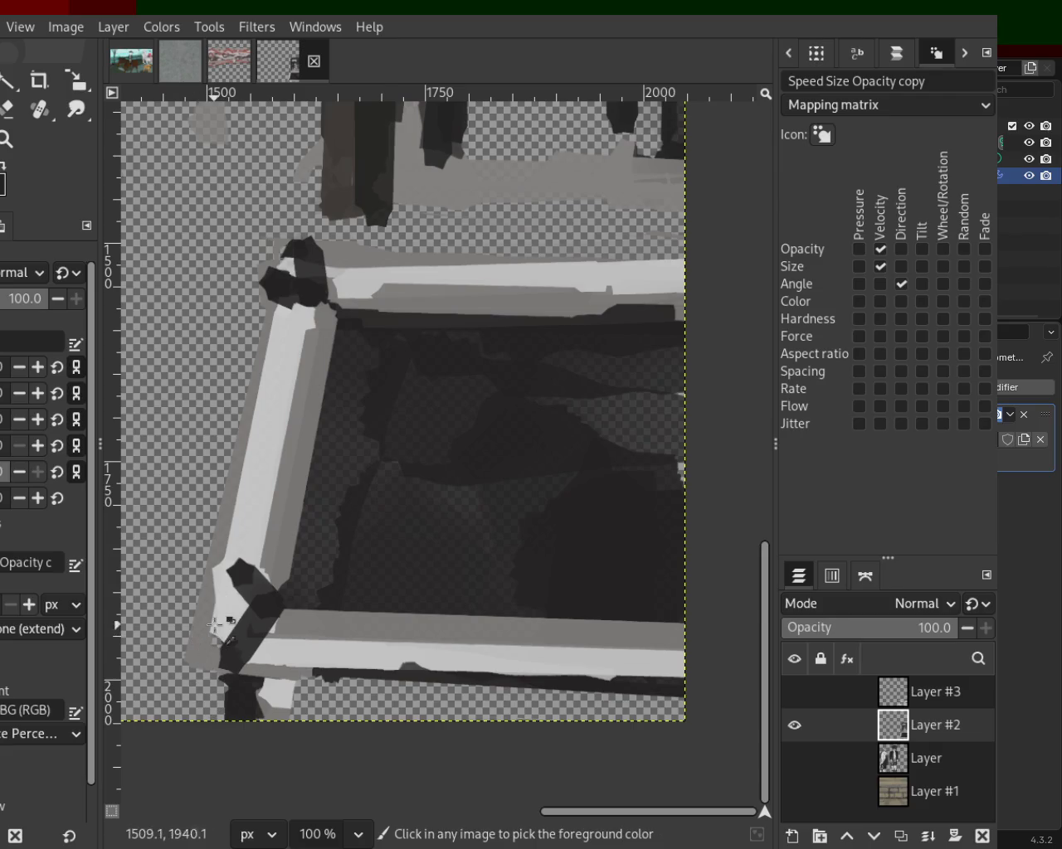
# Step: Restate the frame's lower-left and top-left corners with light grey straight strokes
pyautogui.moveTo(206, 560); pyautogui.dragTo(179, 664)
pyautogui.hotkey('ctrl', 'z')
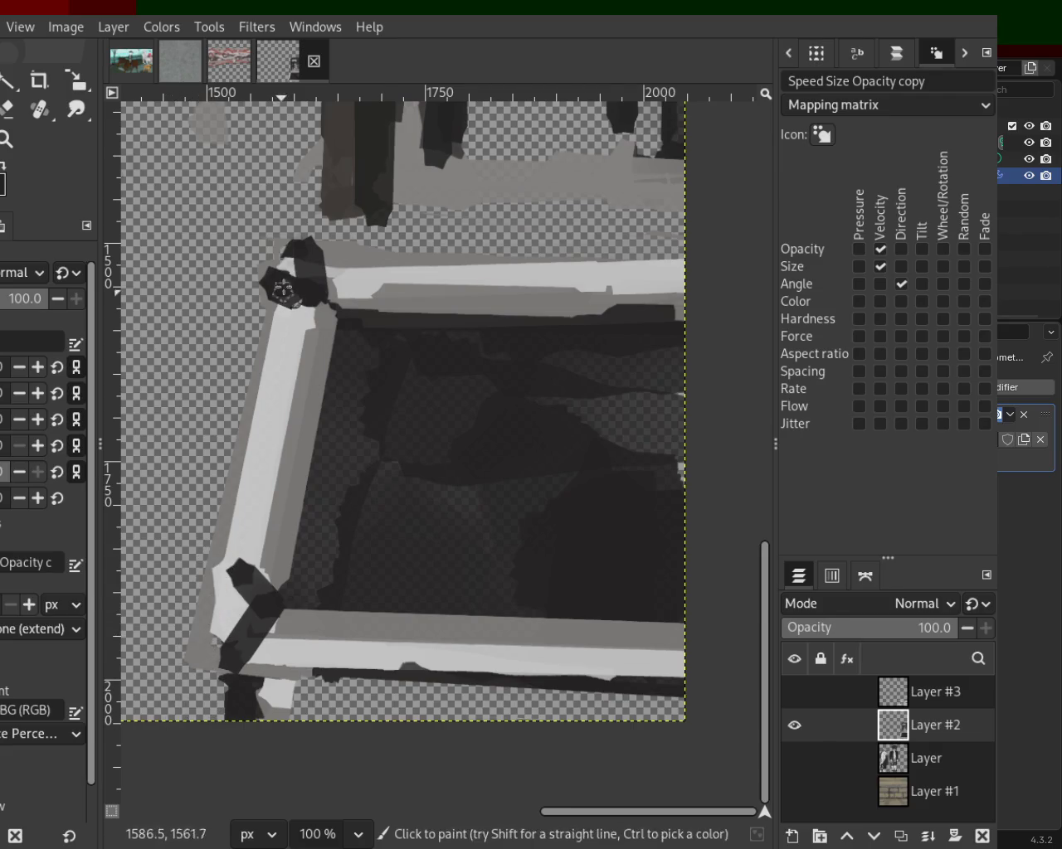
pyautogui.moveTo(288, 251); pyautogui.dragTo(259, 290)
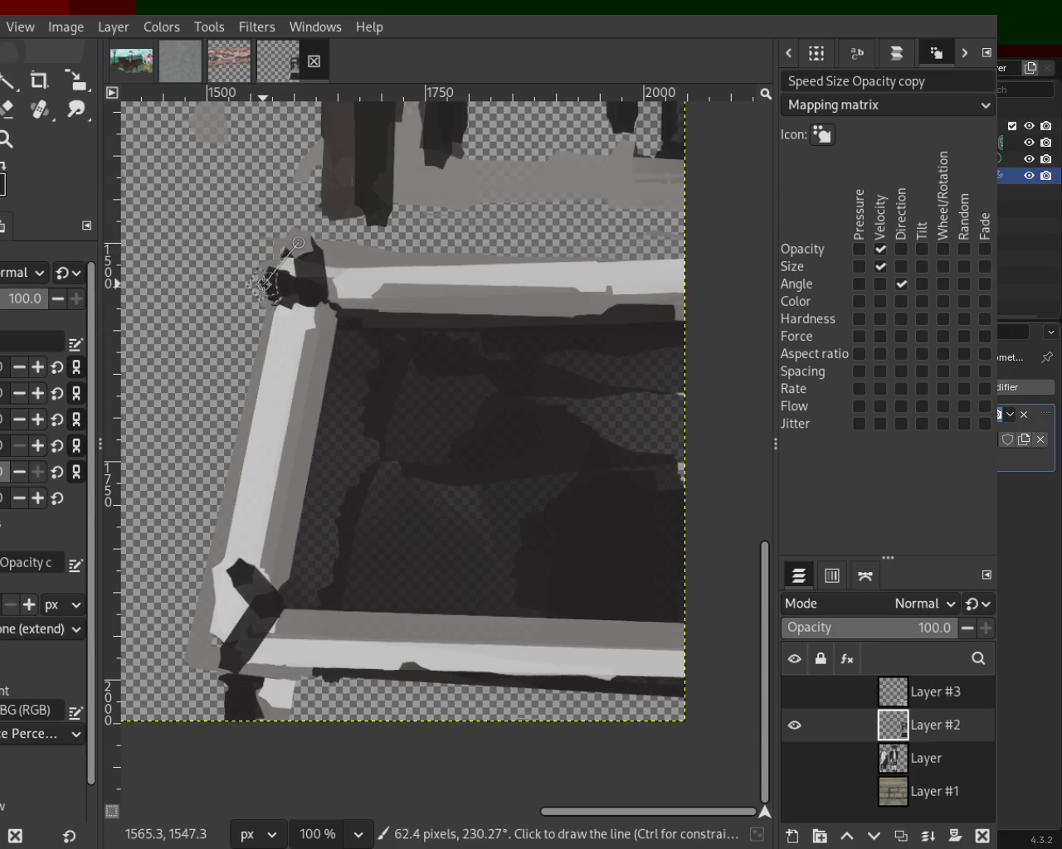
pyautogui.click(199, 595)
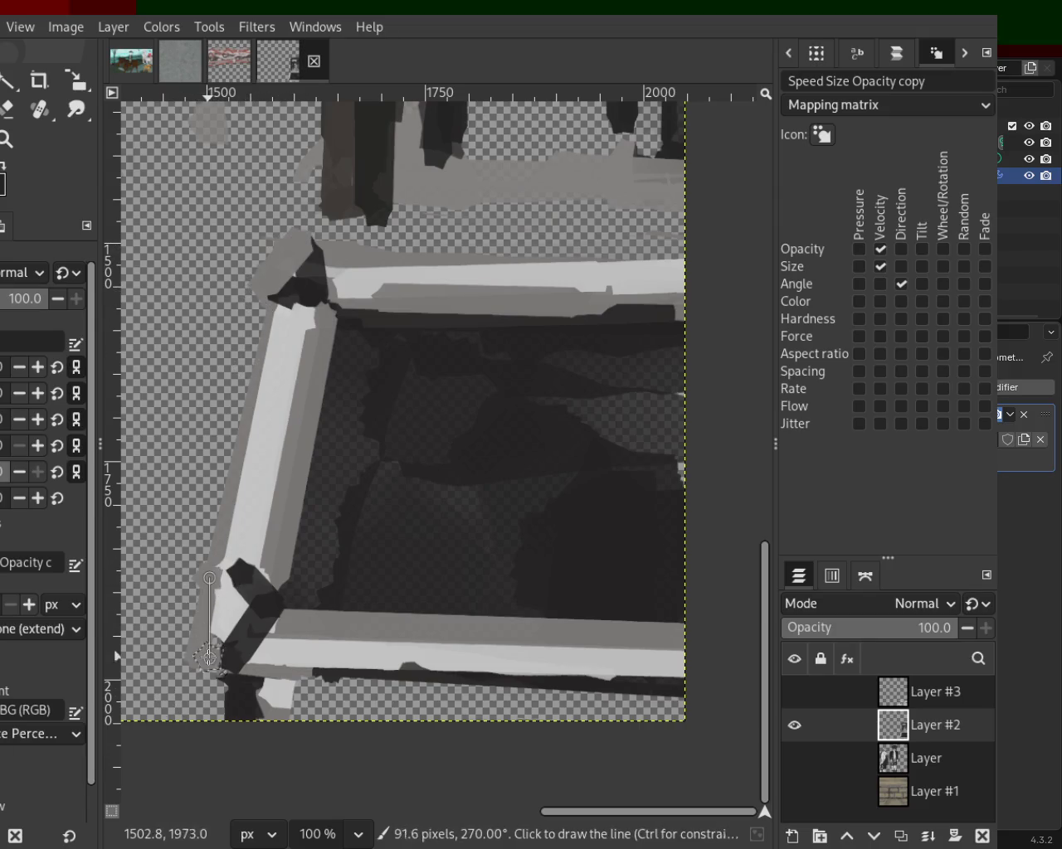
pyautogui.keyDown('shift'); pyautogui.click(233, 678); pyautogui.keyUp('shift')
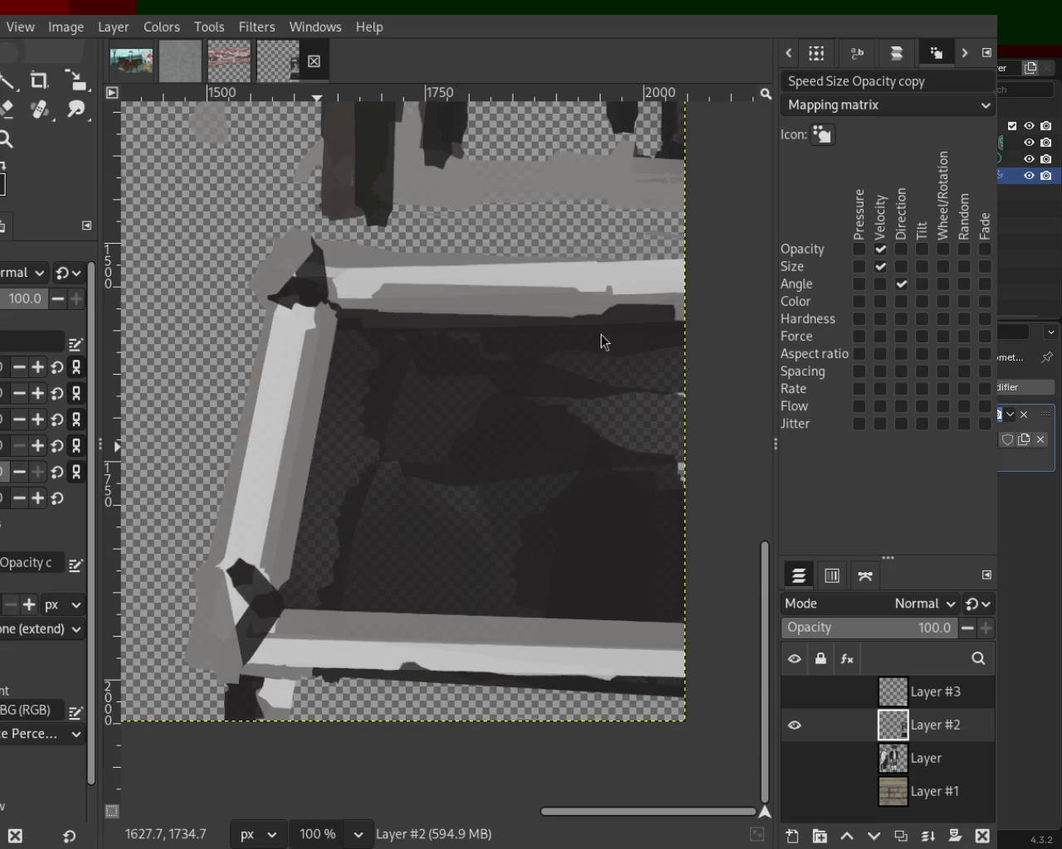
pyautogui.press('ctrl')
pyautogui.click(224, 575)
pyautogui.keyDown('shift'); pyautogui.click(229, 666); pyautogui.keyUp('shift')
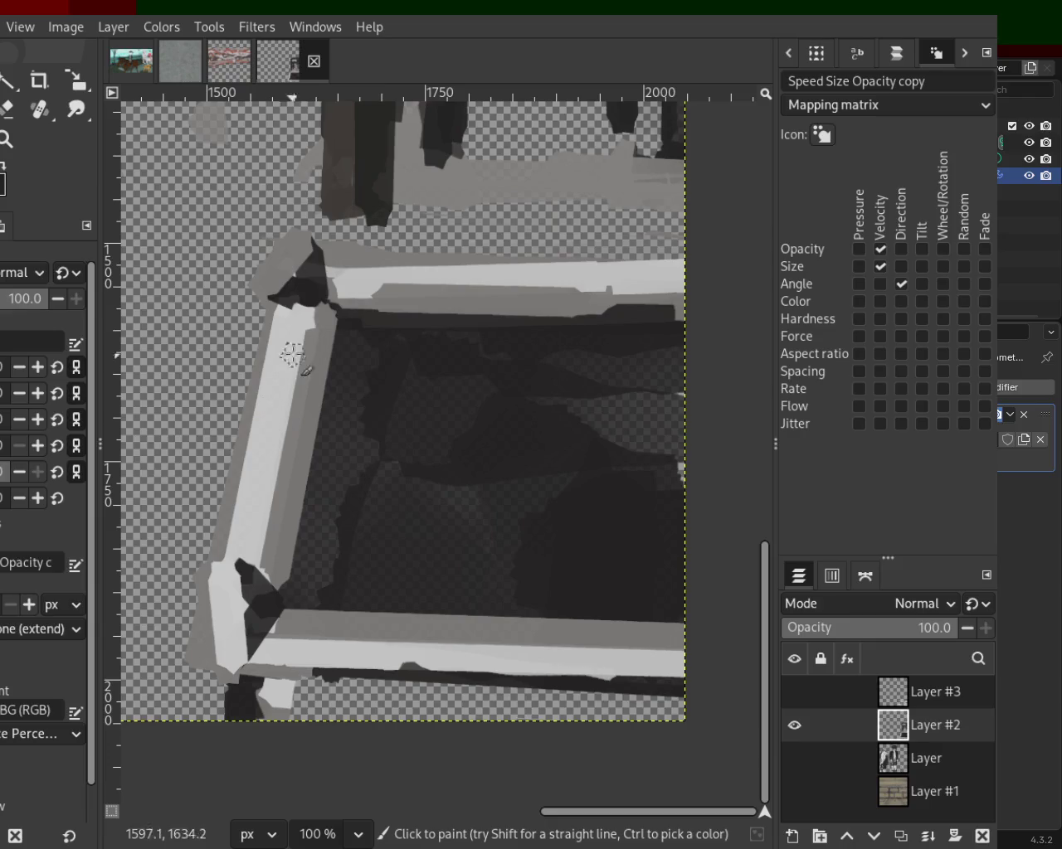
pyautogui.click(323, 250)
pyautogui.keyDown('shift'); pyautogui.click(267, 298); pyautogui.keyUp('shift')
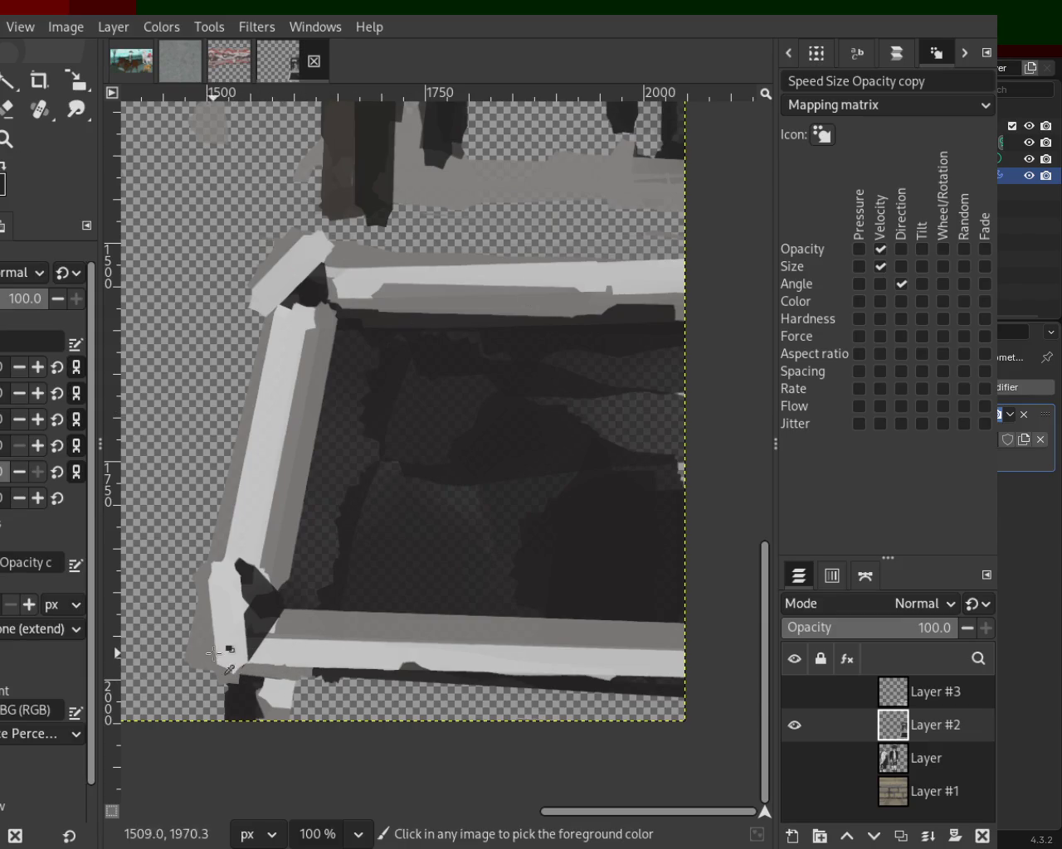
# Step: Paint a dark rim down the frame's outer left edge and a light stroke down the left strip
pyautogui.moveTo(415, 667); pyautogui.dragTo(174, 664)
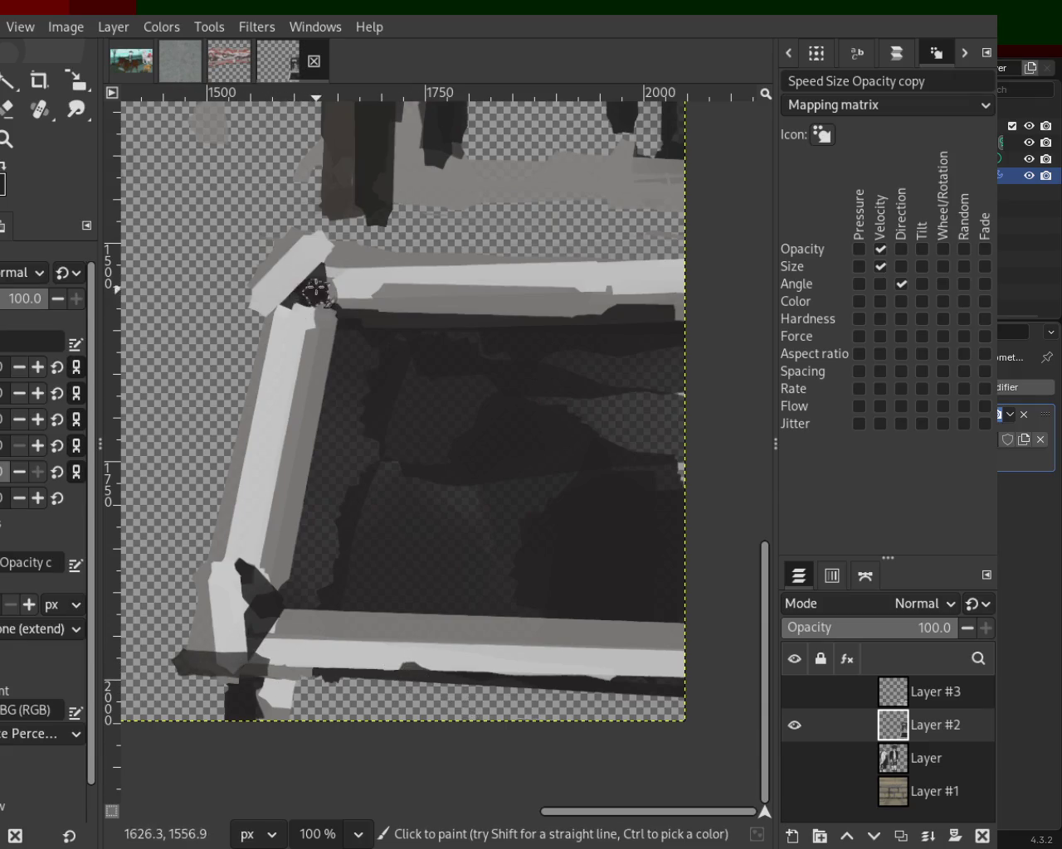
pyautogui.click(279, 246)
pyautogui.keyDown('shift'); pyautogui.click(180, 650); pyautogui.keyUp('shift')
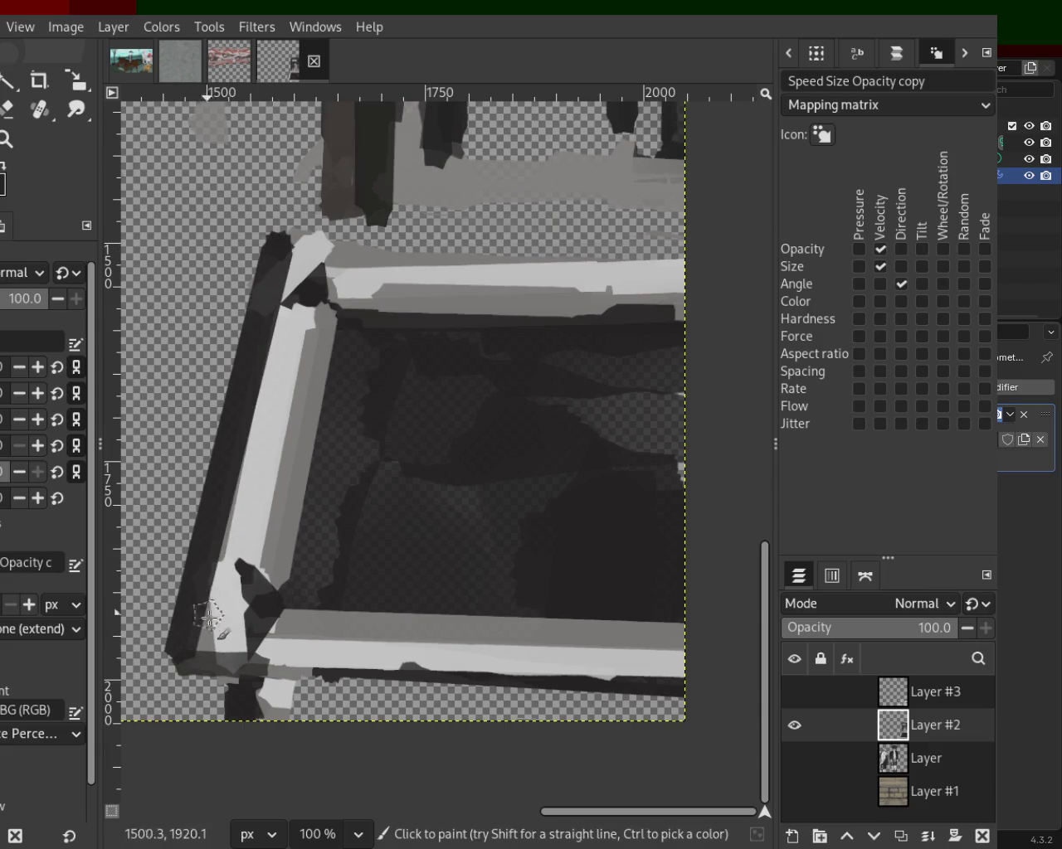
pyautogui.click(286, 303)
pyautogui.keyDown('shift'); pyautogui.click(217, 590); pyautogui.keyUp('shift')
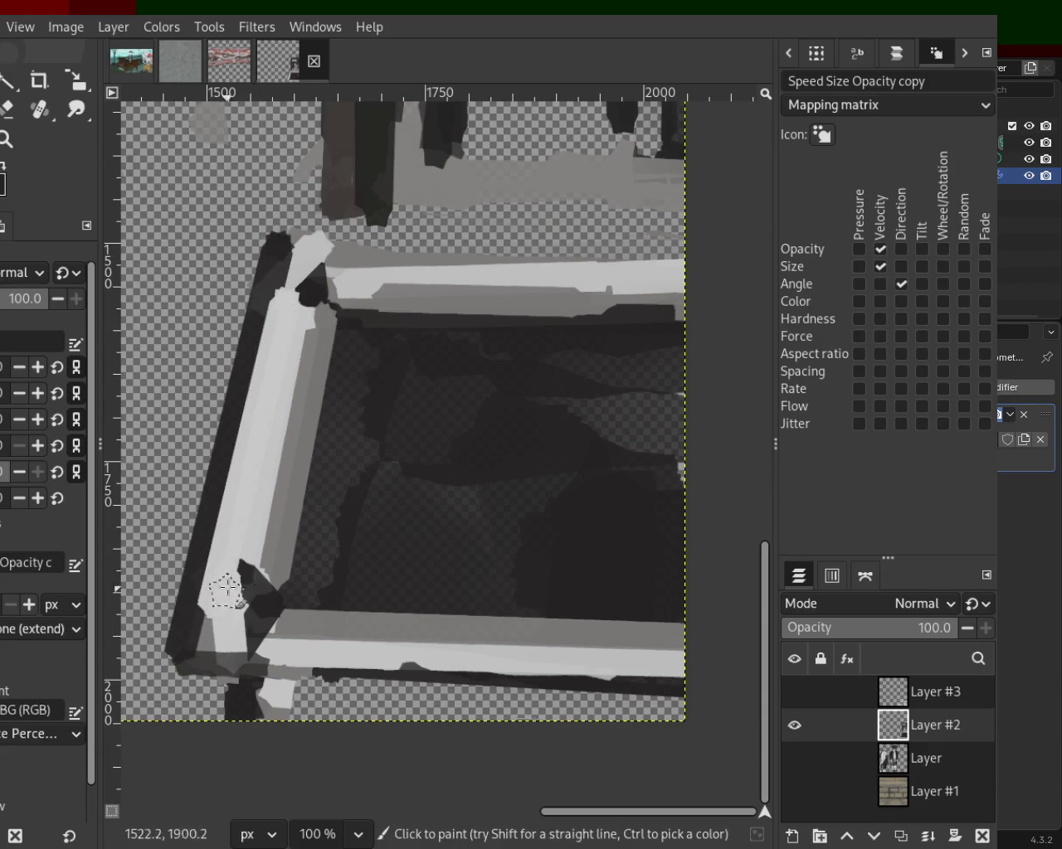
# Step: Draw a light grey straight line along the top frame strip and zoom to 66.7%
pyautogui.click(357, 278)
pyautogui.keyDown('shift'); pyautogui.click(669, 288); pyautogui.keyUp('shift')
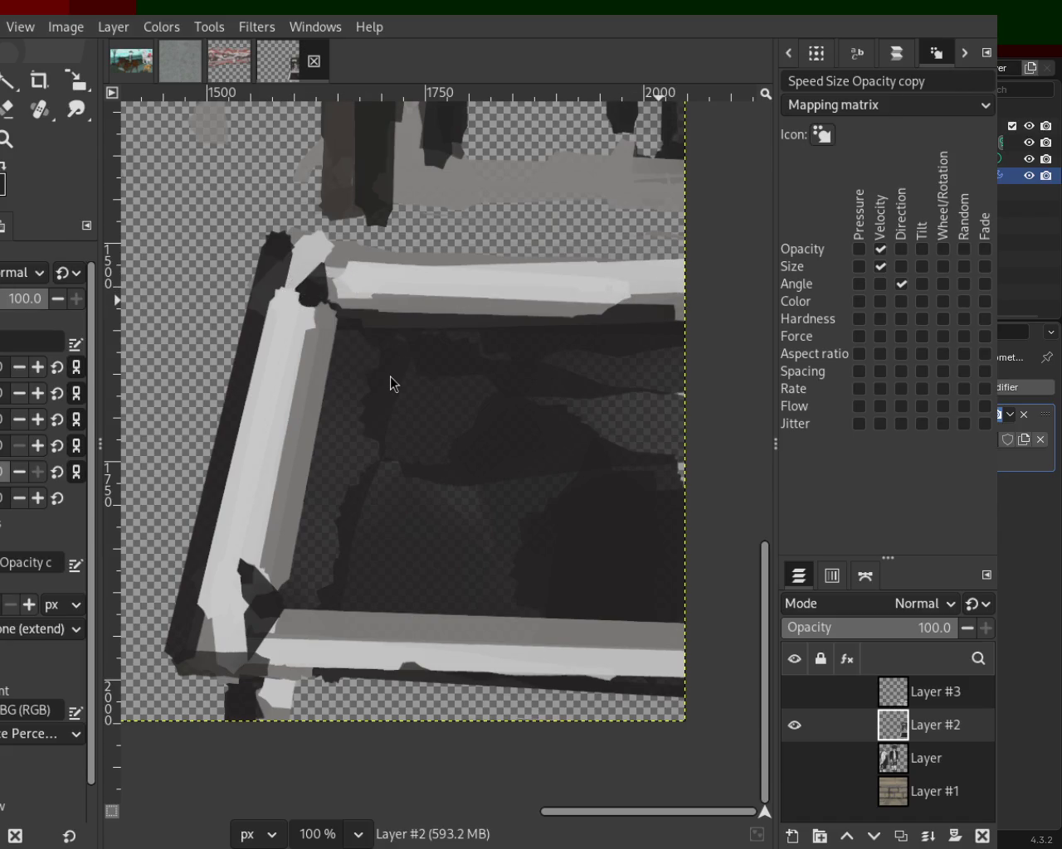
pyautogui.press('z')
pyautogui.keyDown('ctrl'); pyautogui.click(354, 432); pyautogui.keyUp('ctrl')
pyautogui.click(353, 432)
pyautogui.click(393, 396)
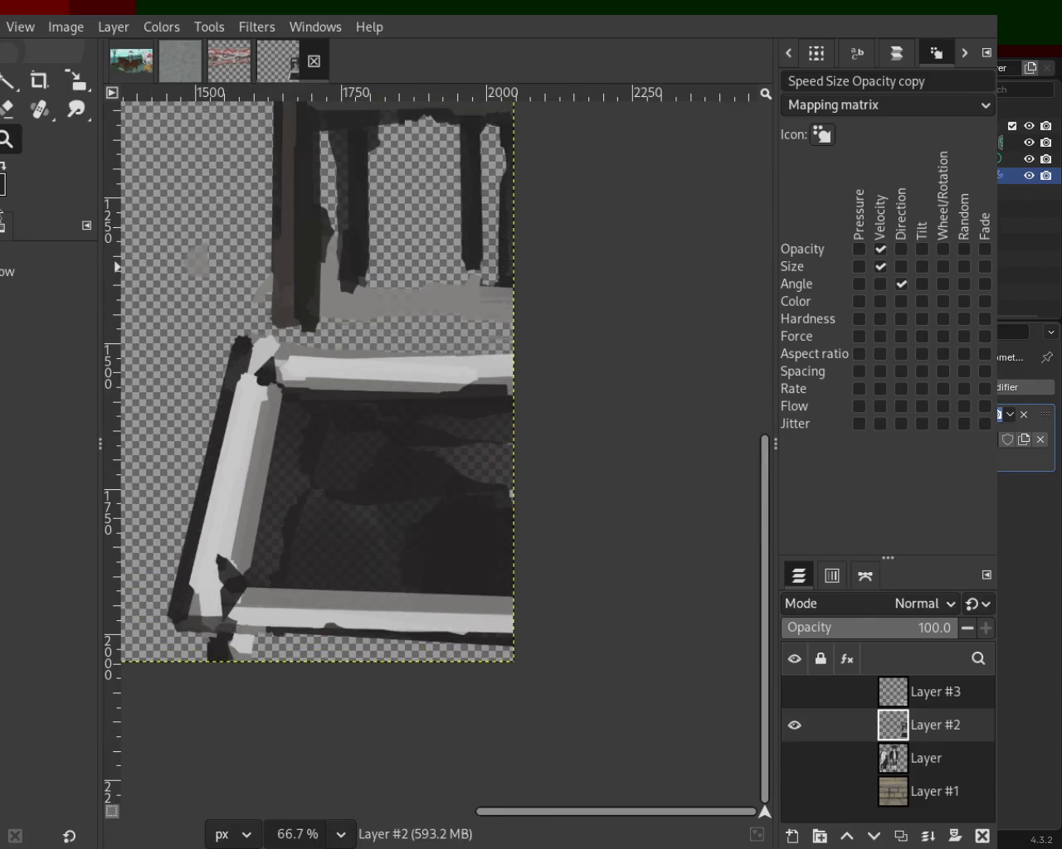
pyautogui.press('p')
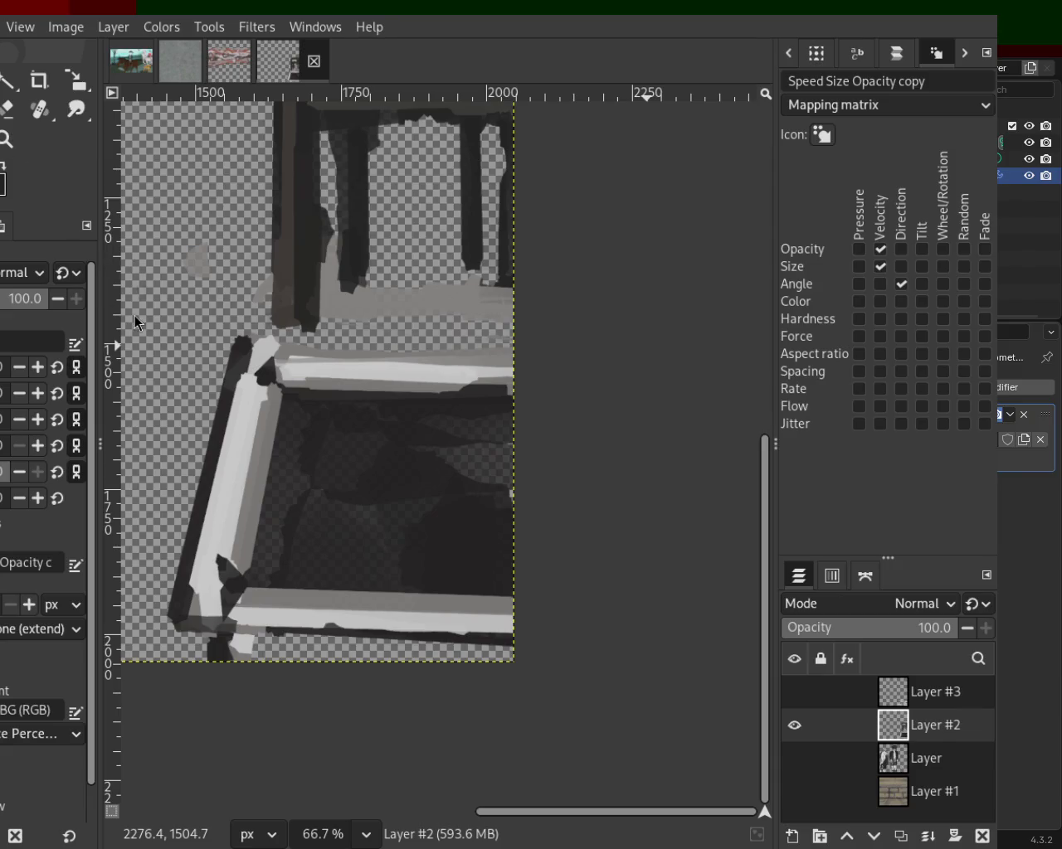
# Step: Draw dark straight bands along the frame's top and bottom bars
pyautogui.press('ctrl')
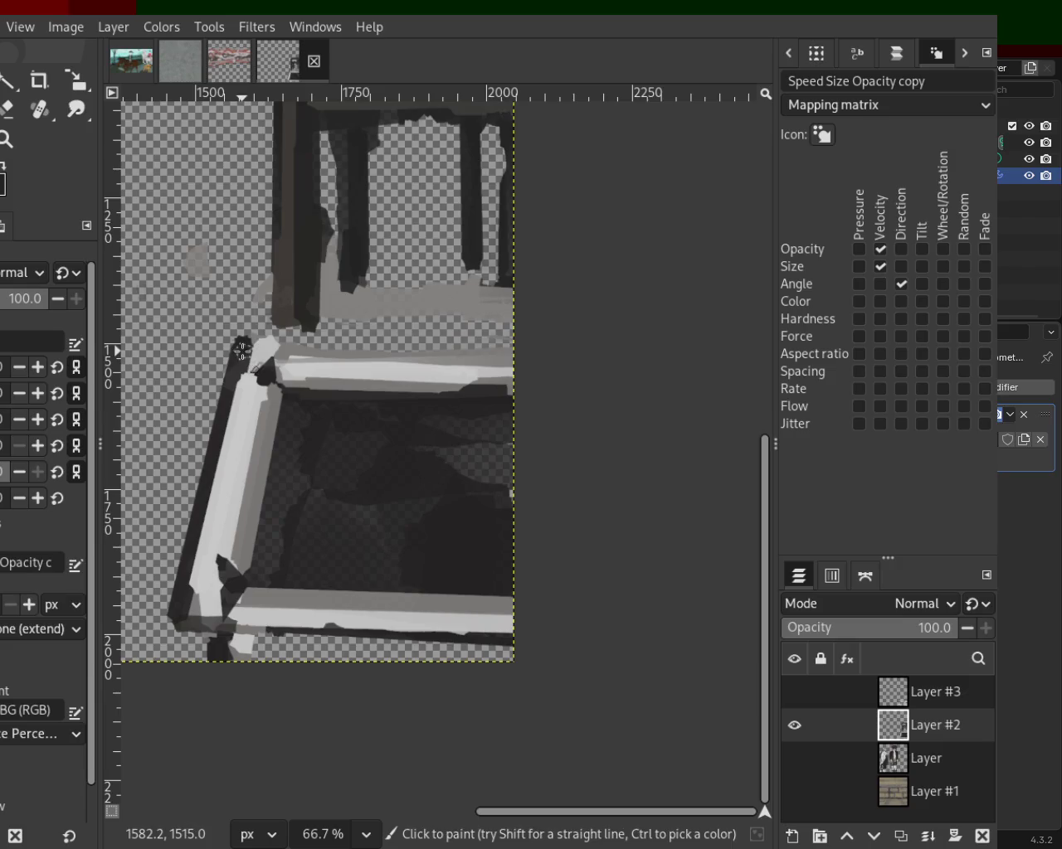
pyautogui.moveTo(396, 350)
pyautogui.mouseDown()
pyautogui.moveTo(253, 348)
pyautogui.moveTo(510, 349)
pyautogui.mouseUp()
pyautogui.hotkey('ctrl', 'z')
pyautogui.hotkey('ctrl', 'z')
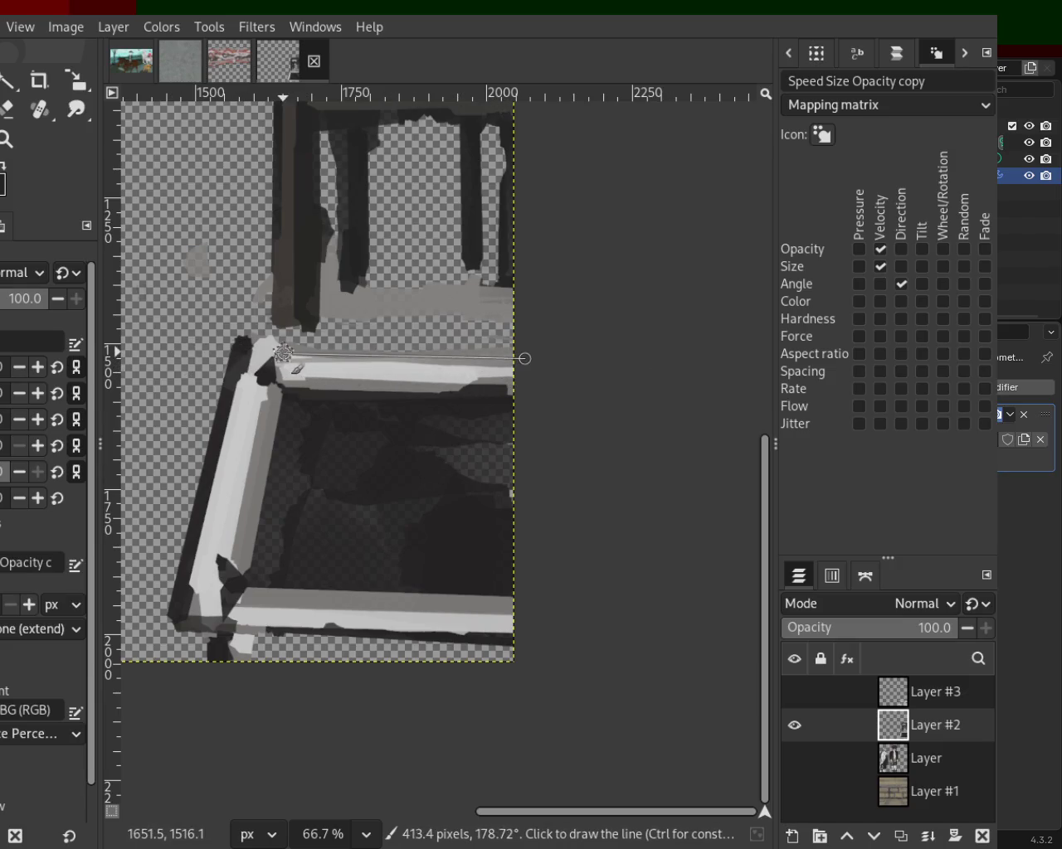
pyautogui.keyDown('shift'); pyautogui.click(278, 352); pyautogui.keyUp('shift')
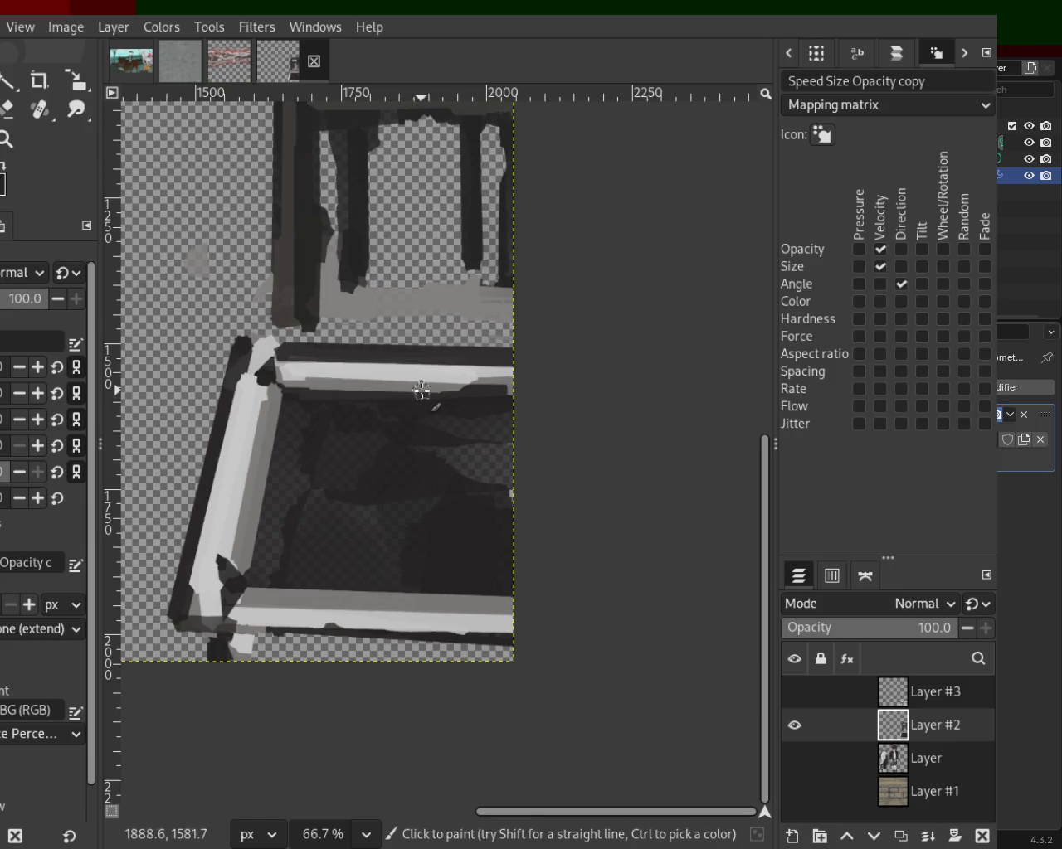
pyautogui.click(181, 621)
pyautogui.click(274, 625)
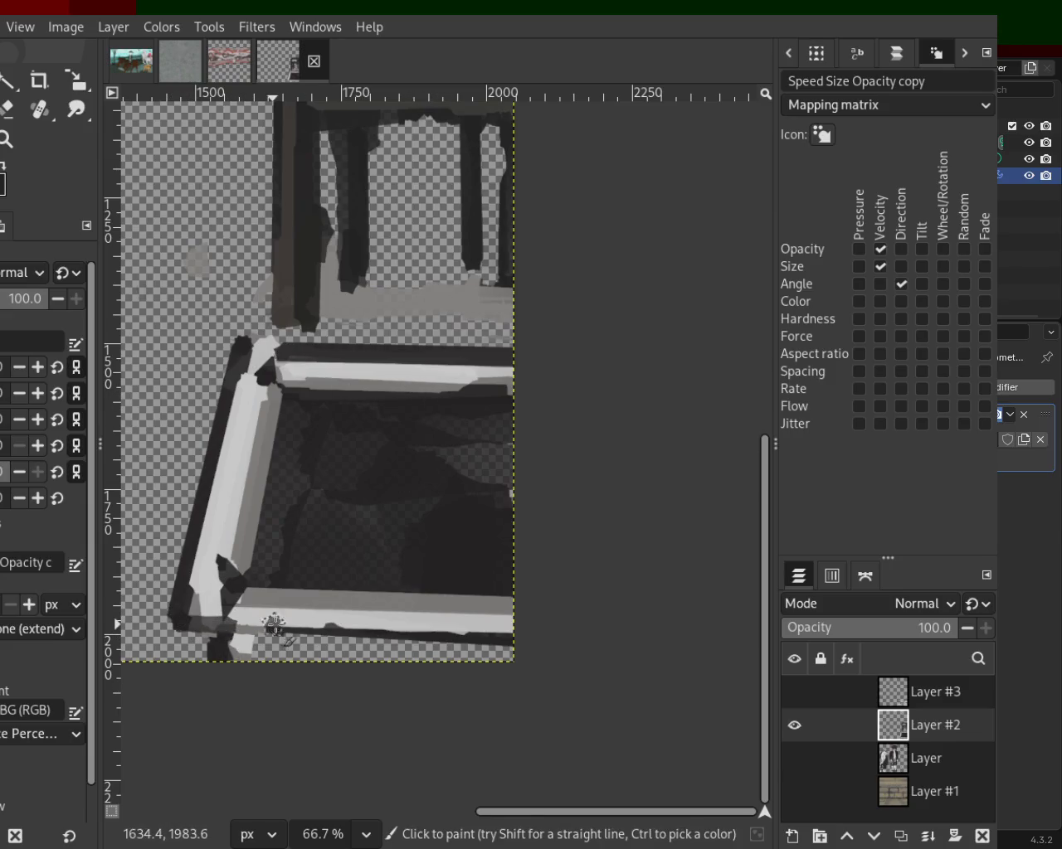
pyautogui.keyDown('shift'); pyautogui.click(506, 628); pyautogui.keyUp('shift')
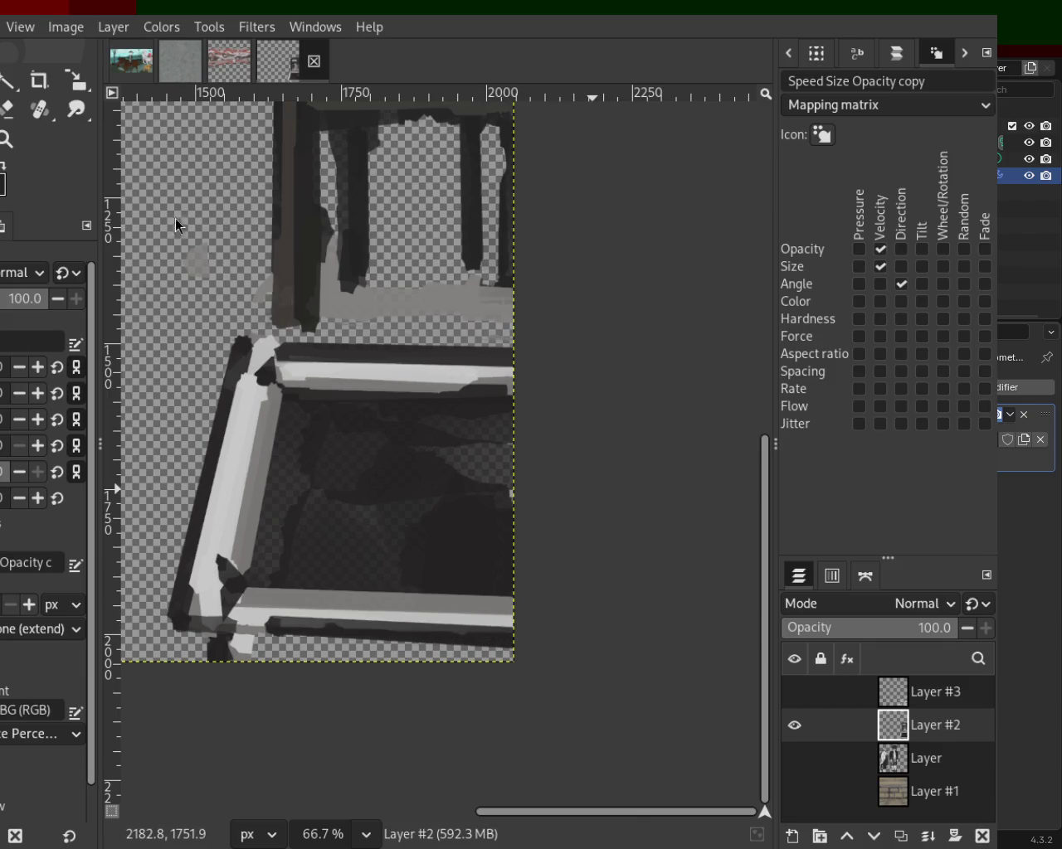
# Step: Draw a dark line down the frame's left bar and make Layer #3 visible
pyautogui.click(241, 359)
pyautogui.keyDown('shift'); pyautogui.click(191, 575); pyautogui.keyUp('shift')
pyautogui.hotkey('ctrl', 'z')
pyautogui.hotkey('ctrl', 'z')
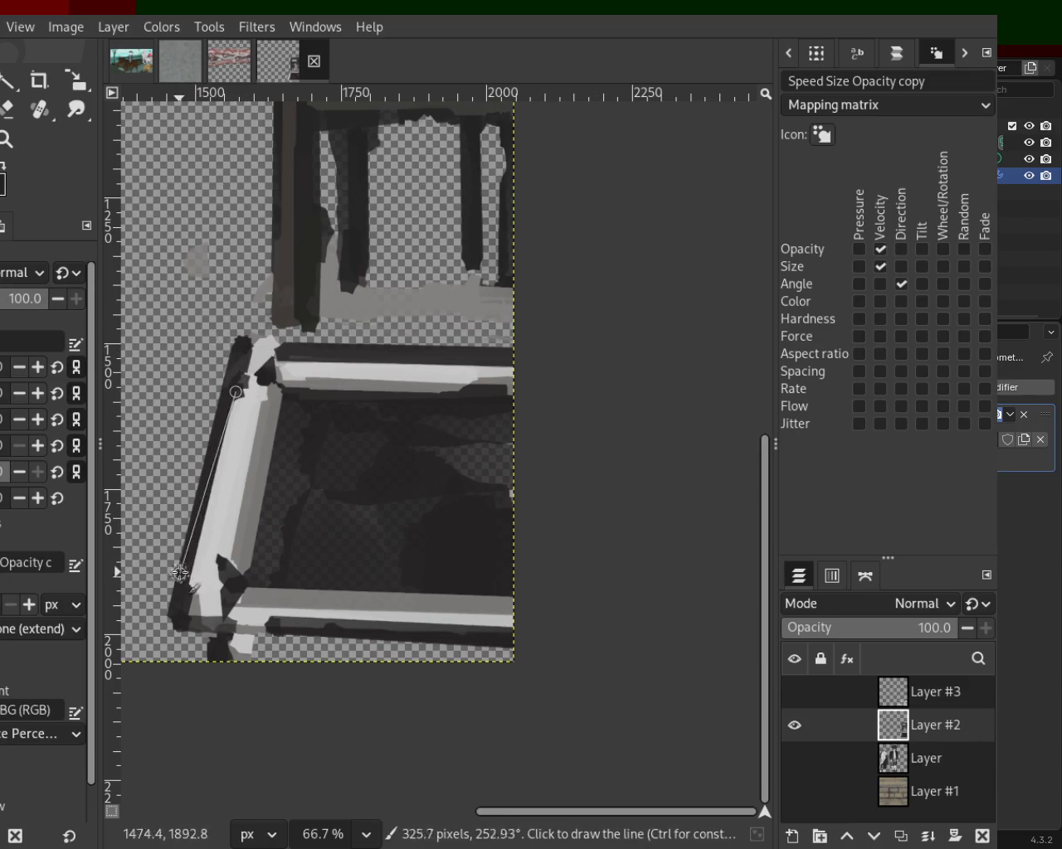
pyautogui.keyDown('shift'); pyautogui.click(209, 589); pyautogui.keyUp('shift')
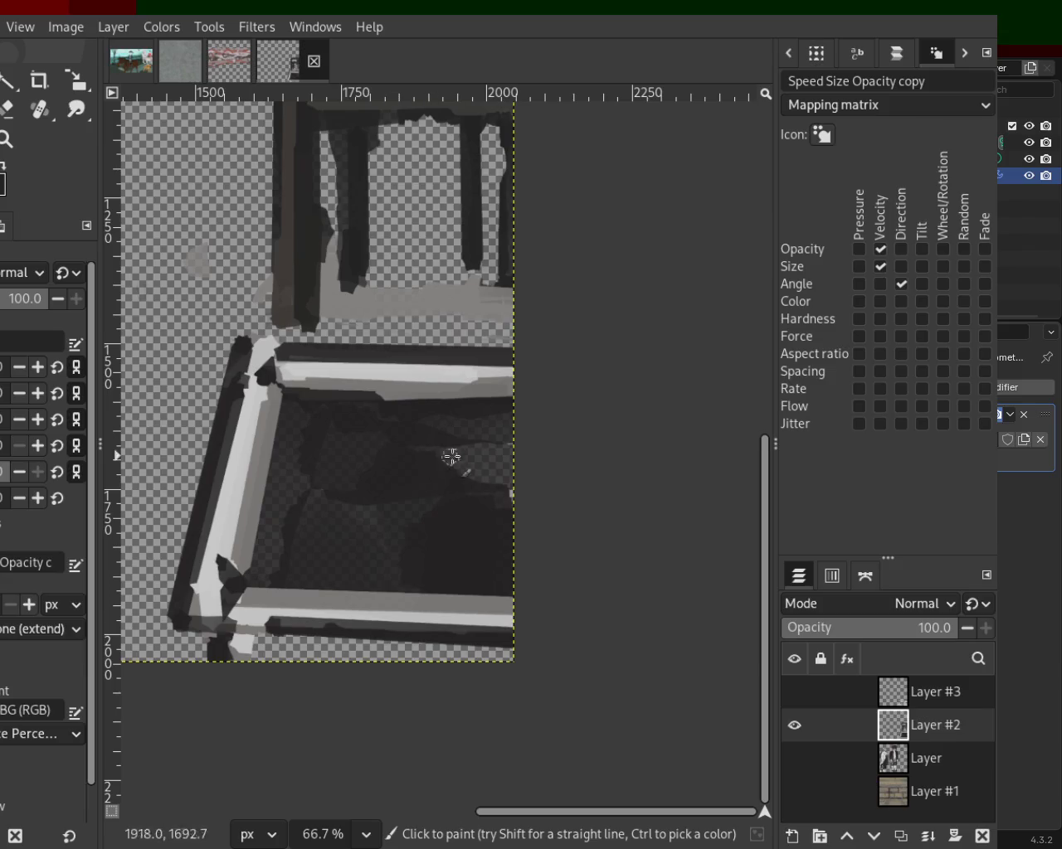
pyautogui.click(793, 693)
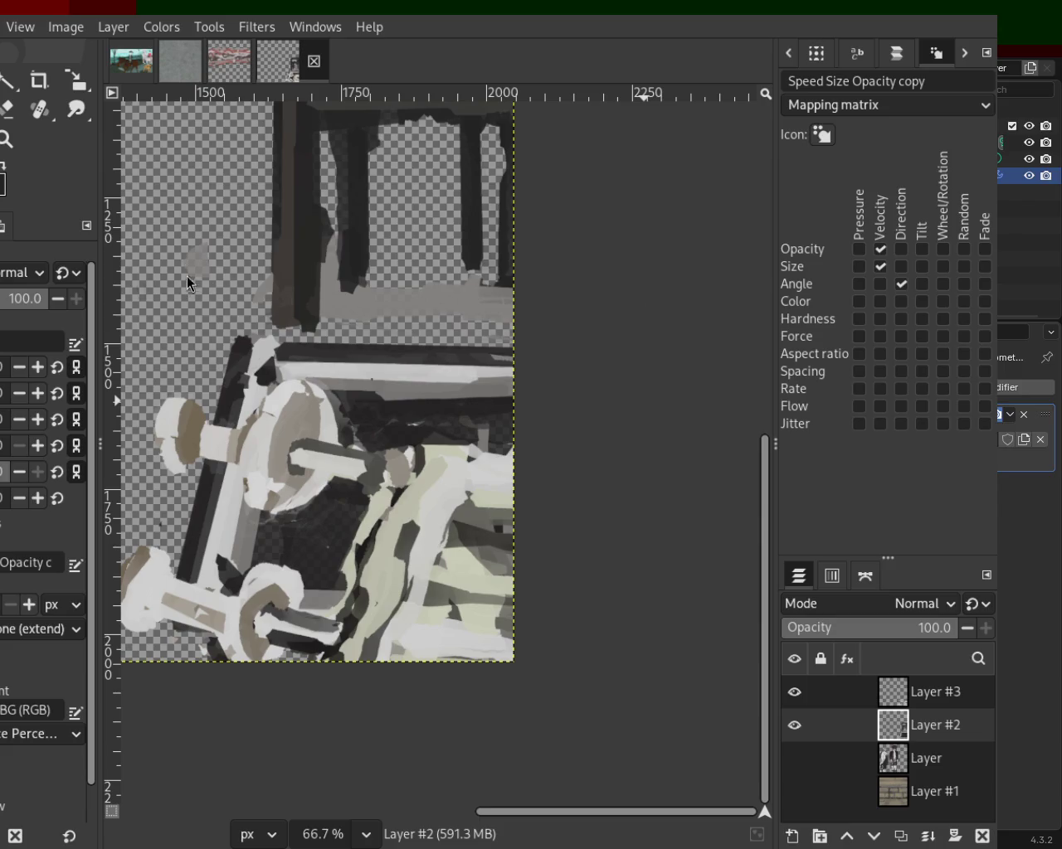
# Step: Toggle layer visibility so Layer #3 is hidden, and make Layer #2 the active layer
pyautogui.click(793, 725)
pyautogui.click(793, 692)
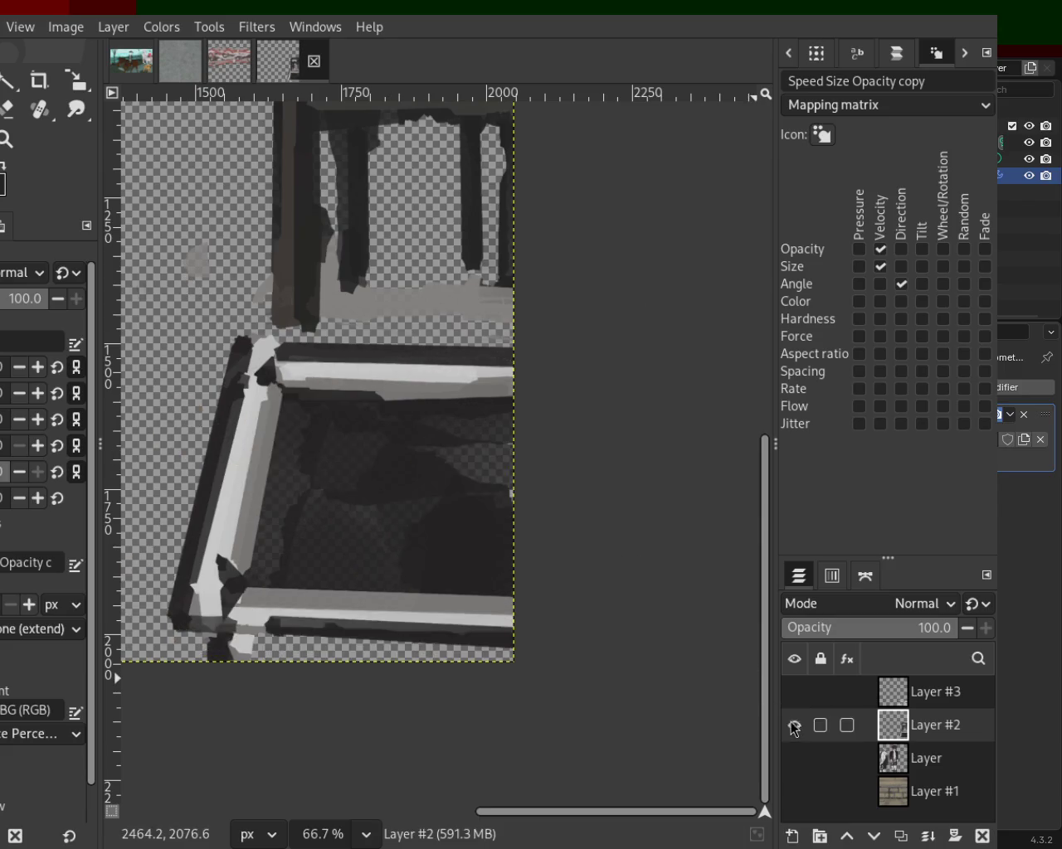
pyautogui.click(794, 692)
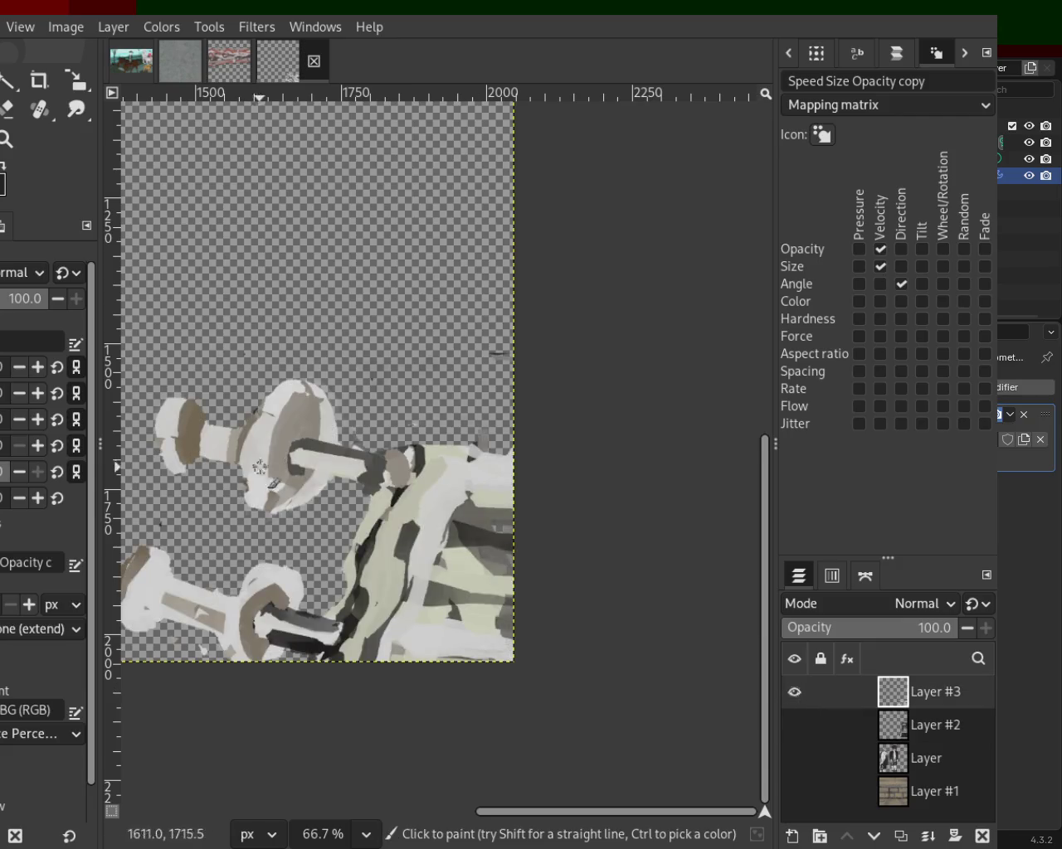
pyautogui.click(794, 691)
pyautogui.click(794, 725)
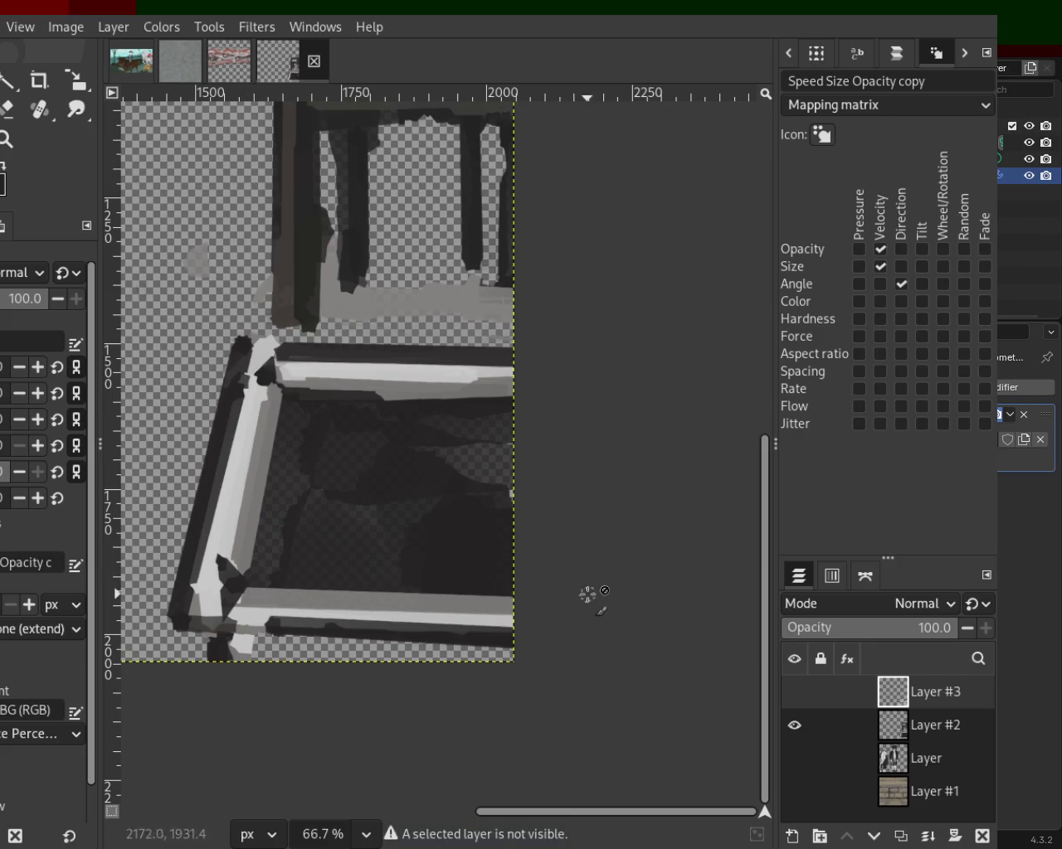
pyautogui.click(912, 727)
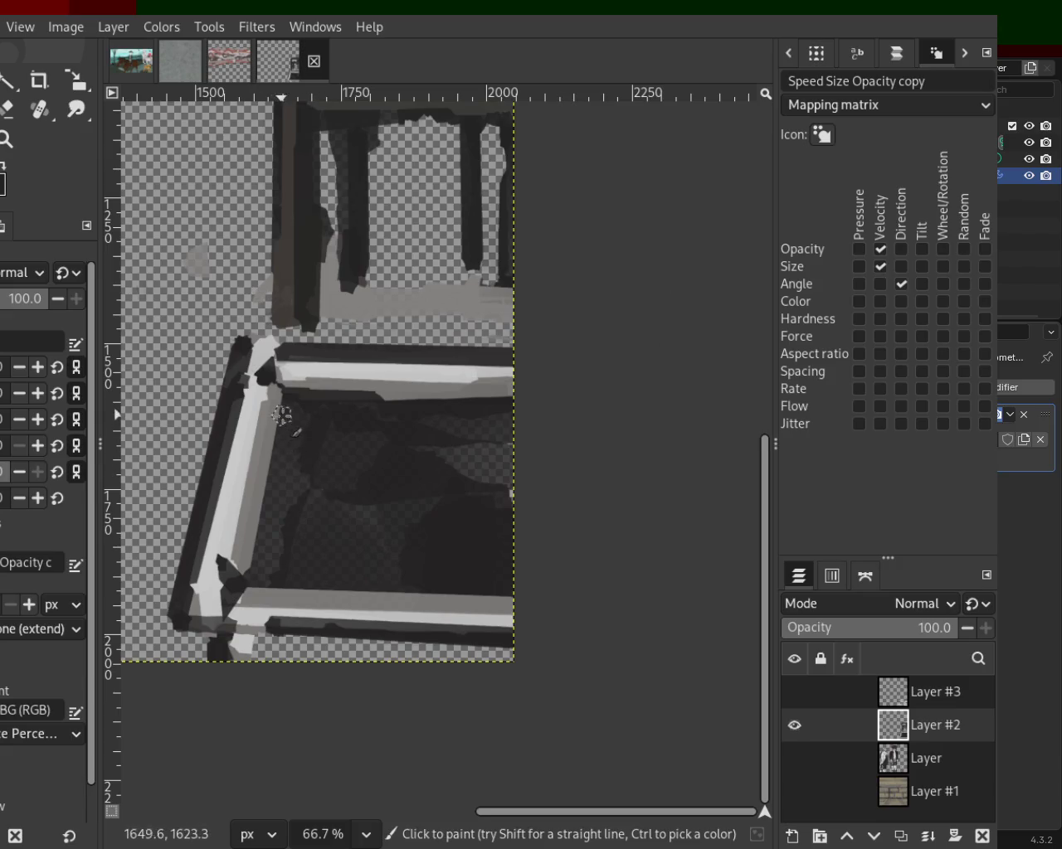
# Step: Darken the bottom bar's lower edge and paint light grey along the bottom frame bar
pyautogui.moveTo(193, 580); pyautogui.dragTo(187, 689)
pyautogui.hotkey('ctrl', 'z')
pyautogui.moveTo(195, 614)
pyautogui.mouseDown()
pyautogui.moveTo(168, 670)
pyautogui.moveTo(590, 691)
pyautogui.mouseUp()
pyautogui.hotkey('ctrl', 'z')
pyautogui.hotkey('ctrl', 'z')
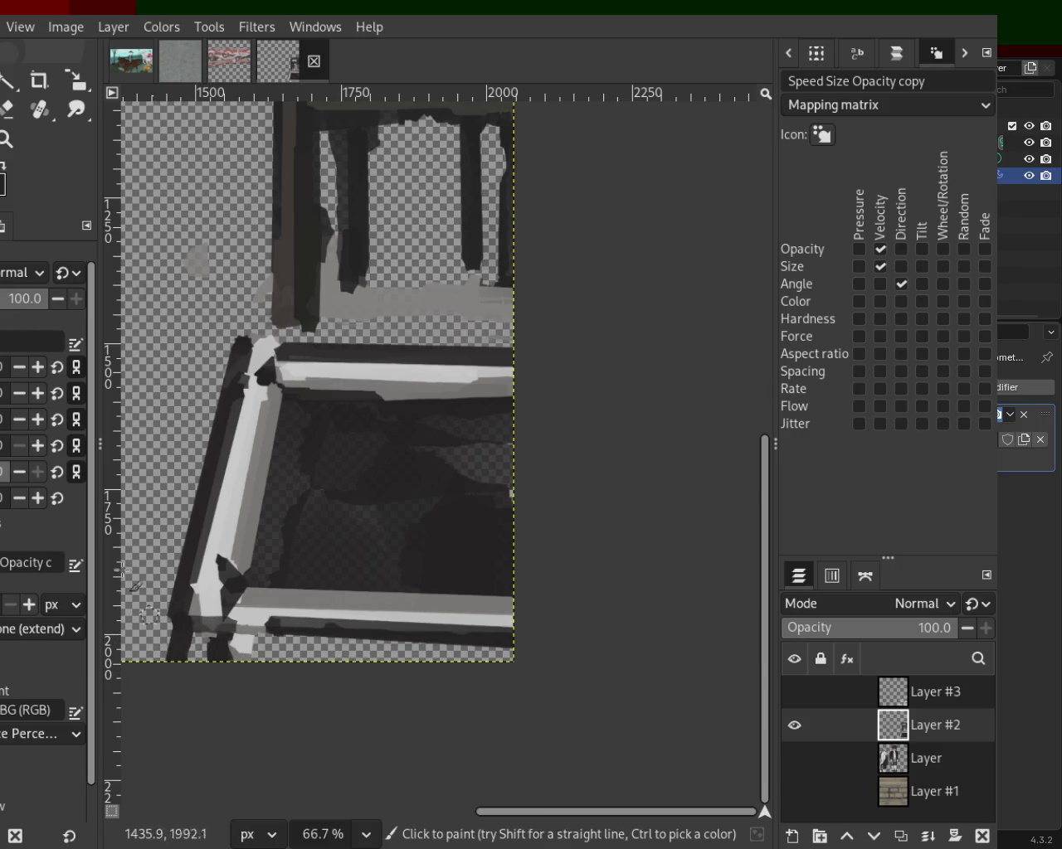
pyautogui.moveTo(203, 614); pyautogui.dragTo(336, 640)
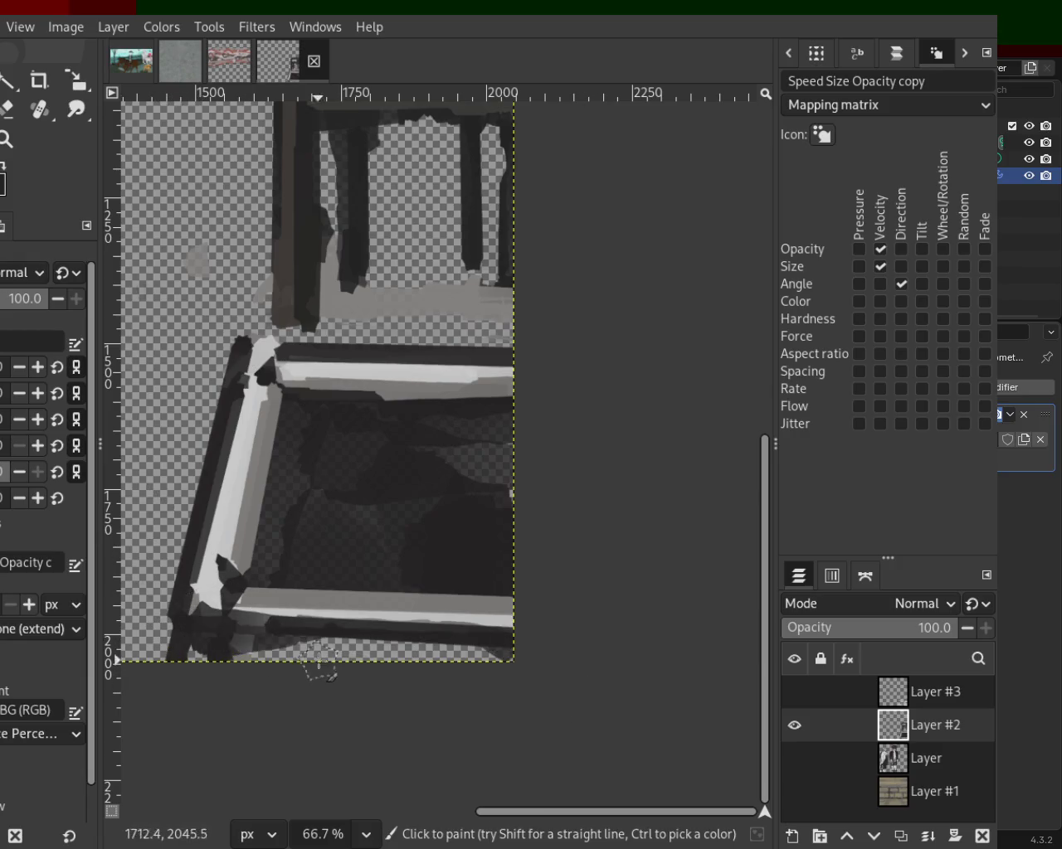
pyautogui.keyDown('ctrl'); pyautogui.click(272, 610); pyautogui.keyUp('ctrl')
pyautogui.moveTo(204, 628)
pyautogui.mouseDown()
pyautogui.moveTo(324, 651)
pyautogui.moveTo(497, 649)
pyautogui.moveTo(434, 650)
pyautogui.mouseUp()
# Step: Draw dark straight lines along the inner edges of the bottom, left and top frame bars
pyautogui.keyDown('ctrl'); pyautogui.click(302, 583); pyautogui.keyUp('ctrl')
pyautogui.click(267, 610)
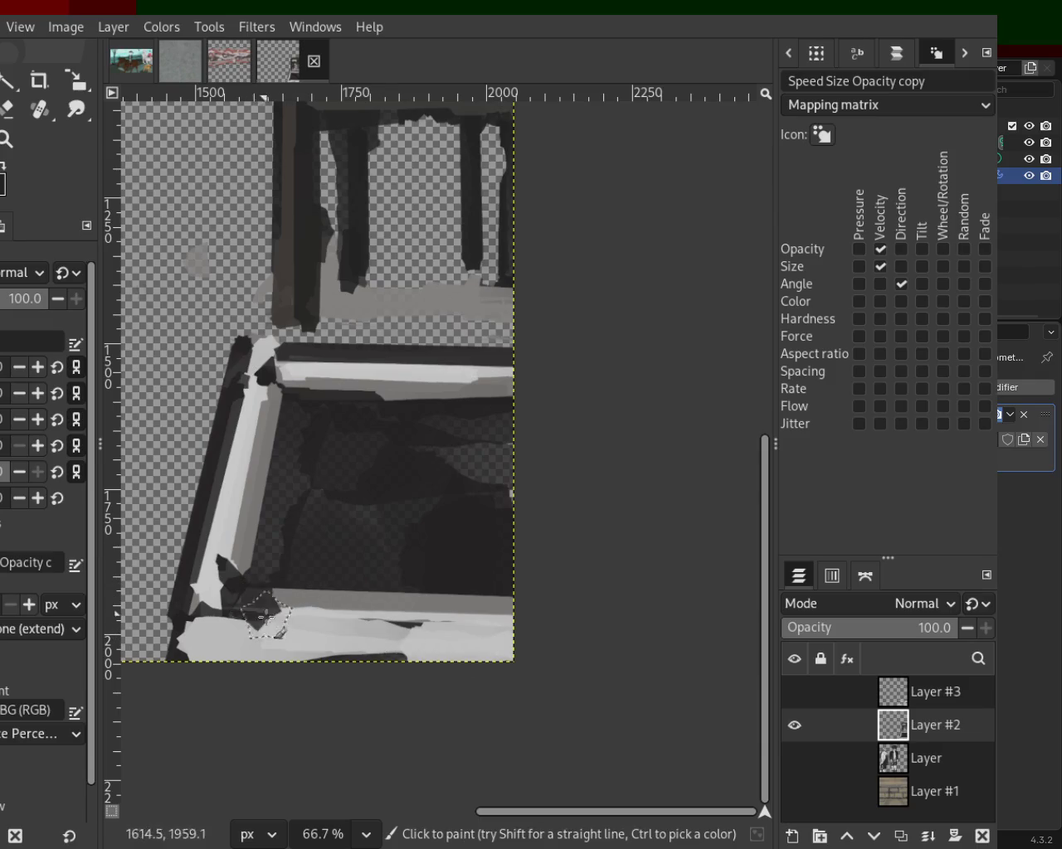
pyautogui.keyDown('shift'); pyautogui.click(524, 622); pyautogui.keyUp('shift')
pyautogui.moveTo(521, 606); pyautogui.dragTo(349, 605)
pyautogui.click(285, 404)
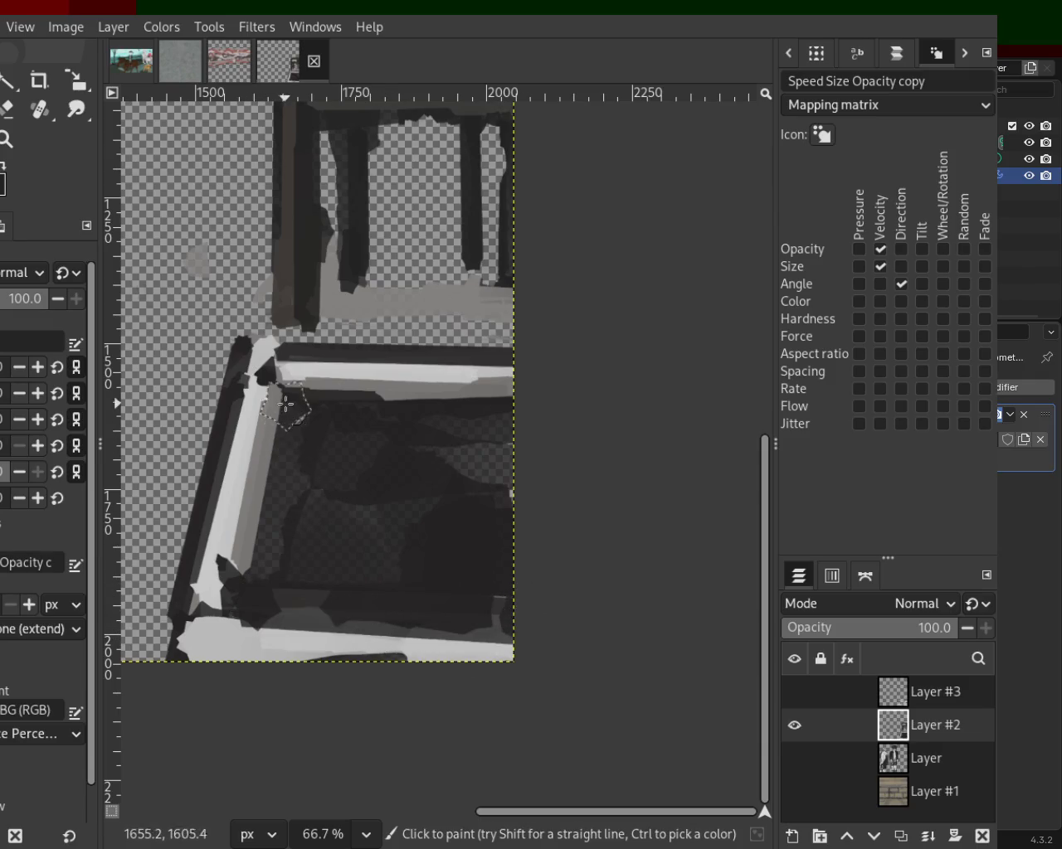
pyautogui.keyDown('shift'); pyautogui.click(239, 585); pyautogui.keyUp('shift')
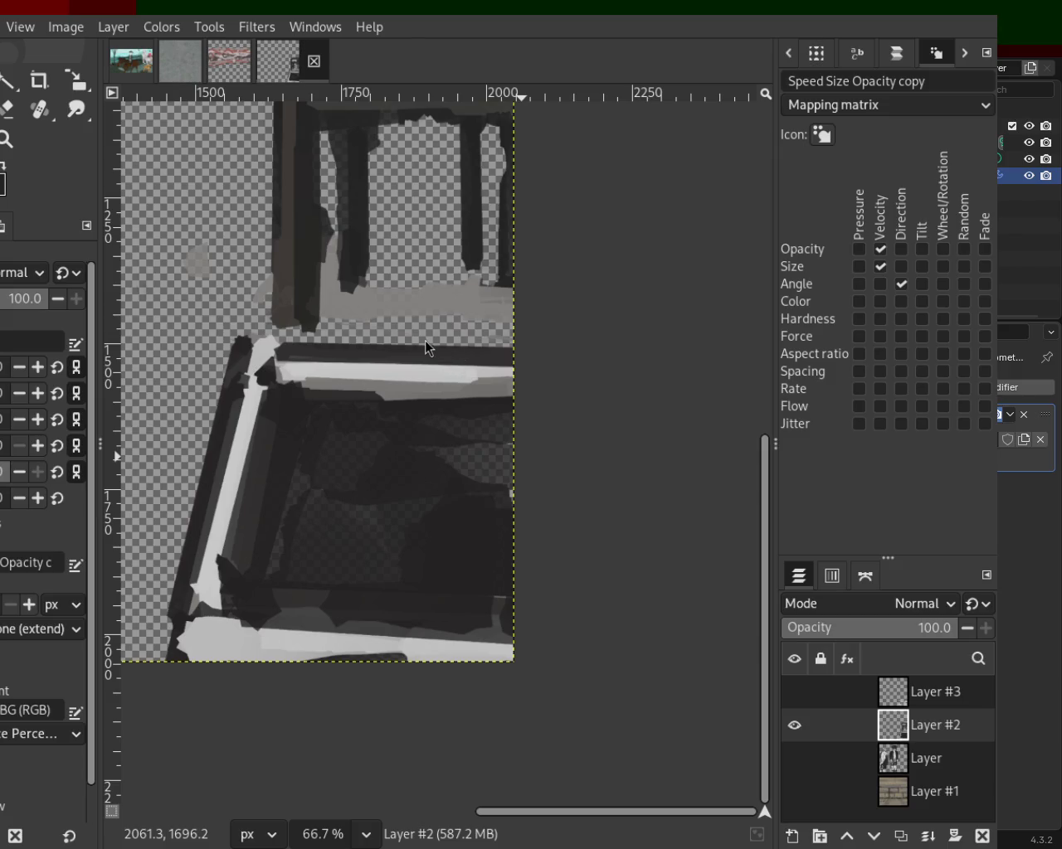
pyautogui.click(284, 391)
pyautogui.keyDown('shift'); pyautogui.click(540, 398); pyautogui.keyUp('shift')
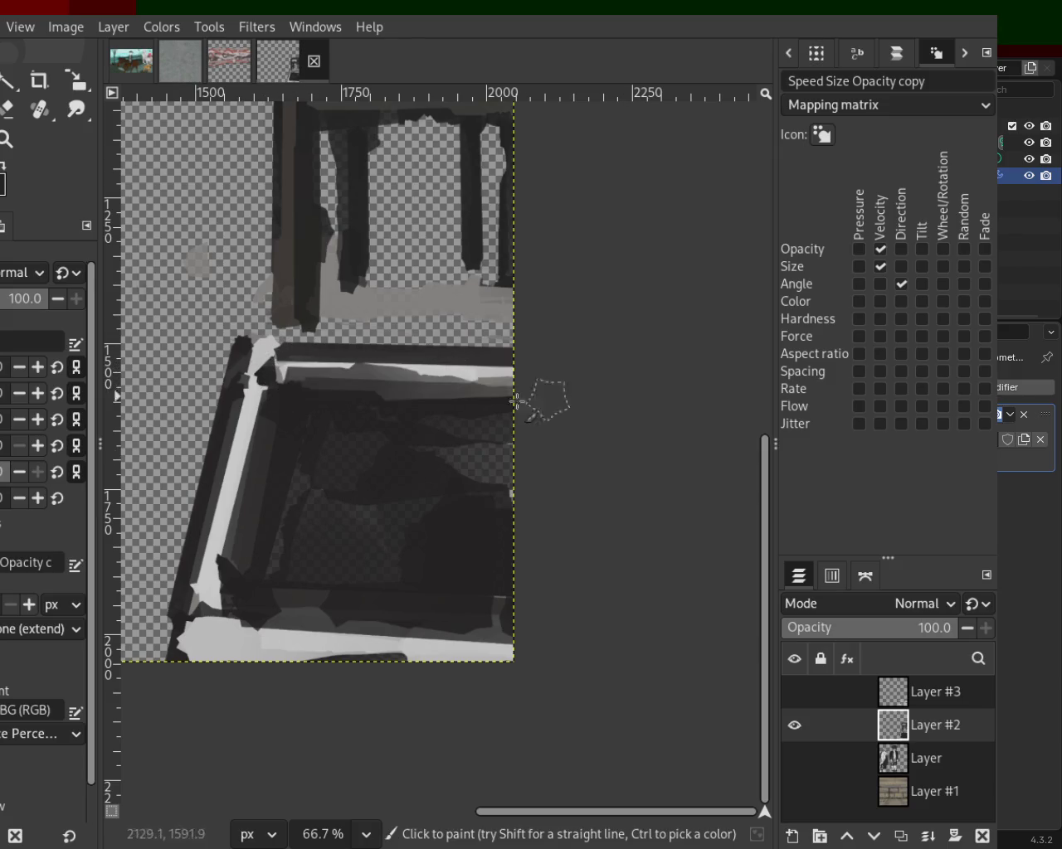
pyautogui.click(249, 622)
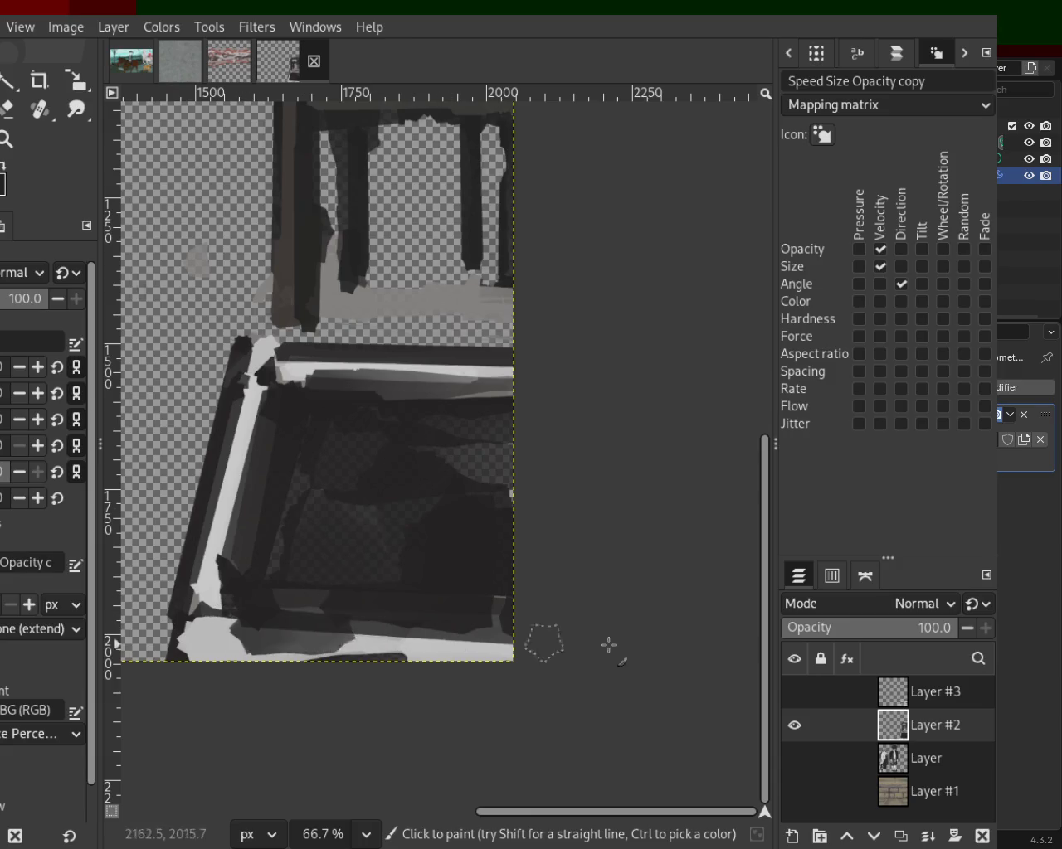
pyautogui.keyDown('shift'); pyautogui.click(609, 644); pyautogui.keyUp('shift')
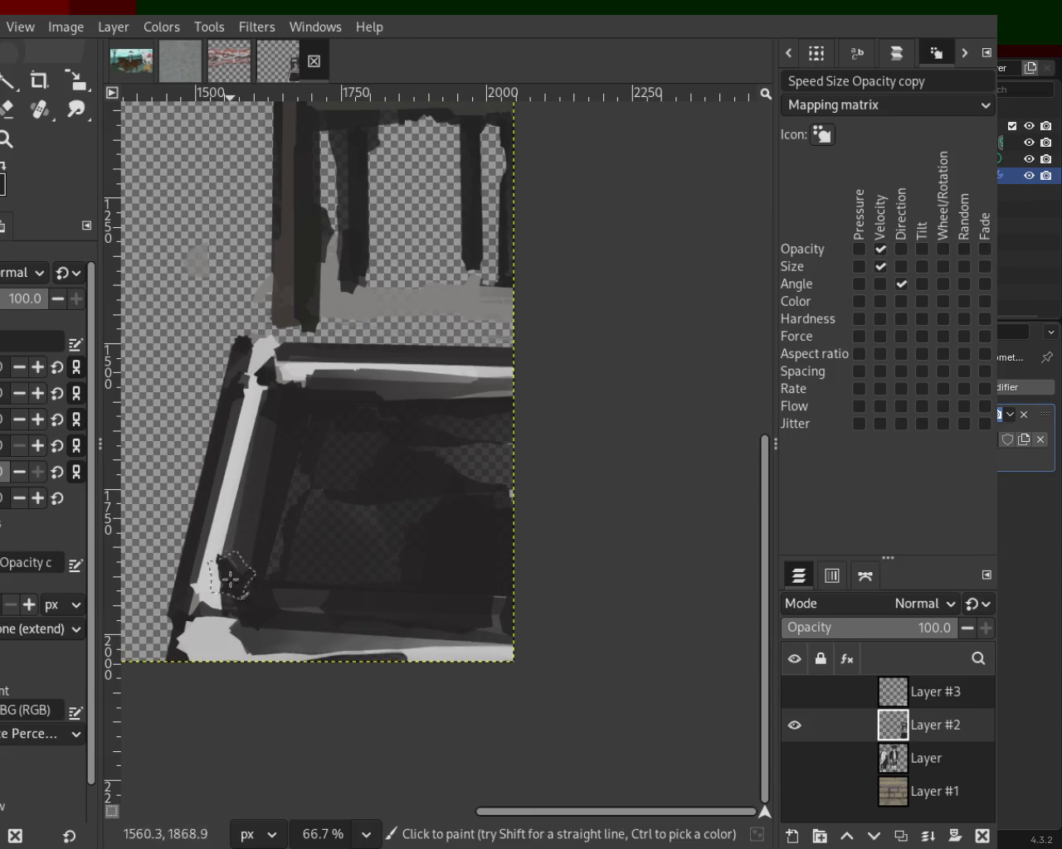
# Step: Brush light grey over the box's lower-left corner and the top frame bar
pyautogui.keyDown('ctrl'); pyautogui.click(249, 633); pyautogui.keyUp('ctrl')
pyautogui.moveTo(249, 633); pyautogui.dragTo(243, 612)
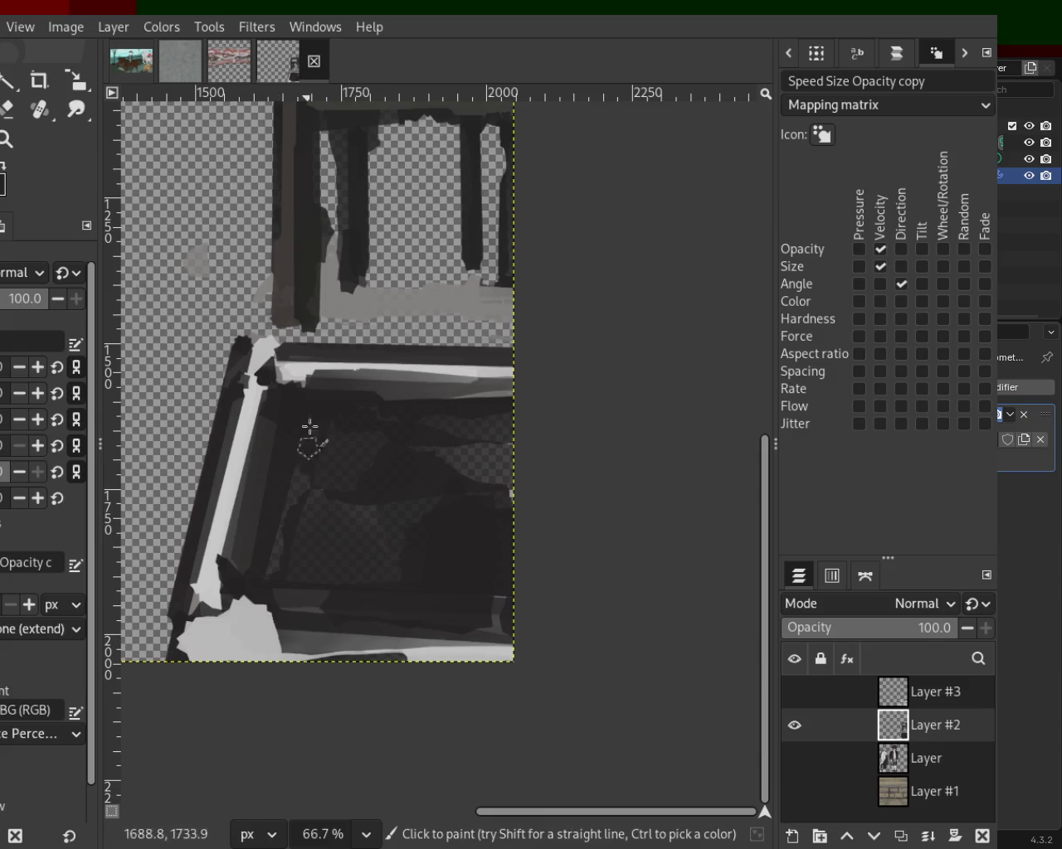
pyautogui.moveTo(403, 377); pyautogui.dragTo(526, 398)
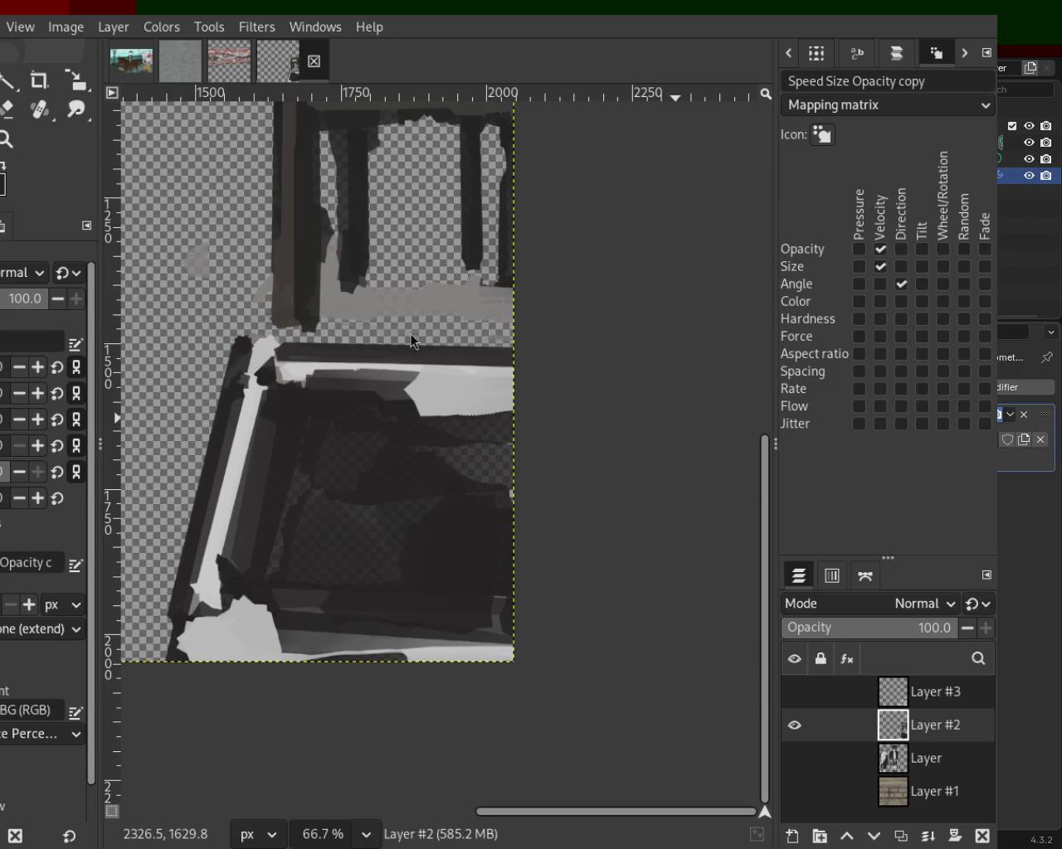
# Step: Sample light grey from the box frame and paint it over the left frame bar
pyautogui.press('ctrl')
pyautogui.keyDown('ctrl'); pyautogui.click(285, 375); pyautogui.keyUp('ctrl')
pyautogui.moveTo(243, 451); pyautogui.dragTo(213, 537)
pyautogui.hotkey('ctrl', 'z')
pyautogui.moveTo(247, 422); pyautogui.dragTo(220, 552)
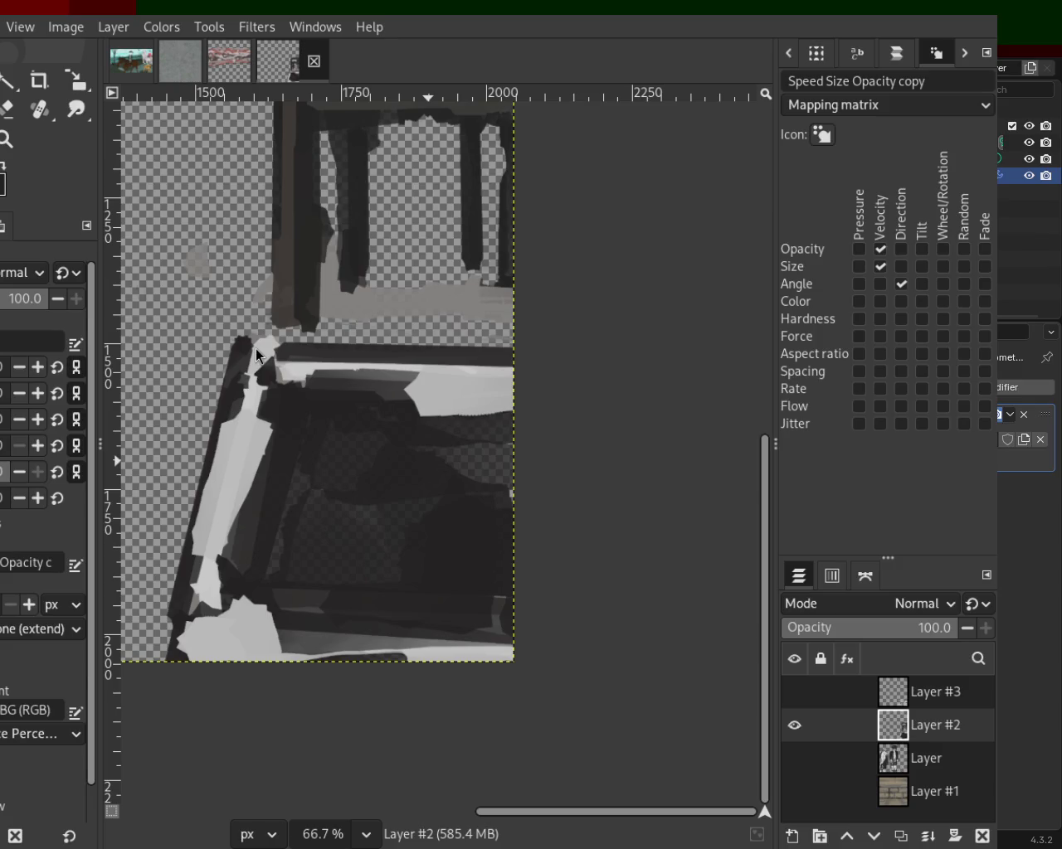
pyautogui.click(256, 355)
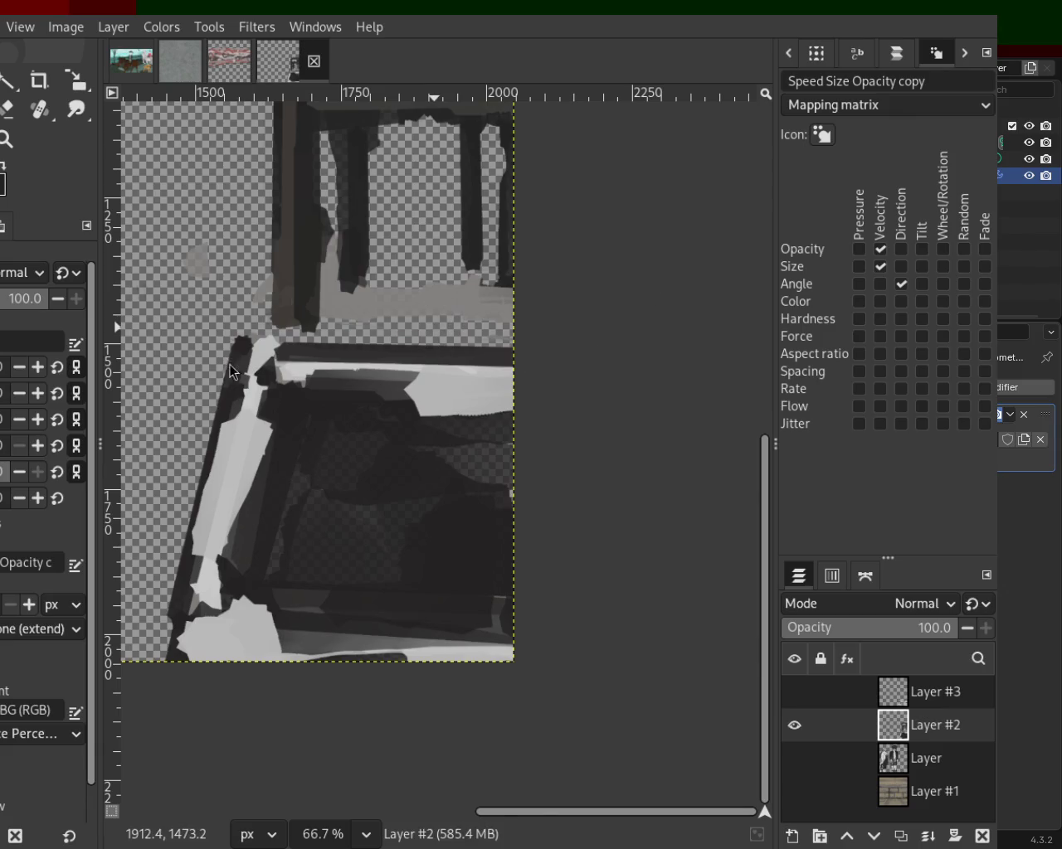
# Step: Draw a straight dark line down the left frame edge, darken the box bottom, and show Layer #3
pyautogui.press('ctrl')
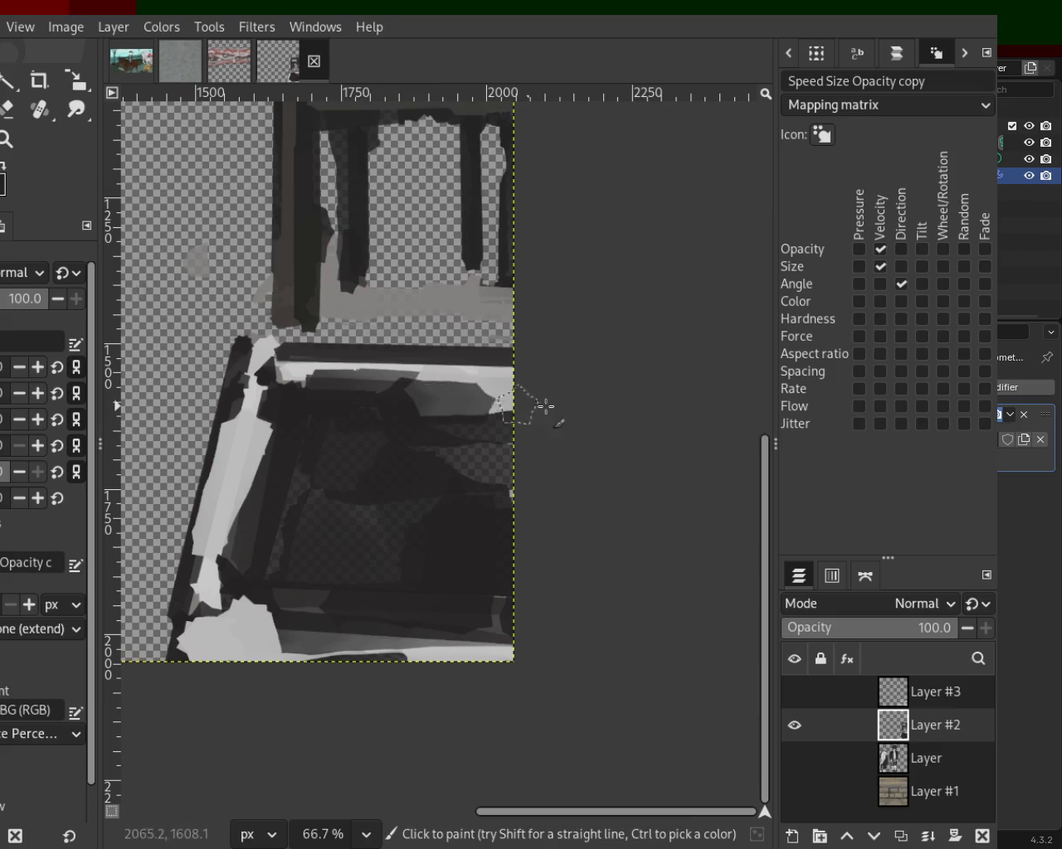
pyautogui.moveTo(274, 418); pyautogui.dragTo(232, 583)
pyautogui.hotkey('ctrl', 'z')
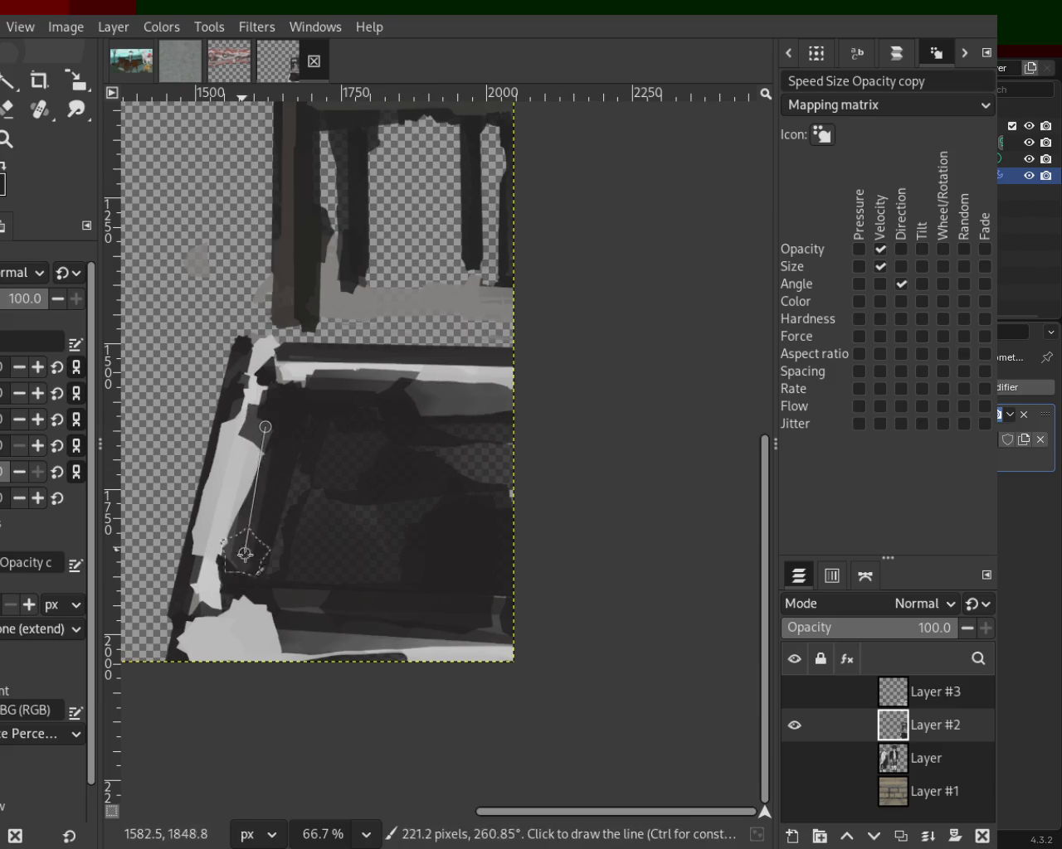
pyautogui.keyDown('shift'); pyautogui.click(249, 606); pyautogui.keyUp('shift')
pyautogui.keyDown('shift'); pyautogui.click(283, 639); pyautogui.keyUp('shift')
pyautogui.moveTo(361, 659); pyautogui.dragTo(419, 646)
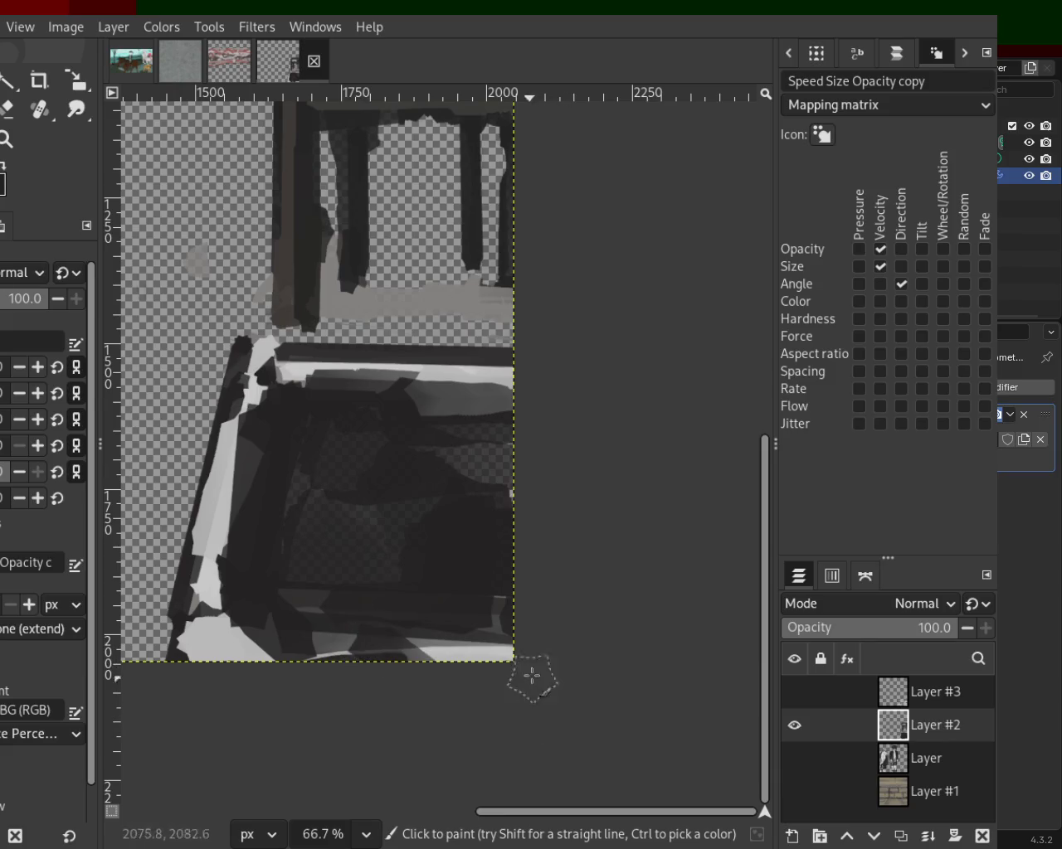
pyautogui.click(793, 693)
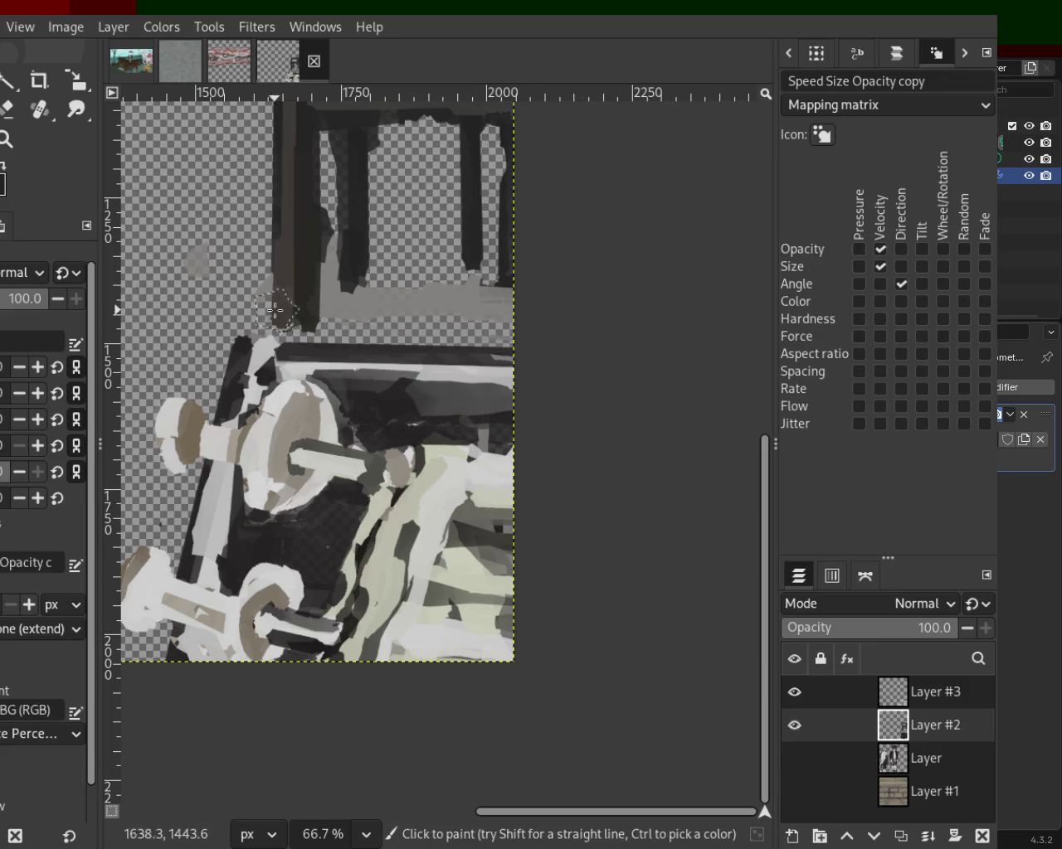
# Step: Compare Layer #2 and Layer #3 visibility, then ready the Eraser on Layer #2
pyautogui.click(794, 725)
pyautogui.click(810, 703)
pyautogui.click(794, 692)
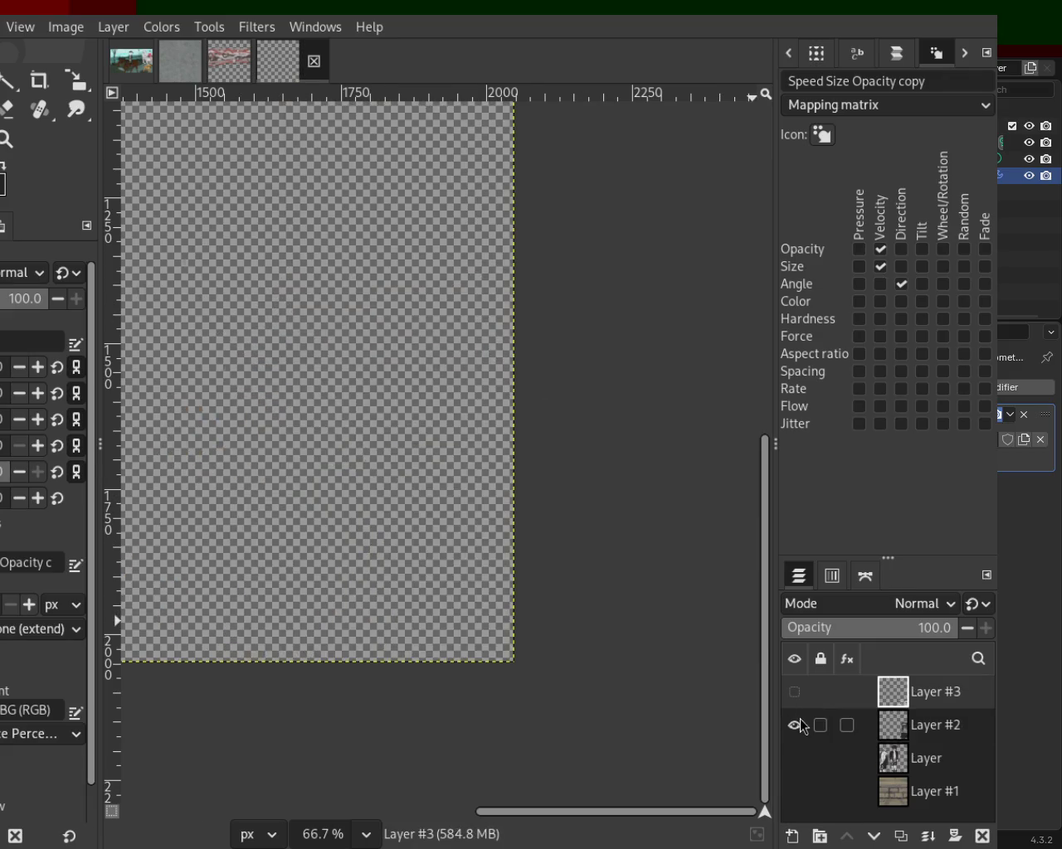
pyautogui.click(793, 725)
pyautogui.click(10, 113)
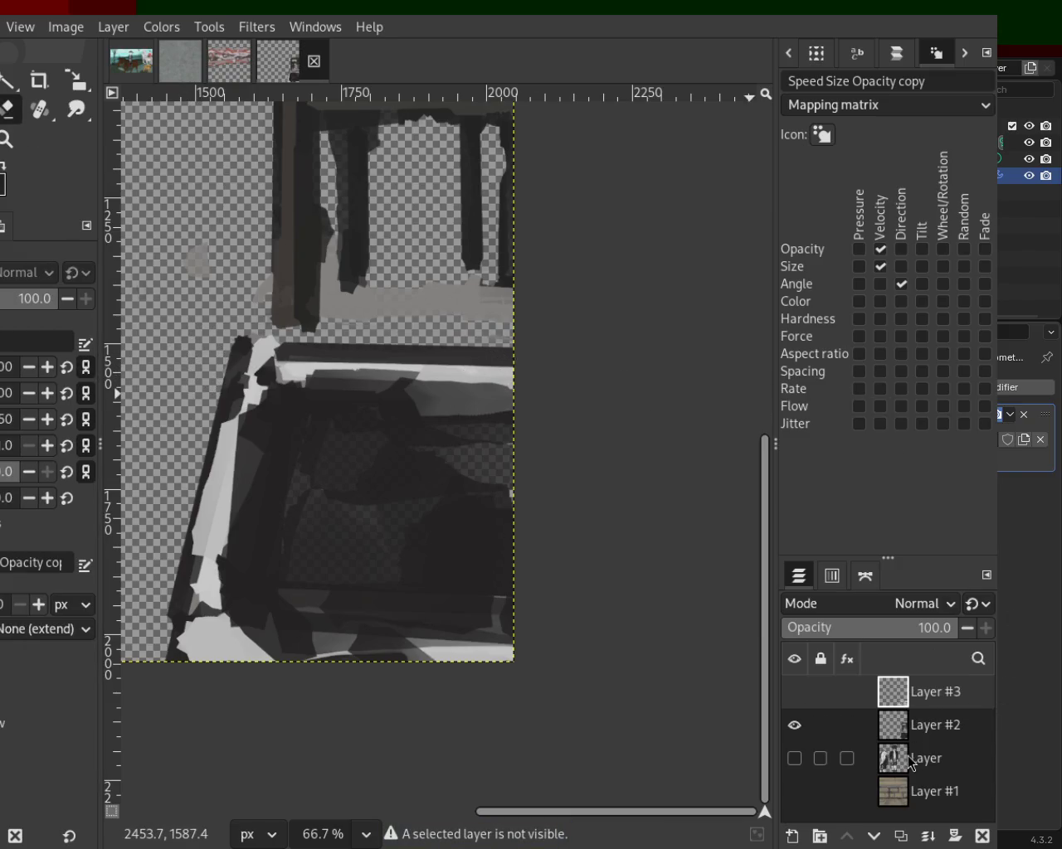
pyautogui.click(910, 731)
# Step: Erase the box's top edge and a straight strip along its left rim, then show Layer #3
pyautogui.moveTo(201, 365)
pyautogui.mouseDown()
pyautogui.moveTo(614, 382)
pyautogui.moveTo(240, 352)
pyautogui.mouseUp()
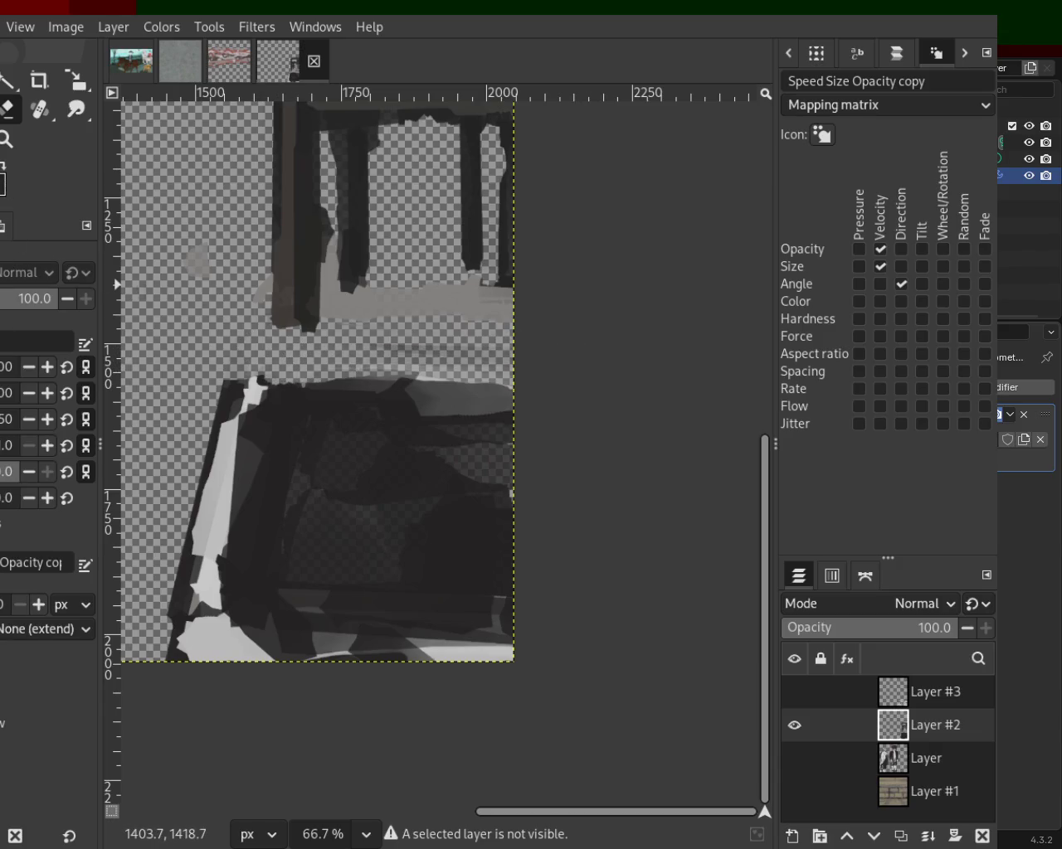
pyautogui.moveTo(216, 387)
pyautogui.mouseDown()
pyautogui.moveTo(489, 387)
pyautogui.moveTo(273, 344)
pyautogui.mouseUp()
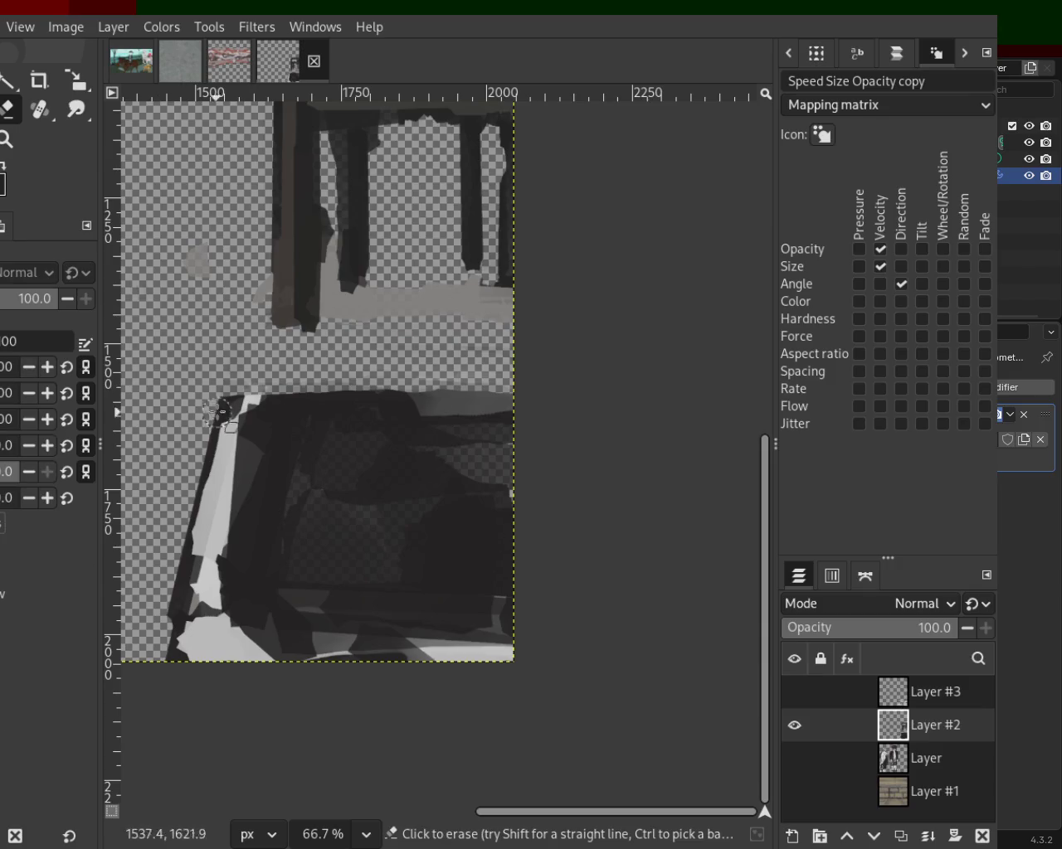
pyautogui.moveTo(218, 415); pyautogui.dragTo(616, 386)
pyautogui.moveTo(118, 384); pyautogui.dragTo(622, 397)
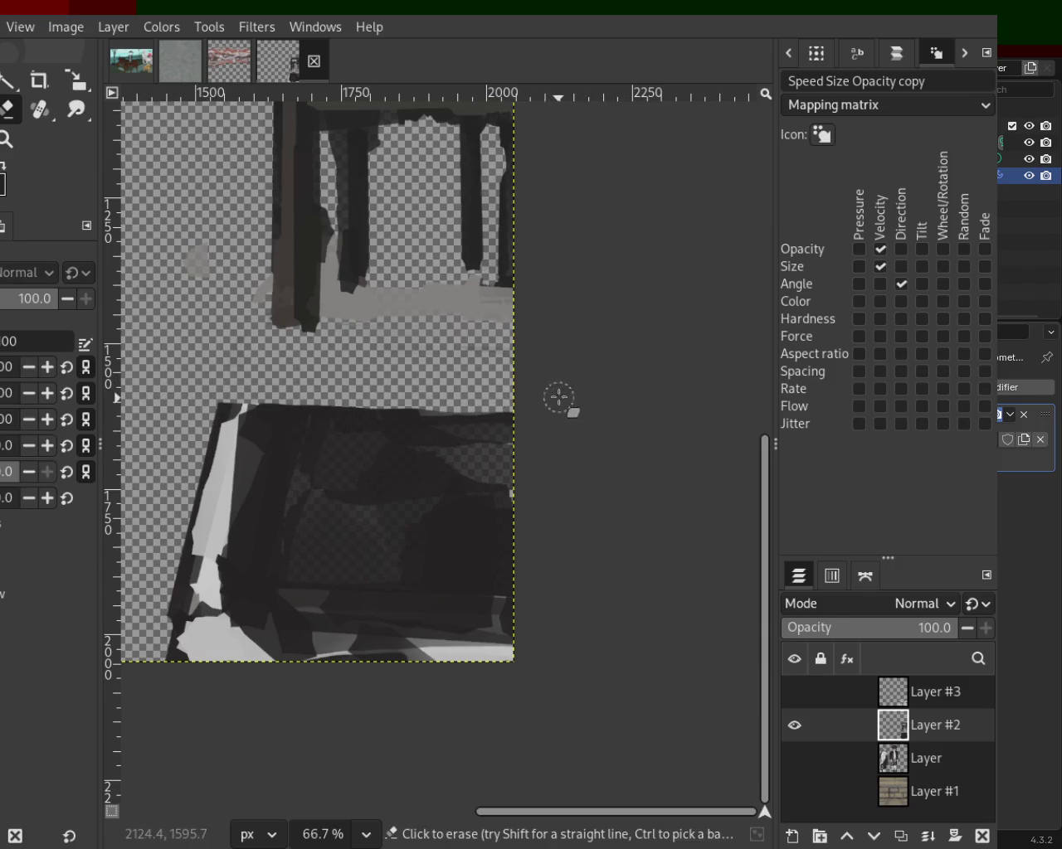
pyautogui.keyDown('shift'); pyautogui.click(233, 424); pyautogui.keyUp('shift')
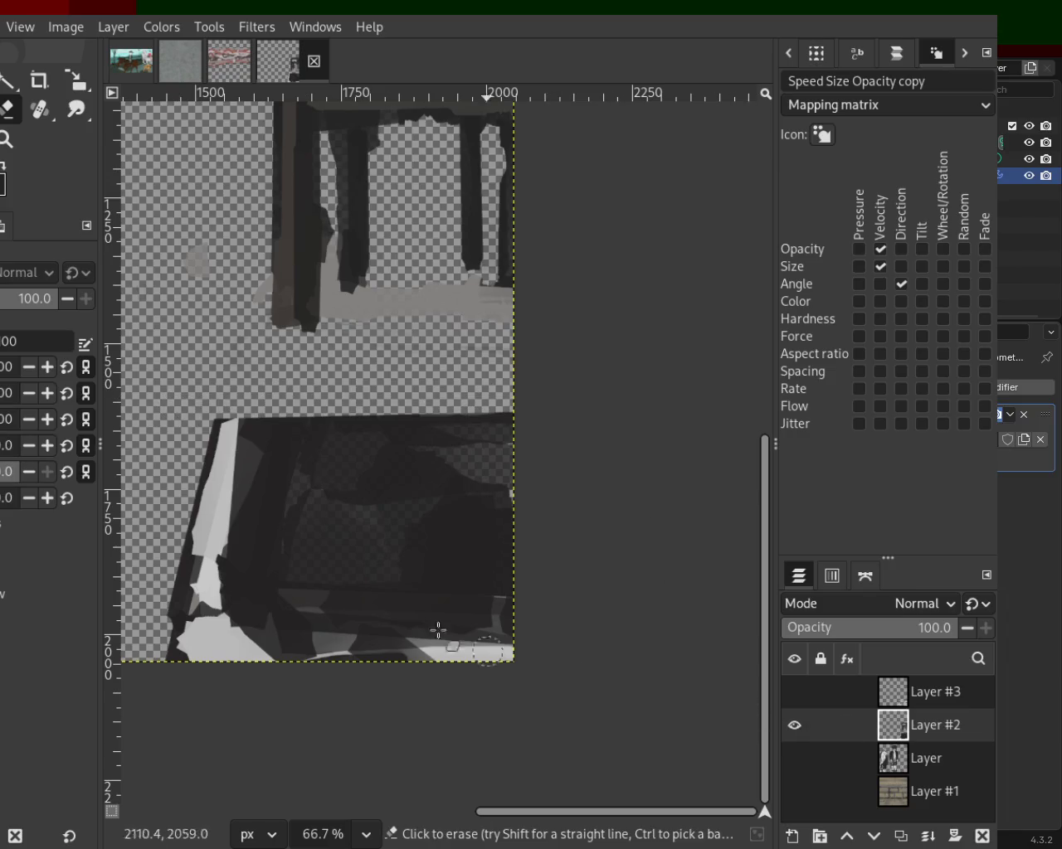
pyautogui.click(269, 385)
pyautogui.keyDown('shift'); pyautogui.click(160, 635); pyautogui.keyUp('shift')
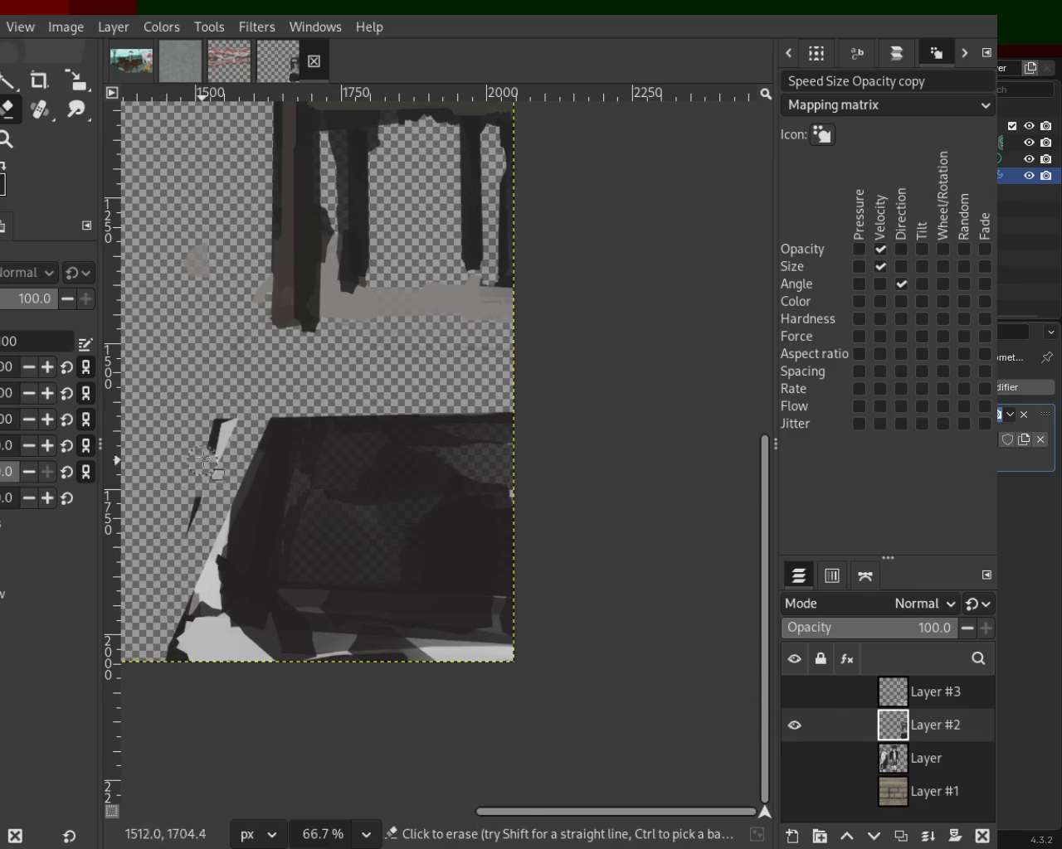
pyautogui.click(793, 692)
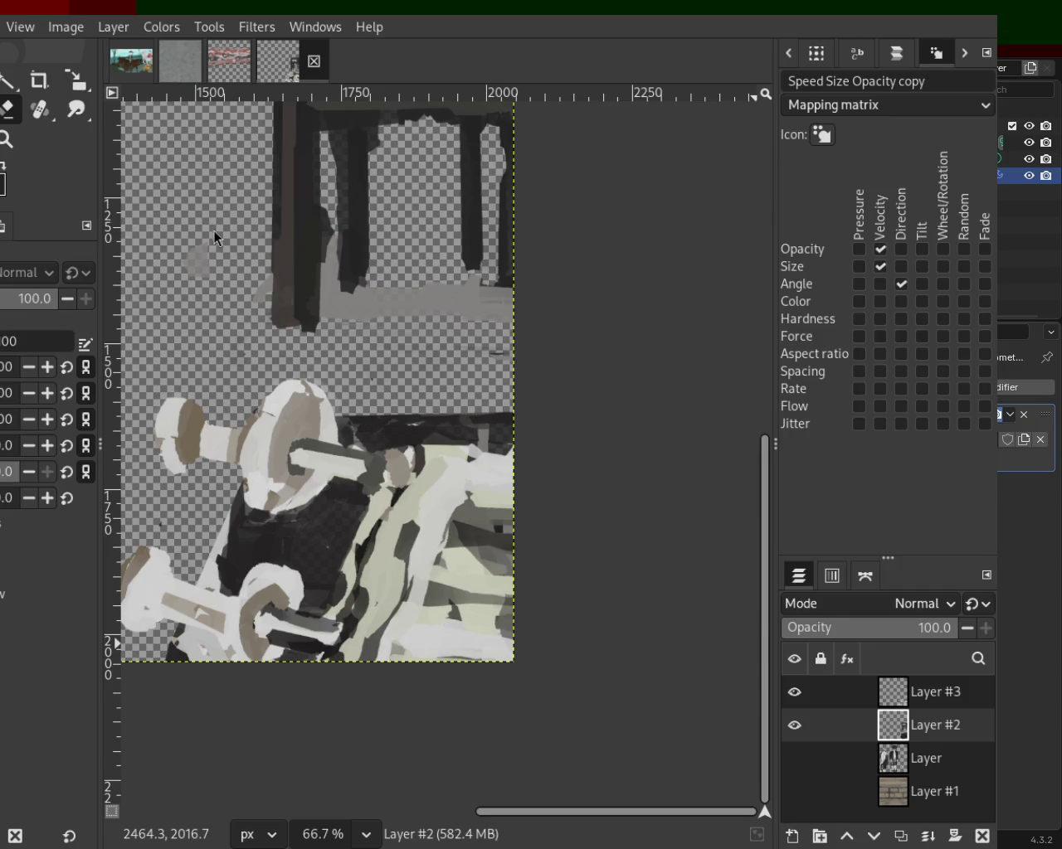
# Step: Toggle Layer #2 and Layer #3 visibility to compare the trimmed box
pyautogui.click(794, 691)
pyautogui.click(794, 725)
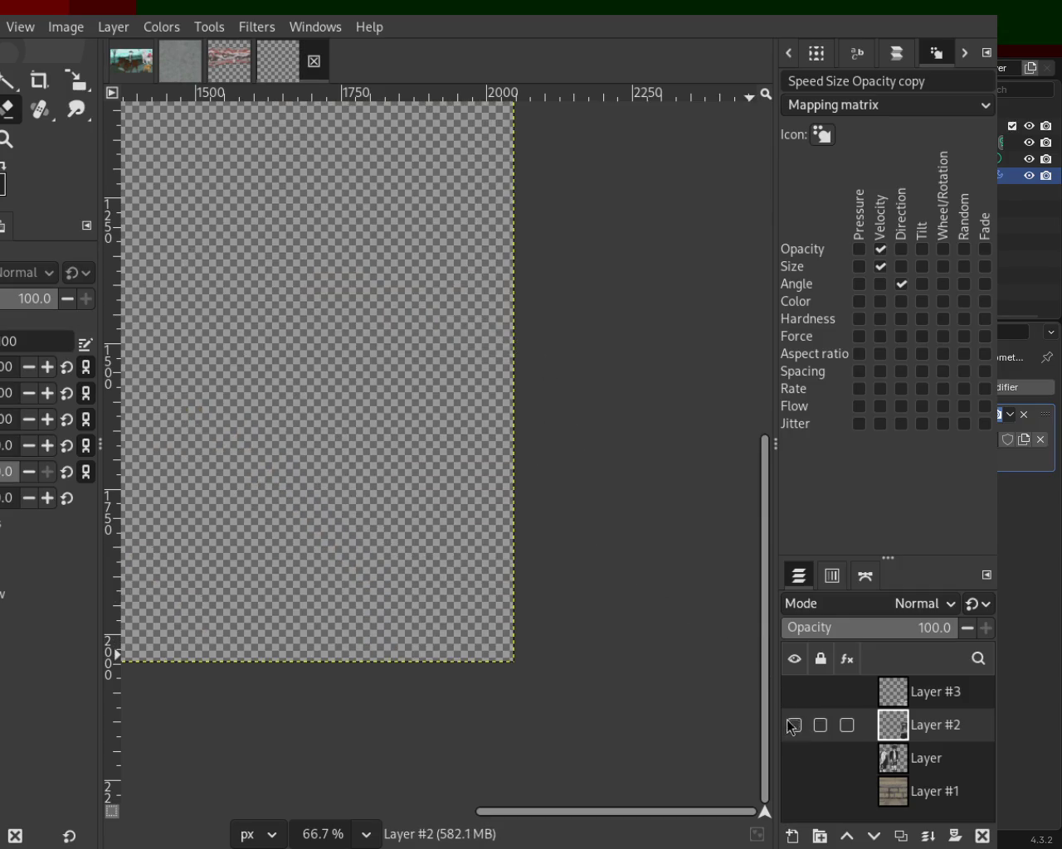
pyautogui.click(794, 724)
pyautogui.click(257, 387)
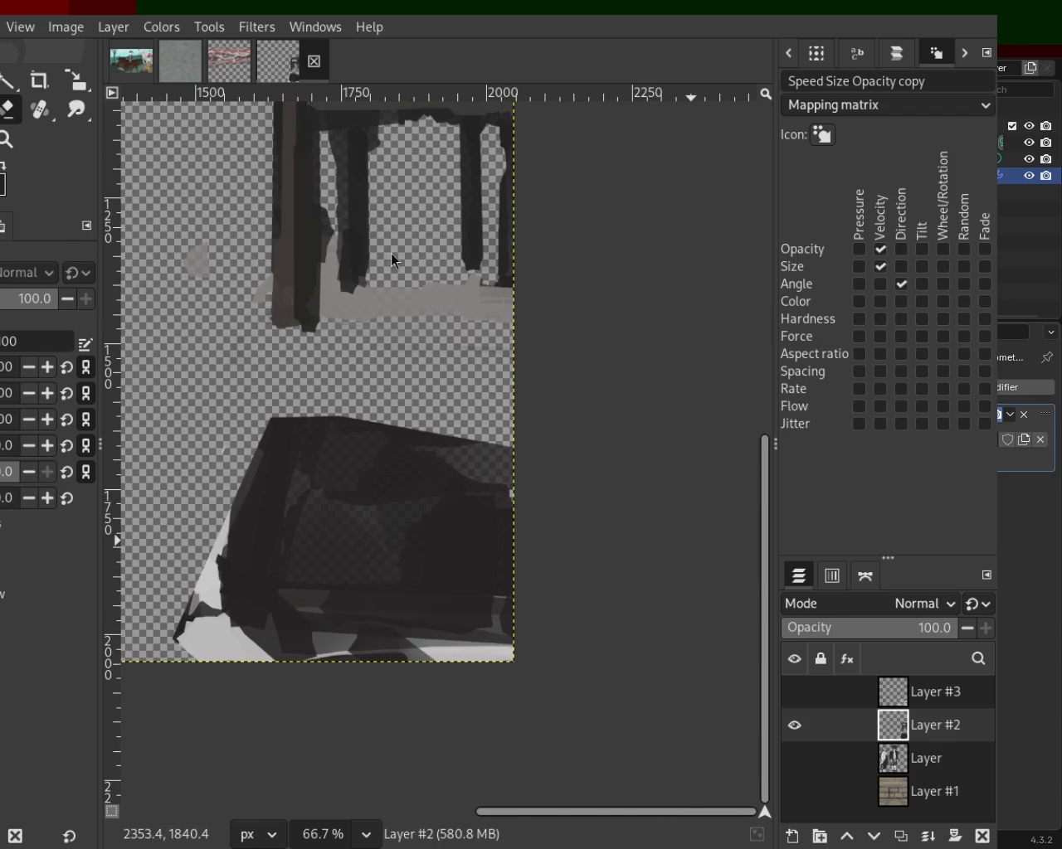
pyautogui.click(794, 693)
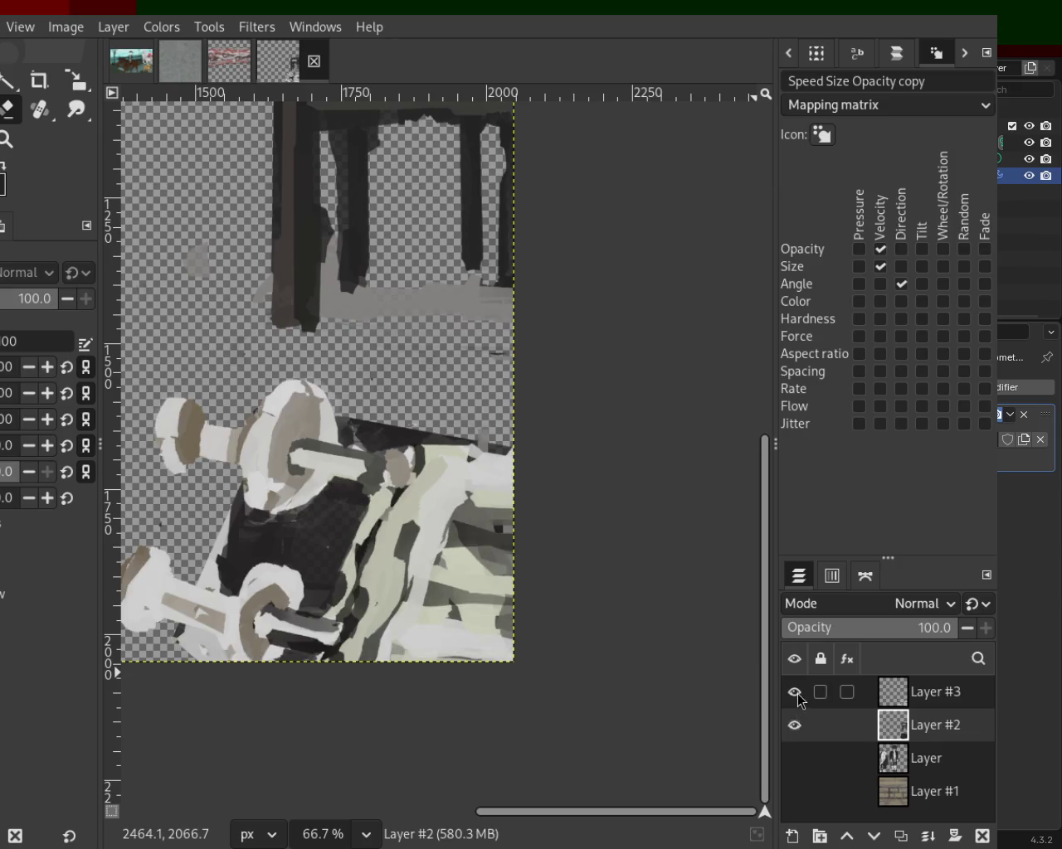
pyautogui.click(794, 693)
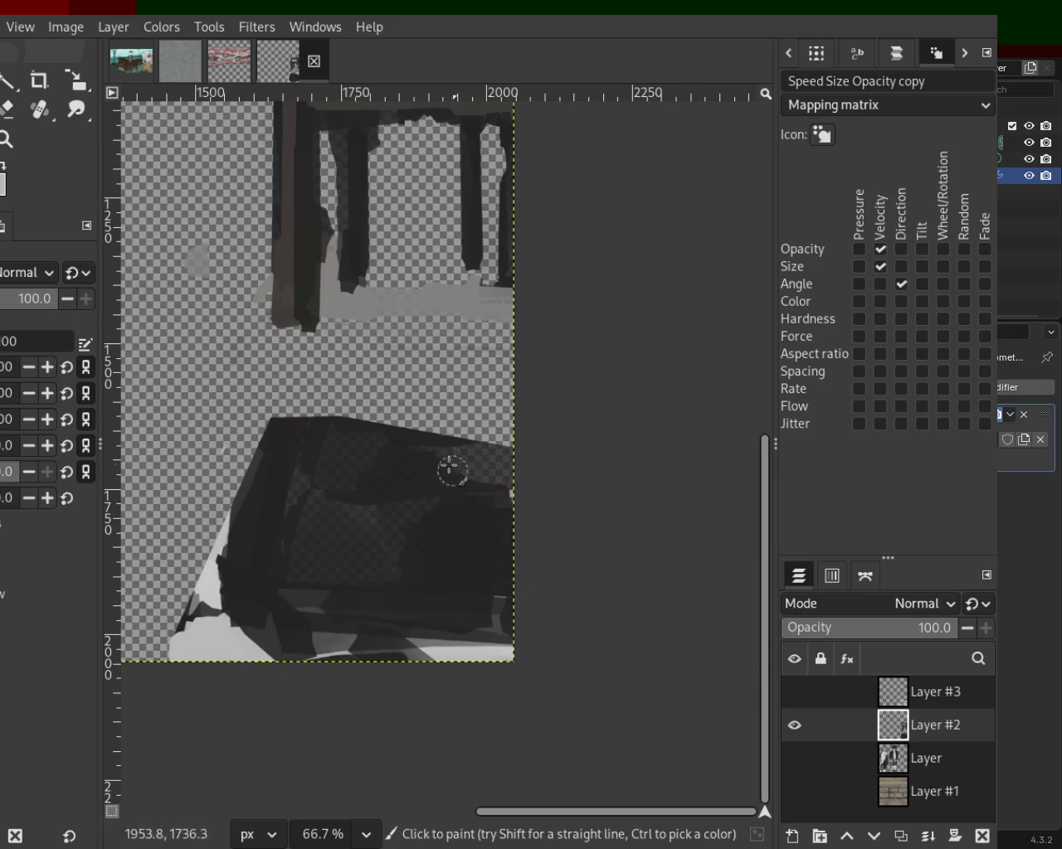
# Step: Zoom to 66.7% on the table area and try a Paintbrush stroke on the table
pyautogui.press('z')
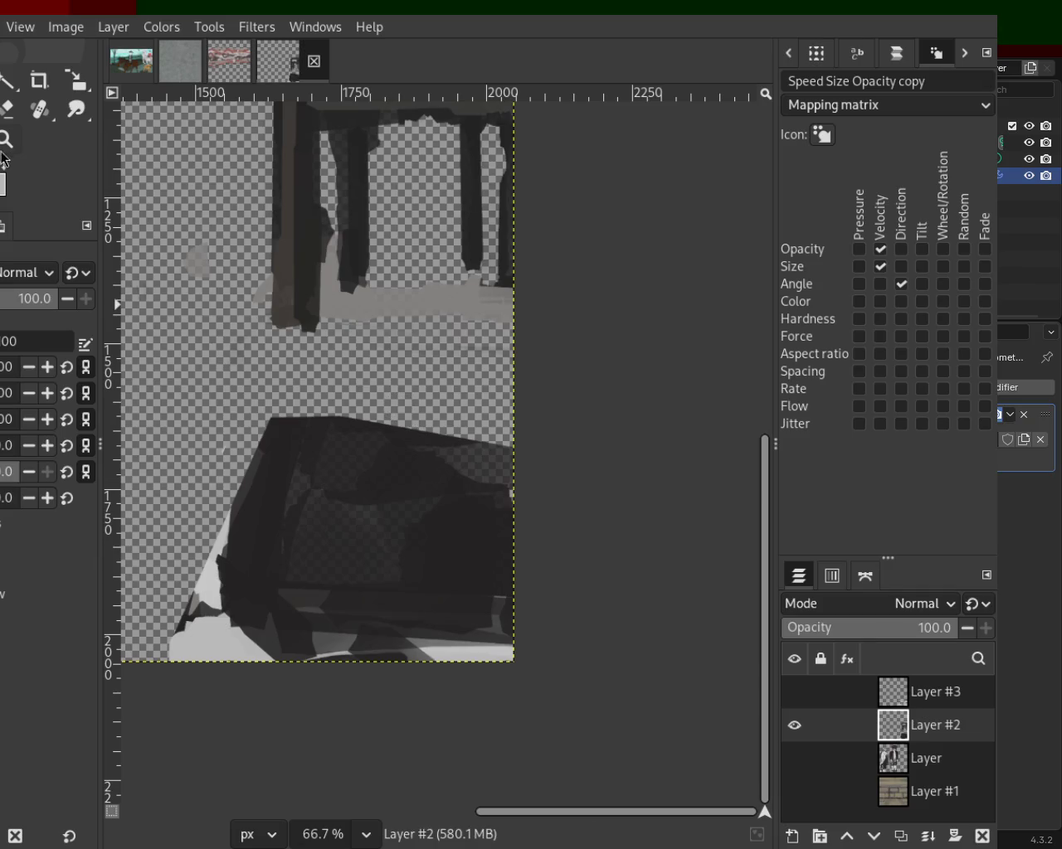
pyautogui.scroll(-1, 334, 348)
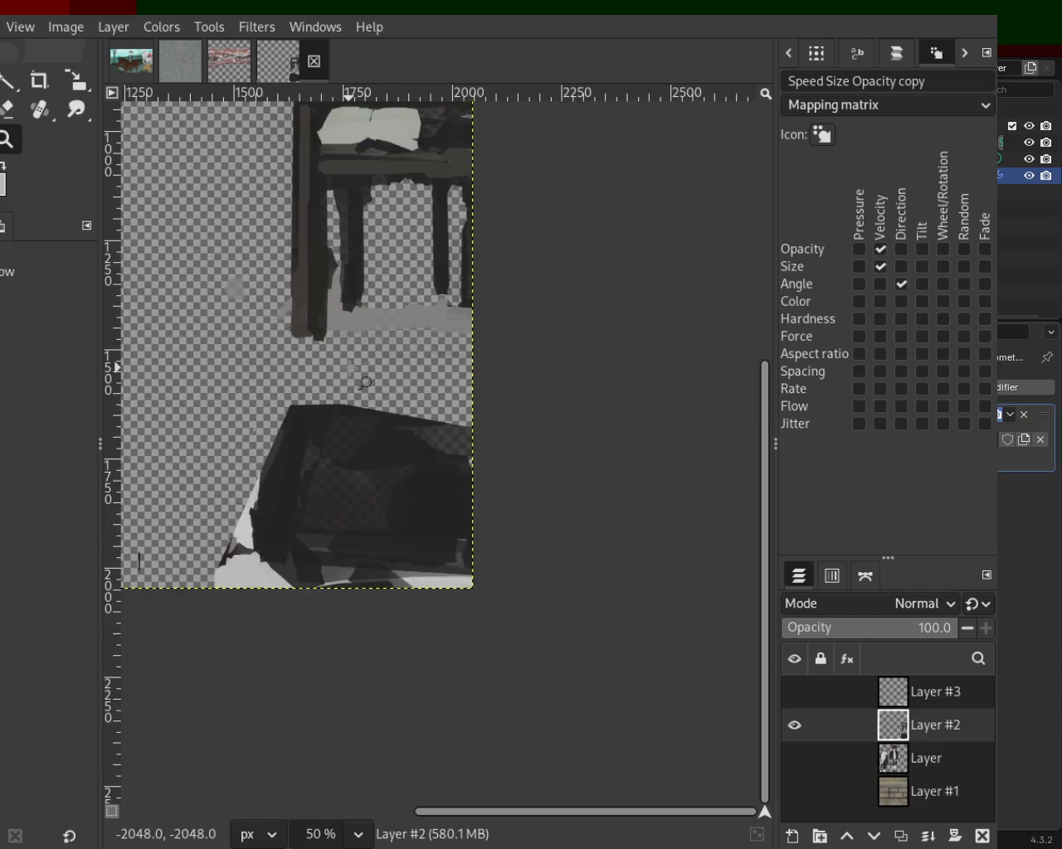
pyautogui.scroll(-3, 334, 348)
pyautogui.scroll(-1, 336, 340)
pyautogui.scroll(2, 323, 315)
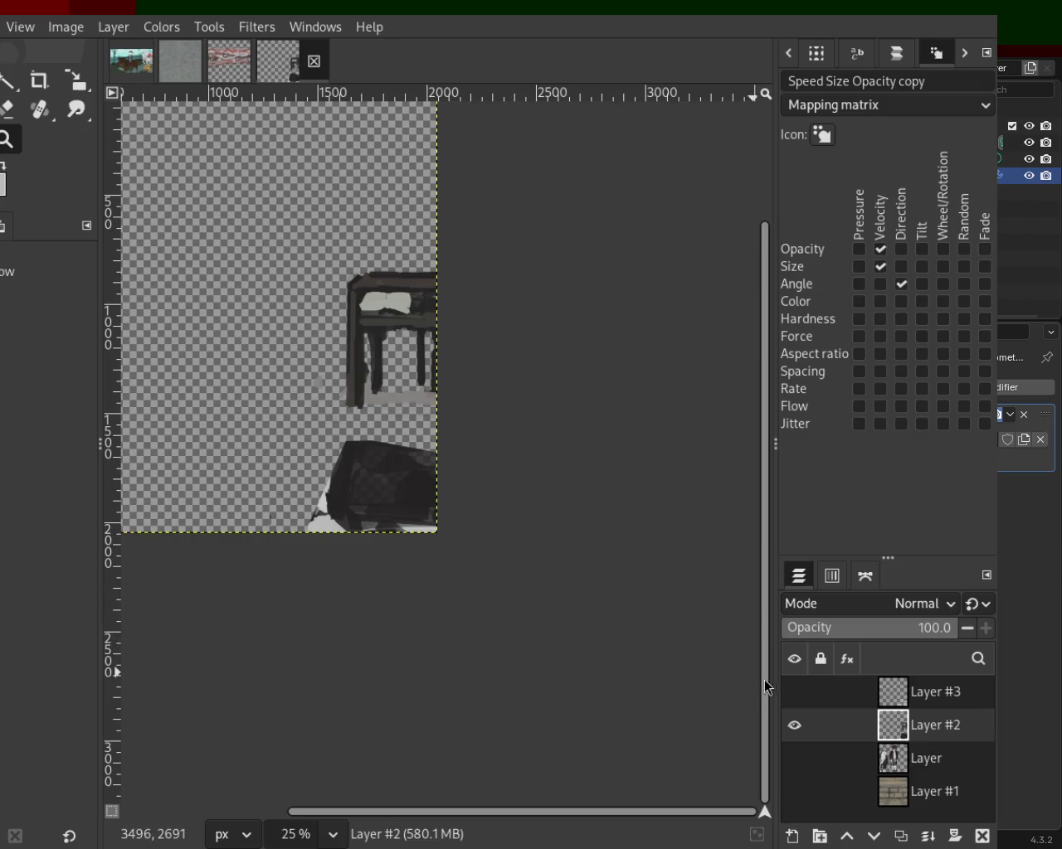
pyautogui.click(794, 691)
pyautogui.scroll(-1, 473, 521)
pyautogui.scroll(3, 435, 520)
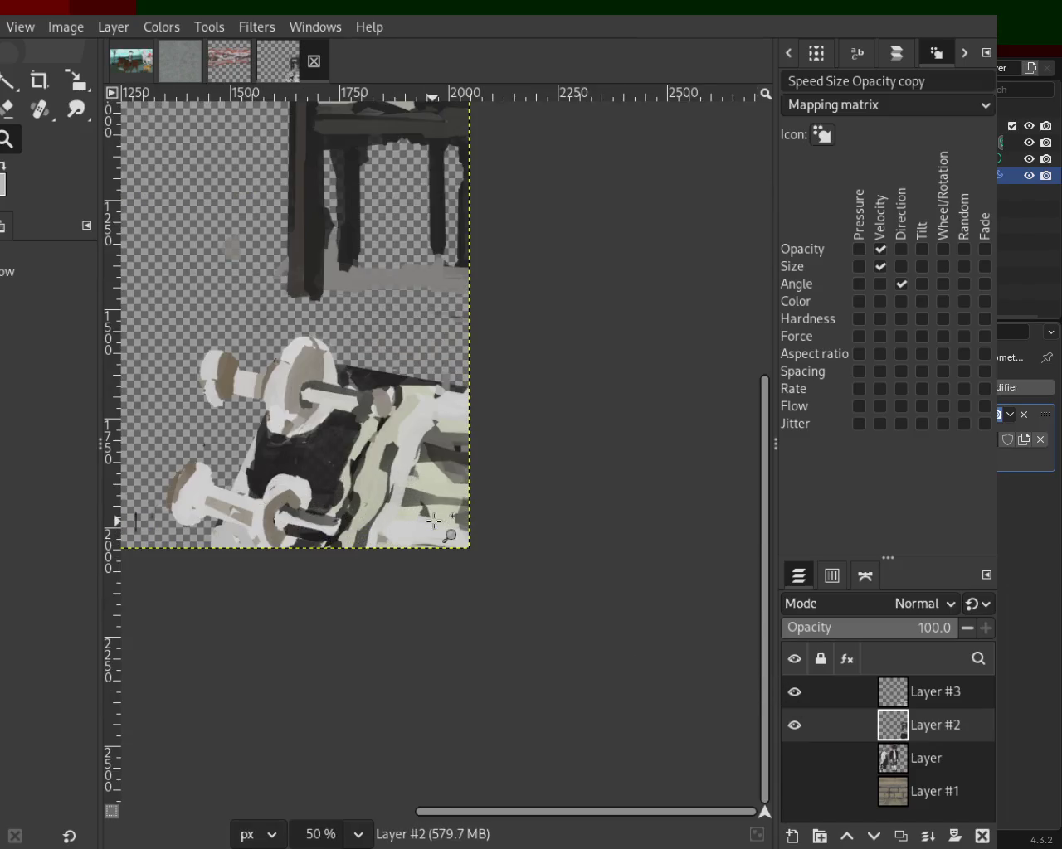
pyautogui.scroll(-1, 435, 520)
pyautogui.scroll(-1, 435, 520)
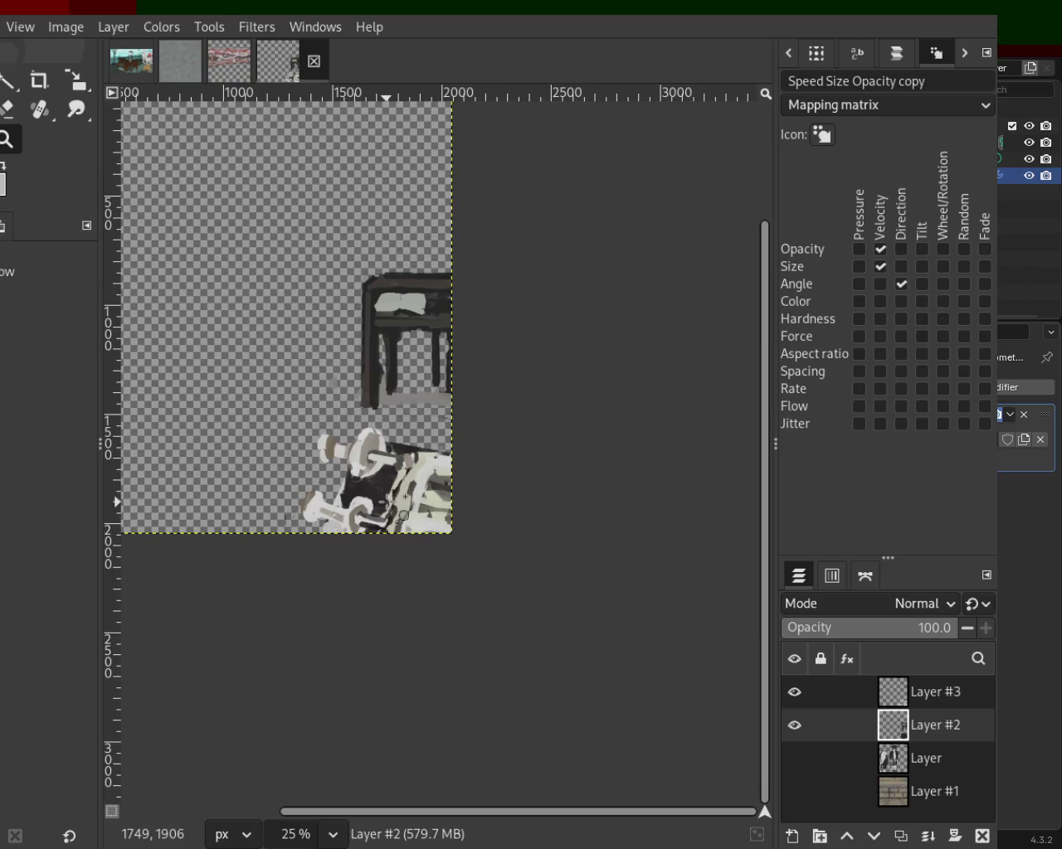
pyautogui.scroll(2, 415, 514)
pyautogui.scroll(1, 398, 506)
pyautogui.scroll(-3, 387, 501)
pyautogui.scroll(1, 394, 504)
pyautogui.scroll(-1, 407, 508)
pyautogui.scroll(2, 423, 512)
pyautogui.scroll(1, 439, 518)
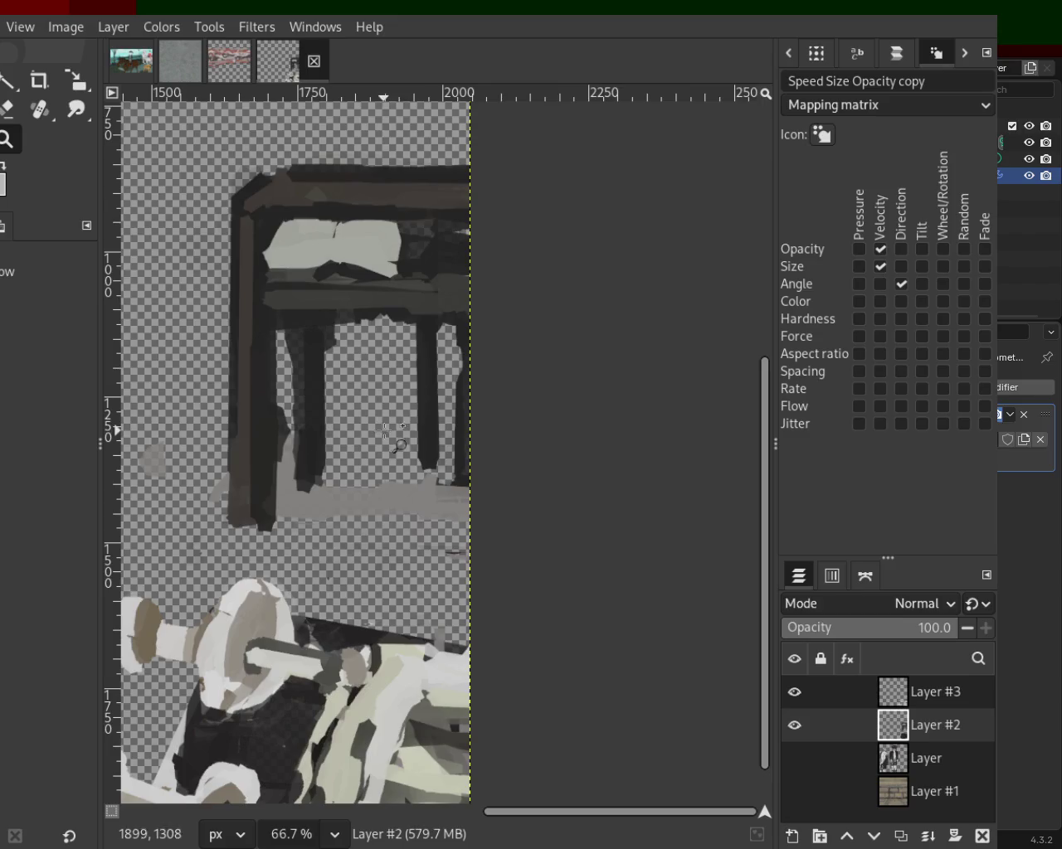
pyautogui.scroll(-2, 400, 446)
pyautogui.scroll(1, 411, 446)
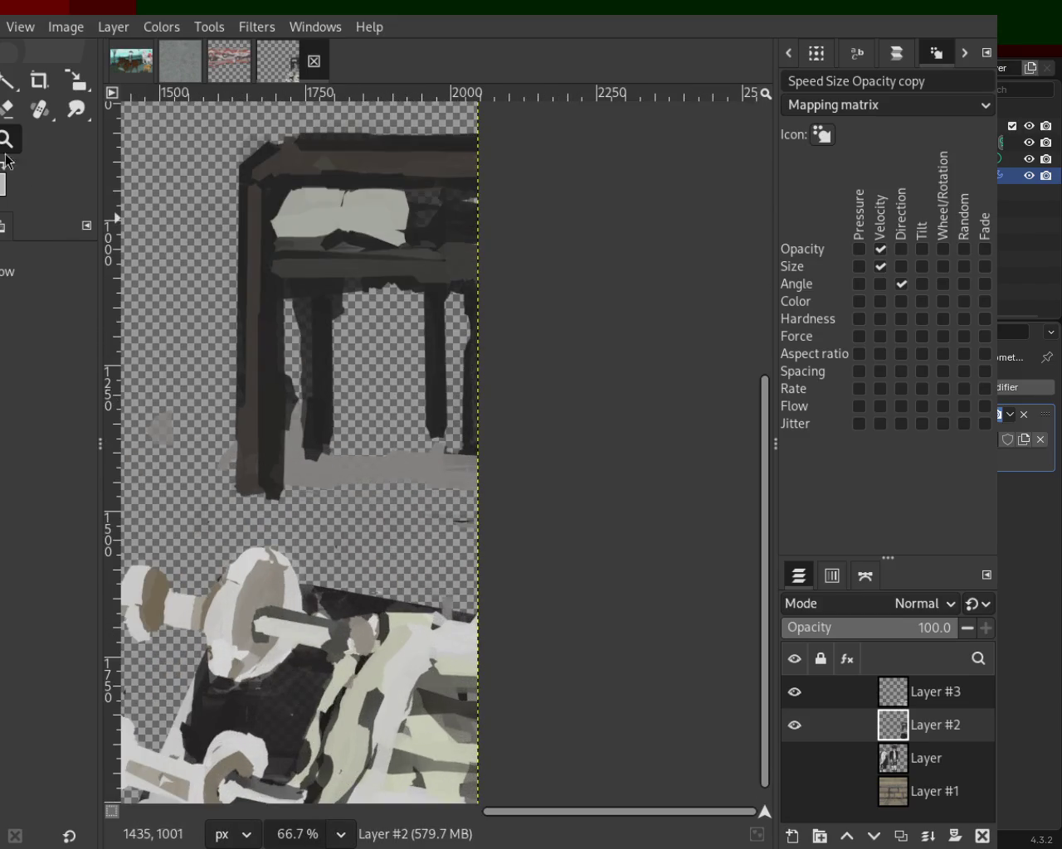
pyautogui.press('p')
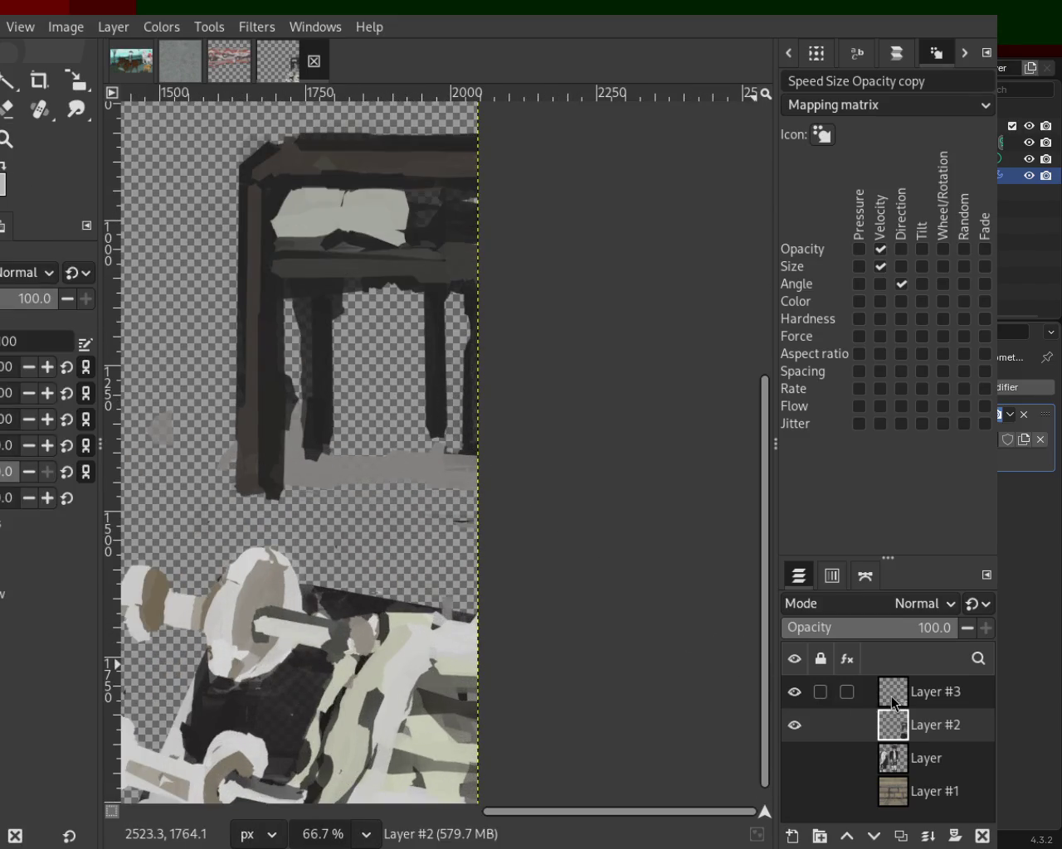
pyautogui.moveTo(437, 422); pyautogui.dragTo(407, 498)
# Step: Undo the trial stroke, erase the grey band below the table, and extend the leg downward
pyautogui.hotkey('ctrl', 'z')
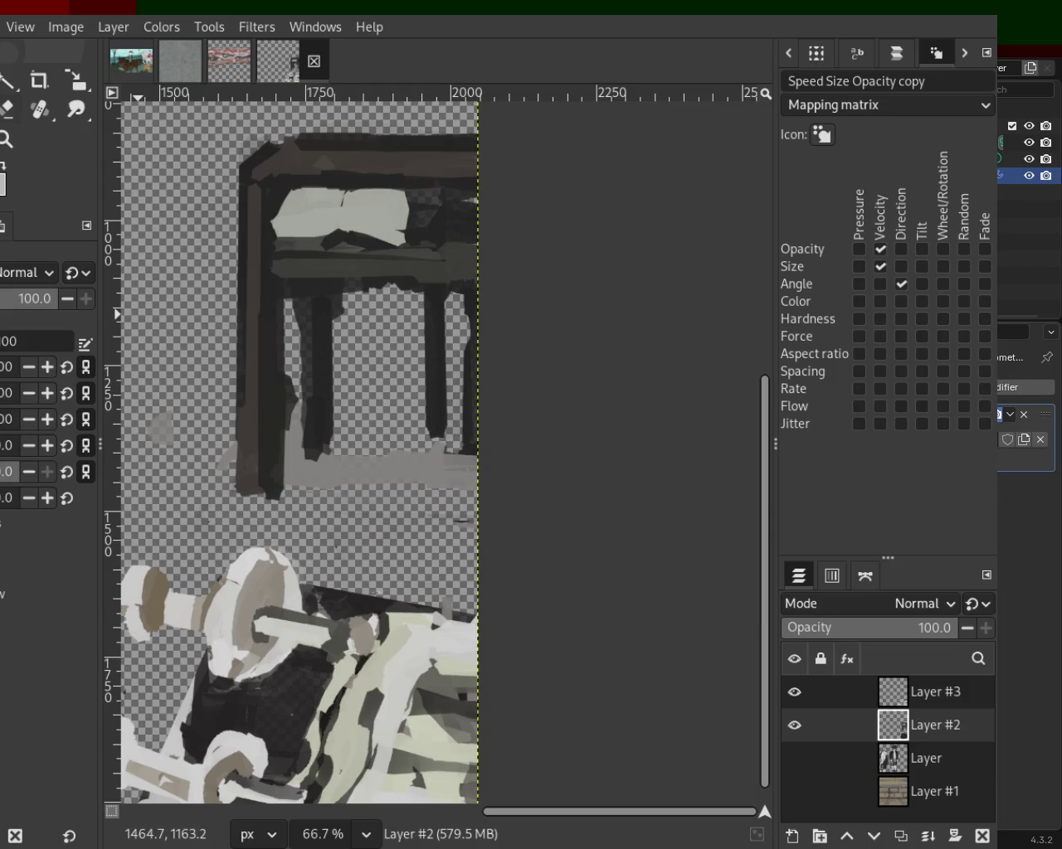
pyautogui.hotkey('shift', 'e')
pyautogui.moveTo(290, 466)
pyautogui.mouseDown()
pyautogui.moveTo(477, 467)
pyautogui.moveTo(348, 484)
pyautogui.mouseUp()
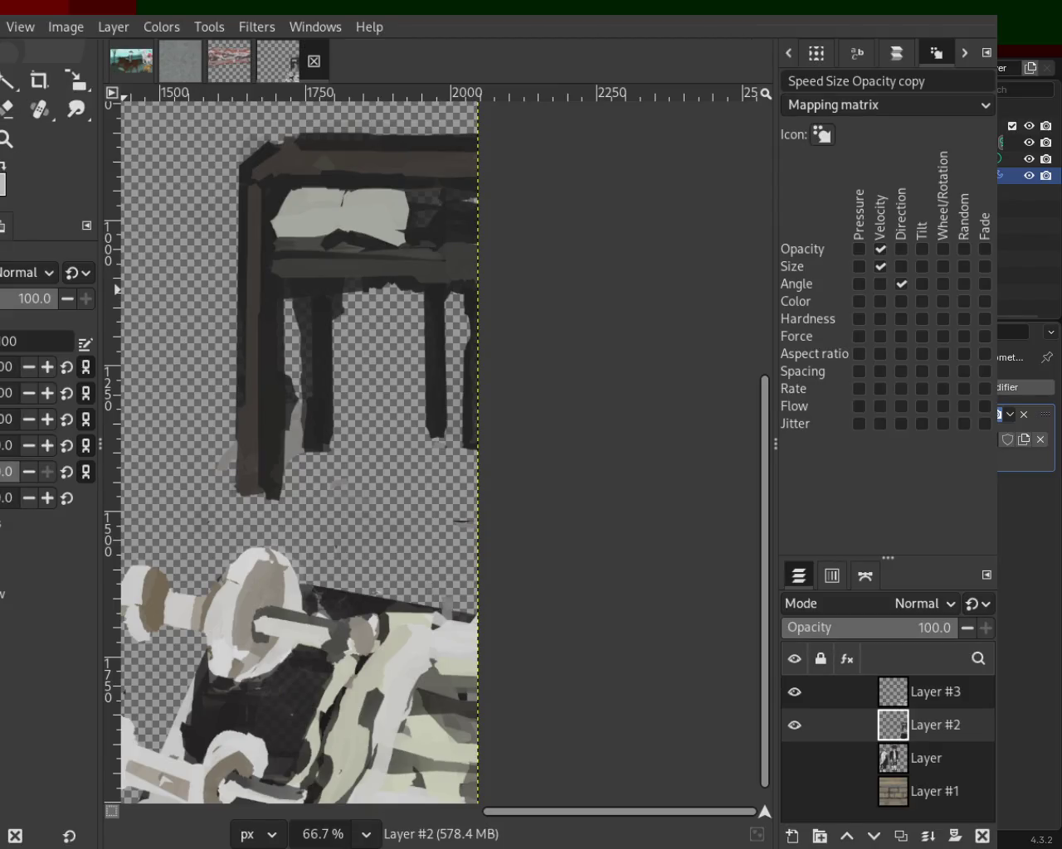
pyautogui.click(324, 306)
pyautogui.keyDown('shift'); pyautogui.click(318, 456); pyautogui.keyUp('shift')
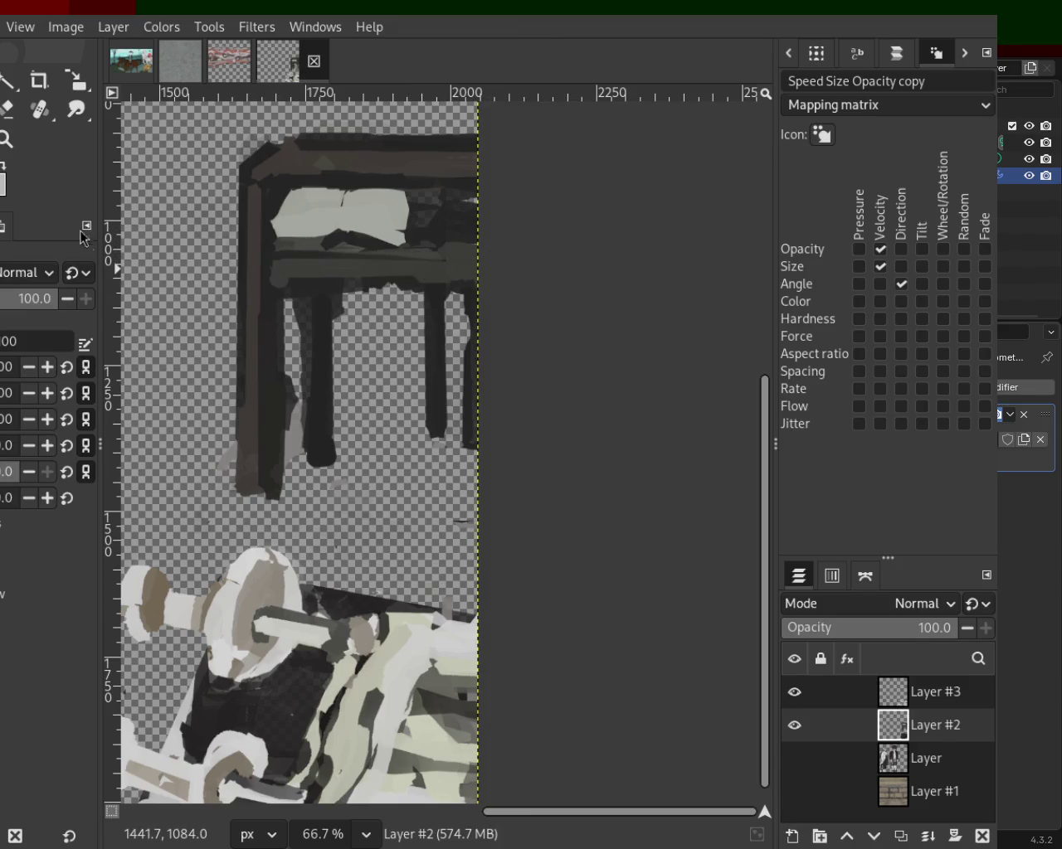
# Step: Paint dark straight strokes along the table crossbar and the table top's upper edge
pyautogui.keyDown('shift'); pyautogui.click(486, 261); pyautogui.keyUp('shift')
pyautogui.click(268, 256)
pyautogui.keyDown('shift'); pyautogui.click(493, 260); pyautogui.keyUp('shift')
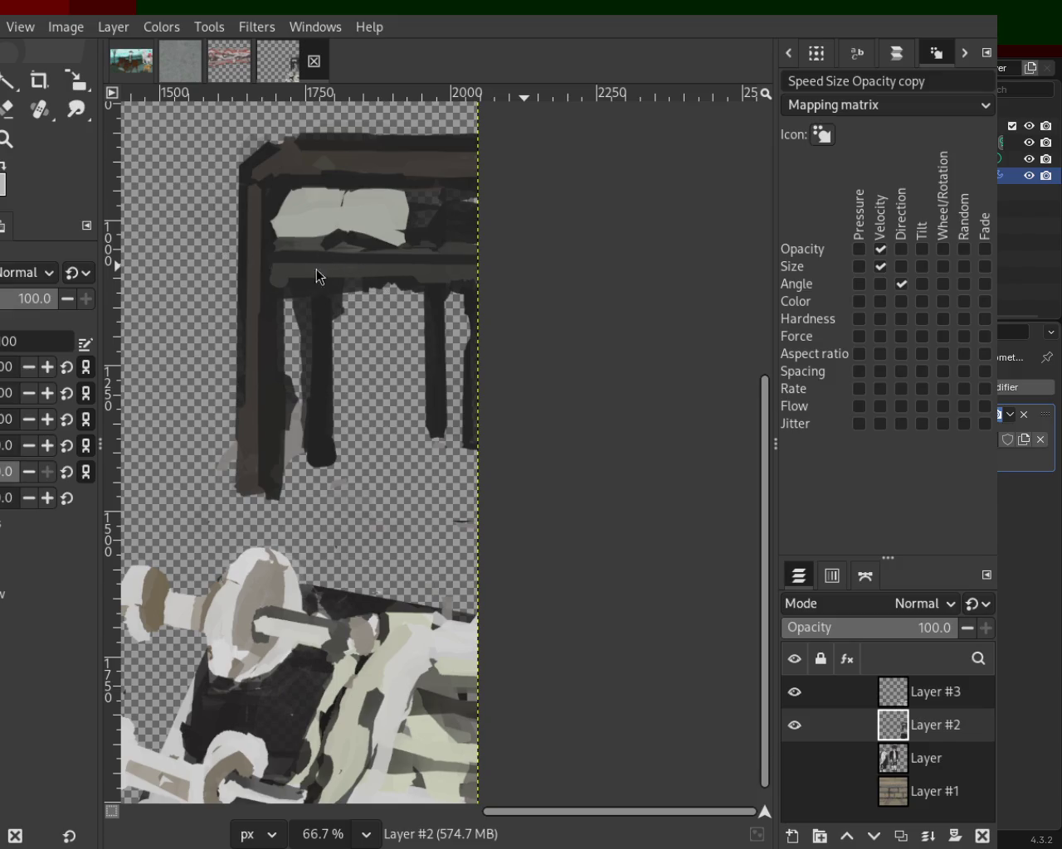
pyautogui.click(275, 264)
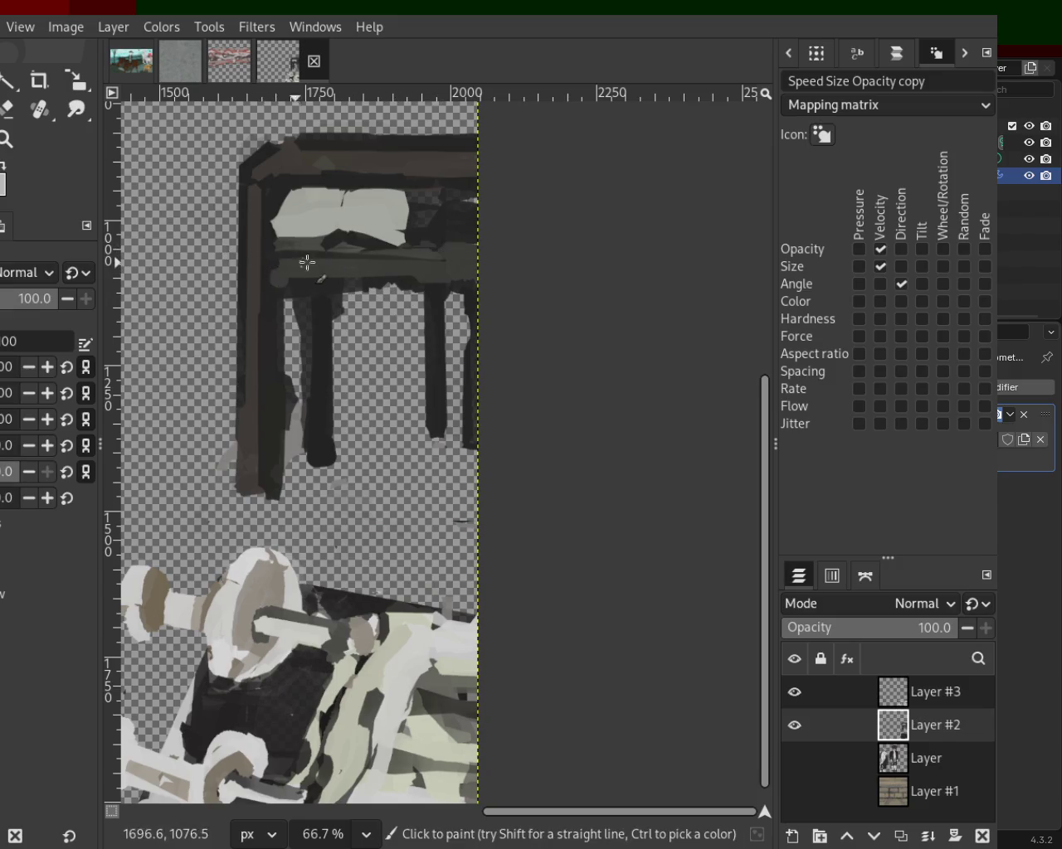
pyautogui.keyDown('shift'); pyautogui.click(494, 261); pyautogui.keyUp('shift')
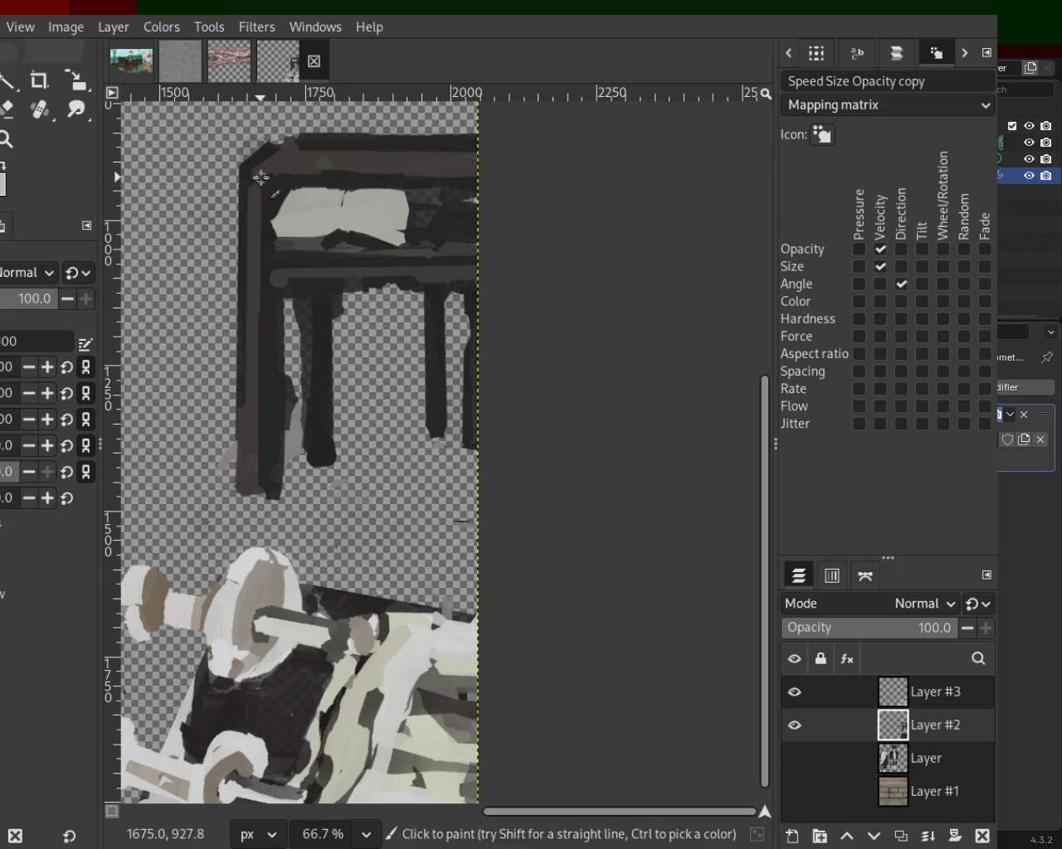
pyautogui.keyDown('shift'); pyautogui.click(482, 177); pyautogui.keyUp('shift')
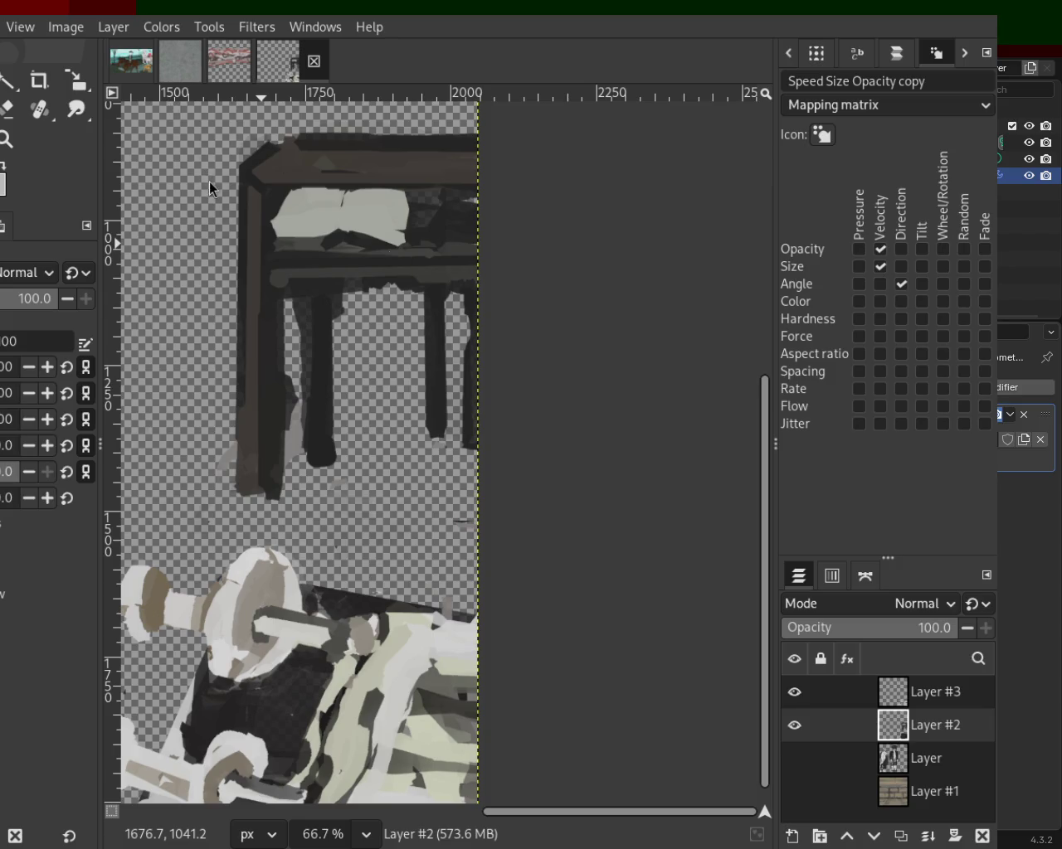
pyautogui.keyDown('shift'); pyautogui.click(277, 139); pyautogui.keyUp('shift')
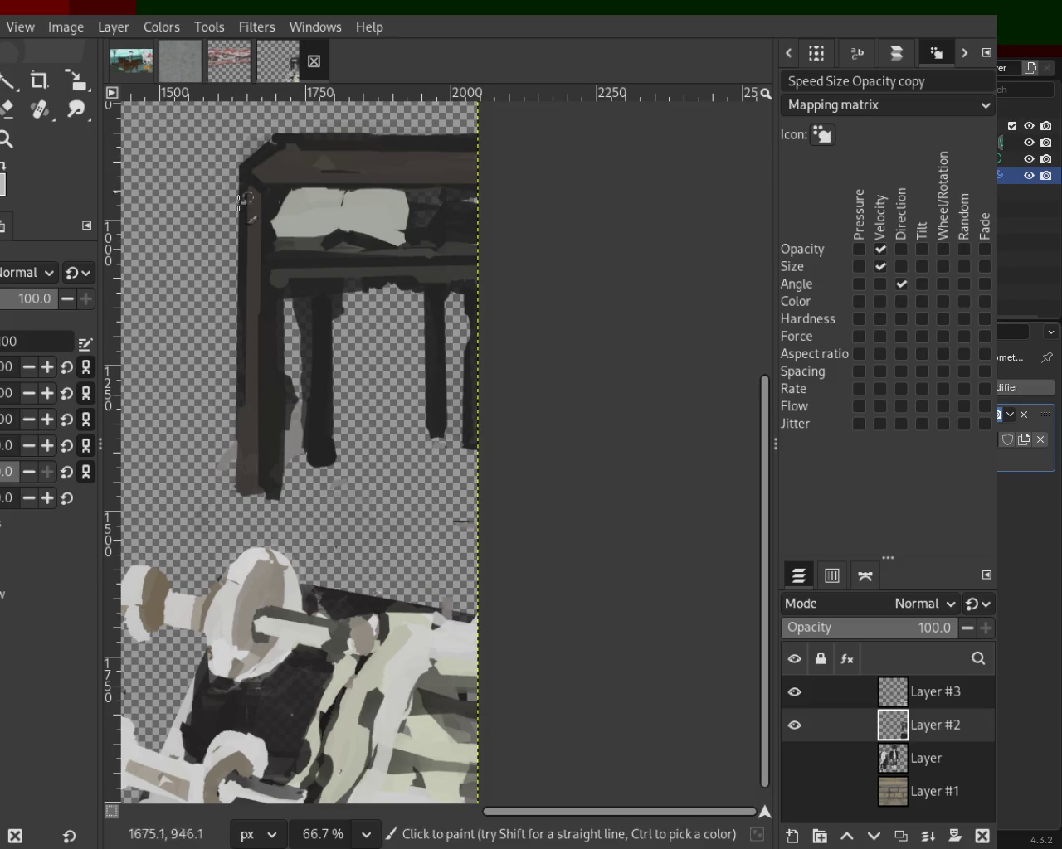
# Step: Paint a dark straight line on the lower crossbar and a light stroke down the left post
pyautogui.keyDown('shift'); pyautogui.click(282, 280); pyautogui.keyUp('shift')
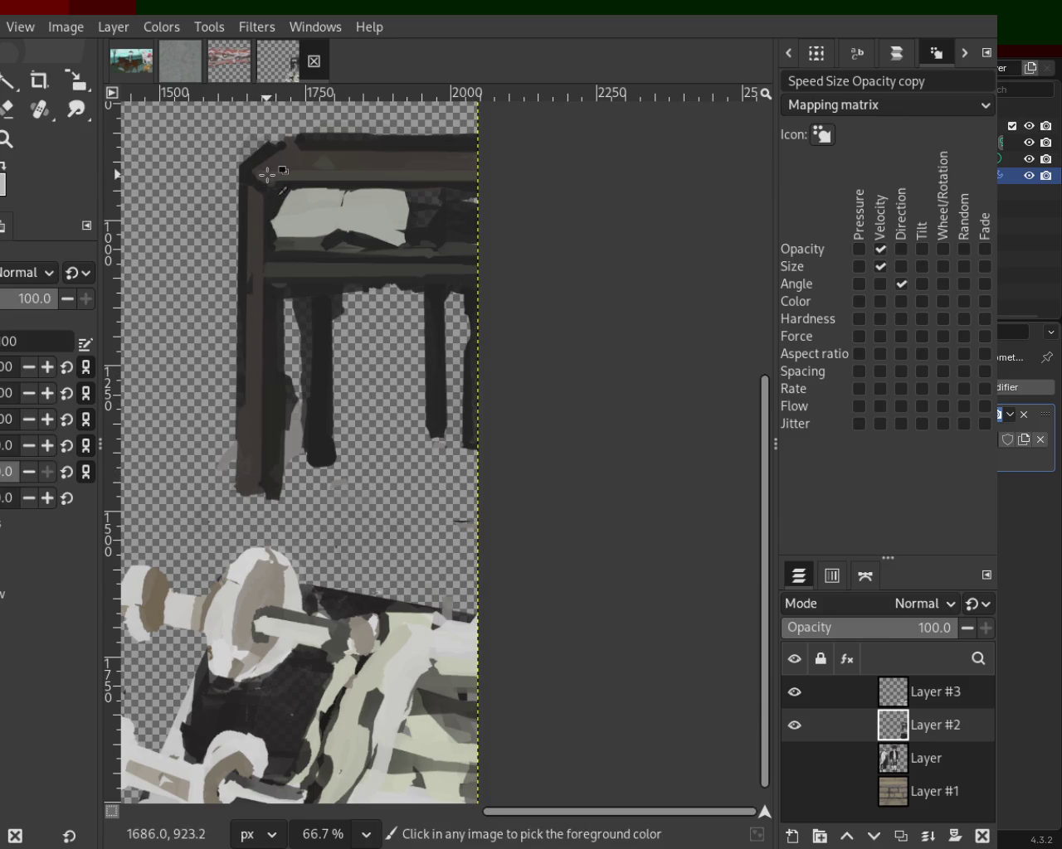
pyautogui.click(278, 299)
pyautogui.keyDown('shift'); pyautogui.click(276, 478); pyautogui.keyUp('shift')
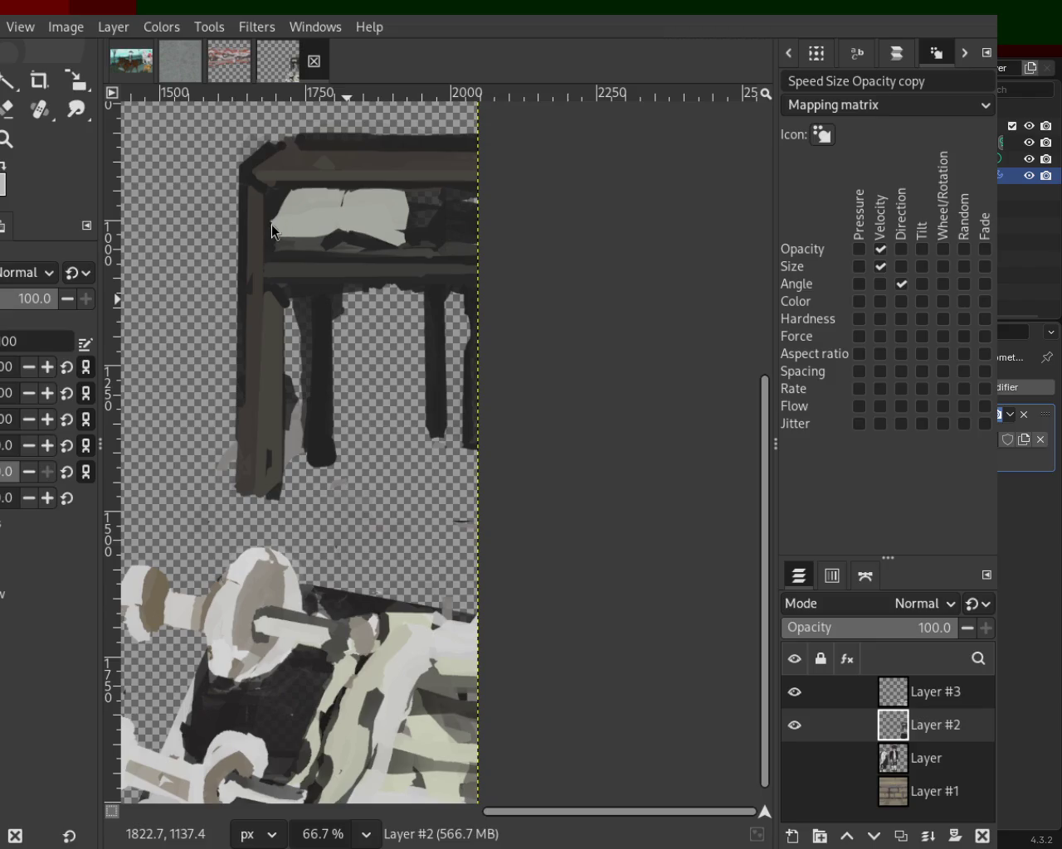
# Step: Sample colours and paint dark vertical edge strokes down the table's left leg
pyautogui.press('ctrl')
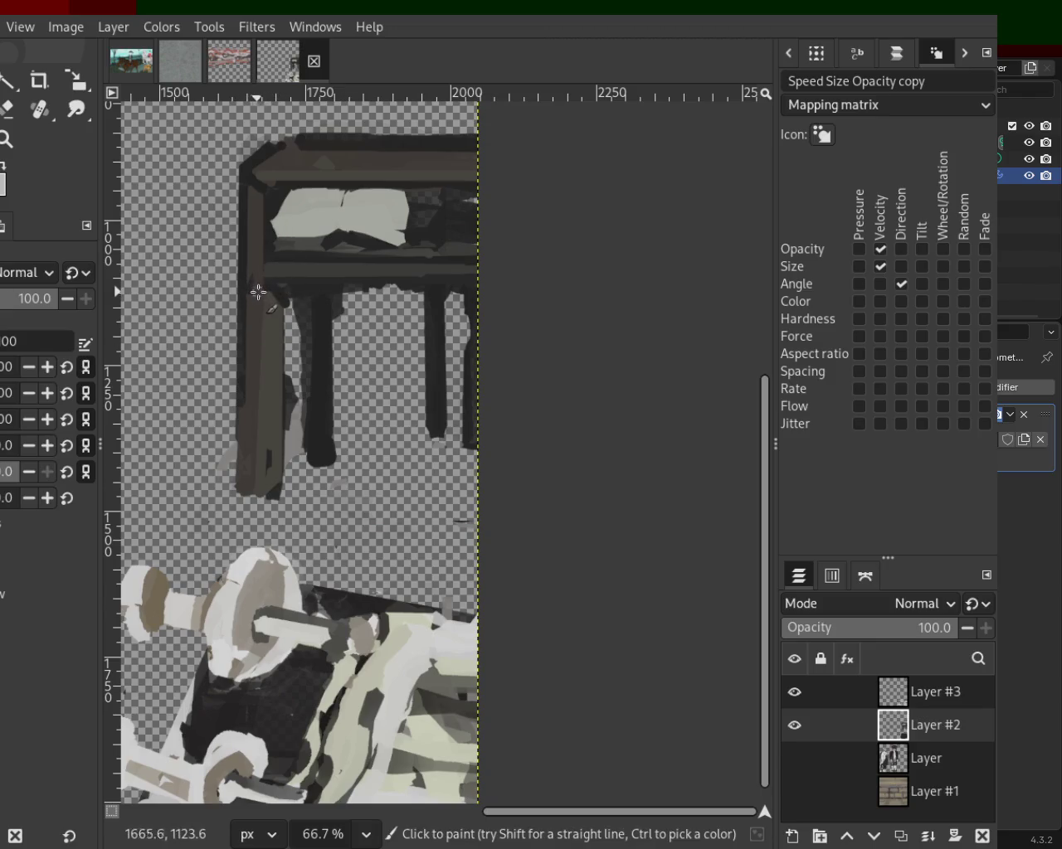
pyautogui.keyDown('shift'); pyautogui.click(253, 484); pyautogui.keyUp('shift')
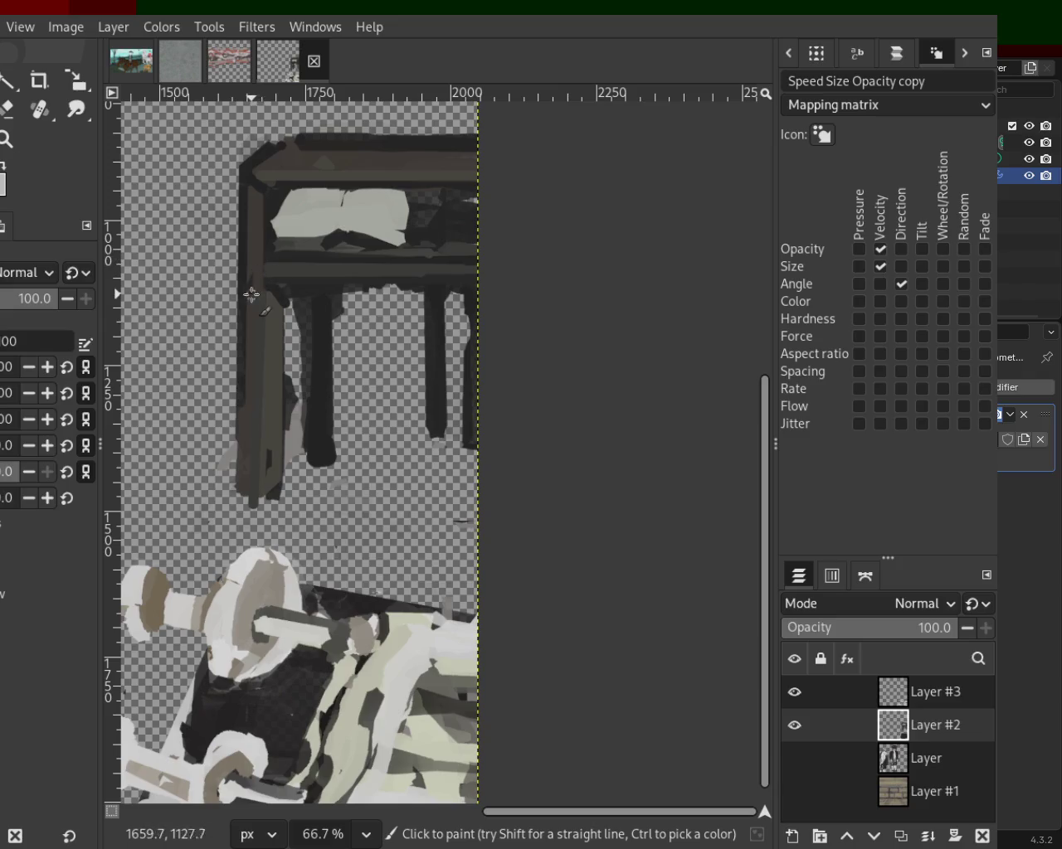
pyautogui.press('ctrl')
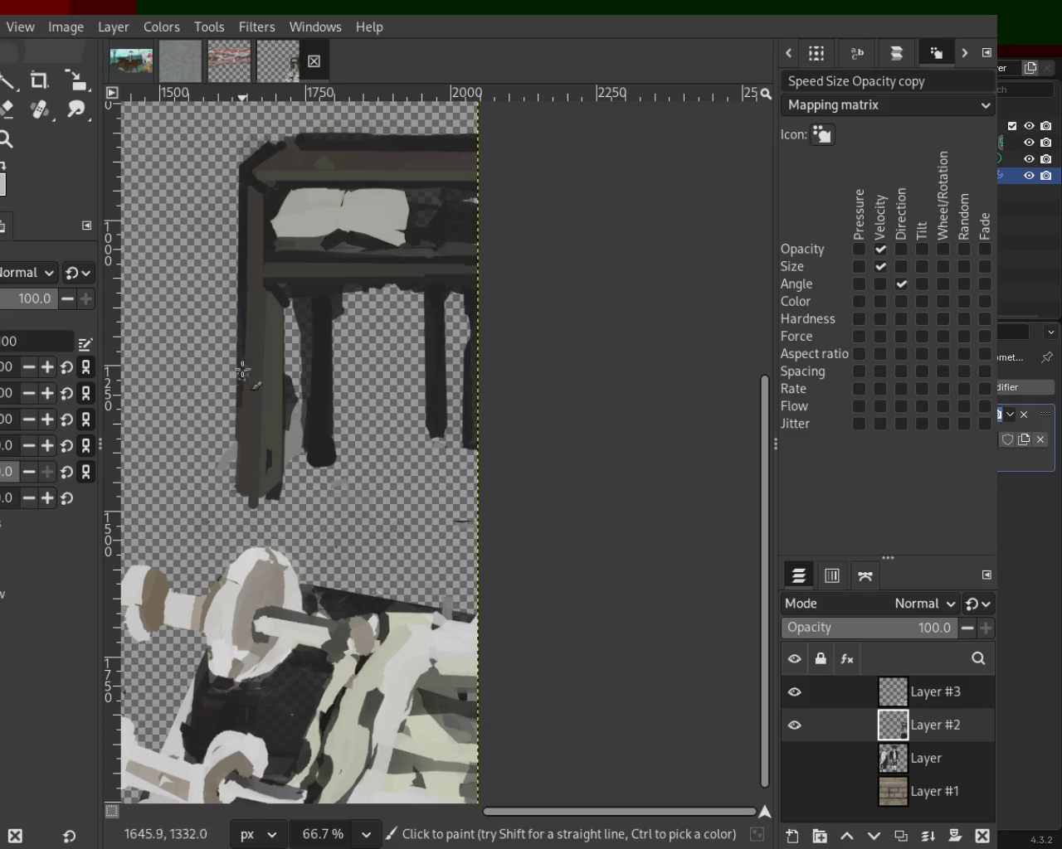
pyautogui.click(244, 276)
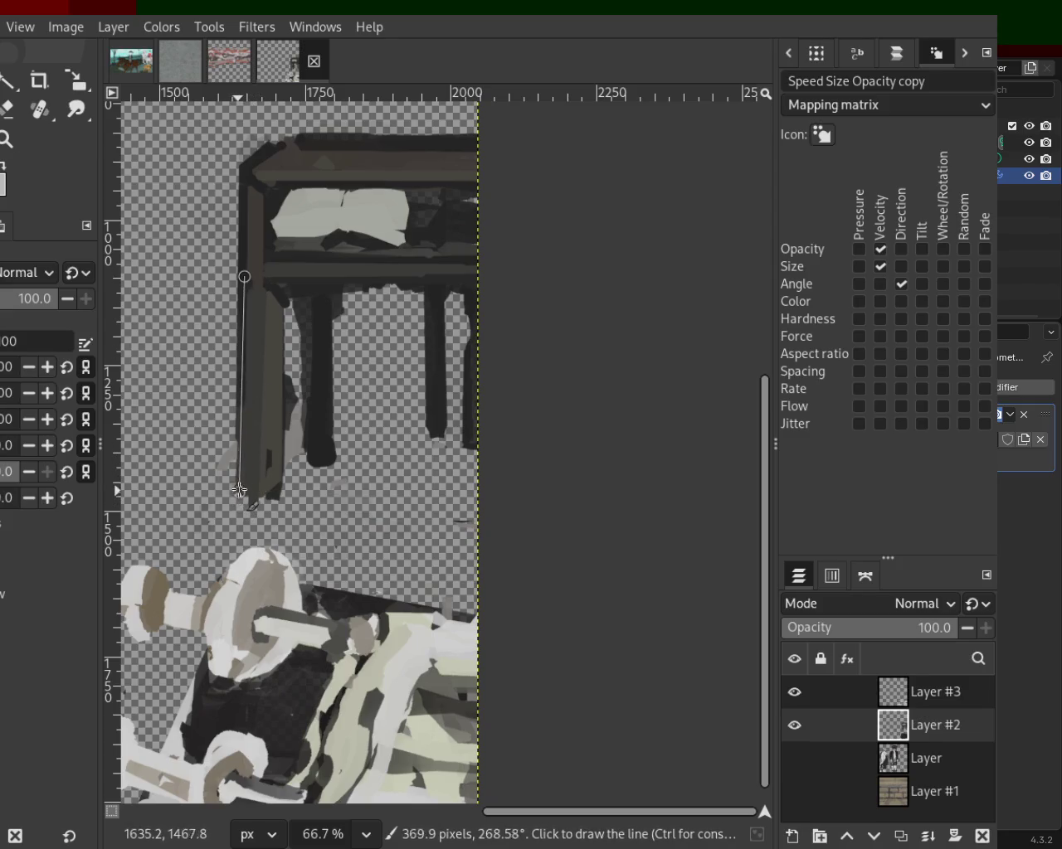
pyautogui.keyDown('shift'); pyautogui.click(239, 489); pyautogui.keyUp('shift')
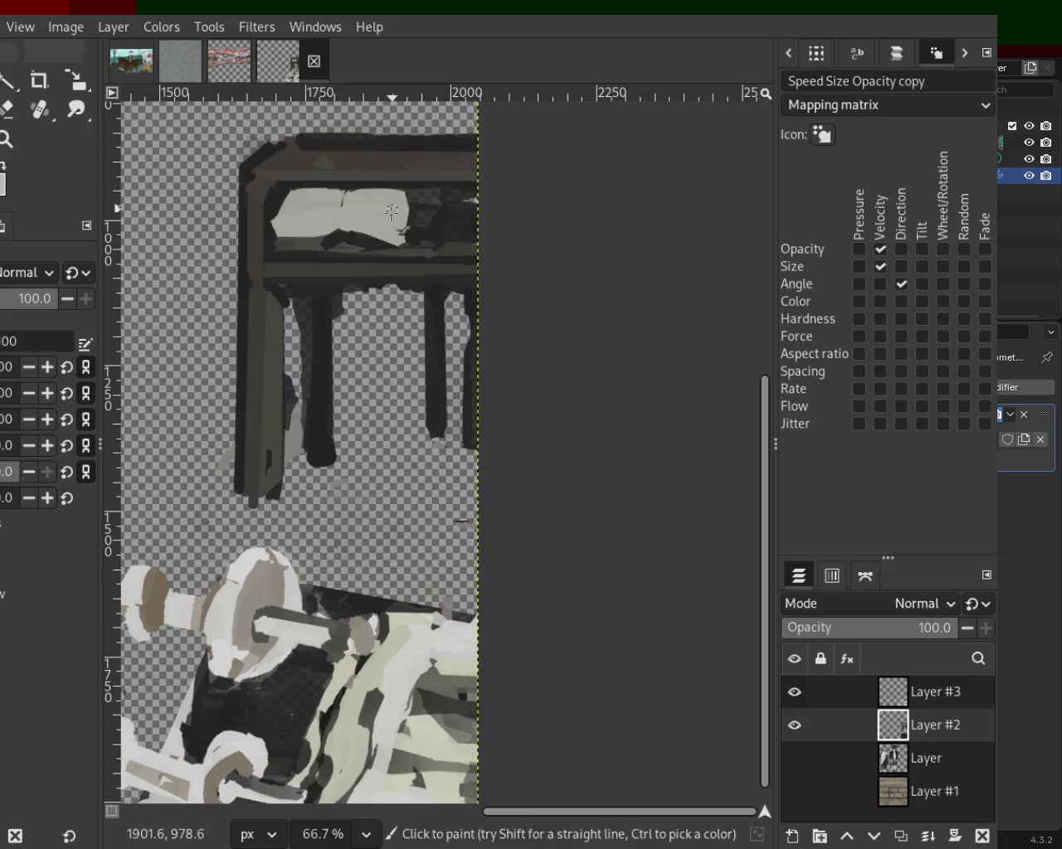
# Step: Dab light and dark paint around the box's upper-left rim, sampling table colours
pyautogui.click(407, 234)
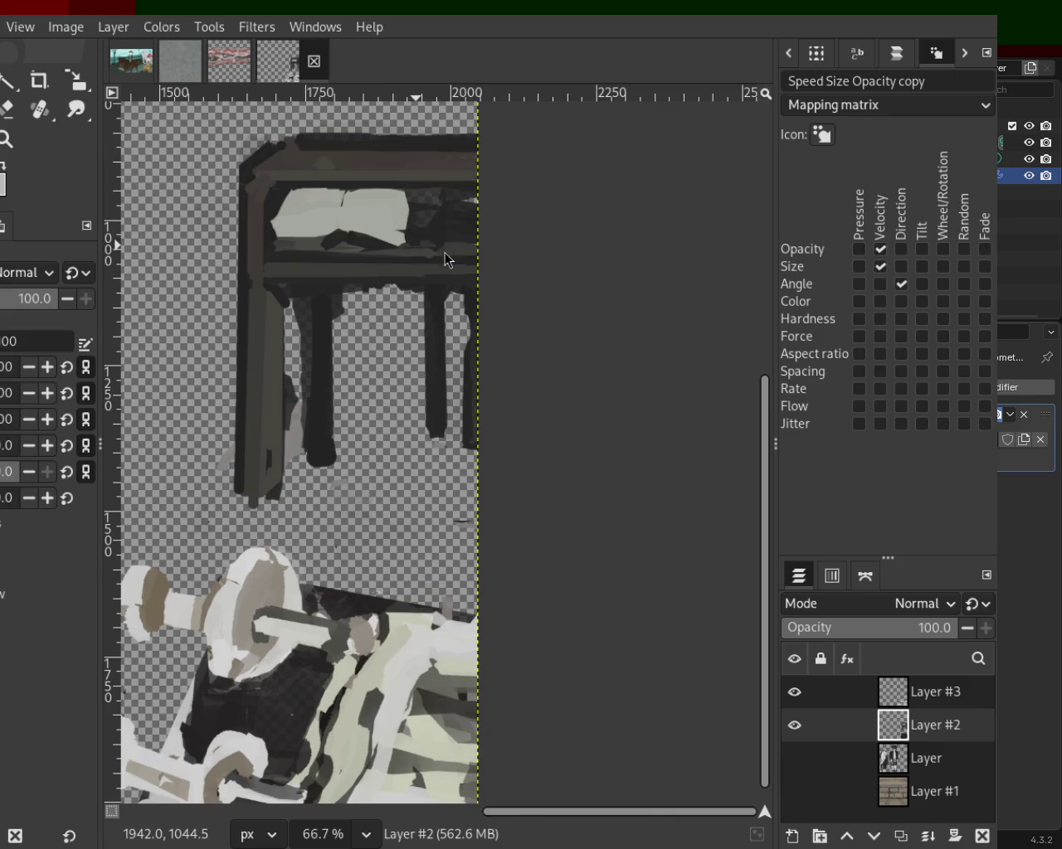
pyautogui.click(258, 252)
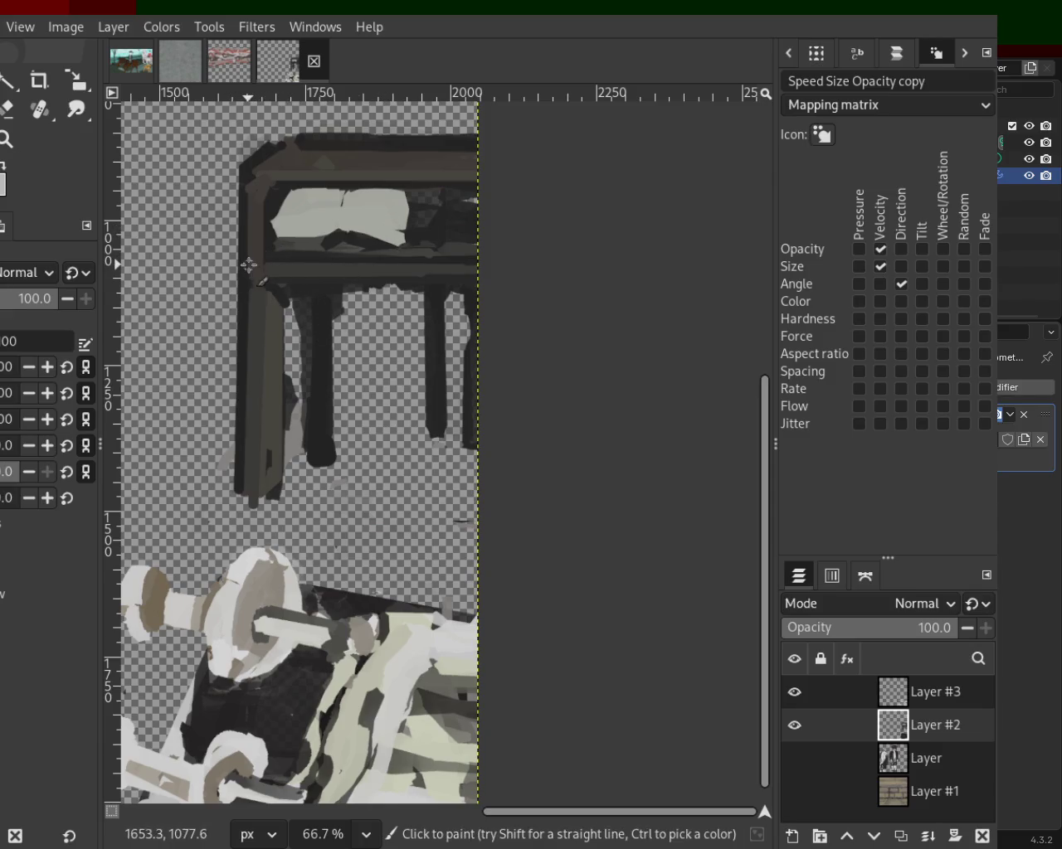
pyautogui.keyDown('shift'); pyautogui.click(276, 184); pyautogui.keyUp('shift')
pyautogui.keyDown('shift'); pyautogui.click(271, 184); pyautogui.keyUp('shift')
pyautogui.keyDown('shift'); pyautogui.click(262, 201); pyautogui.keyUp('shift')
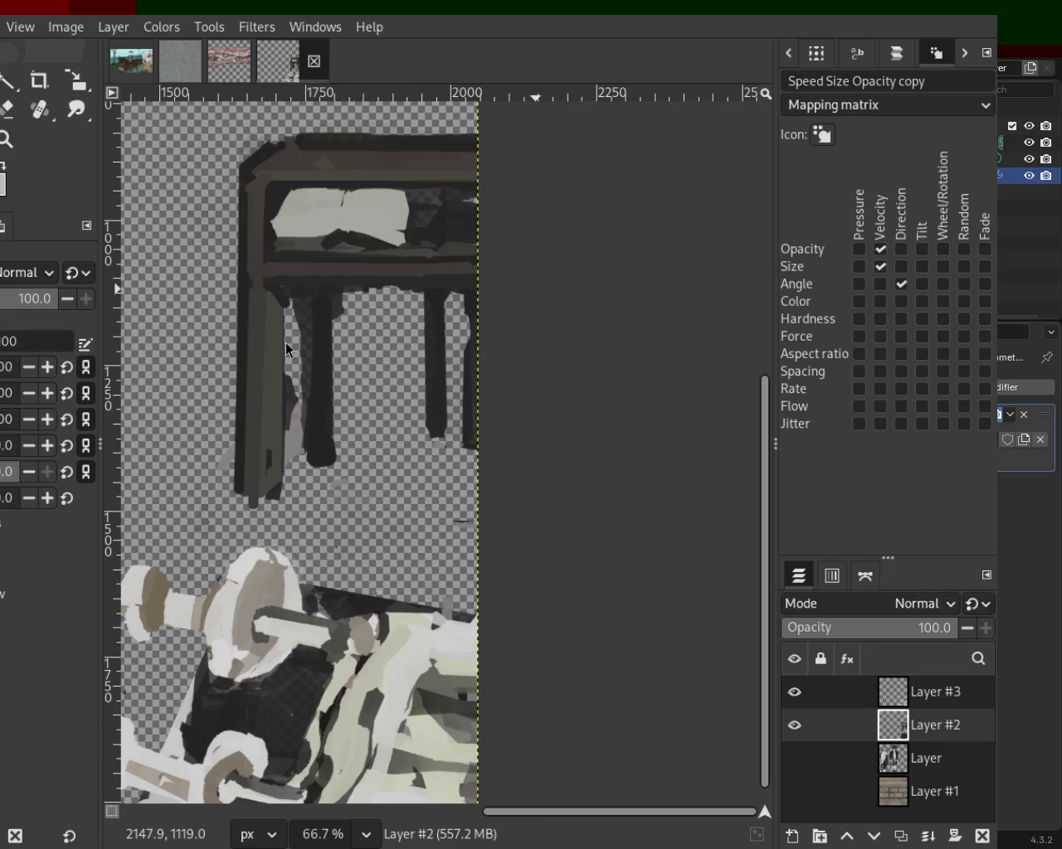
pyautogui.press('ctrl')
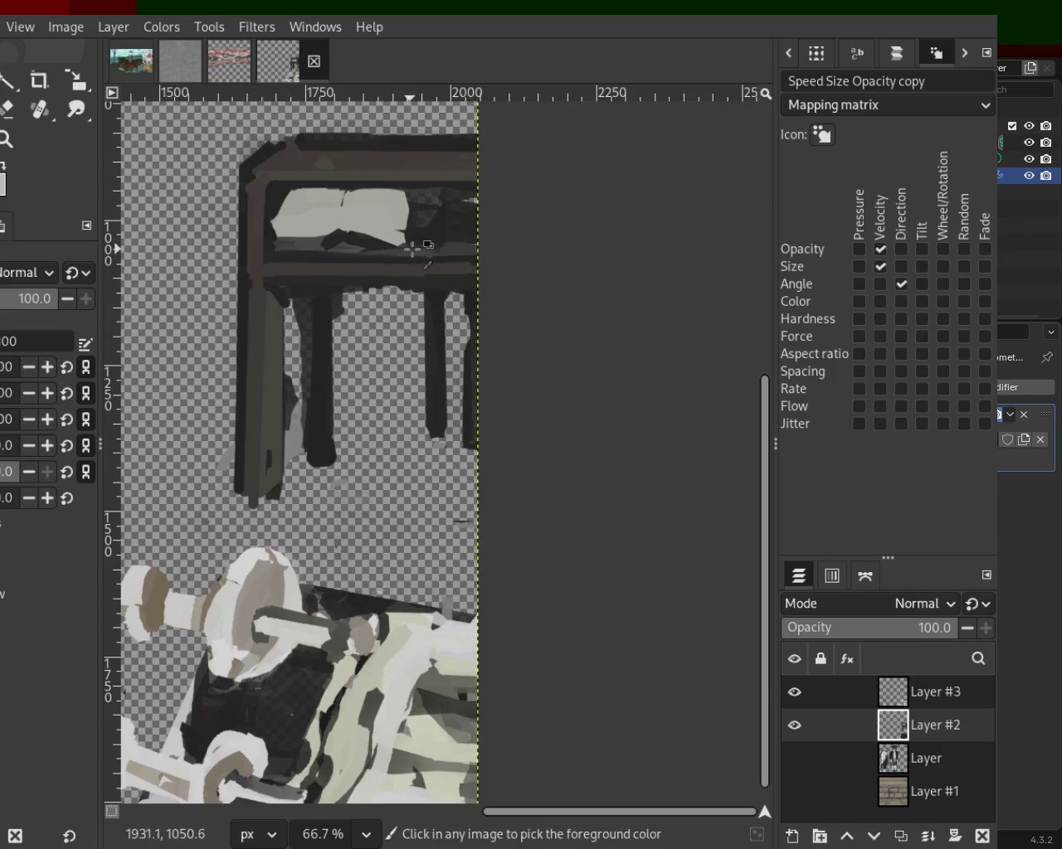
pyautogui.press('ctrl')
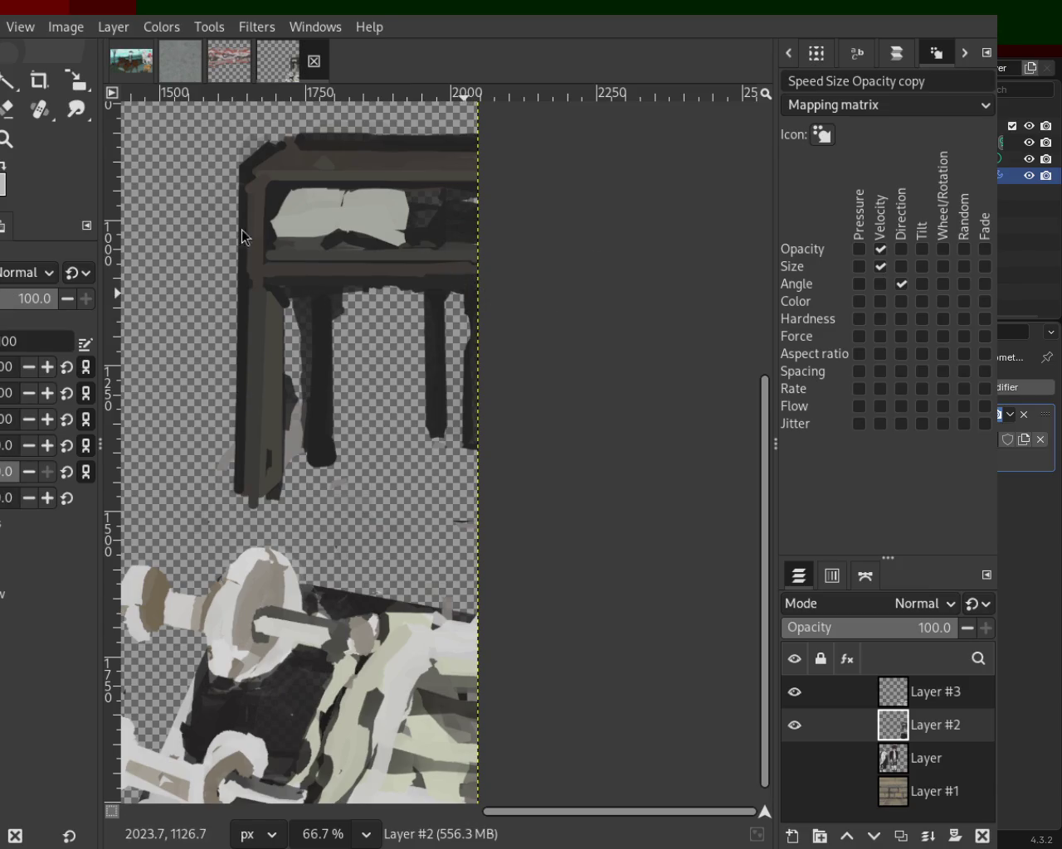
pyautogui.press('ctrl')
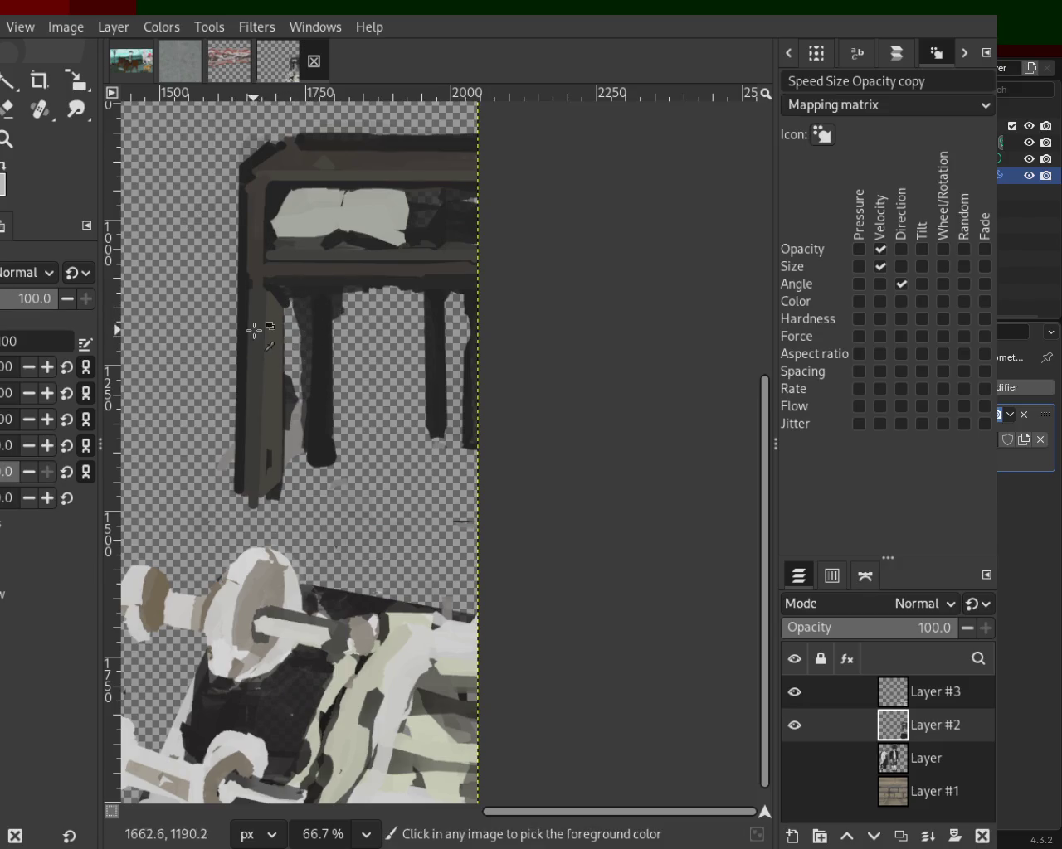
# Step: Paint straight dark vertical strokes down the left and right table legs
pyautogui.press('shift')
pyautogui.keyDown('shift'); pyautogui.click(312, 462); pyautogui.keyUp('shift')
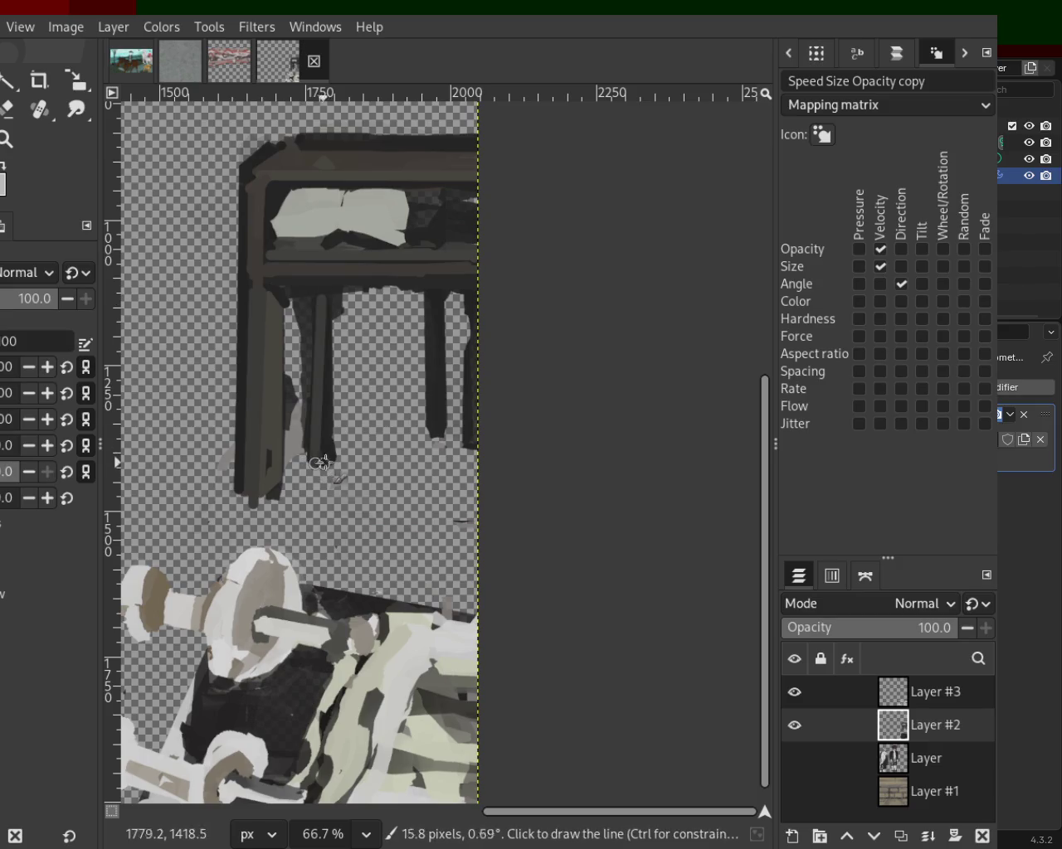
pyautogui.keyDown('shift'); pyautogui.click(322, 296); pyautogui.keyUp('shift')
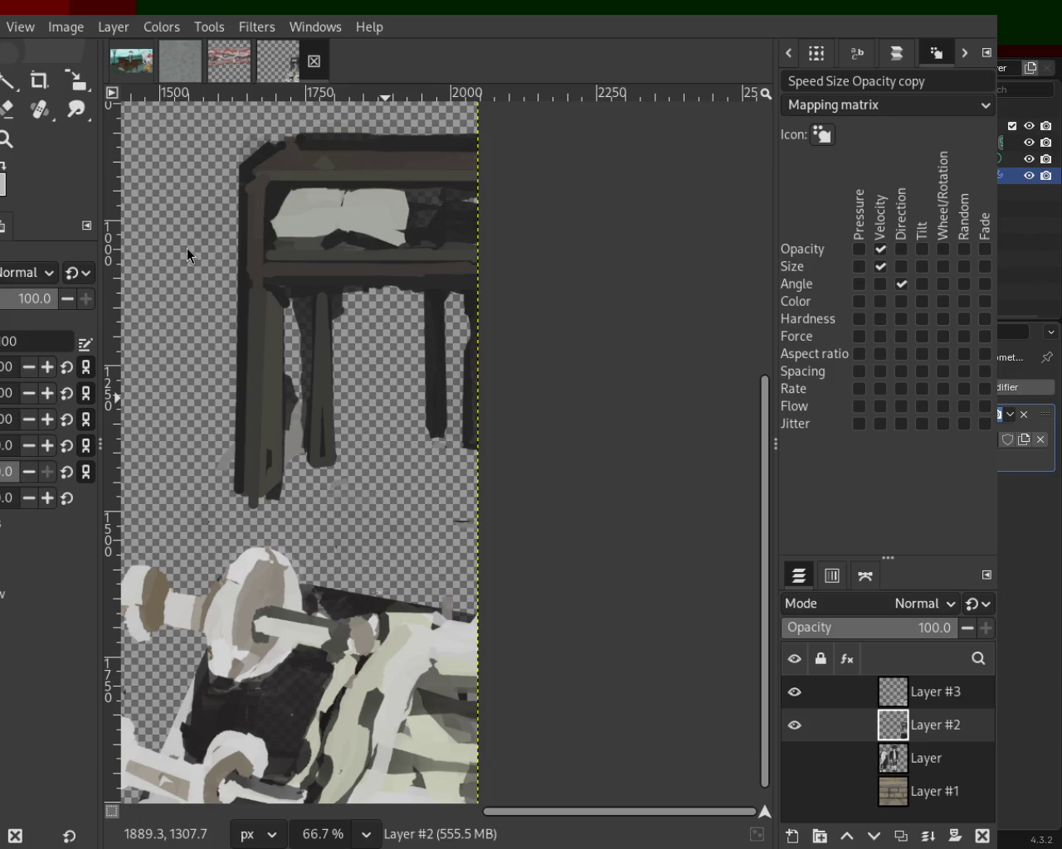
pyautogui.click(316, 293)
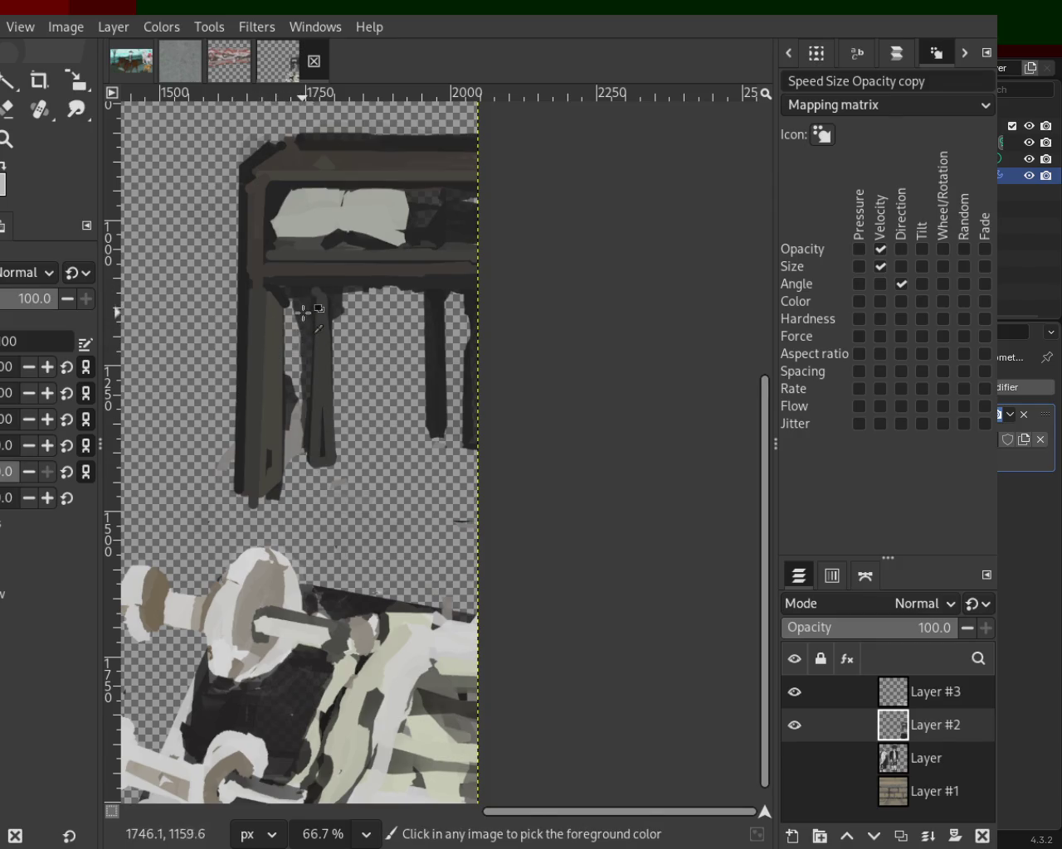
pyautogui.keyDown('ctrl'); pyautogui.click(301, 292); pyautogui.keyUp('ctrl')
pyautogui.keyDown('shift'); pyautogui.click(309, 431); pyautogui.keyUp('shift')
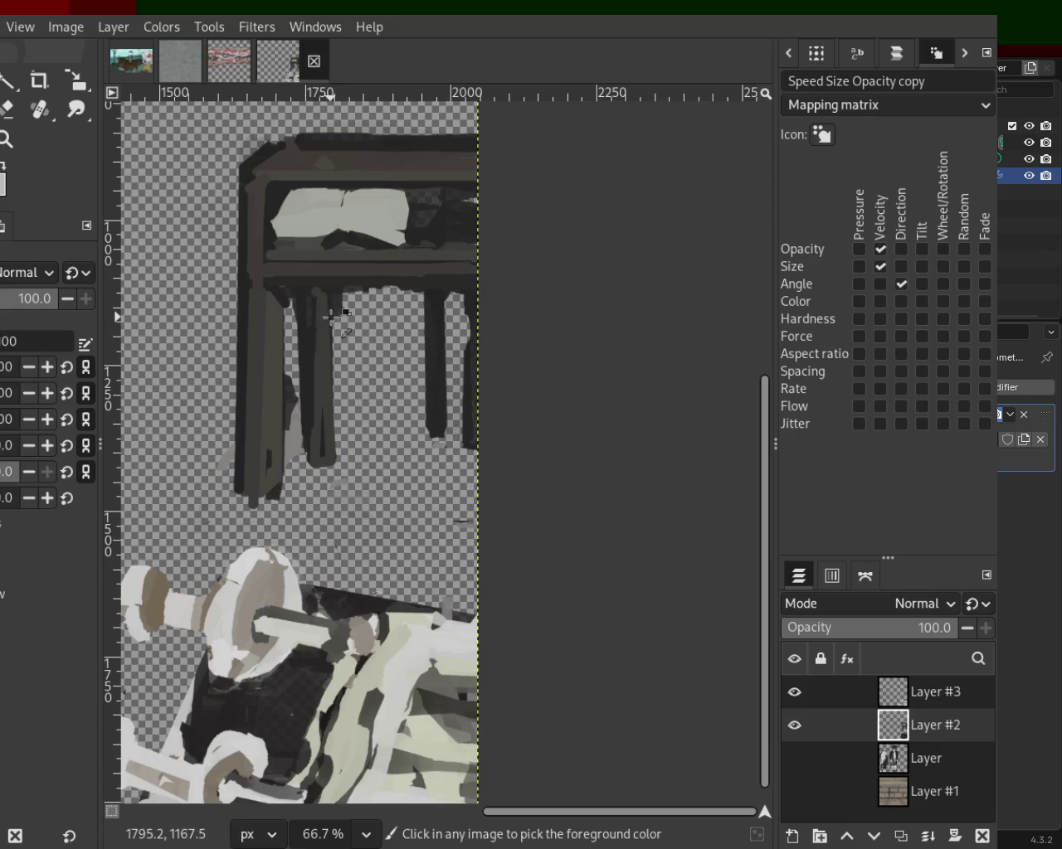
pyautogui.click(439, 299)
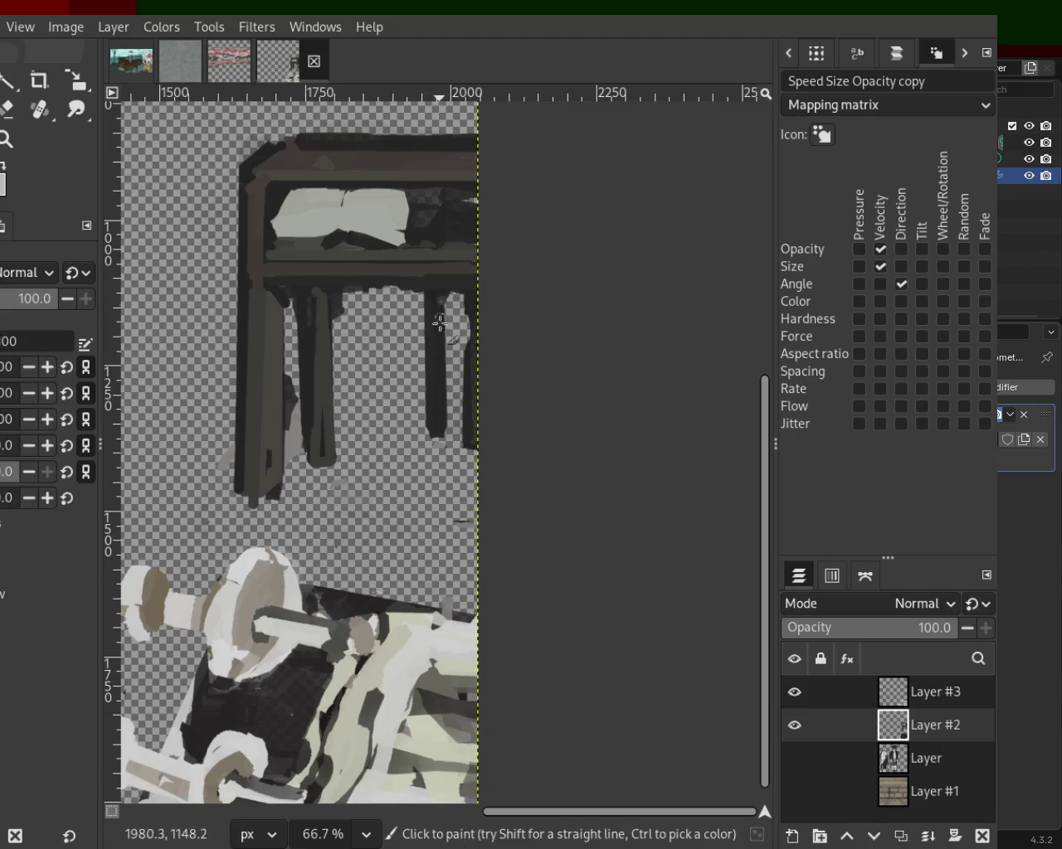
pyautogui.keyDown('shift'); pyautogui.click(440, 432); pyautogui.keyUp('shift')
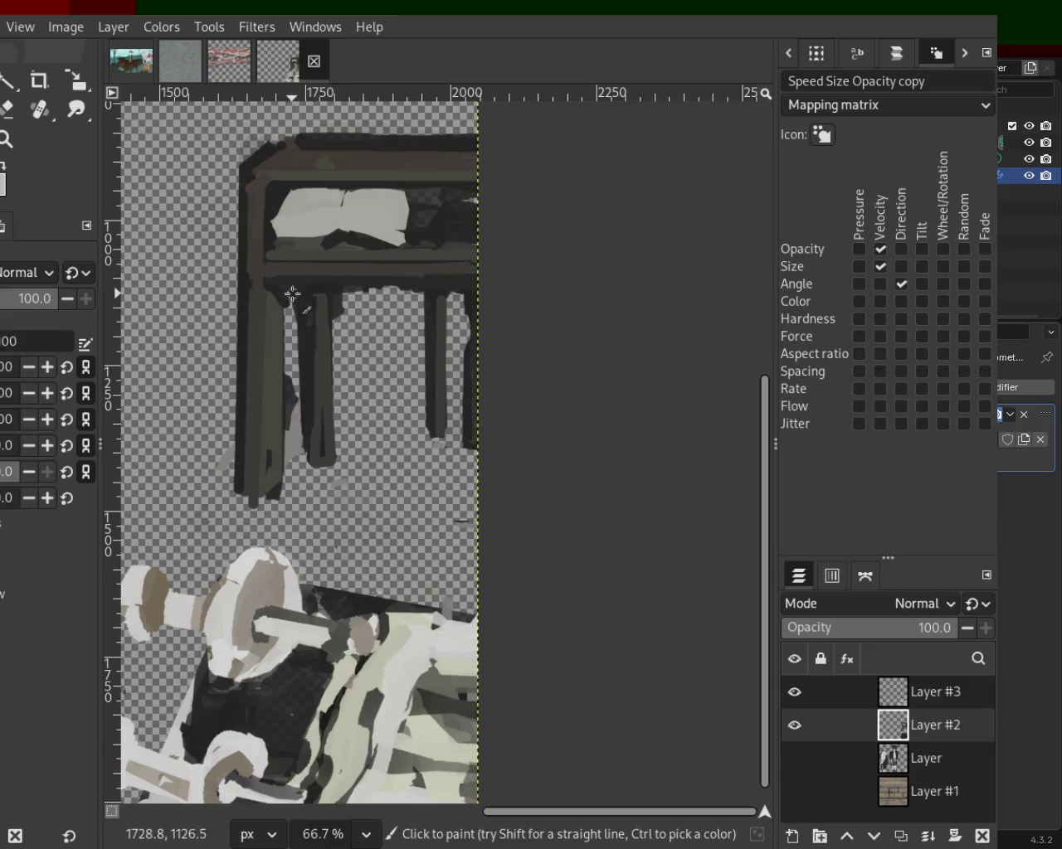
# Step: Sample the frame colour and redraw the right leg as one clean straight dark stroke
pyautogui.press('ctrl')
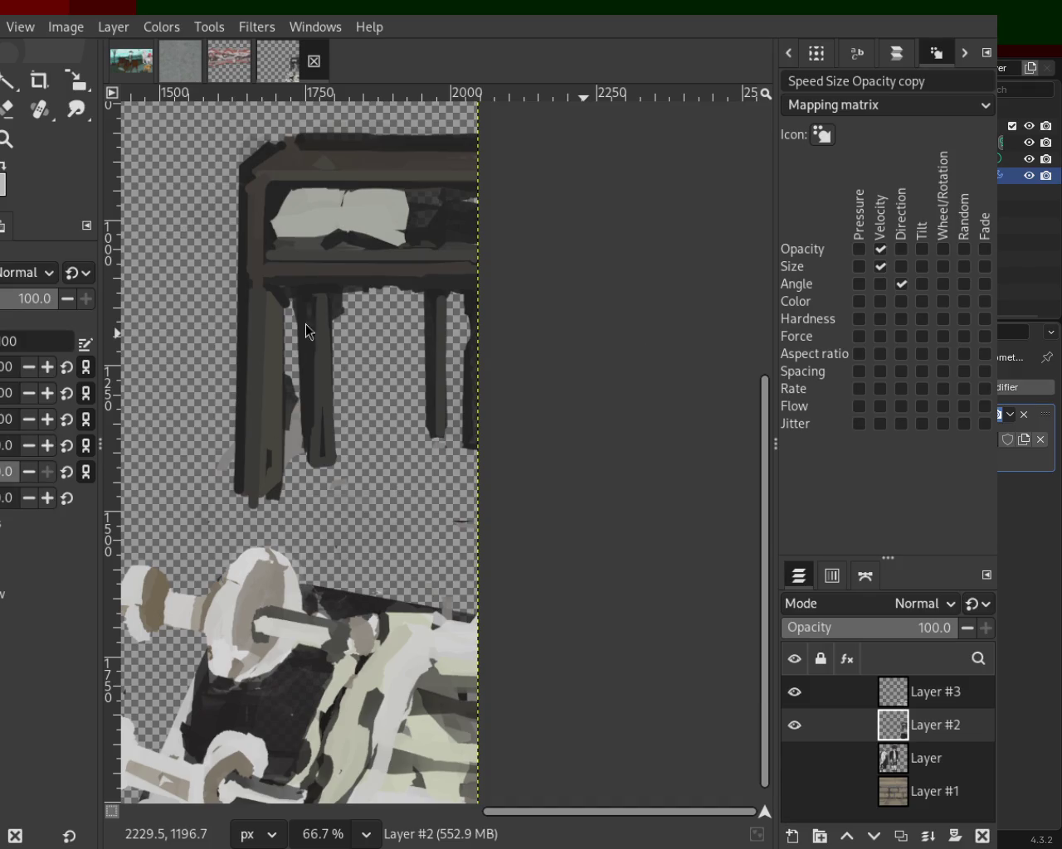
pyautogui.press('ctrl')
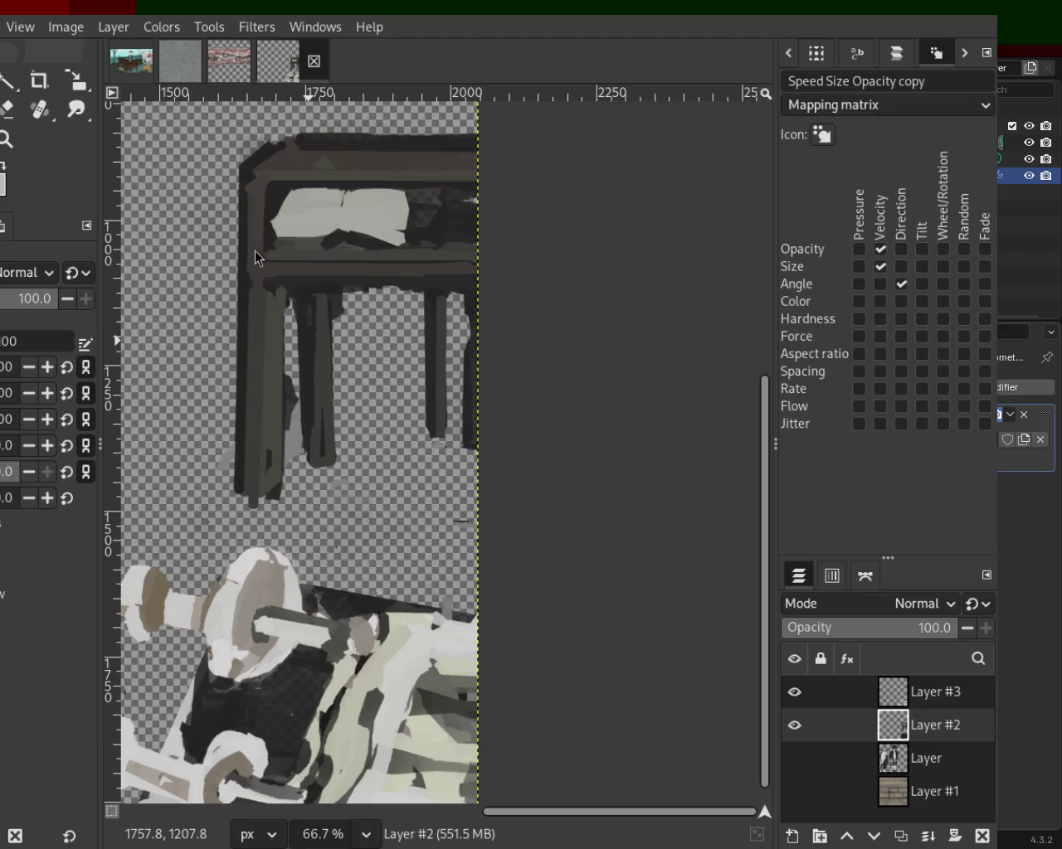
pyautogui.press('o')
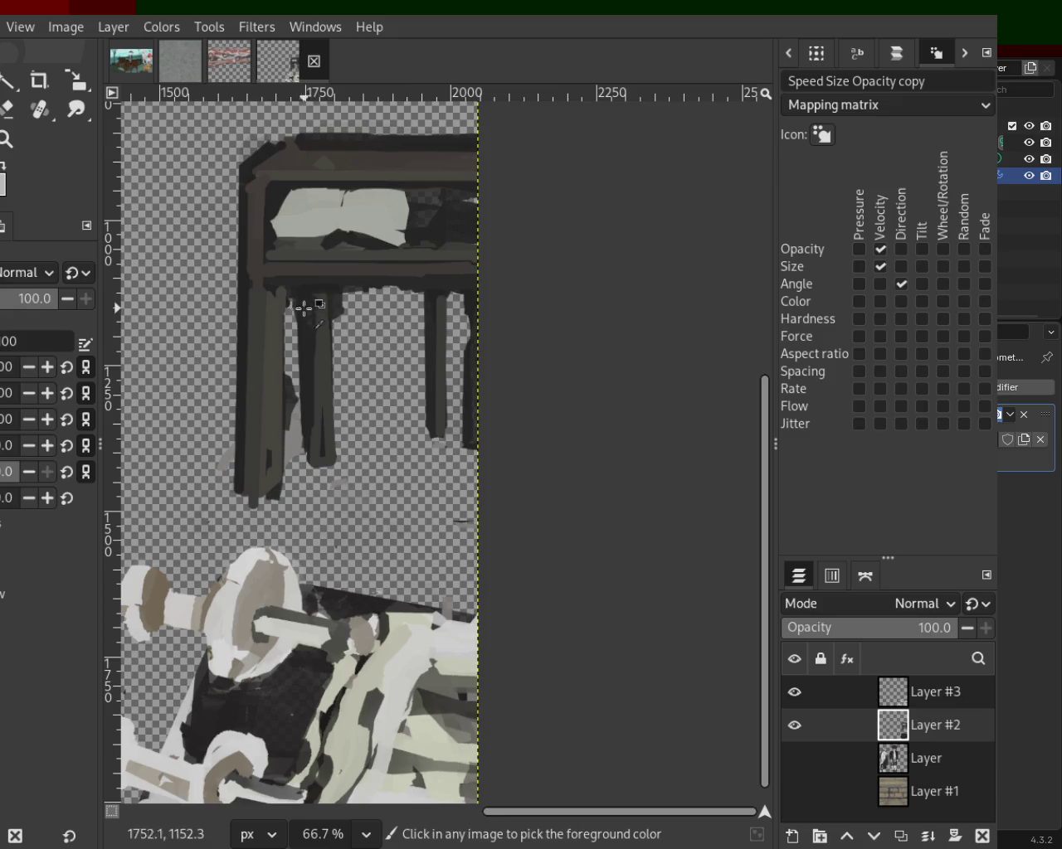
pyautogui.press('p')
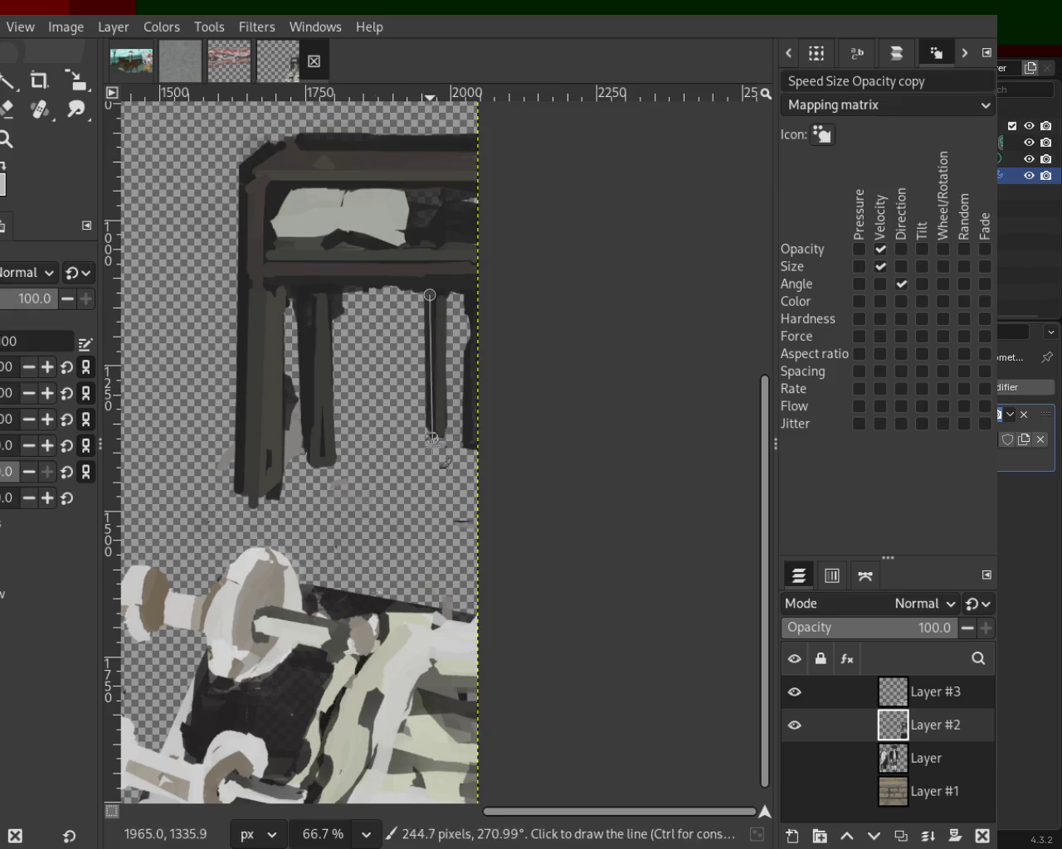
pyautogui.keyDown('shift'); pyautogui.click(429, 421); pyautogui.keyUp('shift')
pyautogui.hotkey('ctrl', 'z')
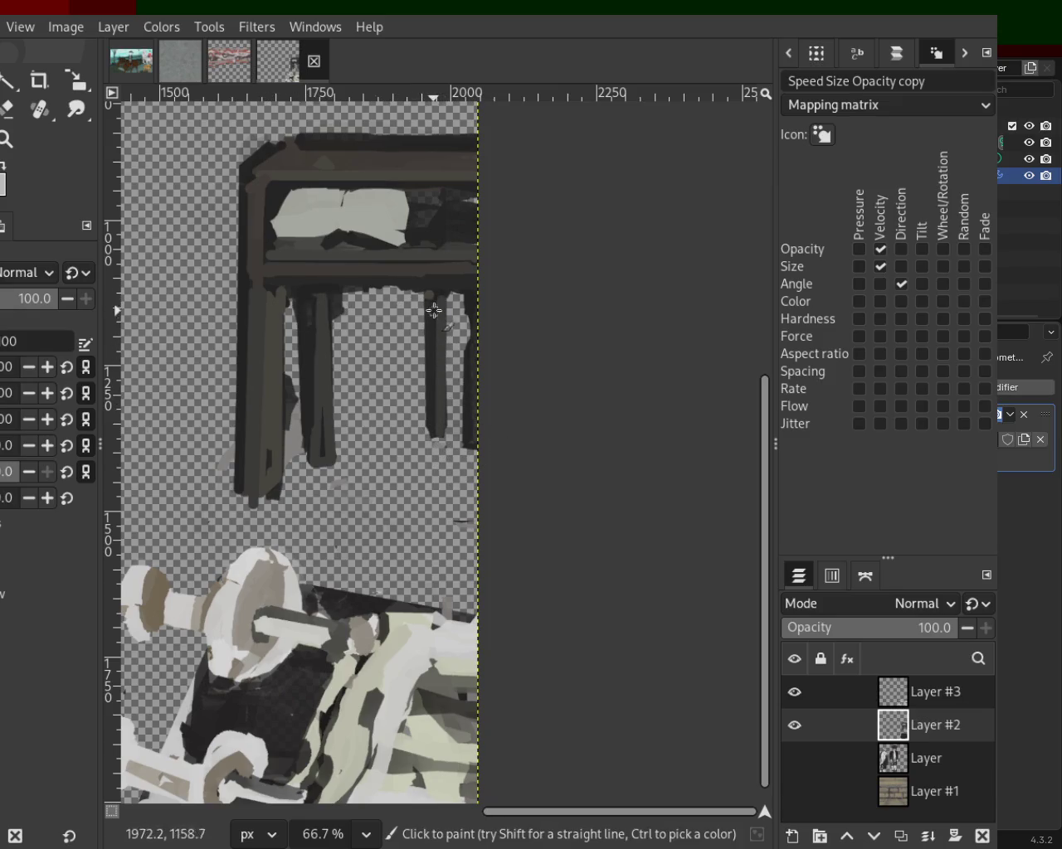
pyautogui.click(428, 298)
pyautogui.keyDown('shift'); pyautogui.click(428, 425); pyautogui.keyUp('shift')
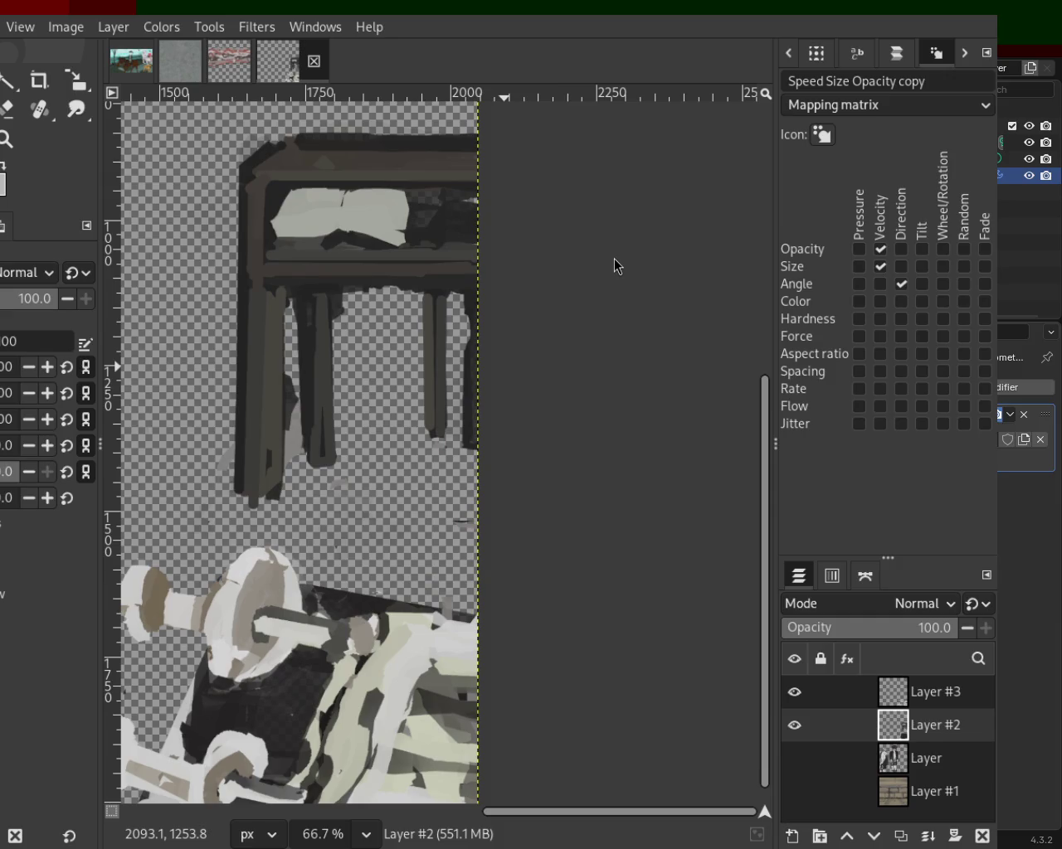
pyautogui.keyDown('ctrl'); pyautogui.click(315, 311); pyautogui.keyUp('ctrl')
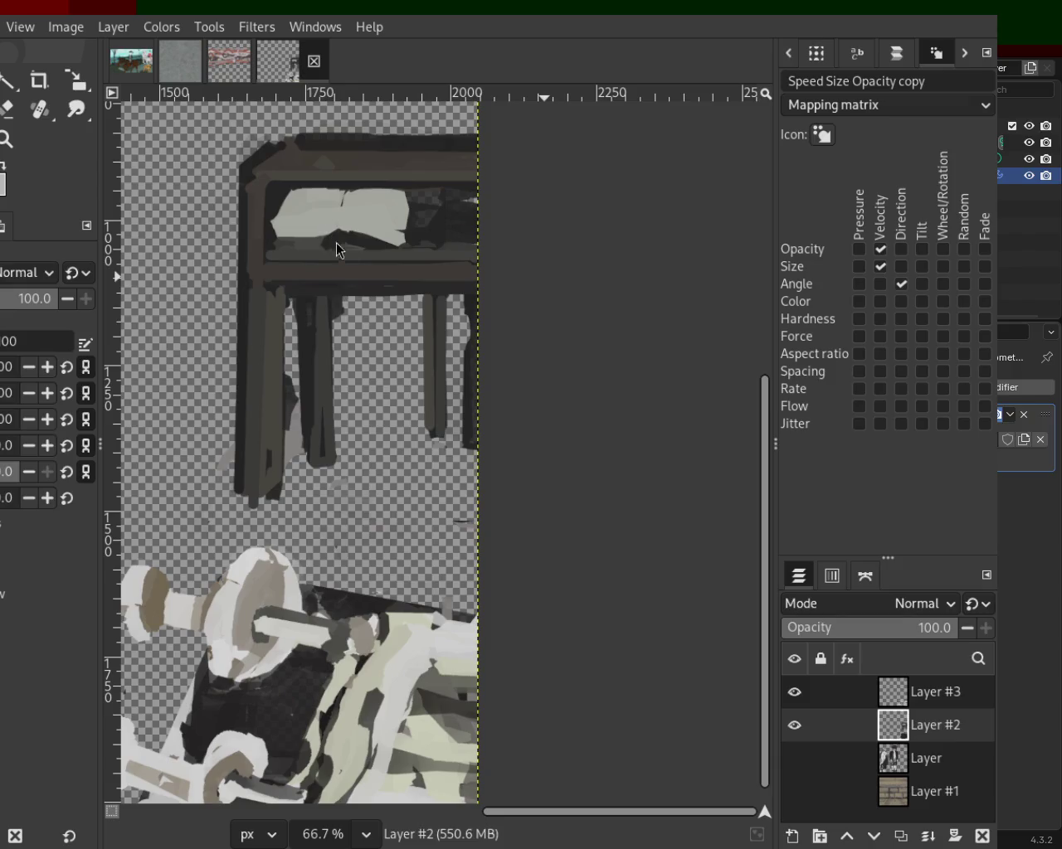
pyautogui.keyDown('ctrl'); pyautogui.click(274, 259); pyautogui.keyUp('ctrl')
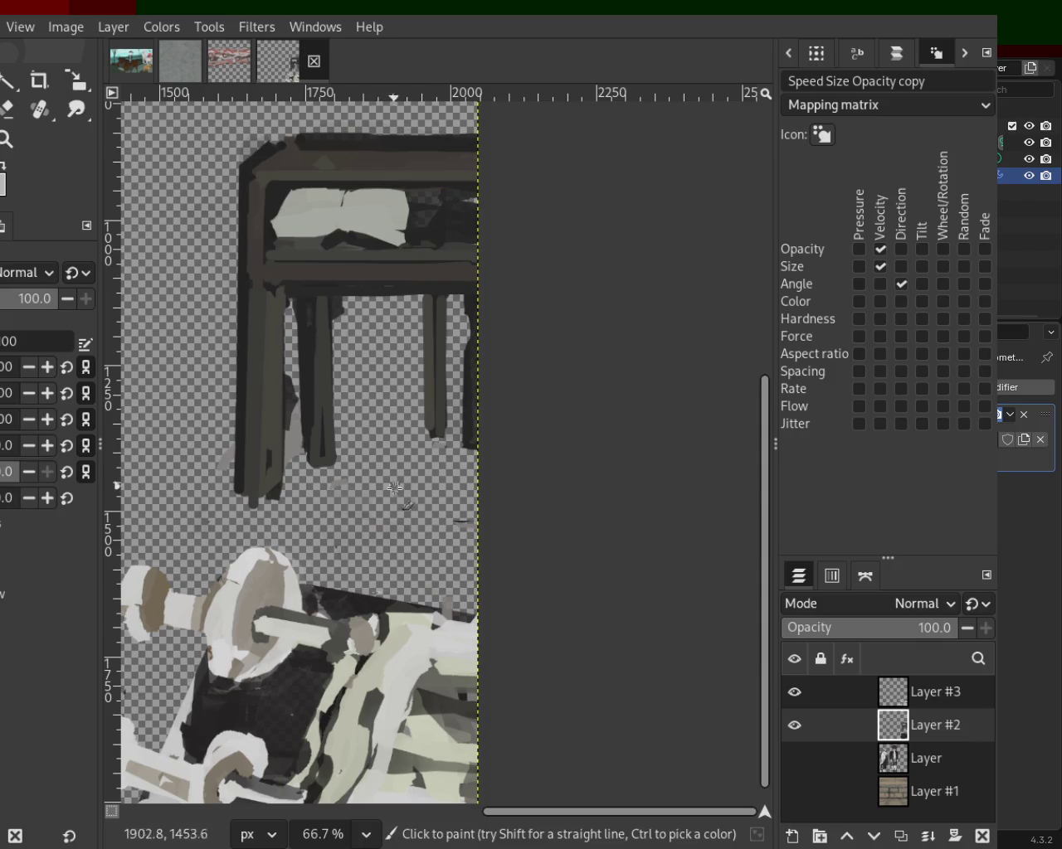
pyautogui.click(6, 110)
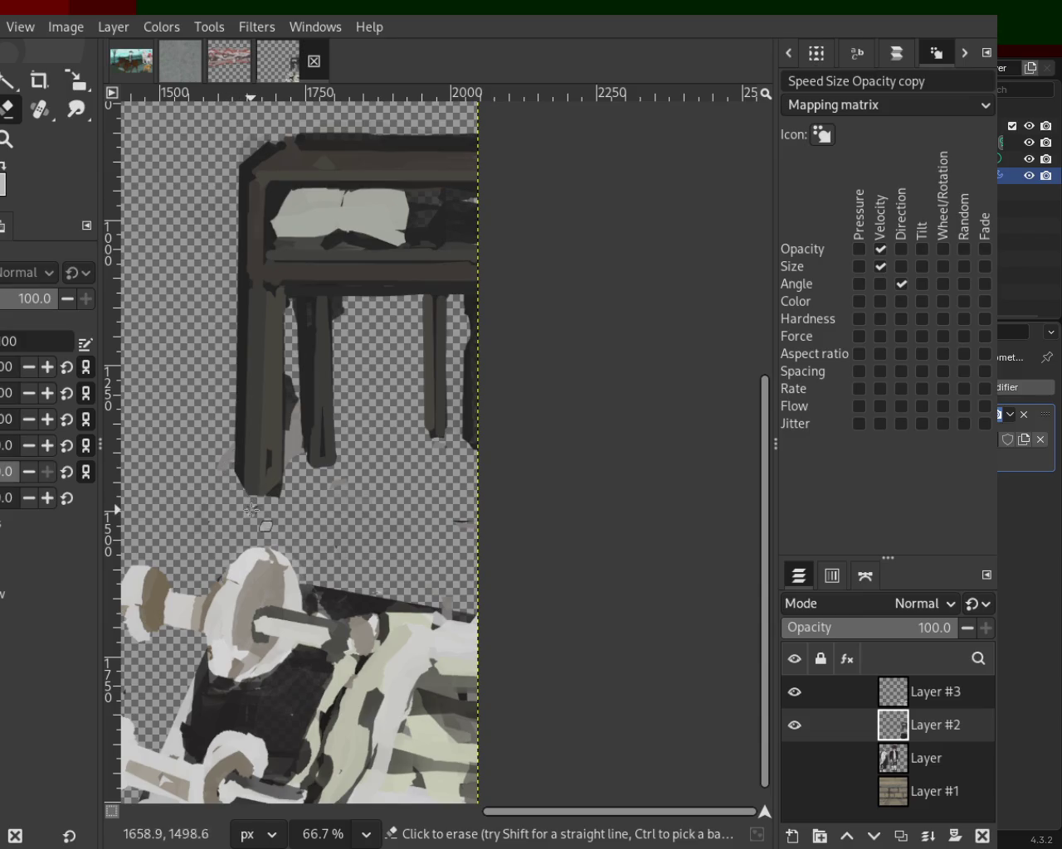
# Step: Erase the grey patch below the leg and darken the left leg's edge with straight strokes
pyautogui.moveTo(243, 513); pyautogui.dragTo(242, 481)
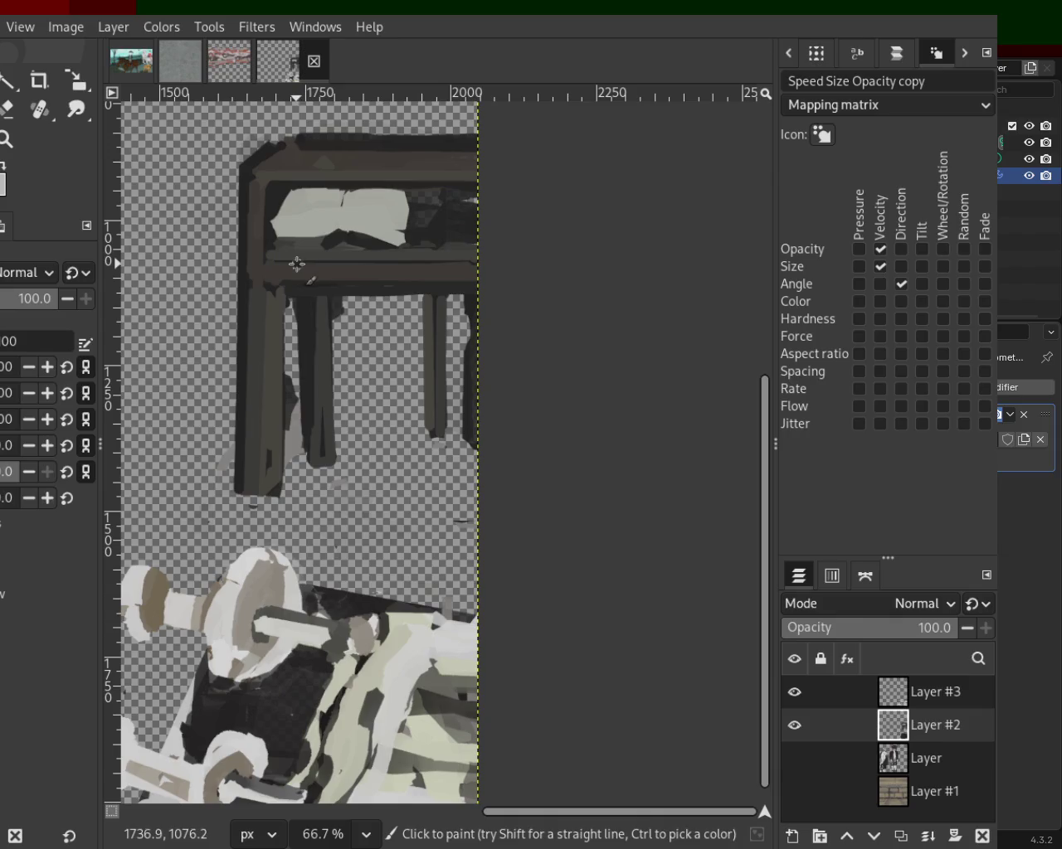
pyautogui.keyDown('shift'); pyautogui.click(271, 262); pyautogui.keyUp('shift')
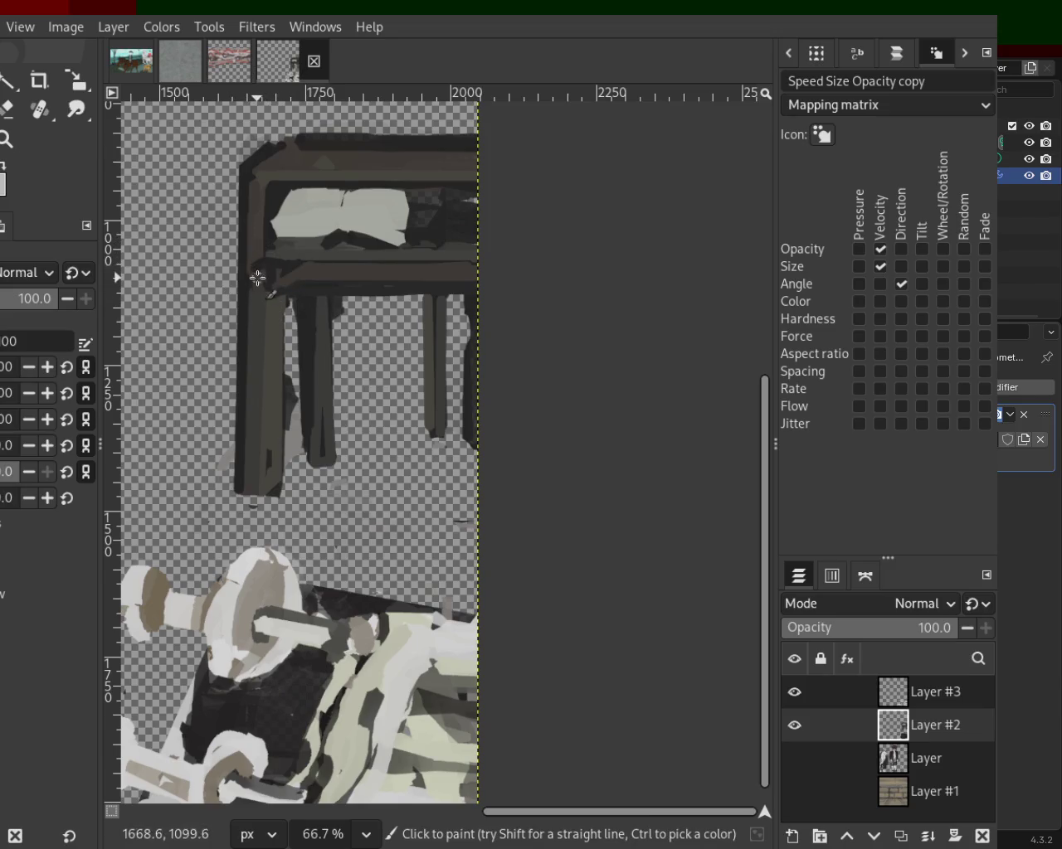
pyautogui.keyDown('shift'); pyautogui.click(257, 199); pyautogui.keyUp('shift')
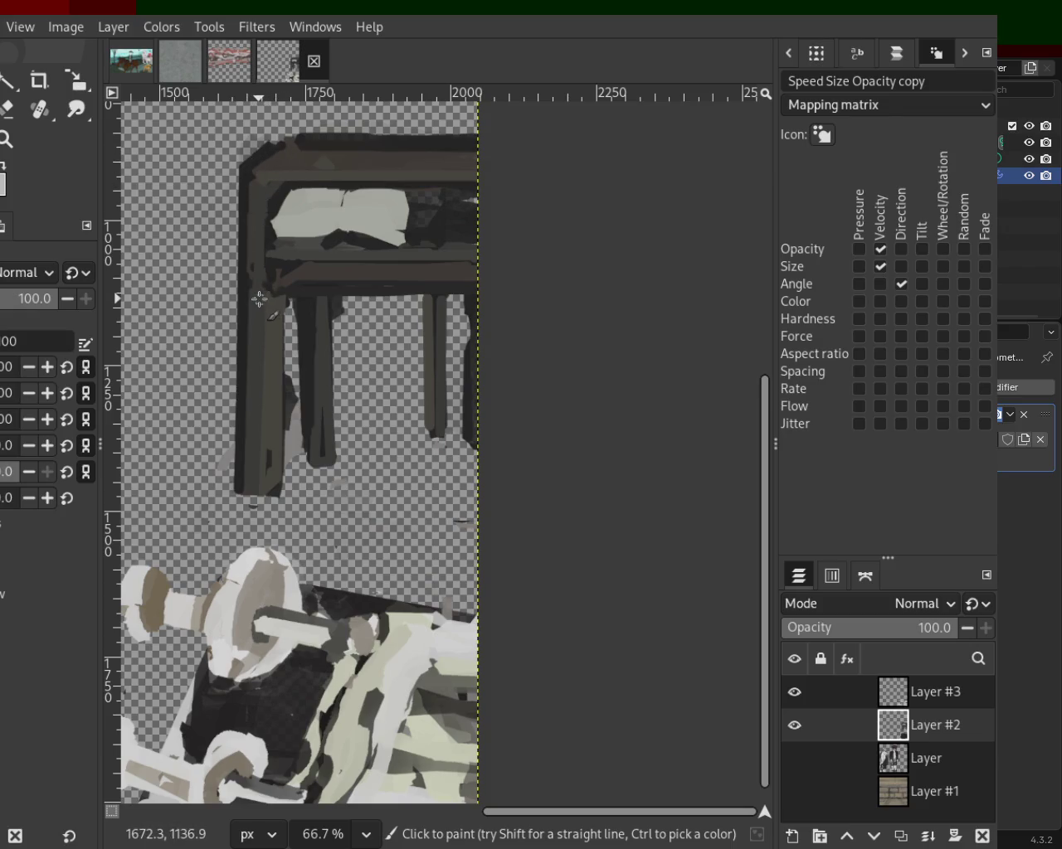
pyautogui.click(6, 139)
pyautogui.scroll(-2, 424, 330)
pyautogui.scroll(-2, 425, 330)
pyautogui.scroll(1, 425, 330)
pyautogui.scroll(-1, 425, 330)
pyautogui.scroll(3, 361, 280)
# Step: Erase a thin strip along the left leg's edge and the stray strip along the top edge
pyautogui.press('p')
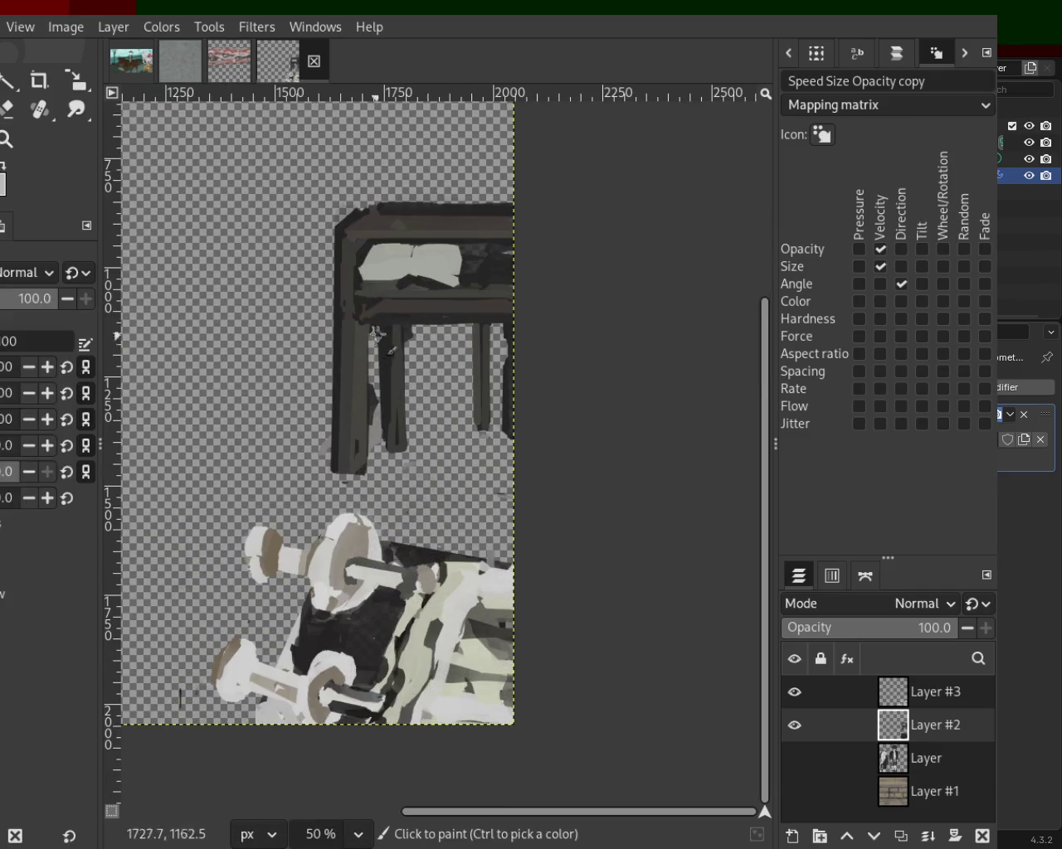
pyautogui.hotkey('shift', 'e')
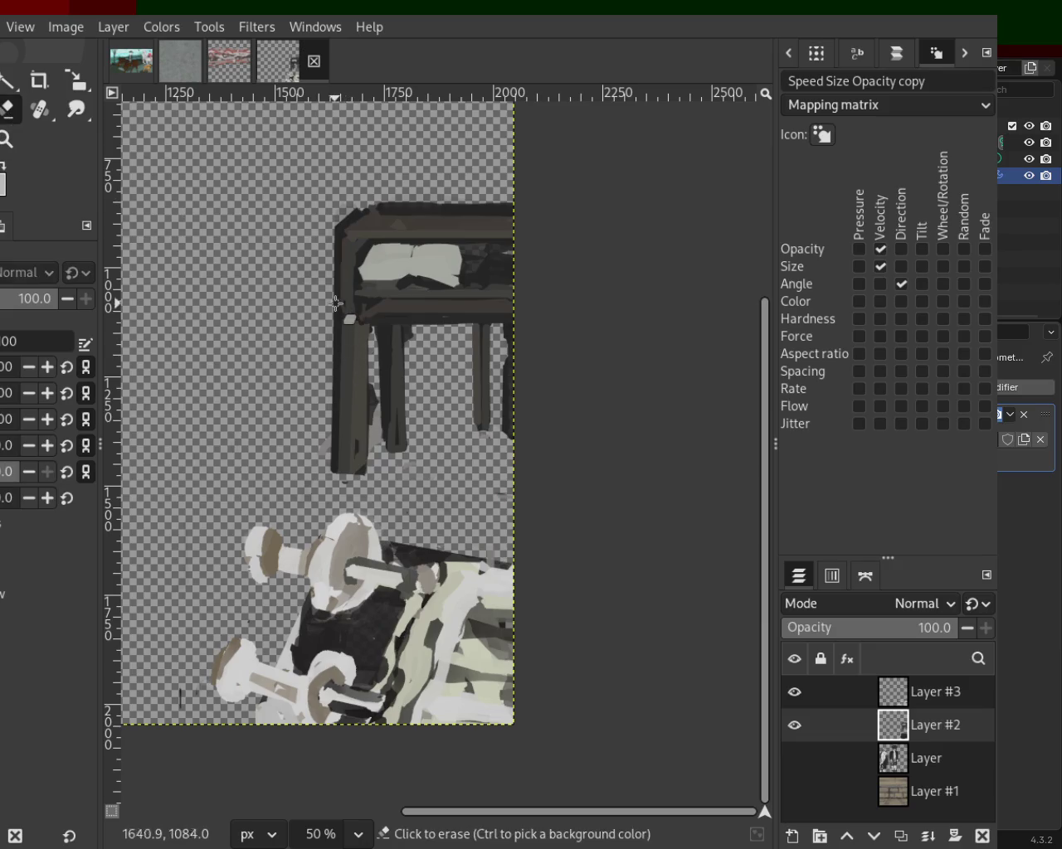
pyautogui.keyDown('shift'); pyautogui.click(334, 476); pyautogui.keyUp('shift')
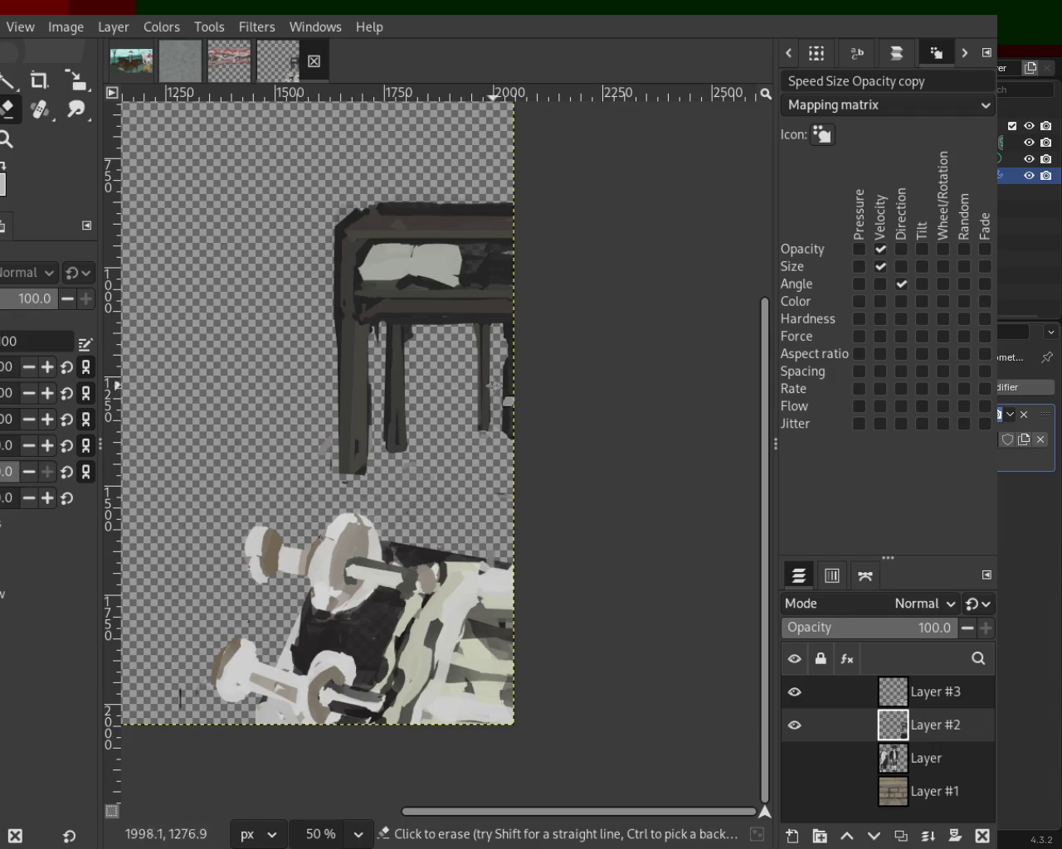
pyautogui.moveTo(327, 215); pyautogui.dragTo(669, 213)
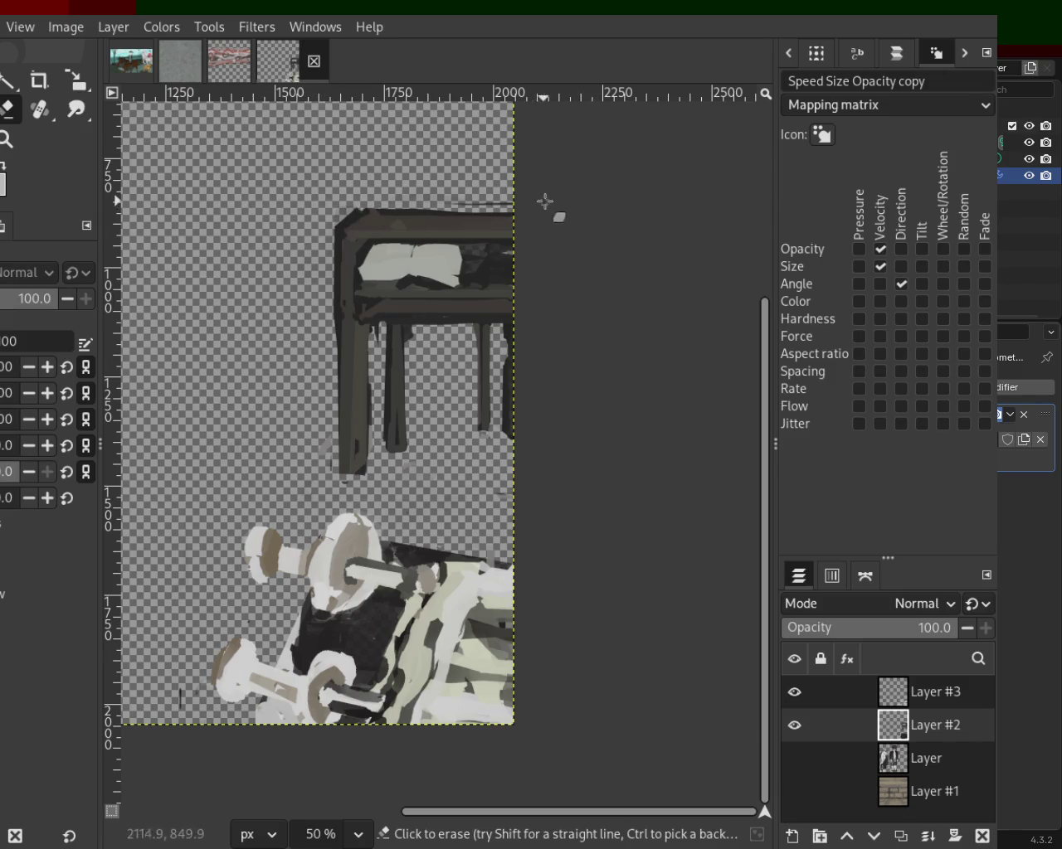
pyautogui.hotkey('ctrl', 'z')
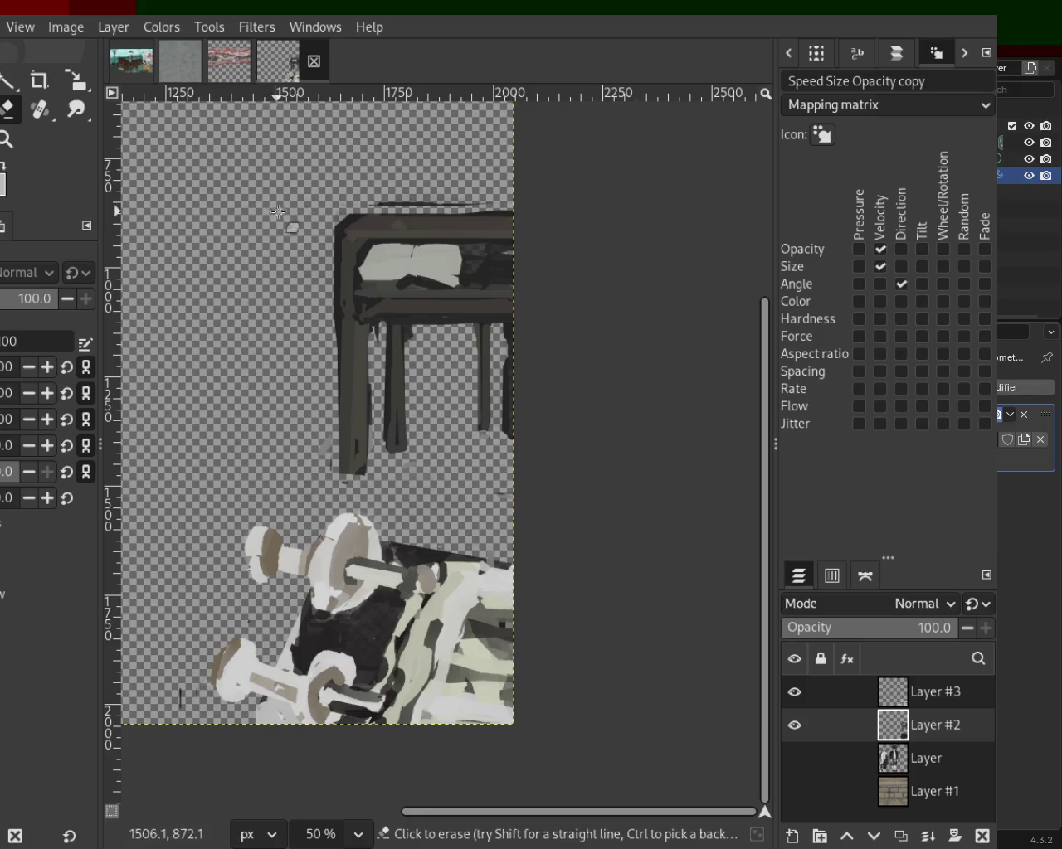
pyautogui.moveTo(308, 207); pyautogui.dragTo(545, 213)
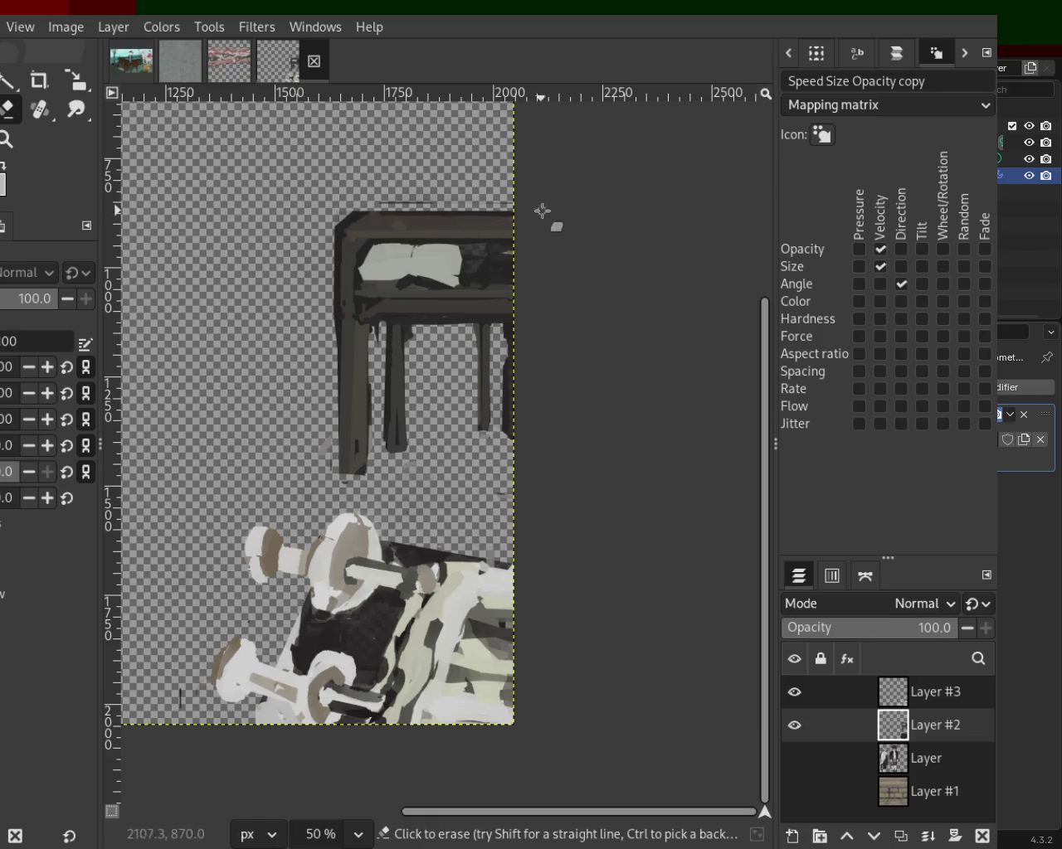
pyautogui.click(333, 228)
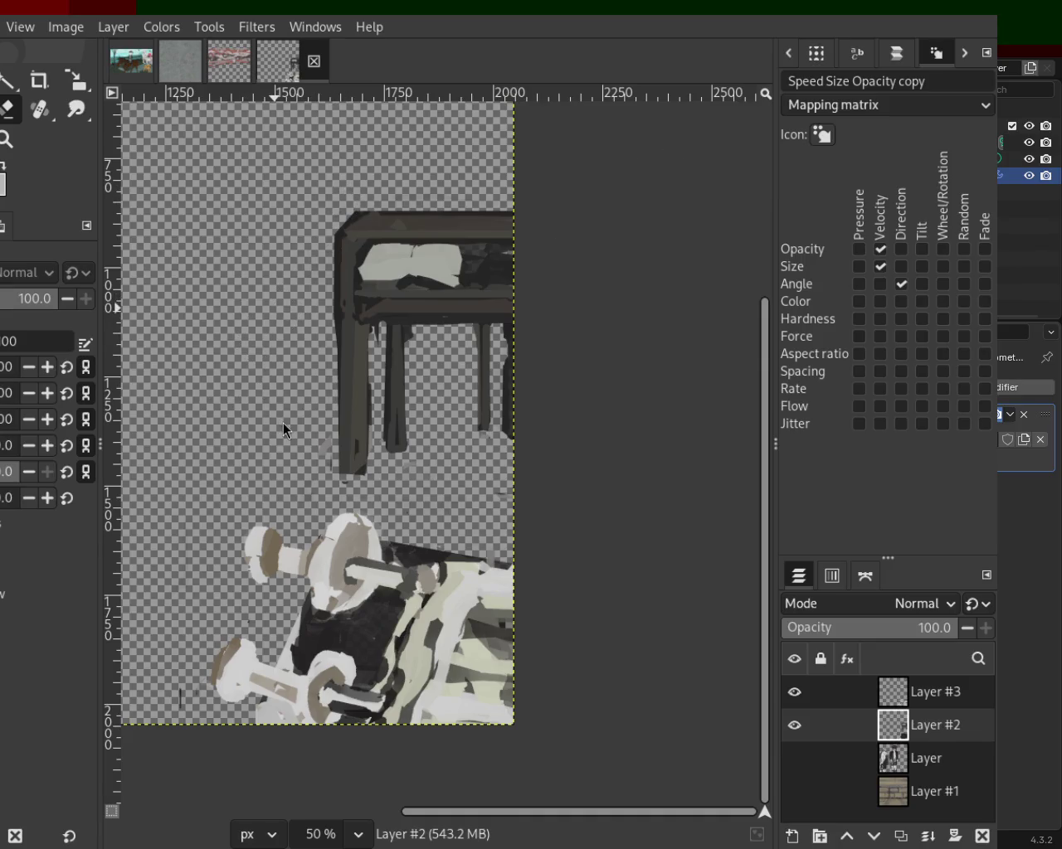
# Step: Zoom out to view the whole canvas, then hide Layer #3 to see Layer #2 alone
pyautogui.press('z')
pyautogui.keyDown('ctrl'); pyautogui.click(417, 368); pyautogui.keyUp('ctrl')
pyautogui.scroll(1, 416, 366)
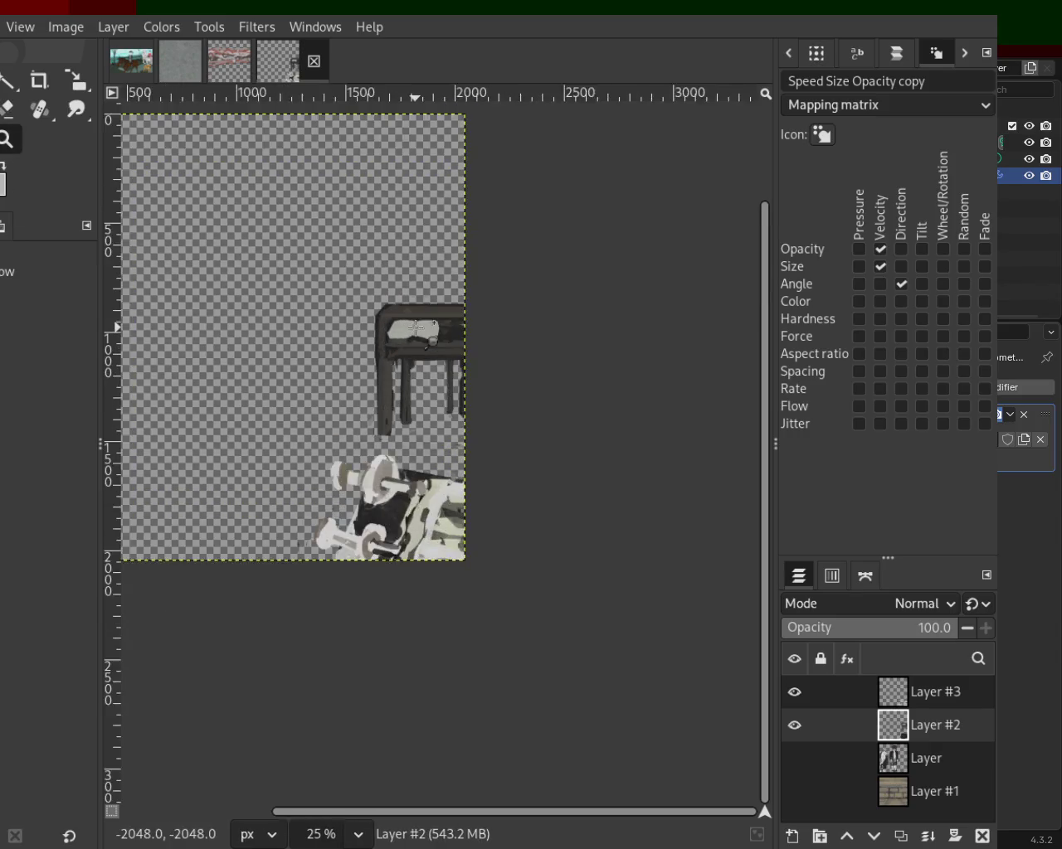
pyautogui.scroll(3, 416, 365)
pyautogui.scroll(2, 416, 366)
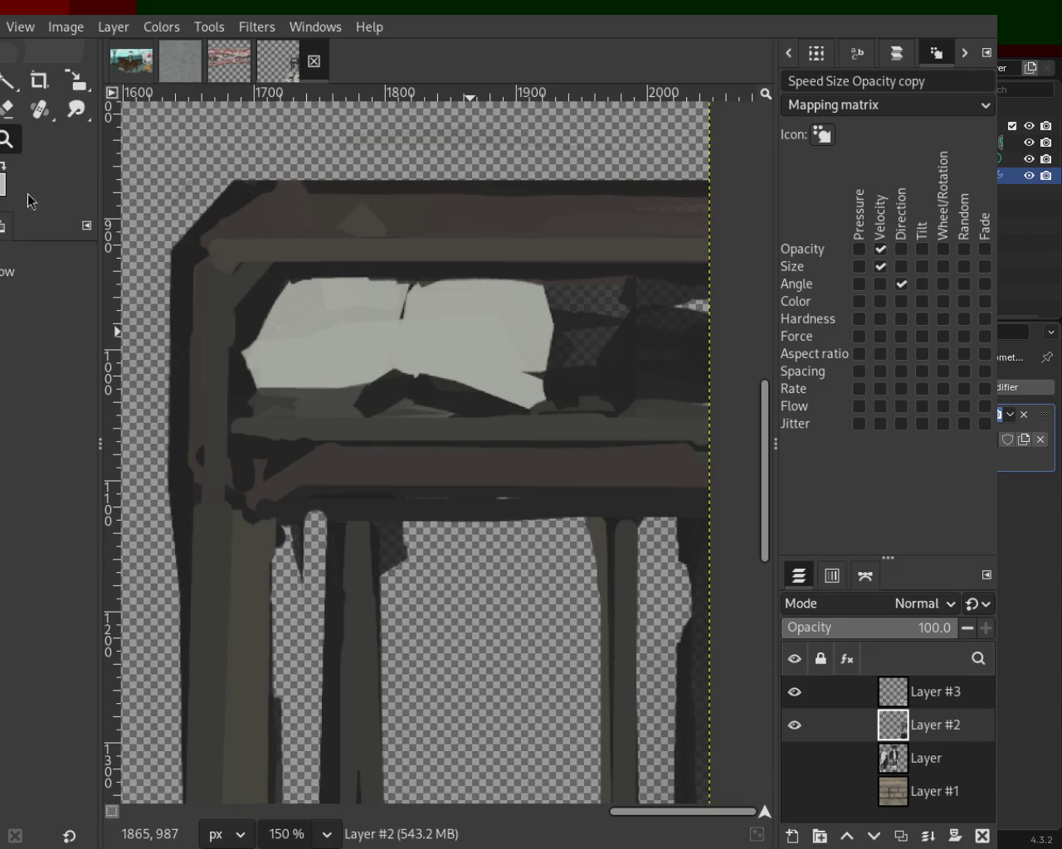
pyautogui.scroll(-3, 328, 349)
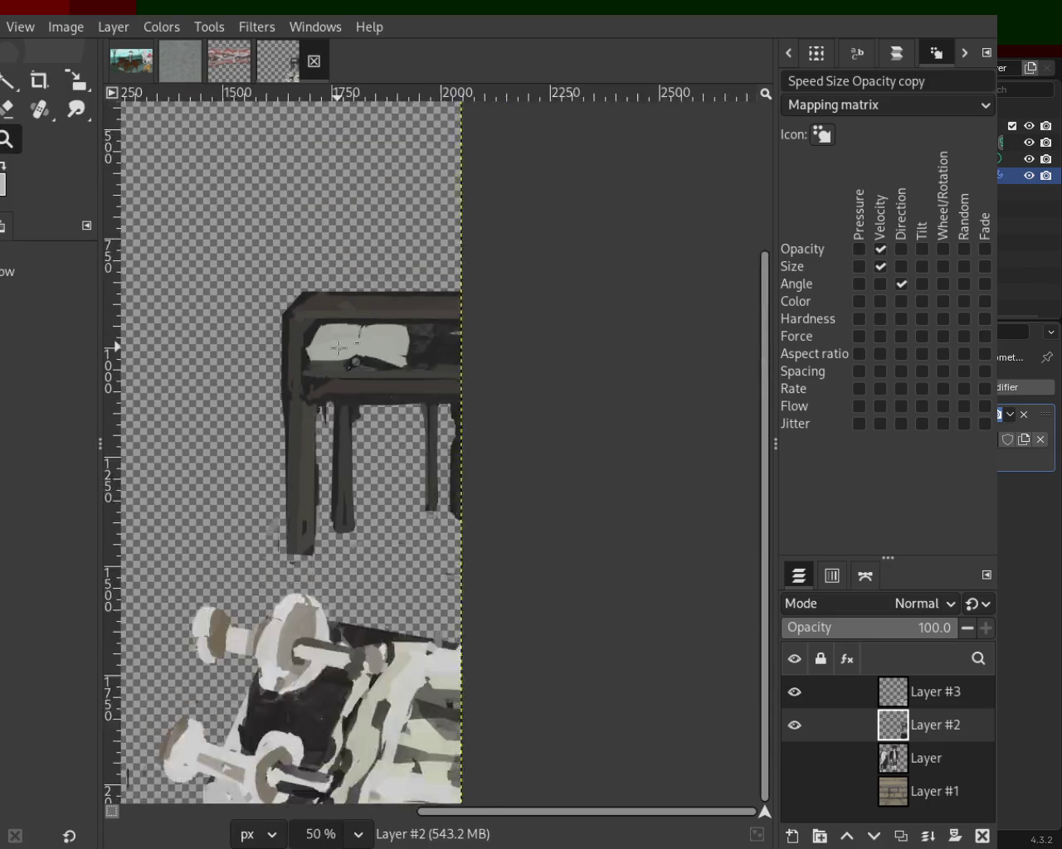
pyautogui.scroll(-2, 320, 522)
pyautogui.scroll(3, 319, 522)
pyautogui.keyDown('shift'); pyautogui.click(784, 726); pyautogui.keyUp('shift')
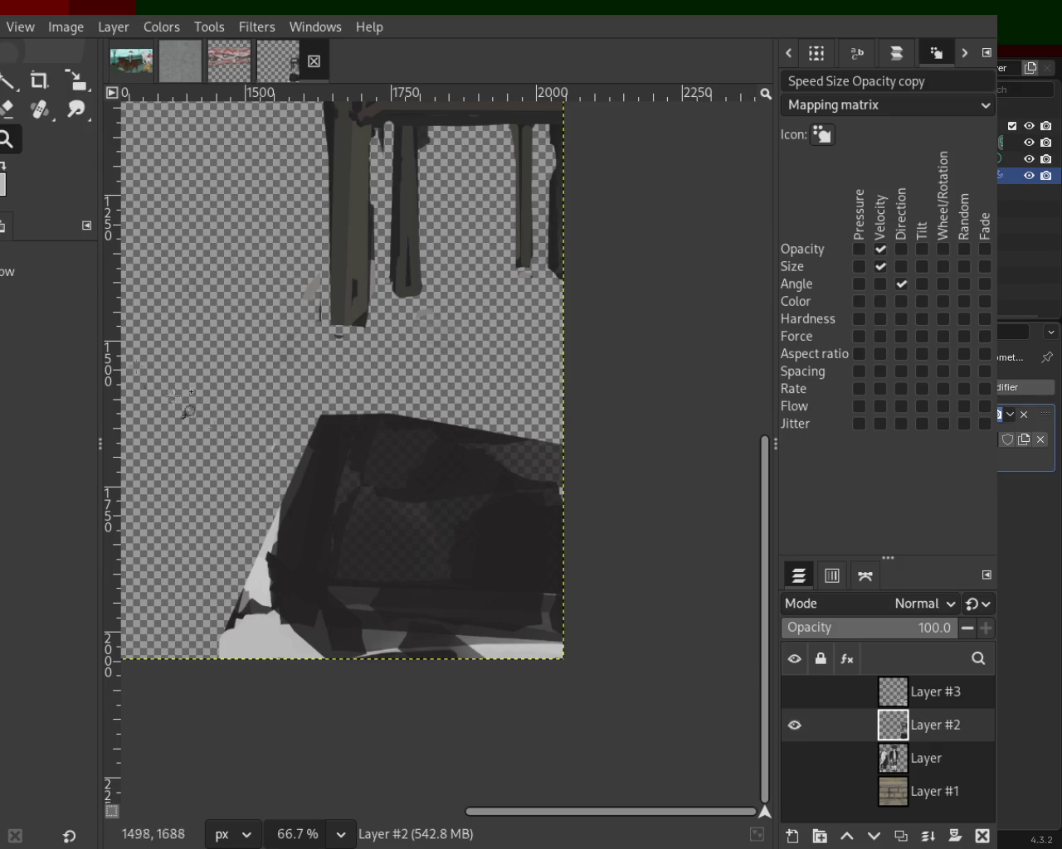
# Step: Paint a straight light line along the box's top rim, touch up its right end, and show Layer #3
pyautogui.press('p')
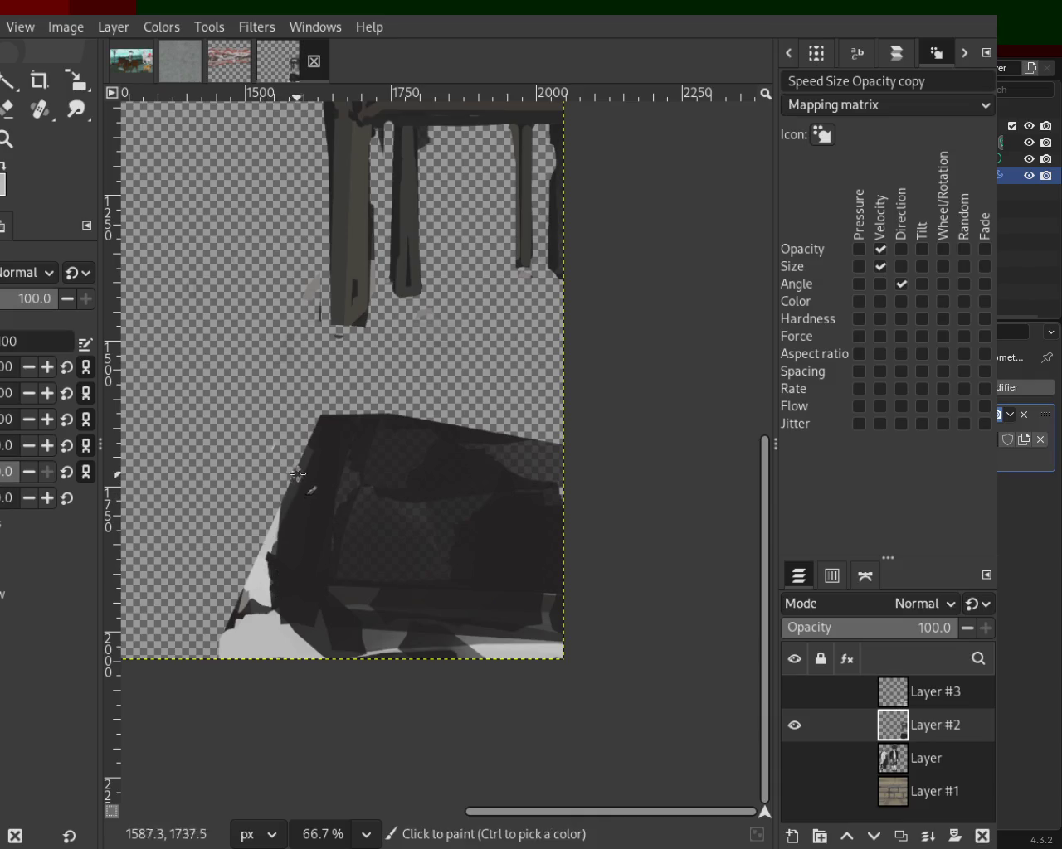
pyautogui.click(326, 421)
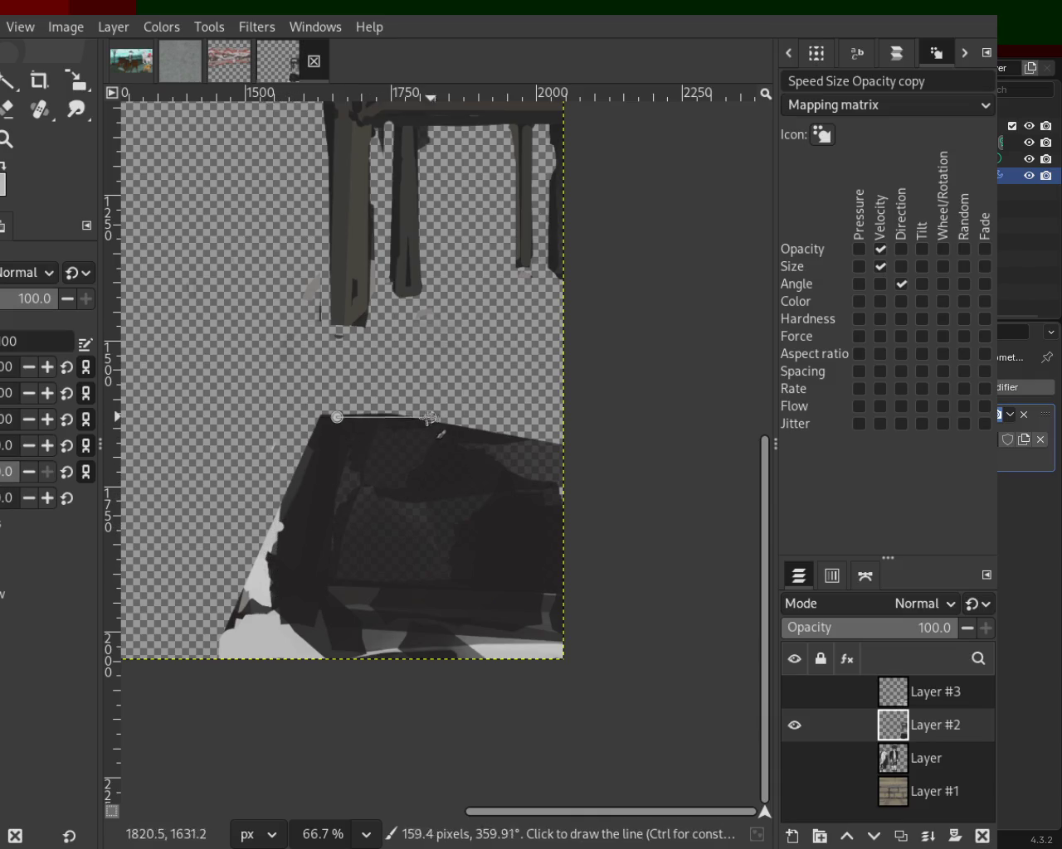
pyautogui.keyDown('shift'); pyautogui.click(559, 445); pyautogui.keyUp('shift')
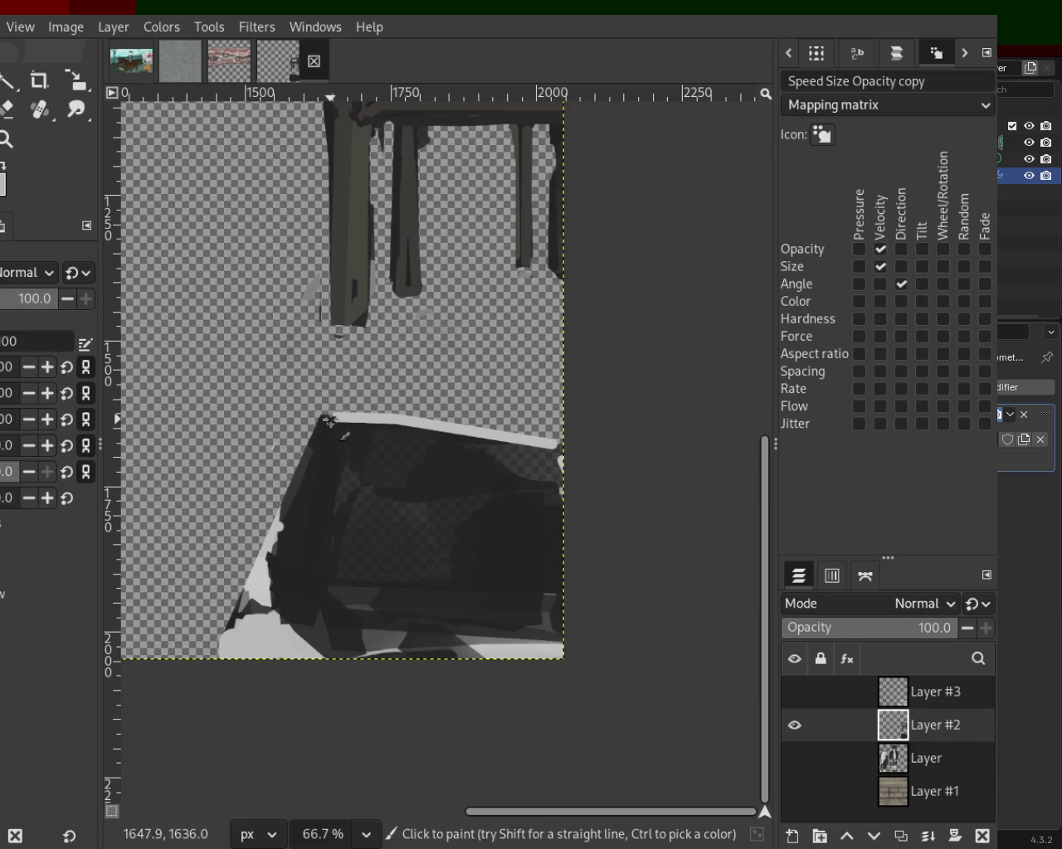
pyautogui.keyDown('shift'); pyautogui.click(538, 455); pyautogui.keyUp('shift')
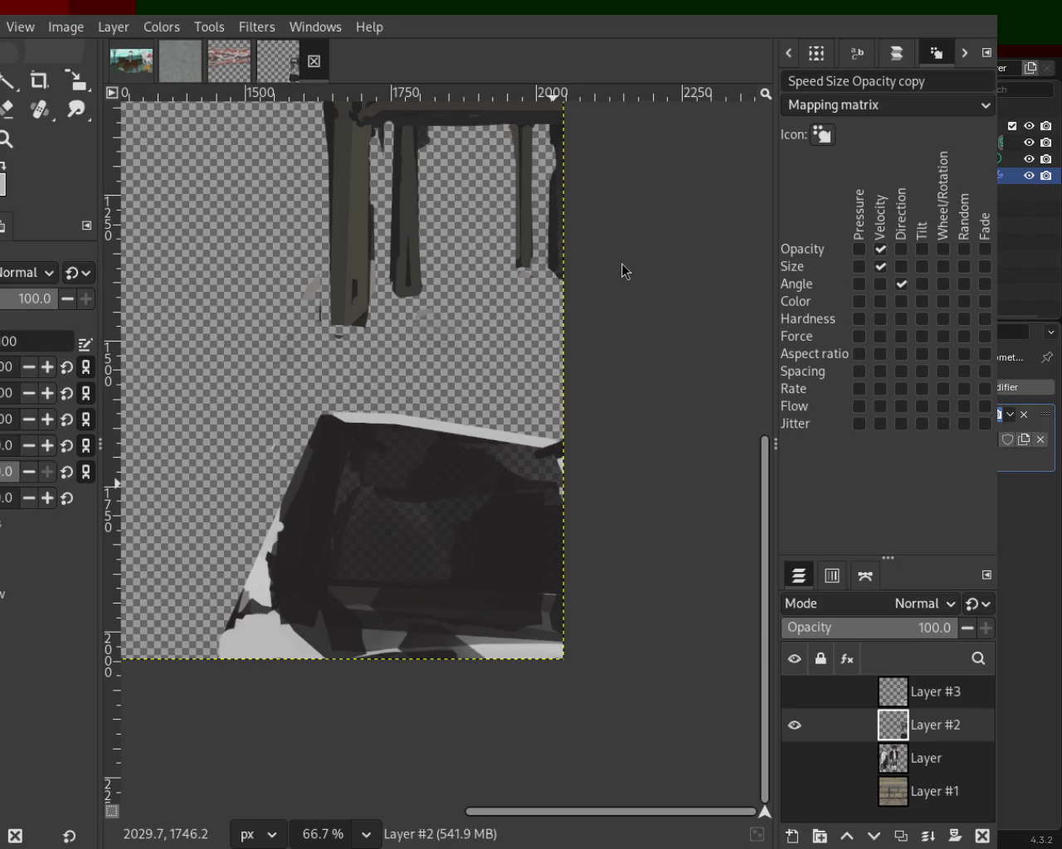
pyautogui.click(794, 692)
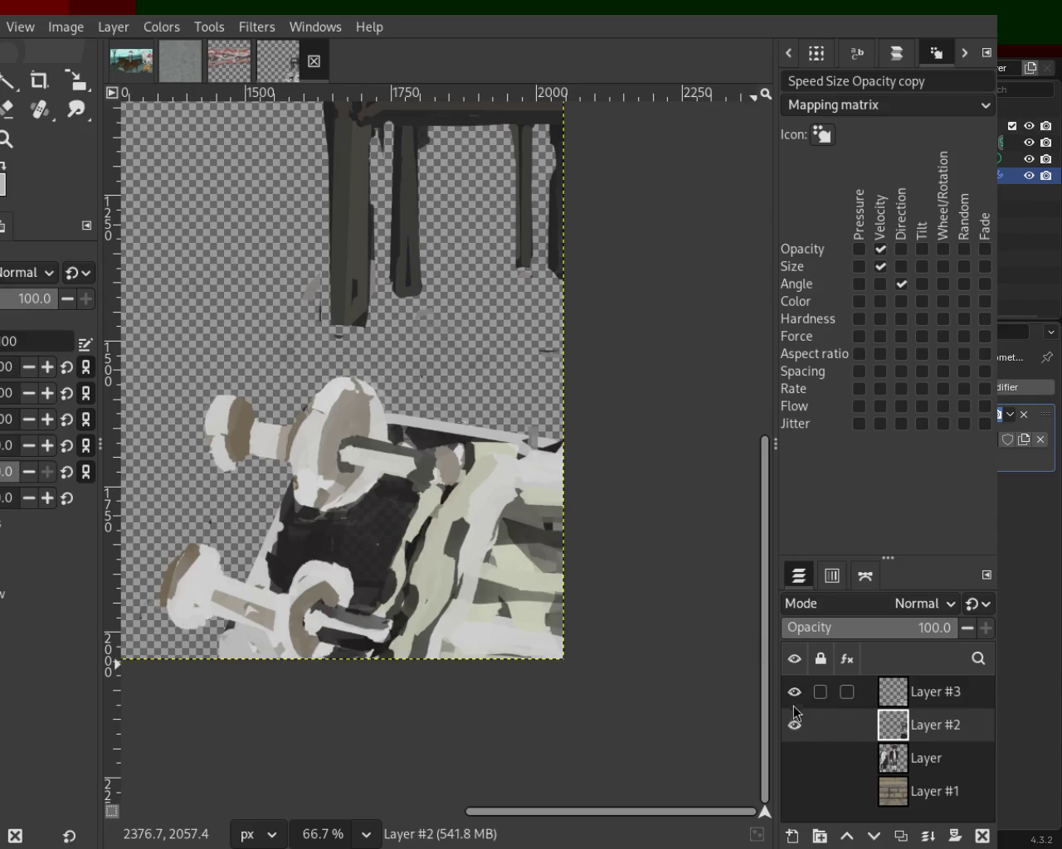
# Step: Hide Layer #3 and paint dark straight strokes over the box's lower-left and bottom edges
pyautogui.click(794, 692)
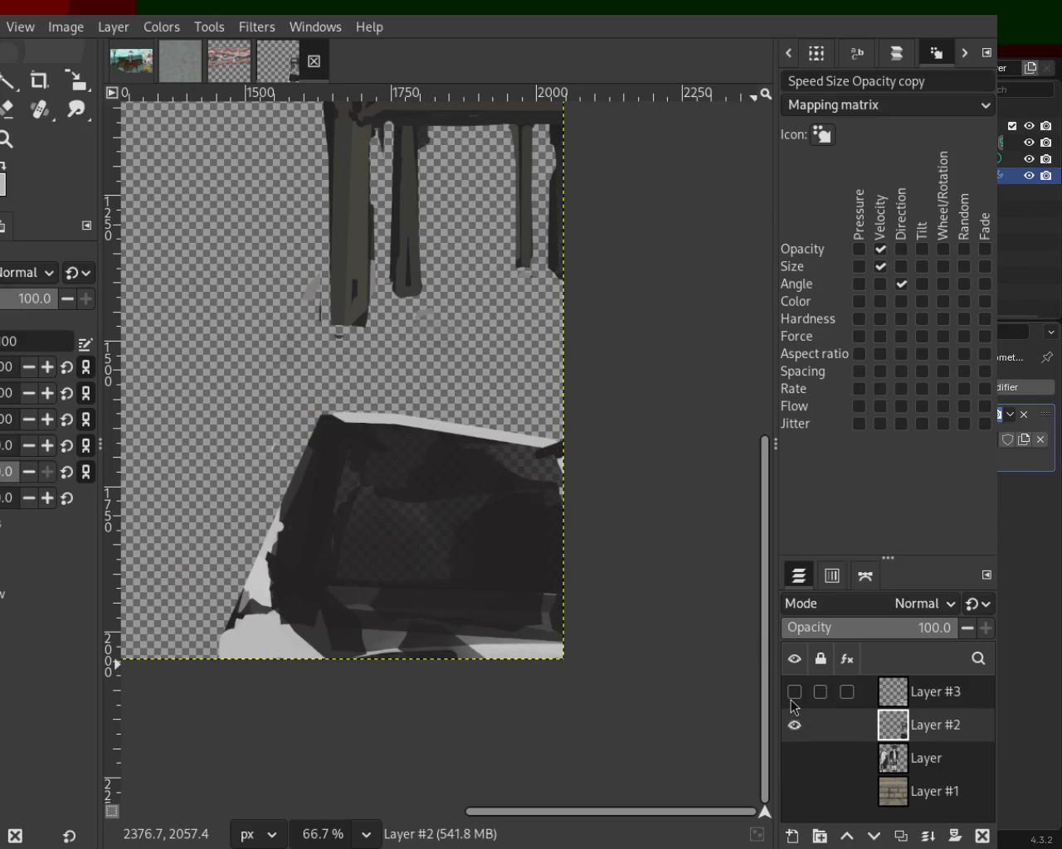
pyautogui.click(316, 479)
pyautogui.keyDown('shift'); pyautogui.click(265, 635); pyautogui.keyUp('shift')
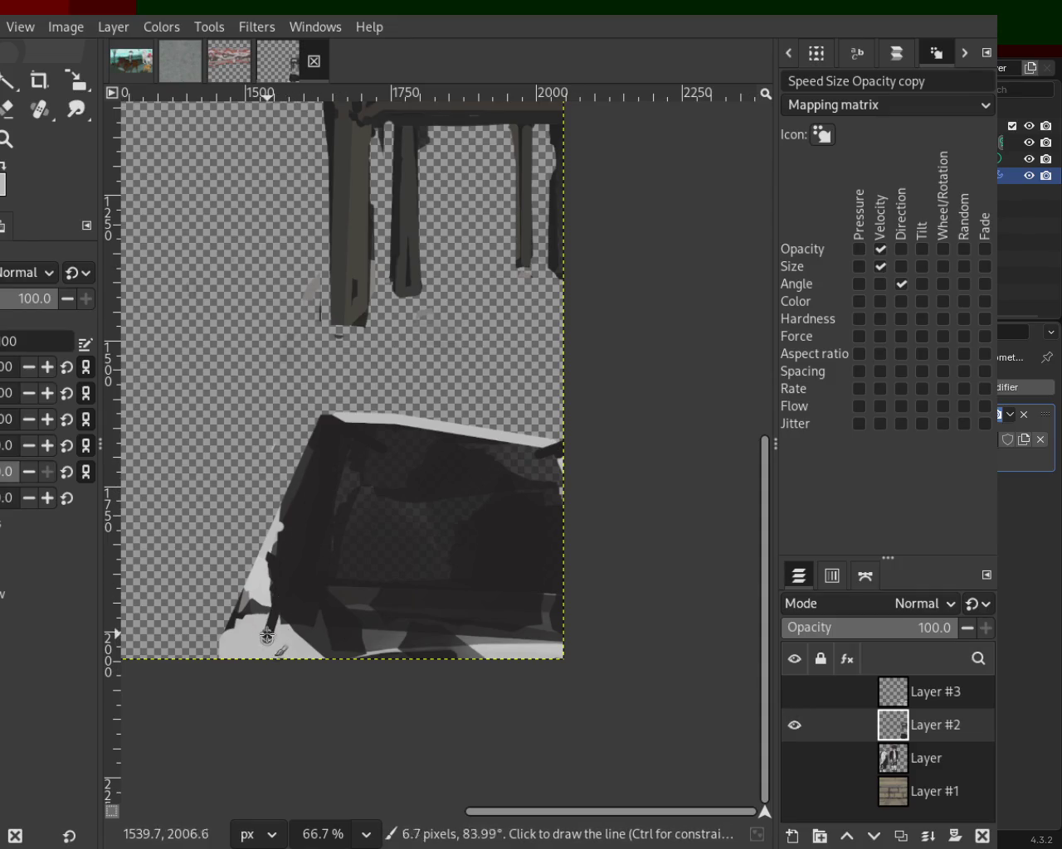
pyautogui.moveTo(348, 635); pyautogui.dragTo(293, 636)
pyautogui.keyDown('shift'); pyautogui.click(253, 625); pyautogui.keyUp('shift')
pyautogui.moveTo(280, 602)
pyautogui.mouseDown()
pyautogui.moveTo(265, 589)
pyautogui.moveTo(266, 620)
pyautogui.moveTo(564, 661)
pyautogui.mouseUp()
# Step: Undo the stray bottom and right-edge strokes, save, and toggle Layer #3 to compare
pyautogui.hotkey('ctrl', 'z')
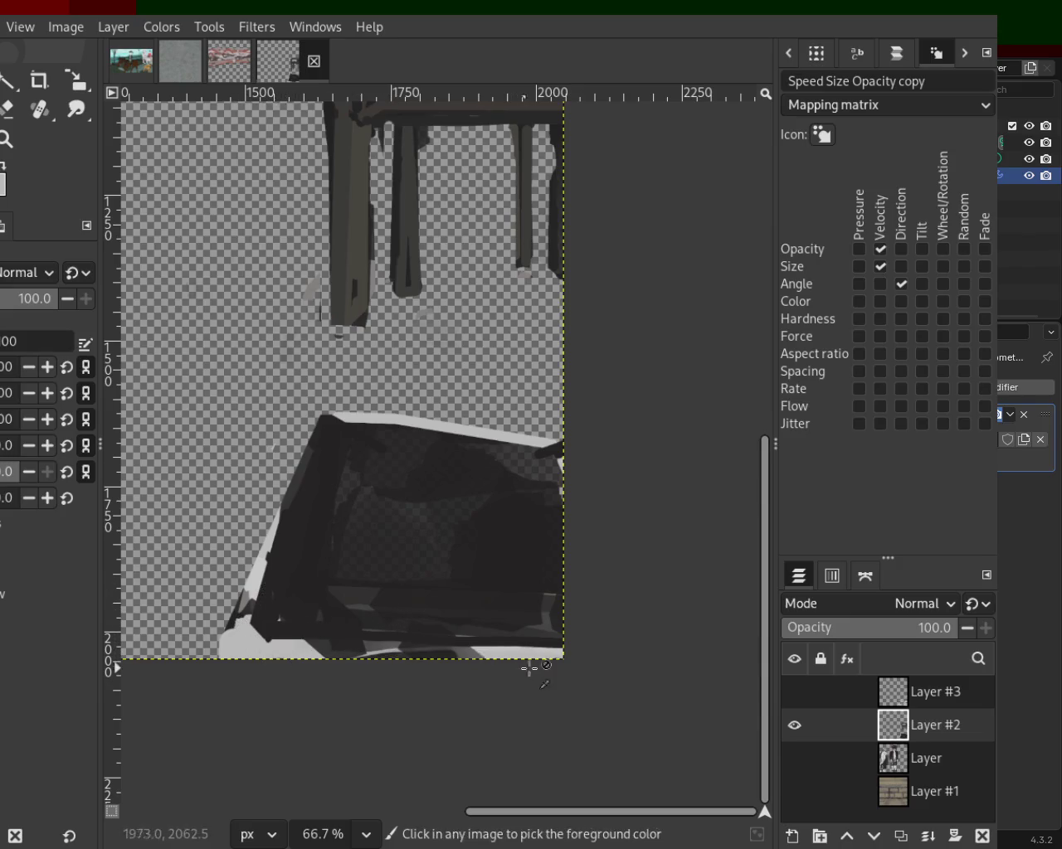
pyautogui.hotkey('ctrl', 's')
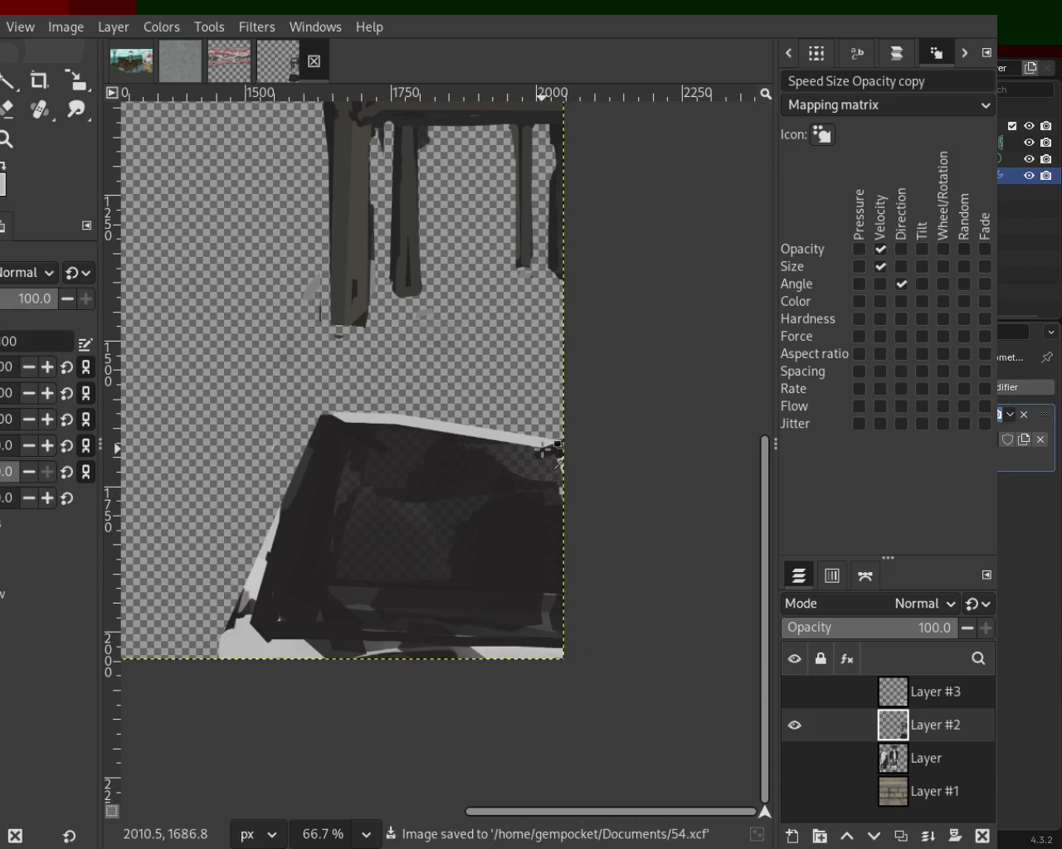
pyautogui.moveTo(560, 459); pyautogui.dragTo(561, 585)
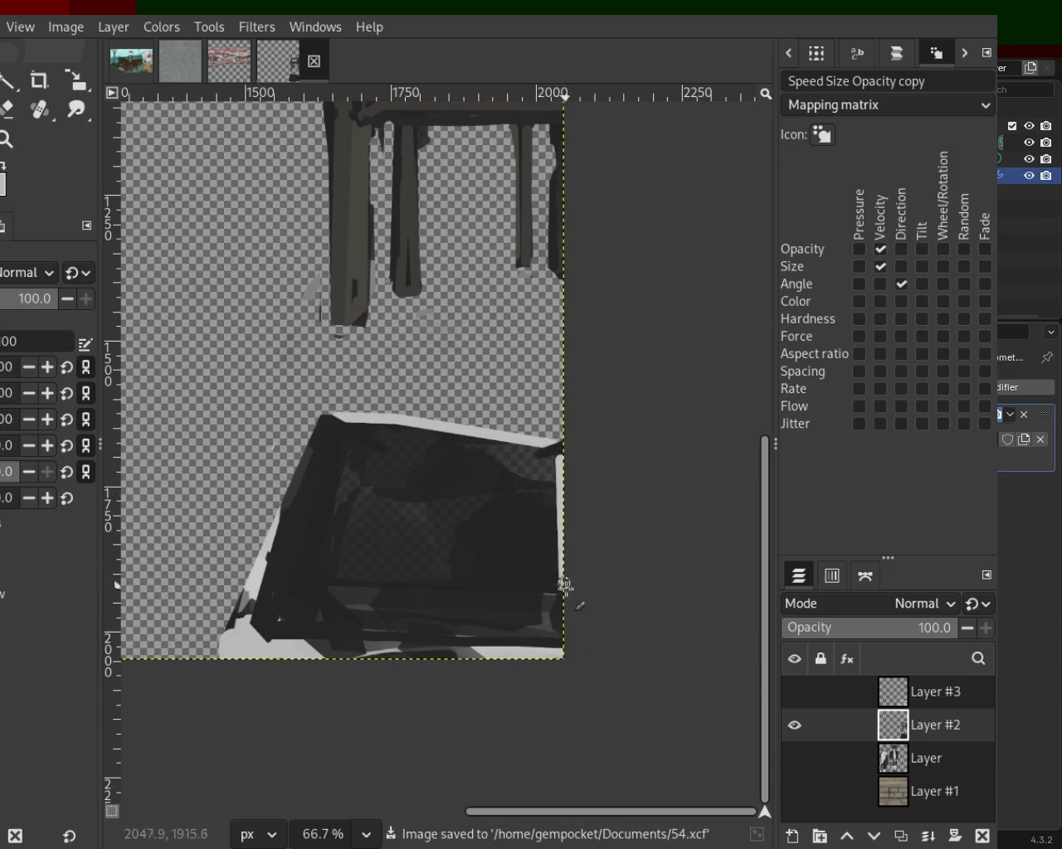
pyautogui.hotkey('ctrl', 'z')
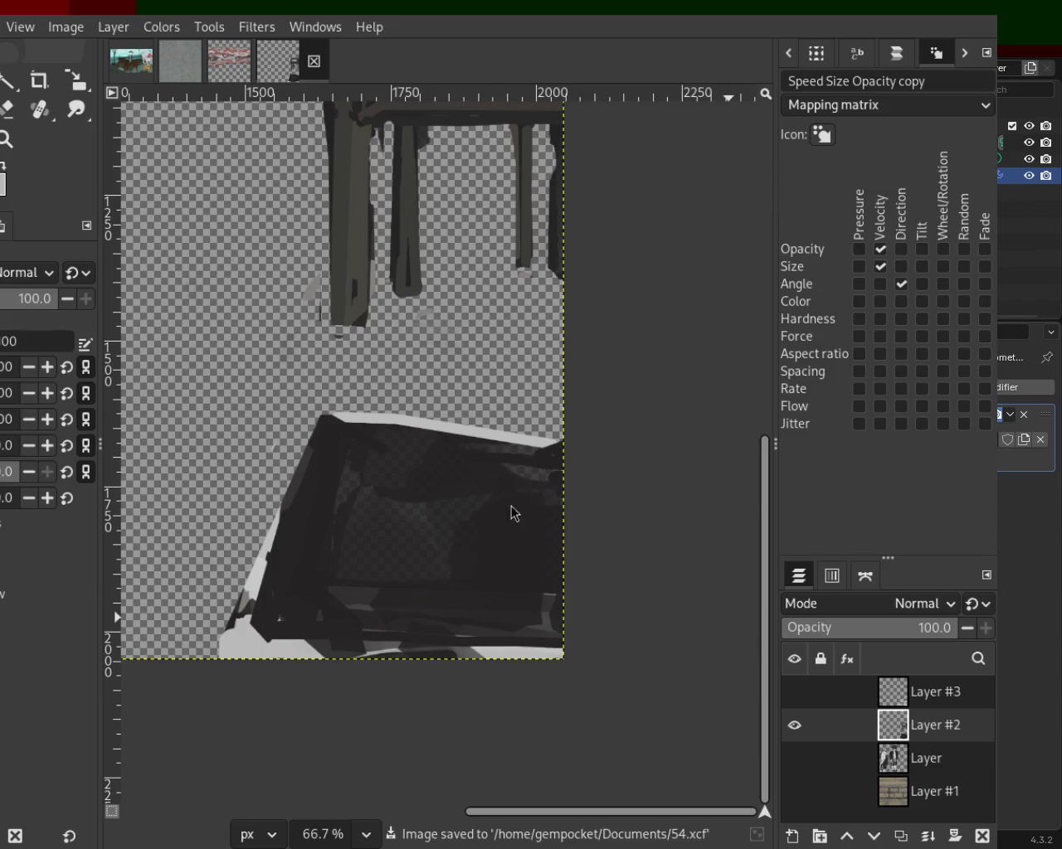
pyautogui.click(794, 692)
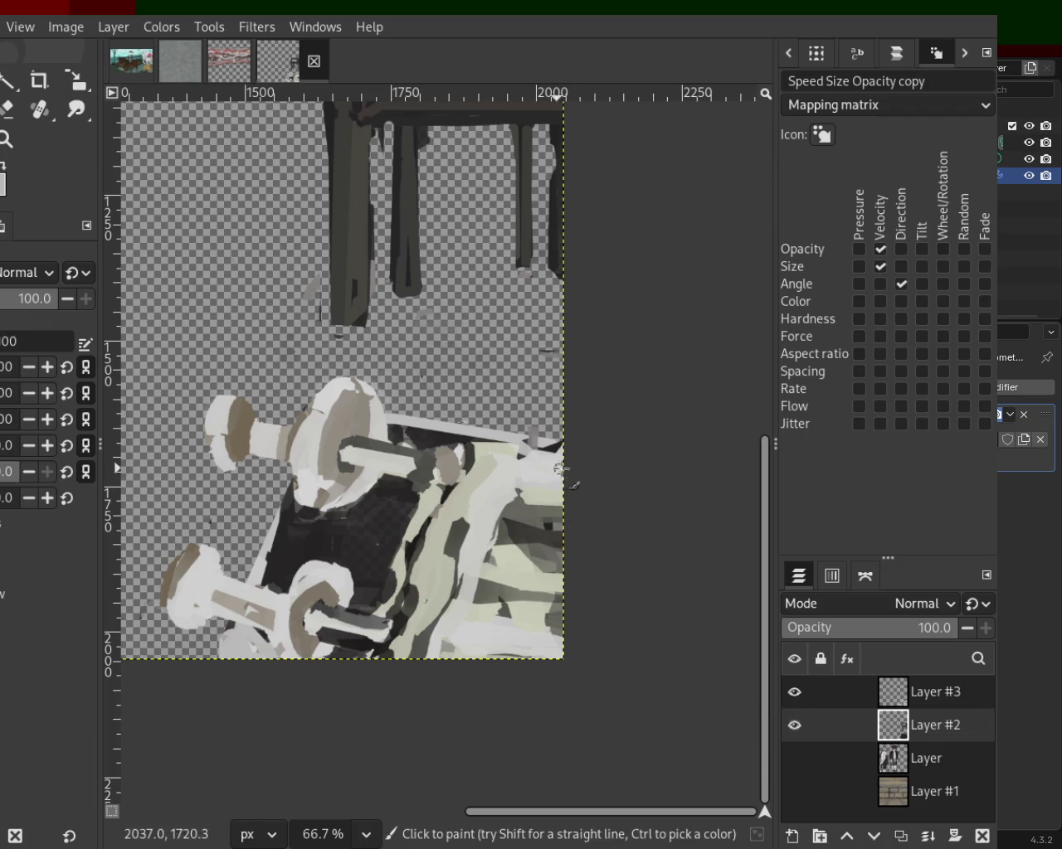
pyautogui.click(793, 692)
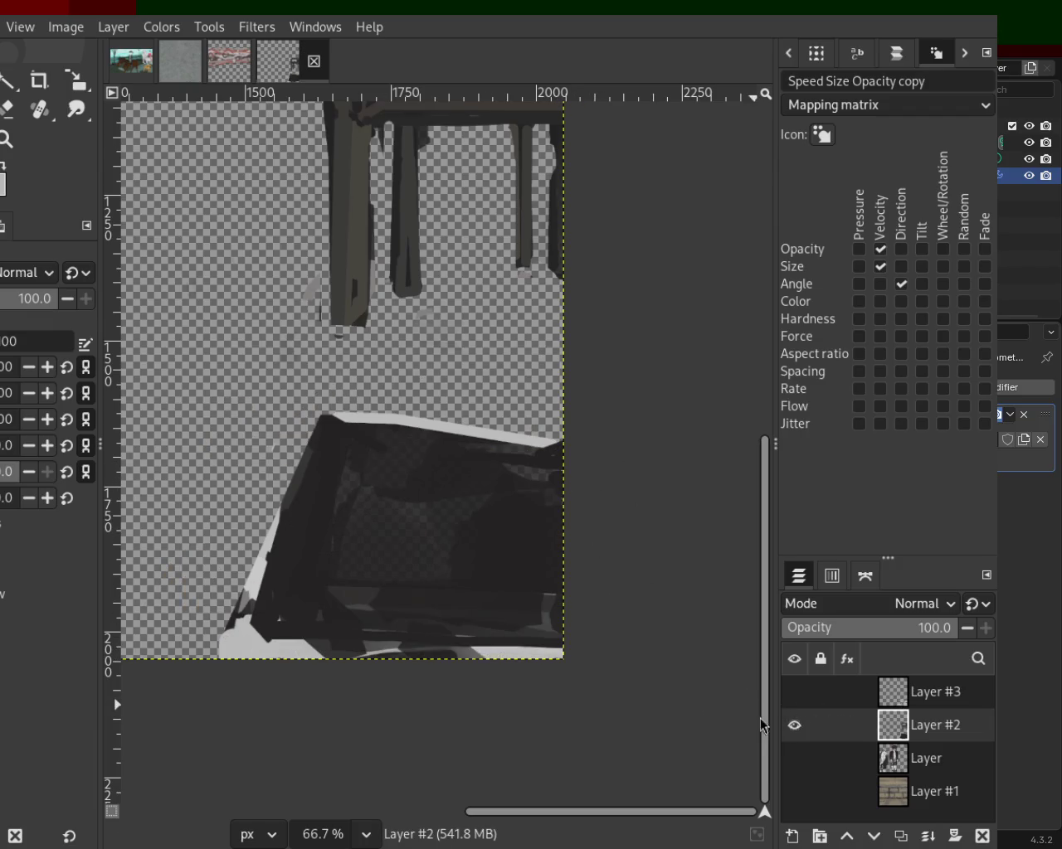
# Step: Draw light-grey straight lines down the box's left edge and along its bottom edge
pyautogui.click(285, 526)
pyautogui.keyDown('shift'); pyautogui.click(235, 646); pyautogui.keyUp('shift')
pyautogui.keyDown('shift'); pyautogui.click(390, 639); pyautogui.keyUp('shift')
pyautogui.hotkey('ctrl', 'z')
pyautogui.keyDown('ctrl'); pyautogui.click(553, 651); pyautogui.keyUp('ctrl')
pyautogui.keyDown('shift'); pyautogui.click(460, 650); pyautogui.keyUp('shift')
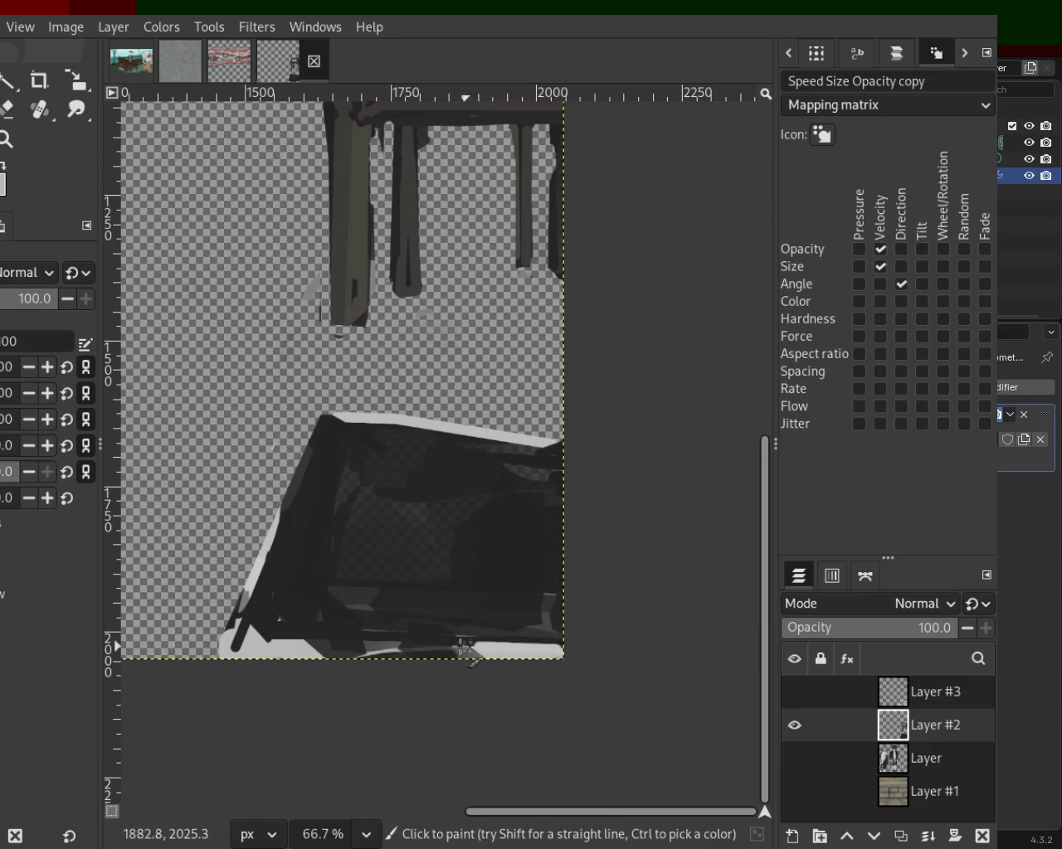
pyautogui.click(295, 640)
pyautogui.keyDown('shift'); pyautogui.click(250, 639); pyautogui.keyUp('shift')
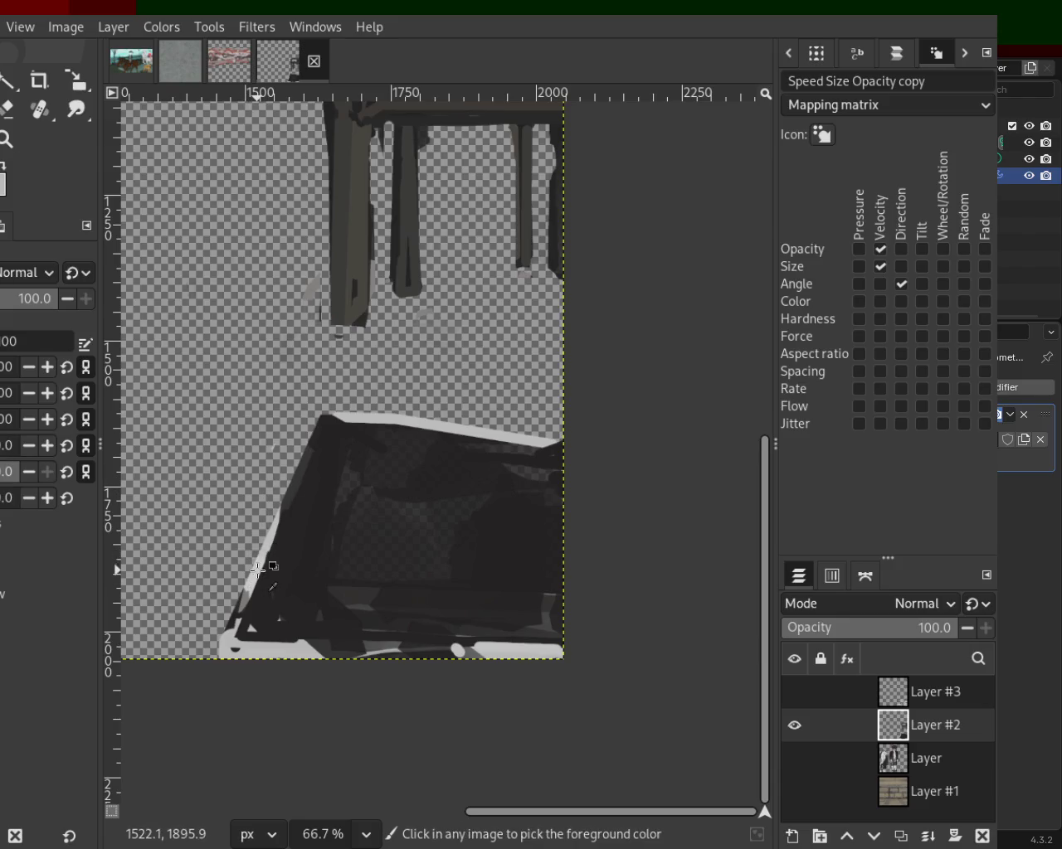
# Step: Add a light-grey line up the box's left edge, undo a stray dab, and toggle Layer #3
pyautogui.keyDown('shift'); pyautogui.click(300, 469); pyautogui.keyUp('shift')
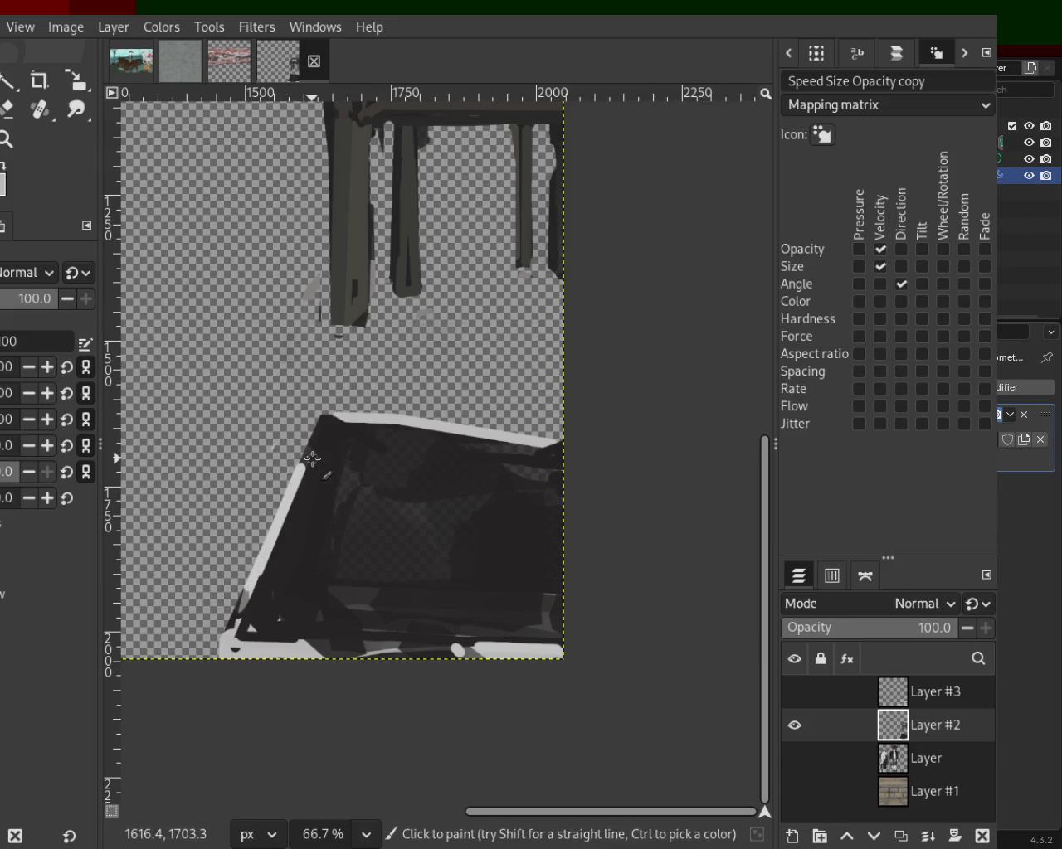
pyautogui.click(310, 460)
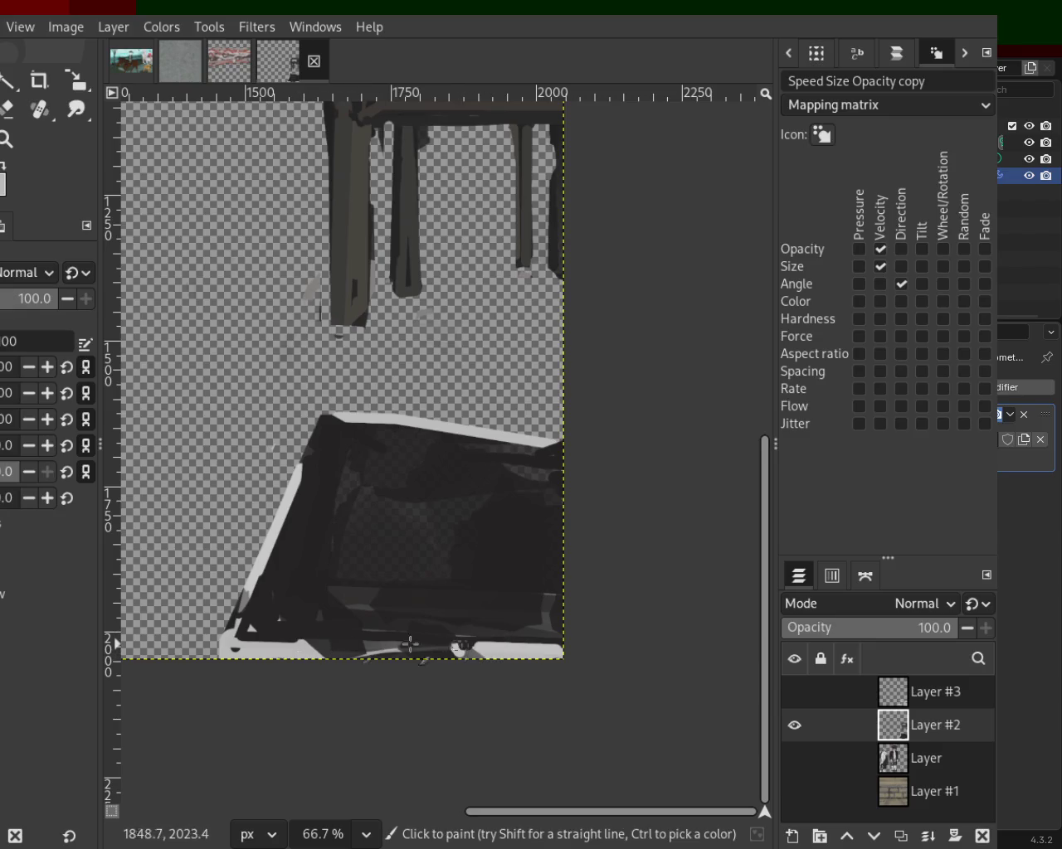
pyautogui.moveTo(448, 653); pyautogui.dragTo(461, 649)
pyautogui.hotkey('ctrl', 'z')
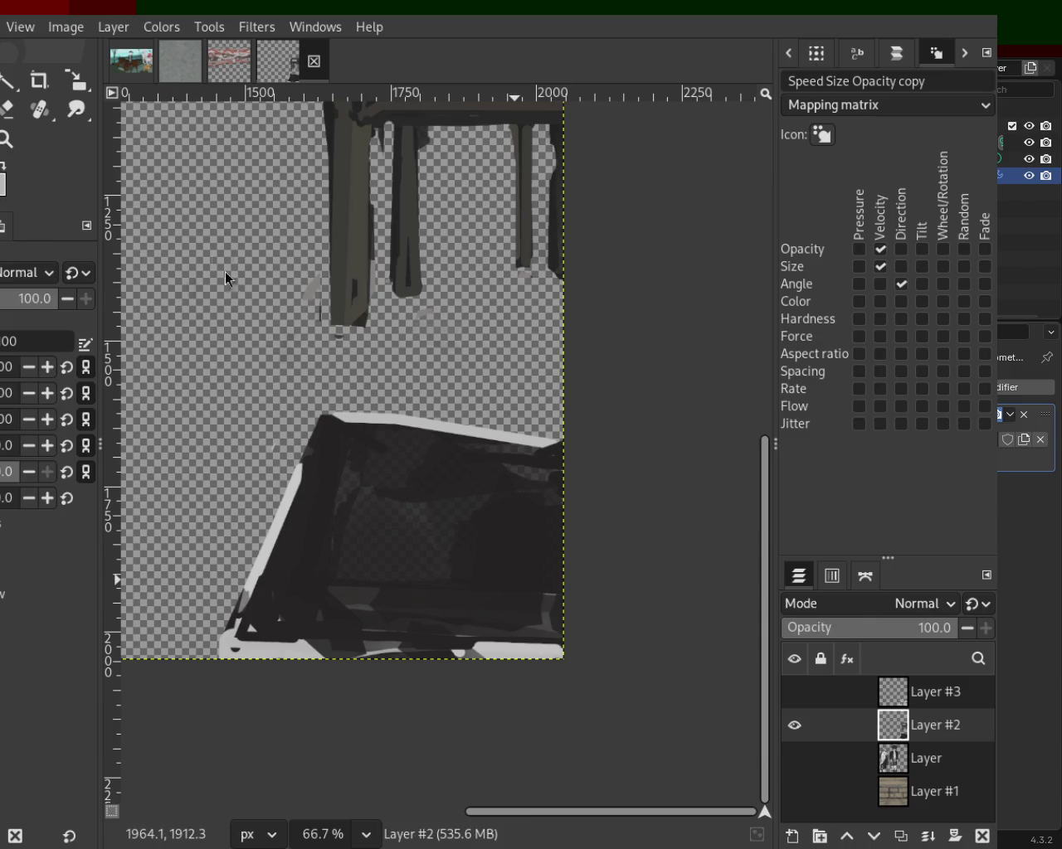
pyautogui.click(793, 692)
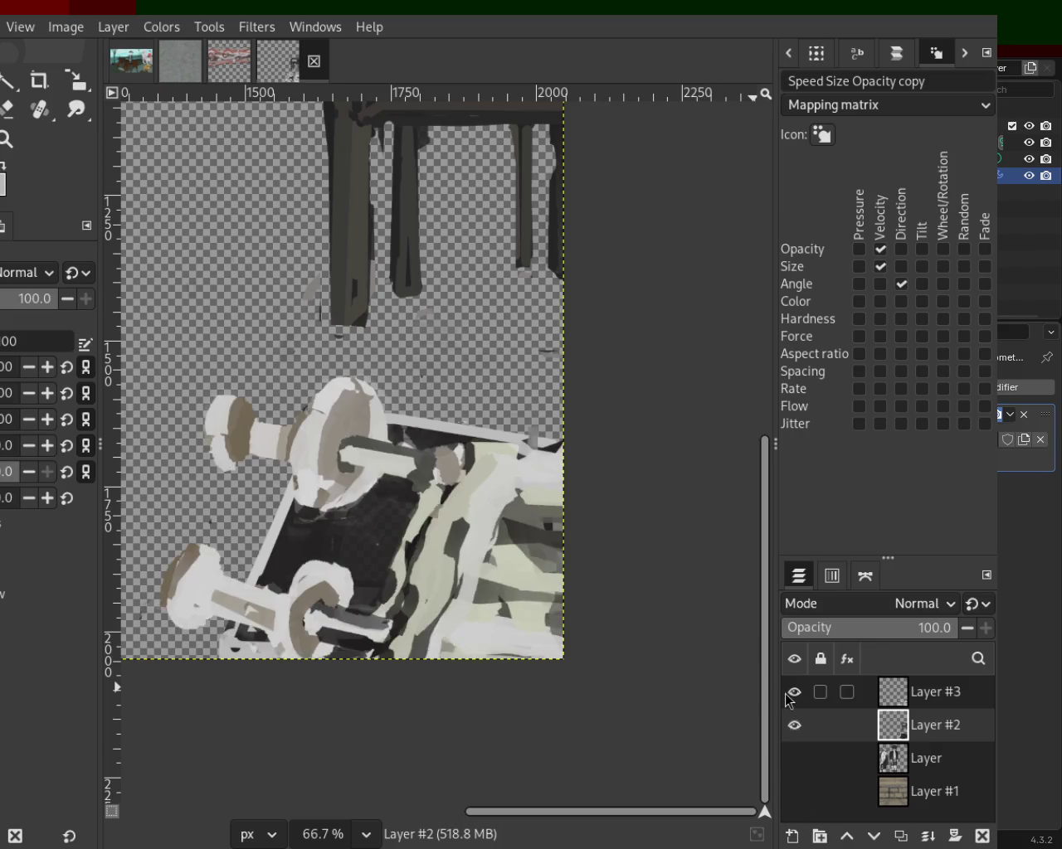
pyautogui.click(792, 693)
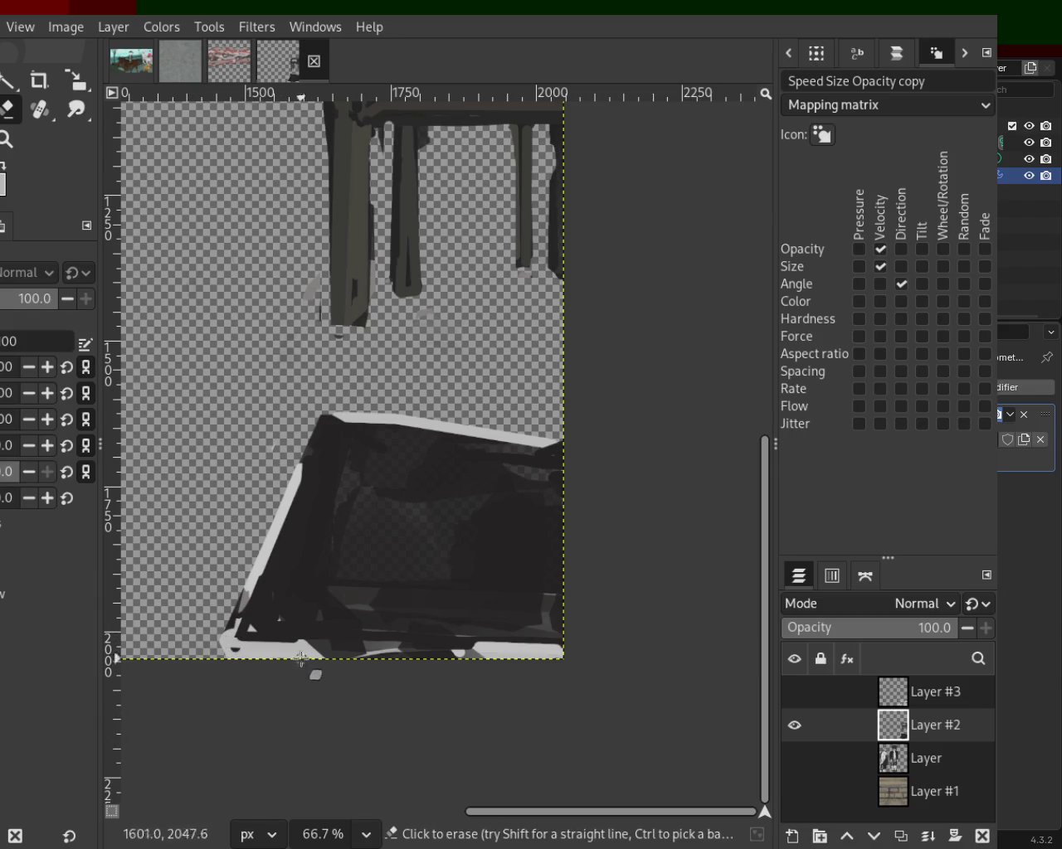
# Step: Save the image, recheck Layer #3, and paint a dark line along the bottom-left edge
pyautogui.press('p')
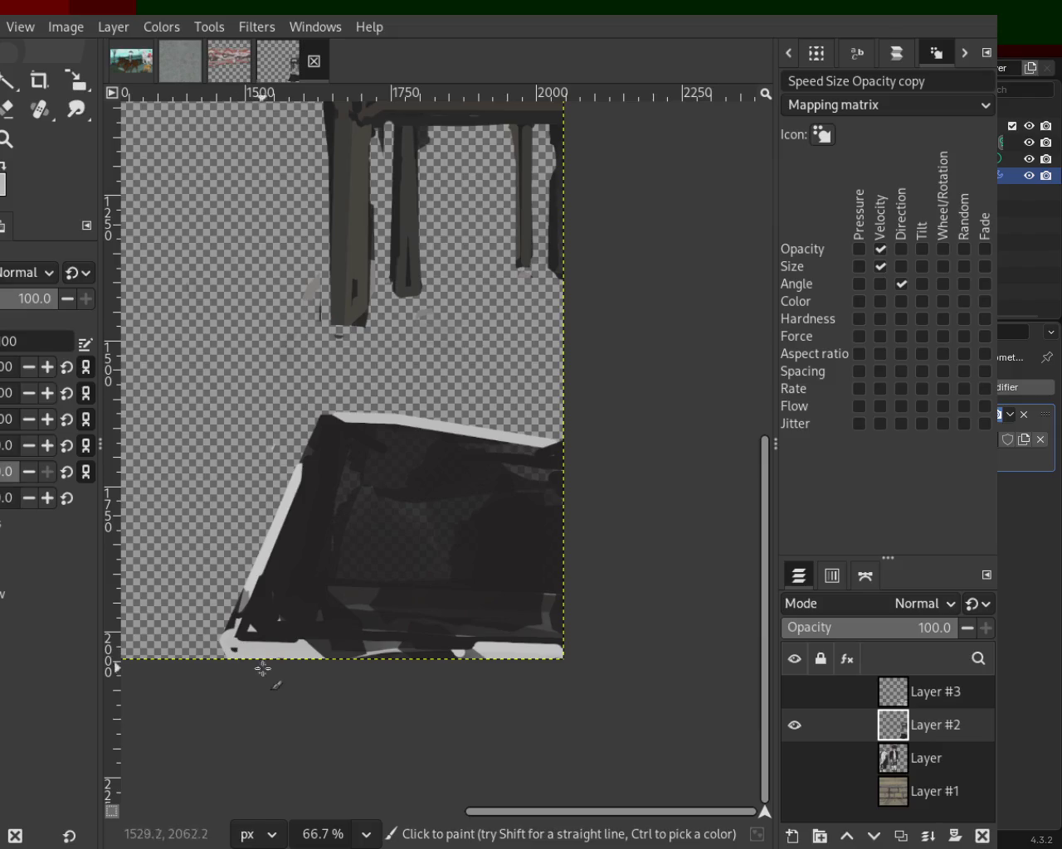
pyautogui.hotkey('ctrl', 's')
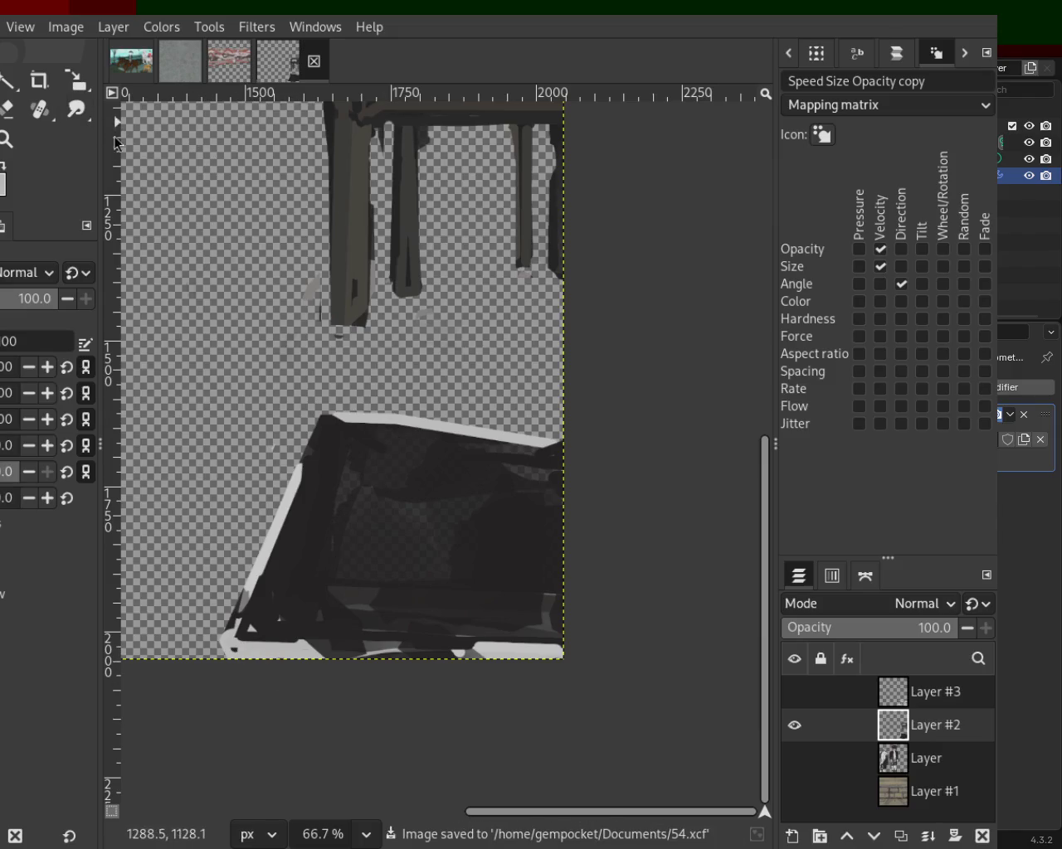
pyautogui.click(796, 692)
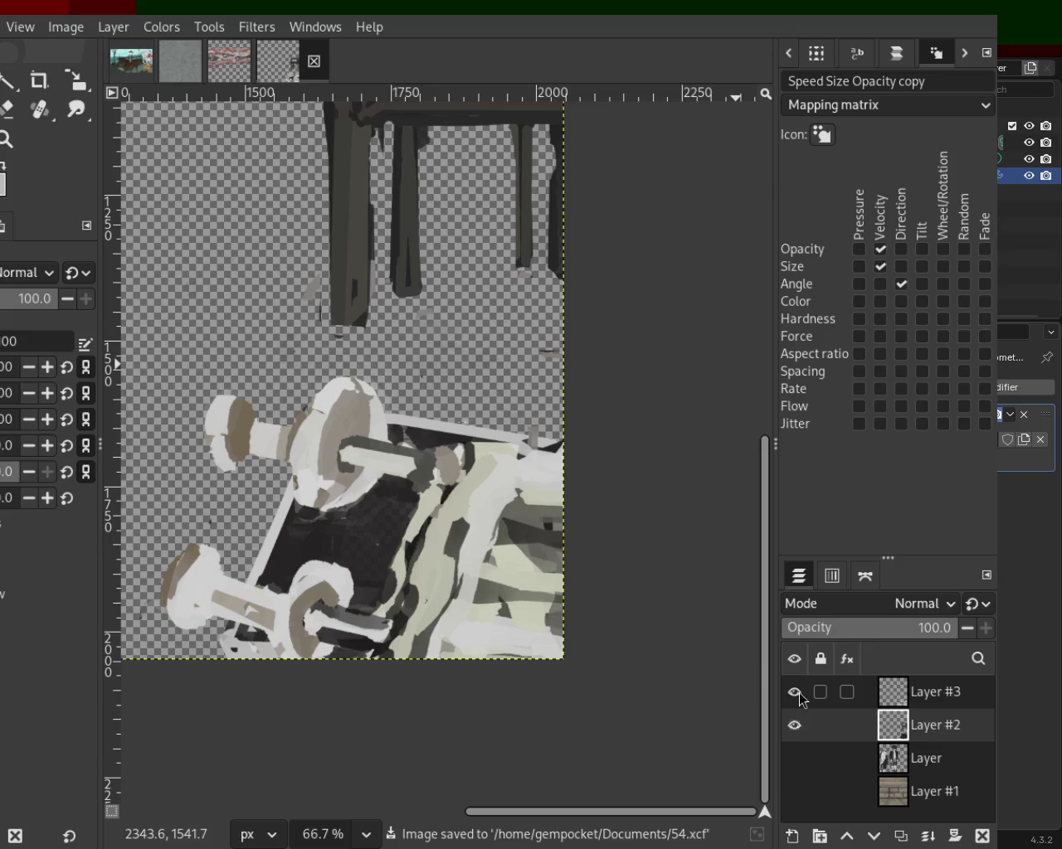
pyautogui.click(795, 692)
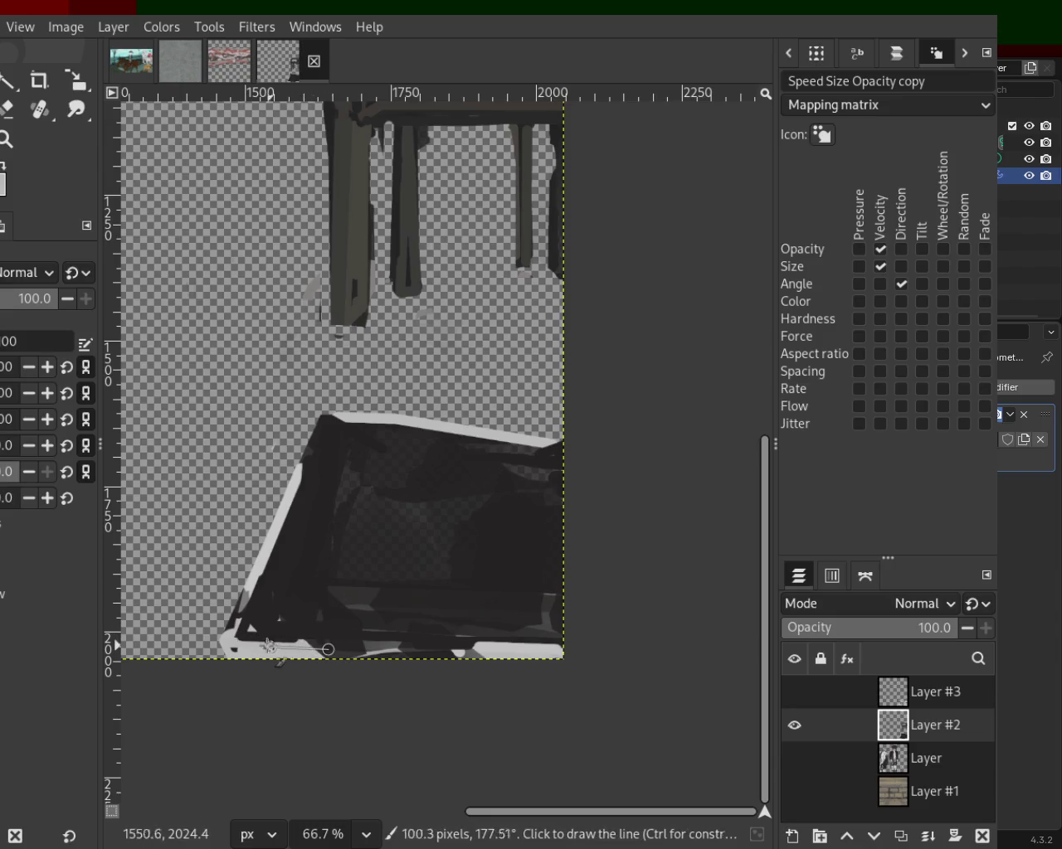
pyautogui.keyDown('shift'); pyautogui.click(221, 645); pyautogui.keyUp('shift')
pyautogui.press('ctrl')
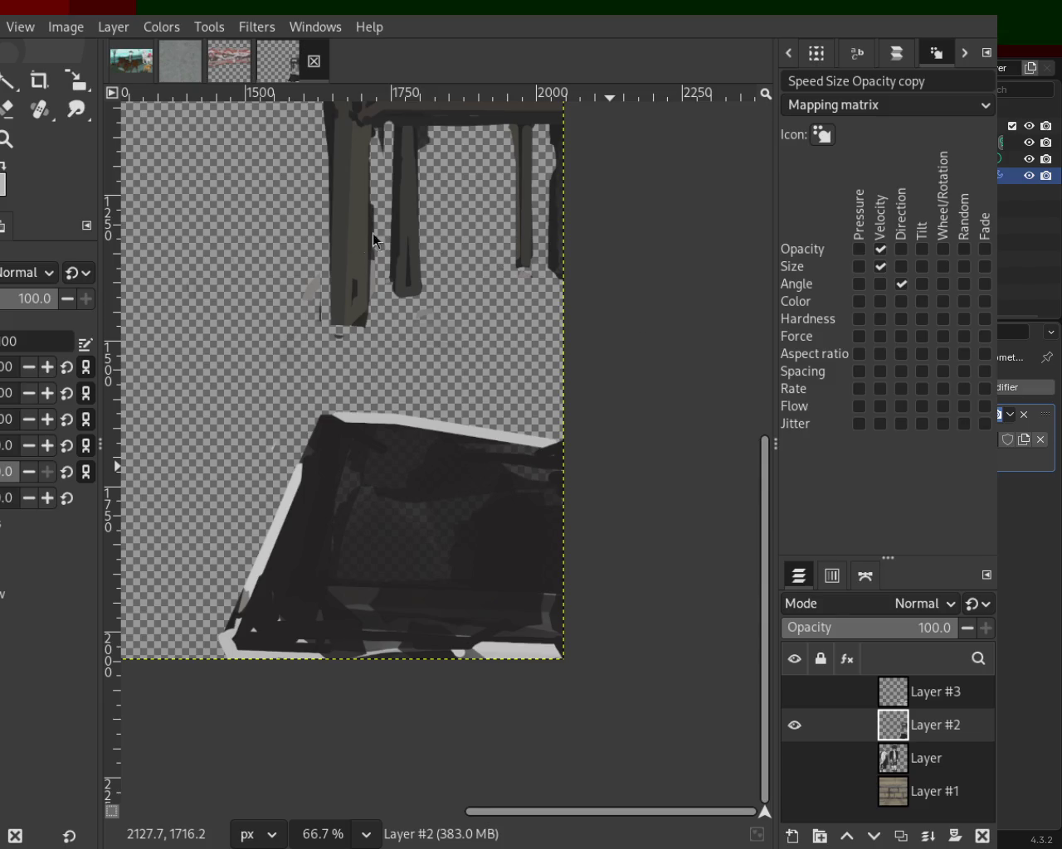
pyautogui.press('o')
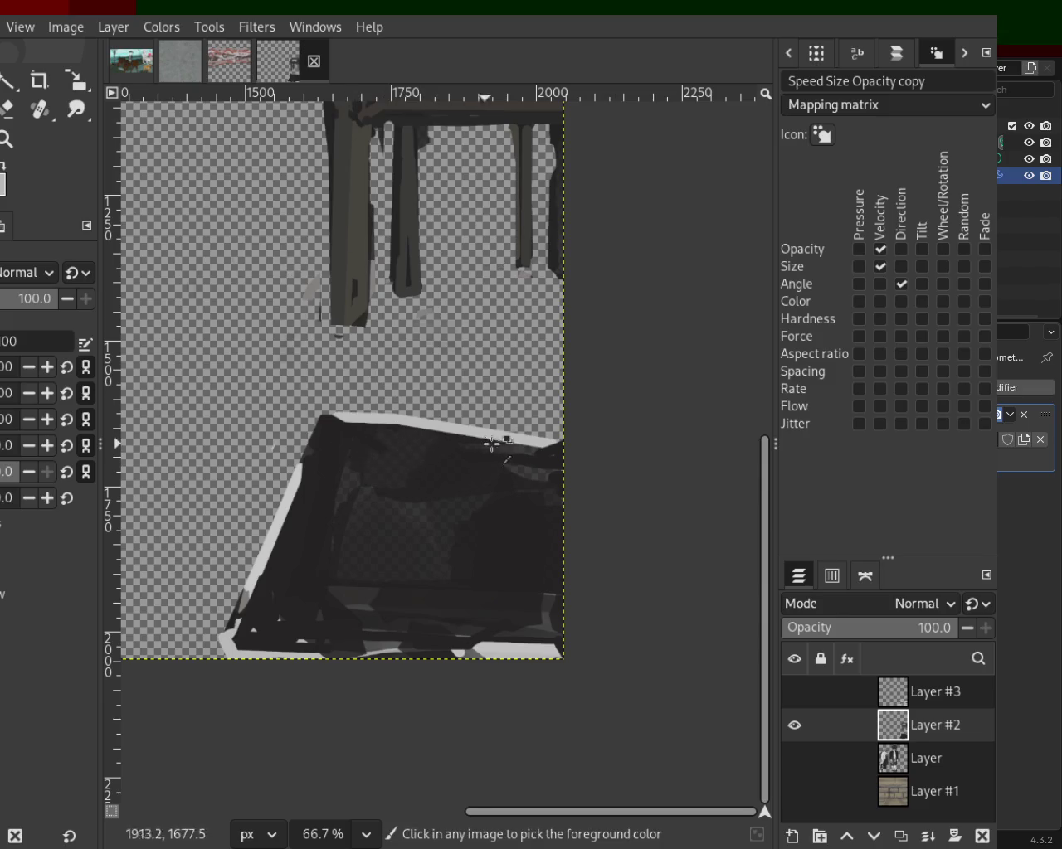
# Step: Sample the box's light edge colour and draw a light straight line down its left edge
pyautogui.press('ctrl')
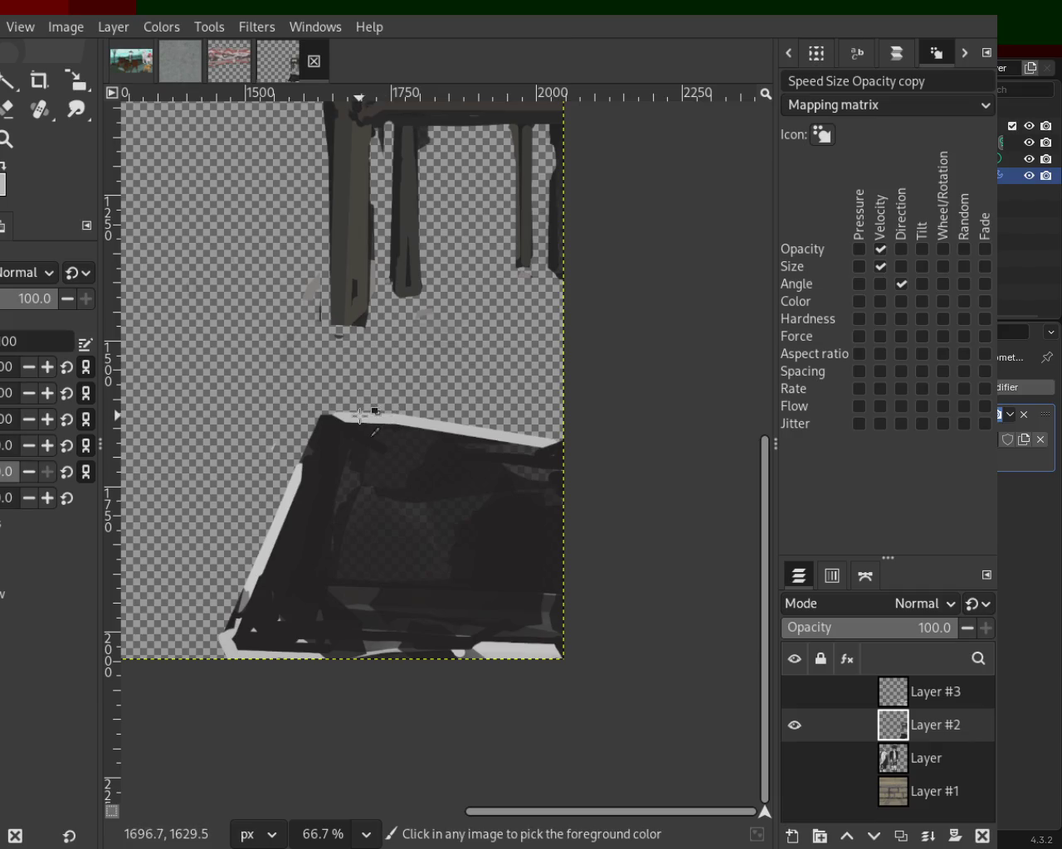
pyautogui.keyDown('shift'); pyautogui.click(606, 442); pyautogui.keyUp('shift')
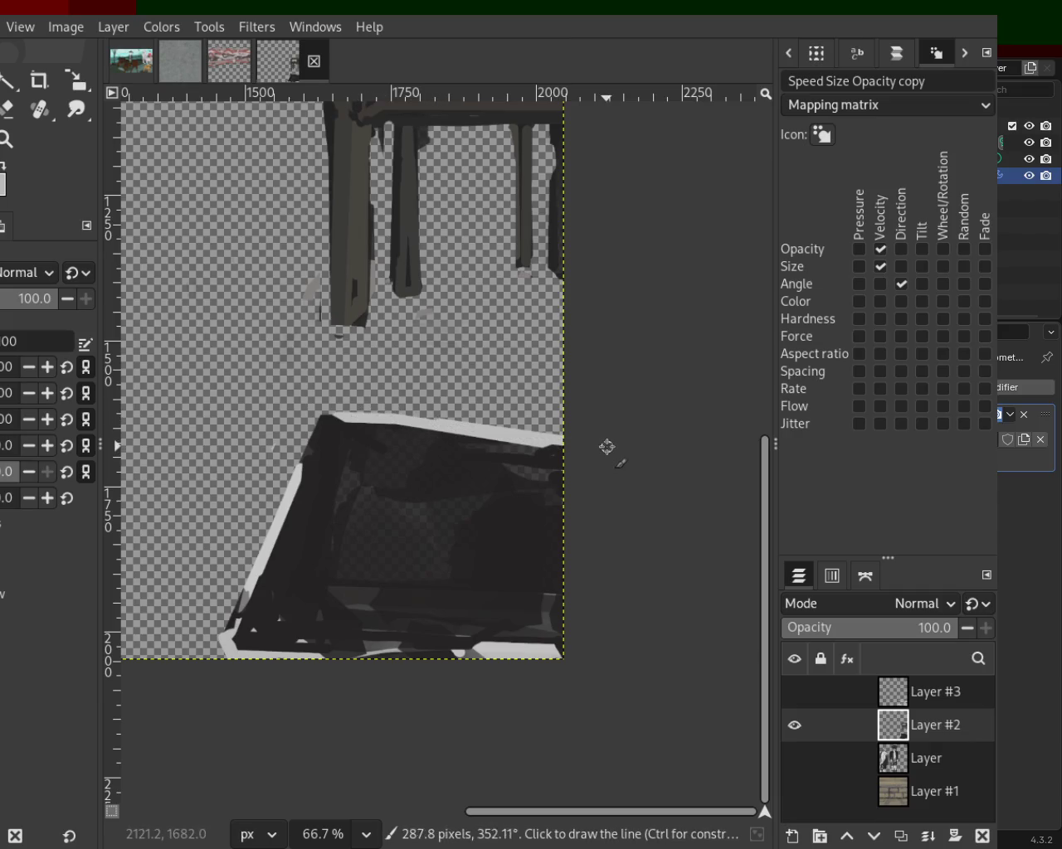
pyautogui.click(553, 446)
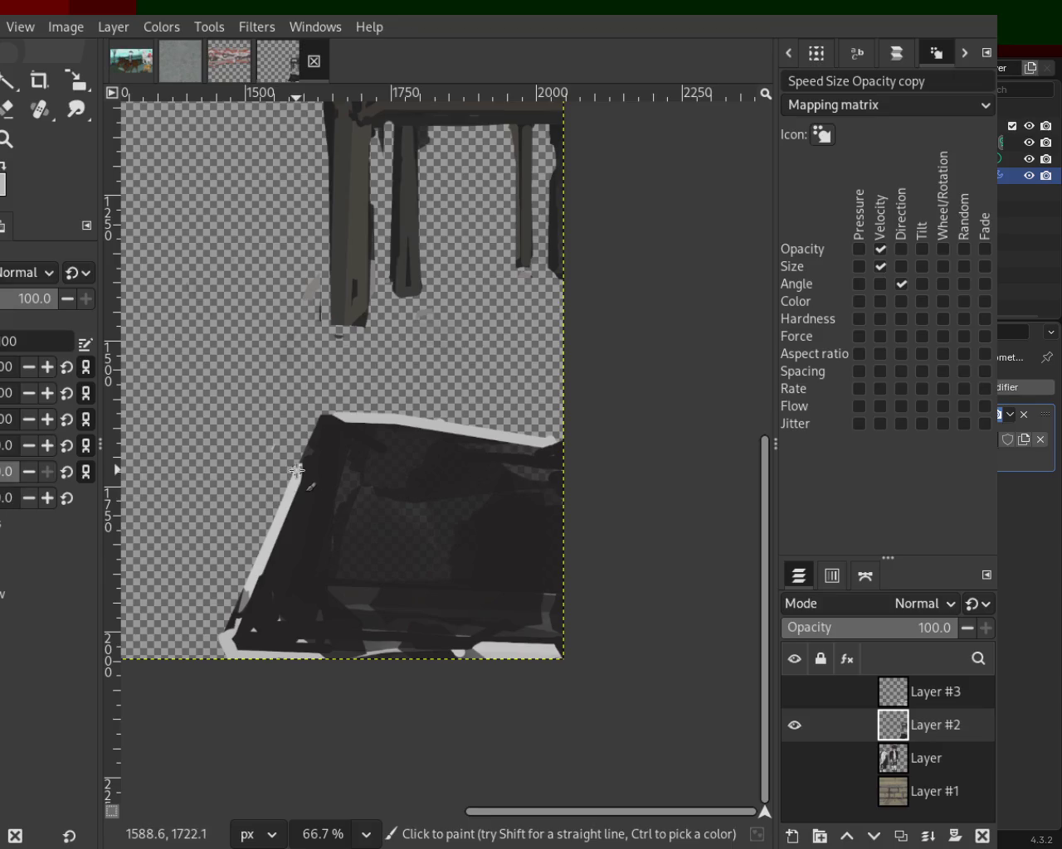
pyautogui.keyDown('shift'); pyautogui.click(235, 610); pyautogui.keyUp('shift')
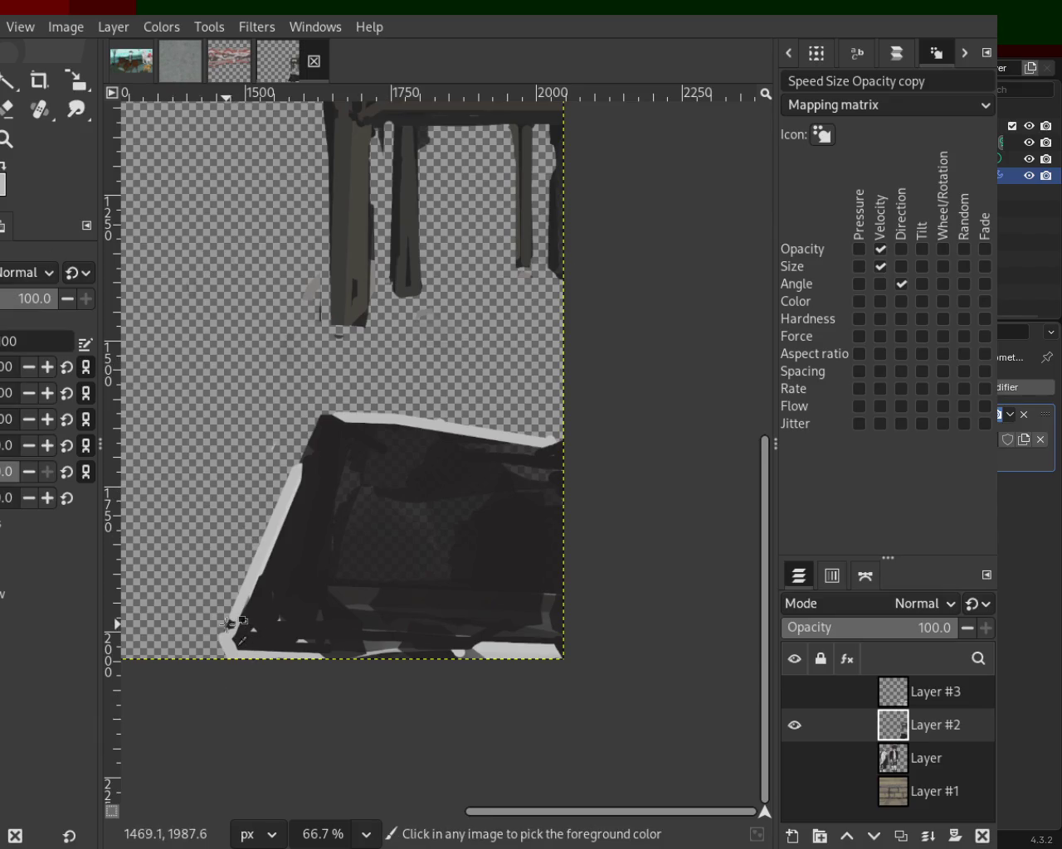
# Step: Rework the box's lower-left edge with dark and light strokes, some erasing, and an undo
pyautogui.keyDown('shift'); pyautogui.click(225, 662); pyautogui.keyUp('shift')
pyautogui.click(228, 624)
pyautogui.keyDown('shift'); pyautogui.click(228, 671); pyautogui.keyUp('shift')
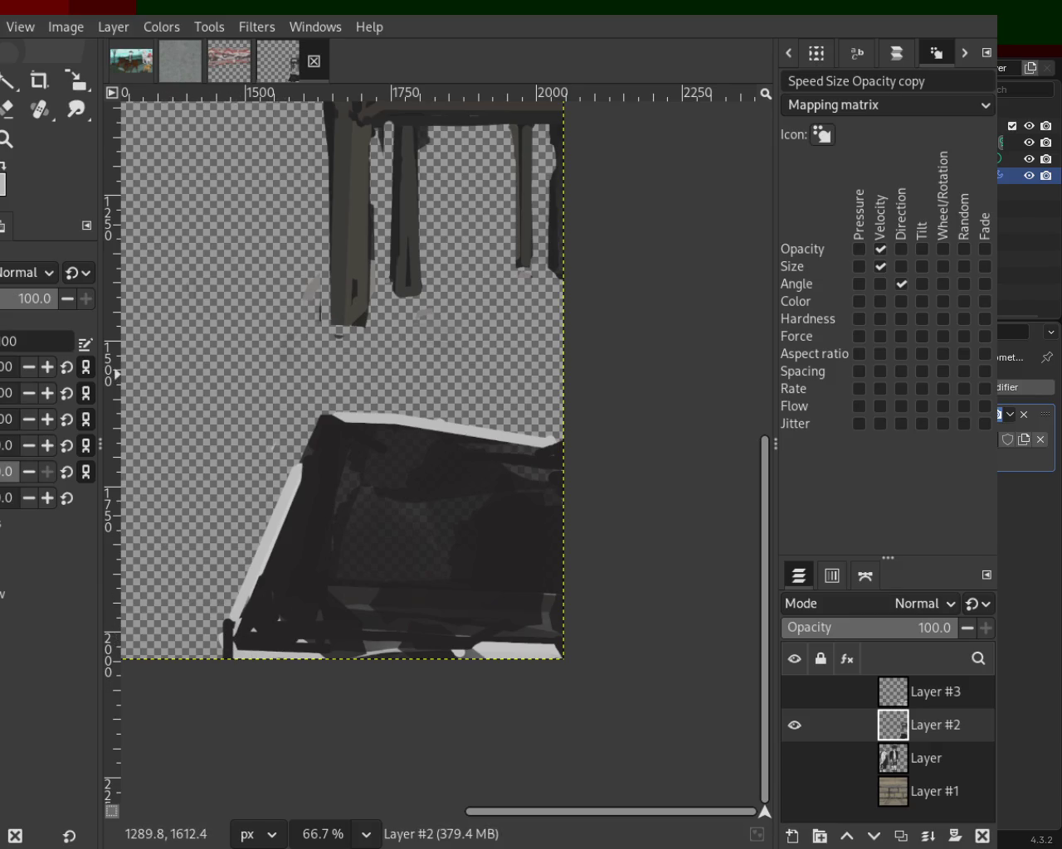
pyautogui.keyDown('shift'); pyautogui.click(213, 647); pyautogui.keyUp('shift')
pyautogui.keyDown('shift'); pyautogui.click(311, 509); pyautogui.keyUp('shift')
pyautogui.click(7, 108)
pyautogui.click(247, 566)
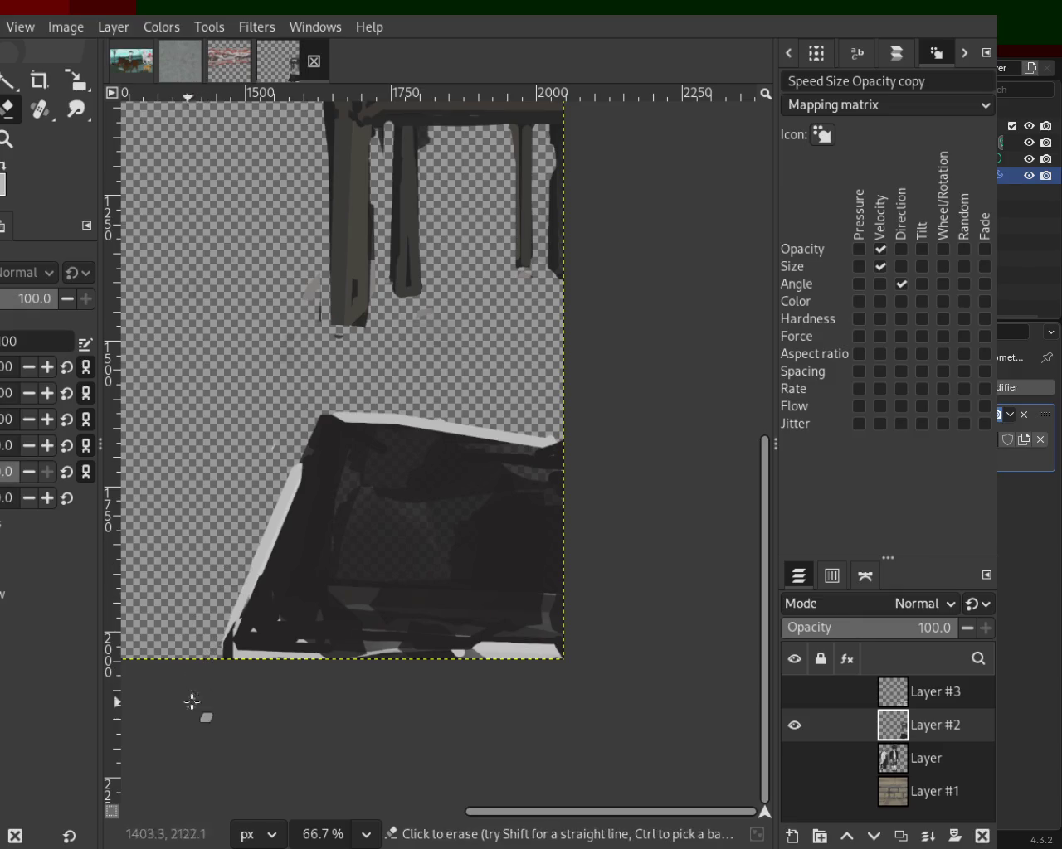
pyautogui.press('p')
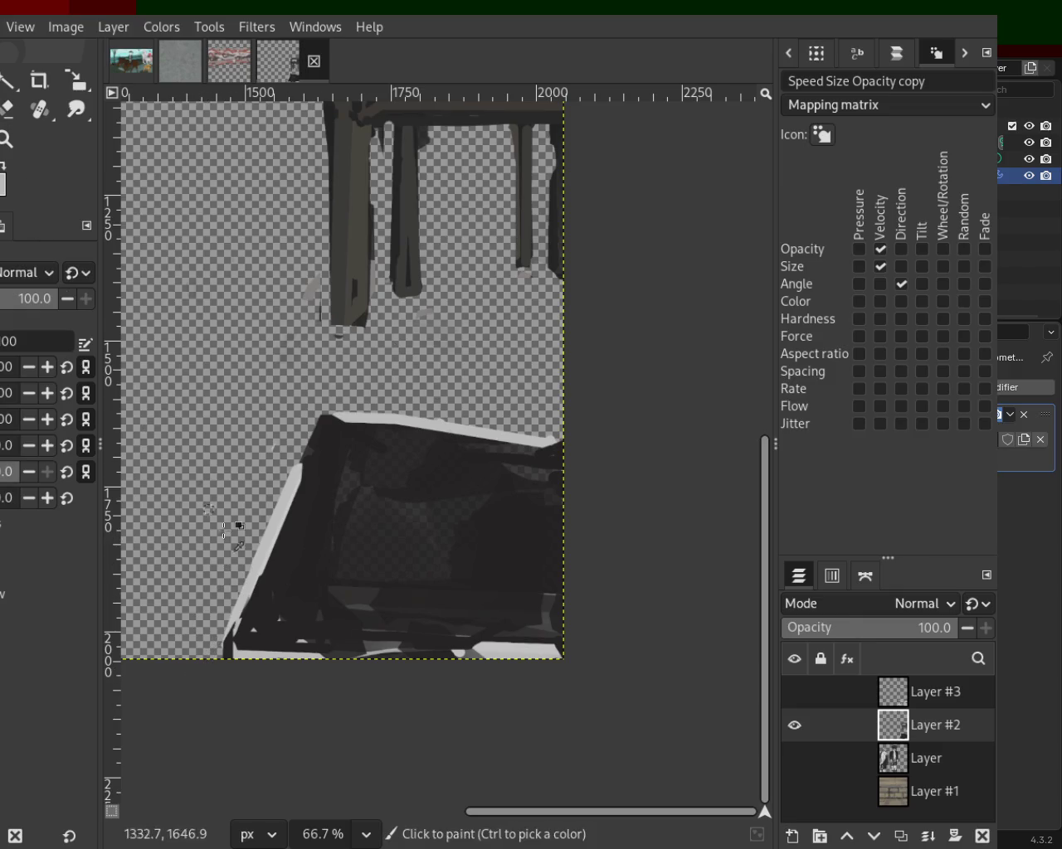
pyautogui.keyDown('shift'); pyautogui.click(231, 646); pyautogui.keyUp('shift')
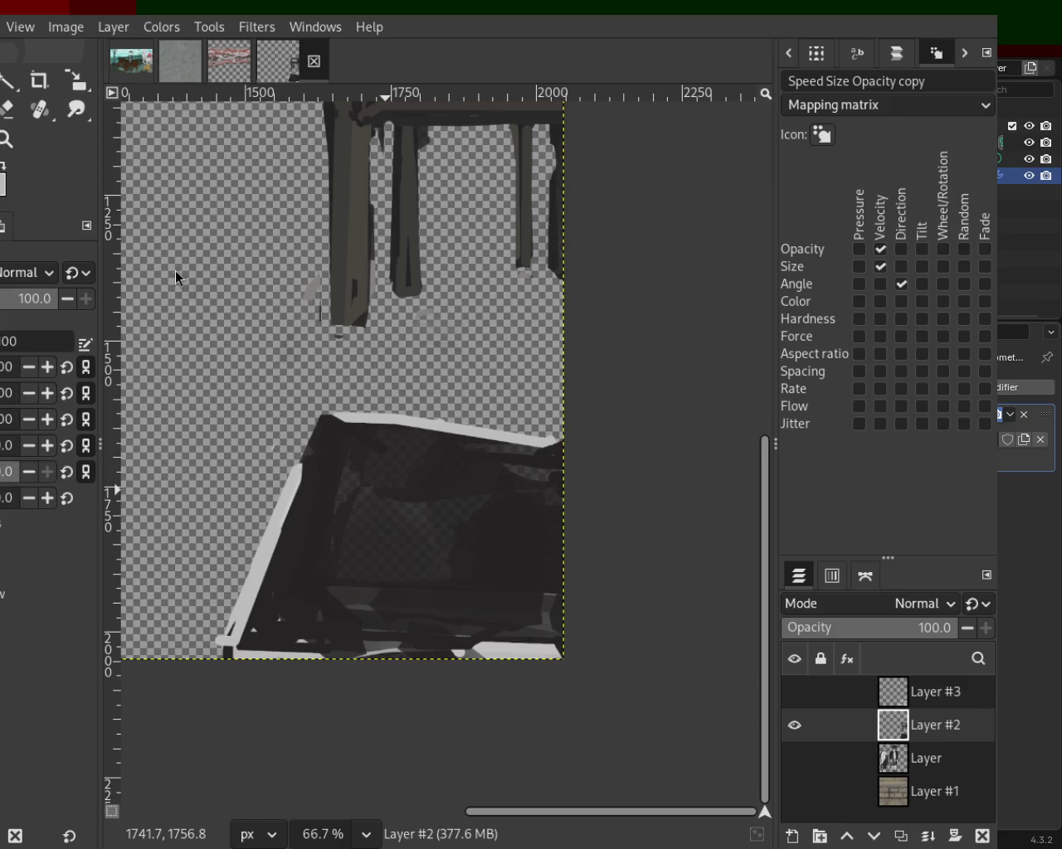
pyautogui.hotkey('ctrl', 'z')
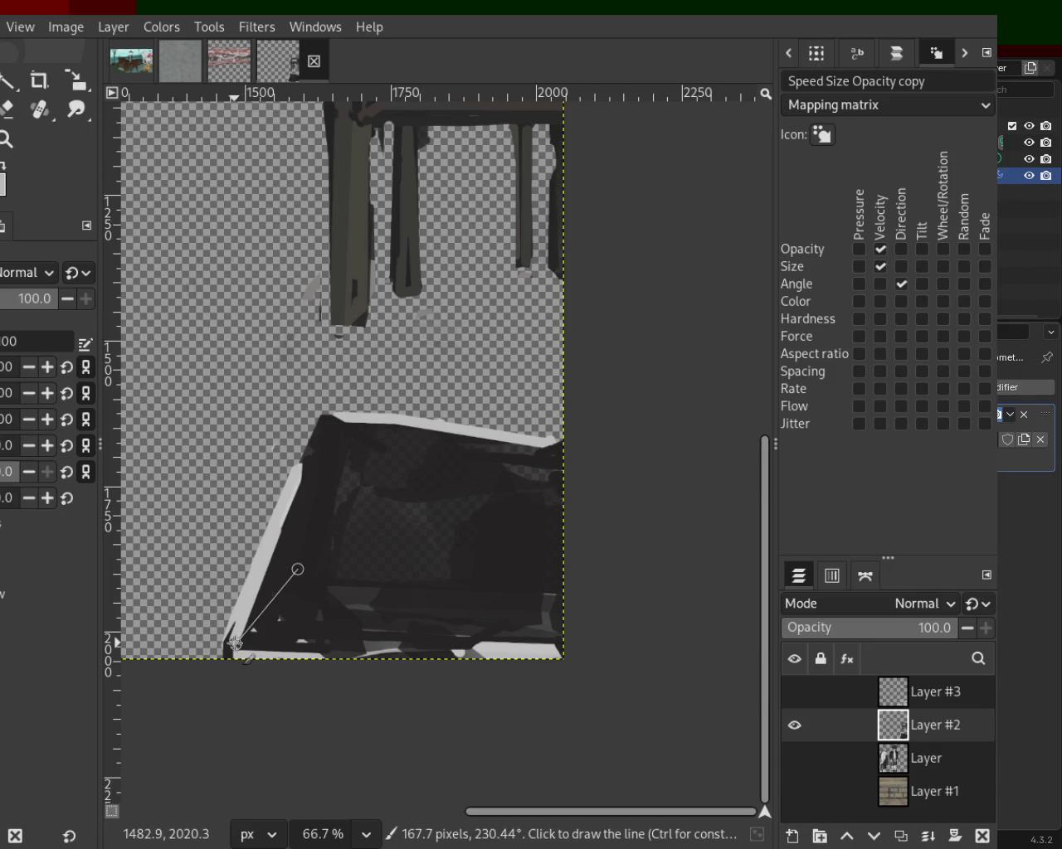
pyautogui.keyDown('shift'); pyautogui.click(234, 639); pyautogui.keyUp('shift')
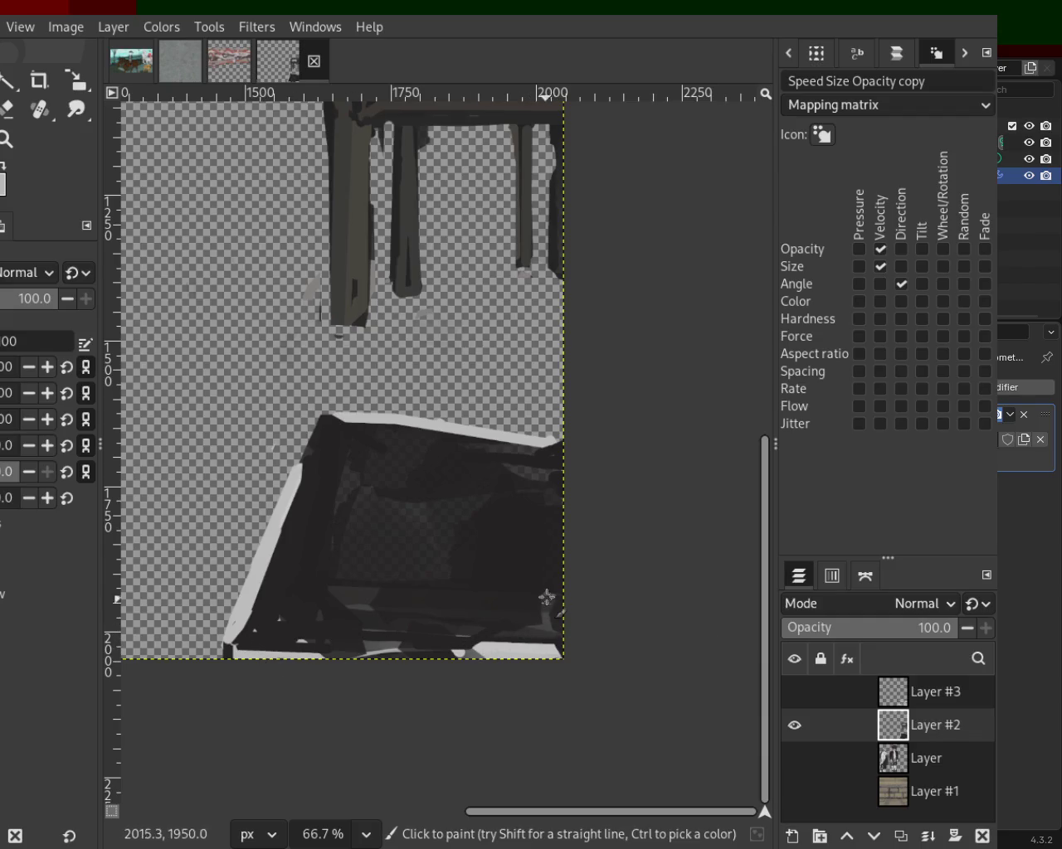
# Step: Repaint the box's top edge with a light straight line, darken its left edge, and show Layer #3
pyautogui.keyDown('shift'); pyautogui.click(524, 622); pyautogui.keyUp('shift')
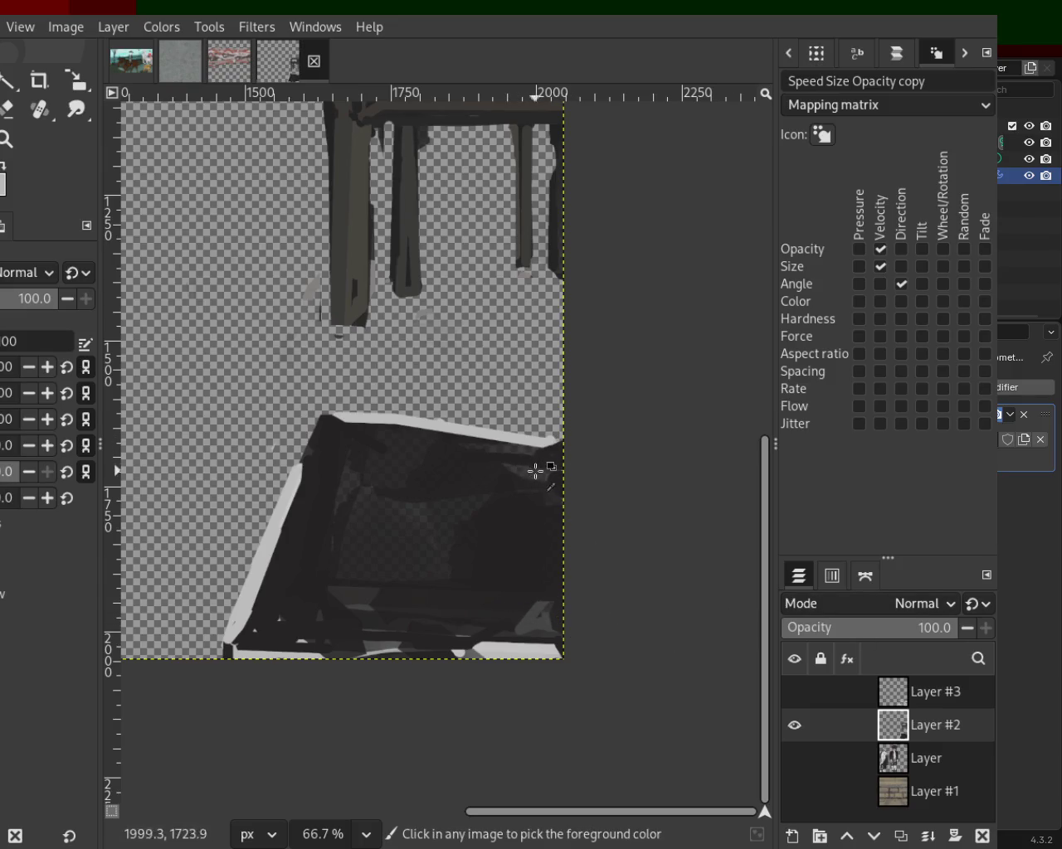
pyautogui.click(343, 433)
pyautogui.keyDown('shift'); pyautogui.click(565, 444); pyautogui.keyUp('shift')
pyautogui.click(310, 463)
pyautogui.keyDown('shift'); pyautogui.click(292, 563); pyautogui.keyUp('shift')
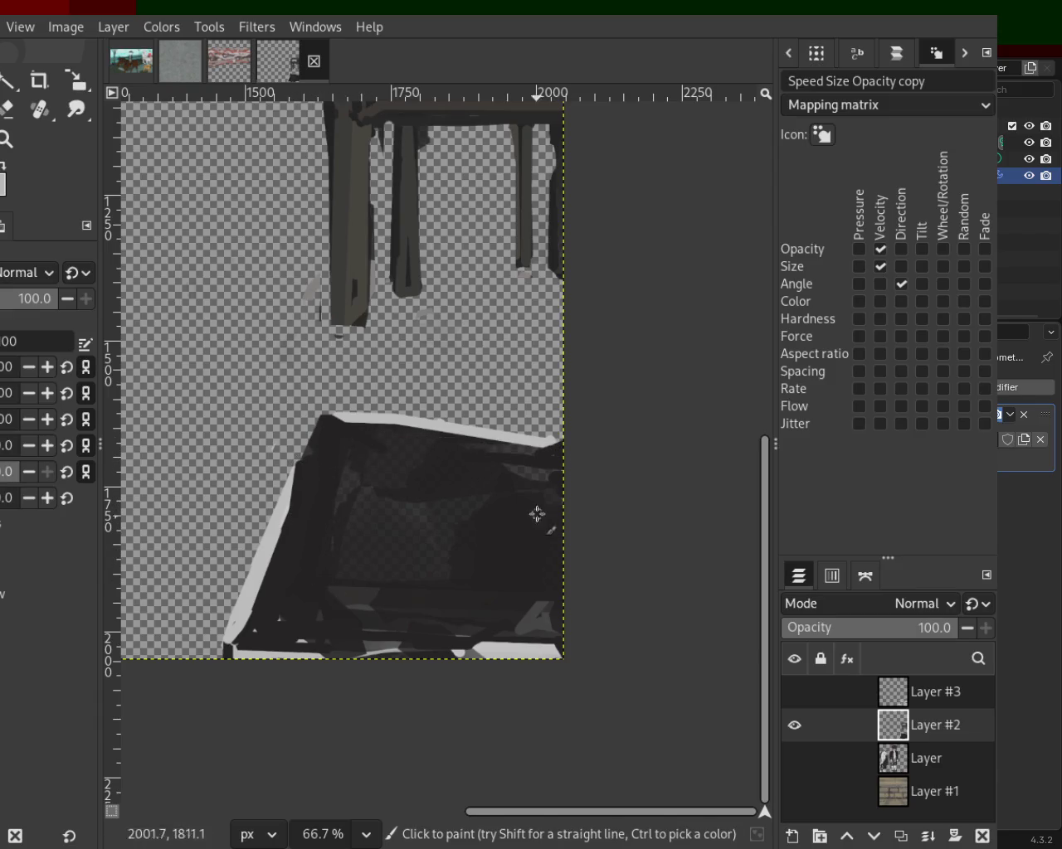
pyautogui.click(793, 692)
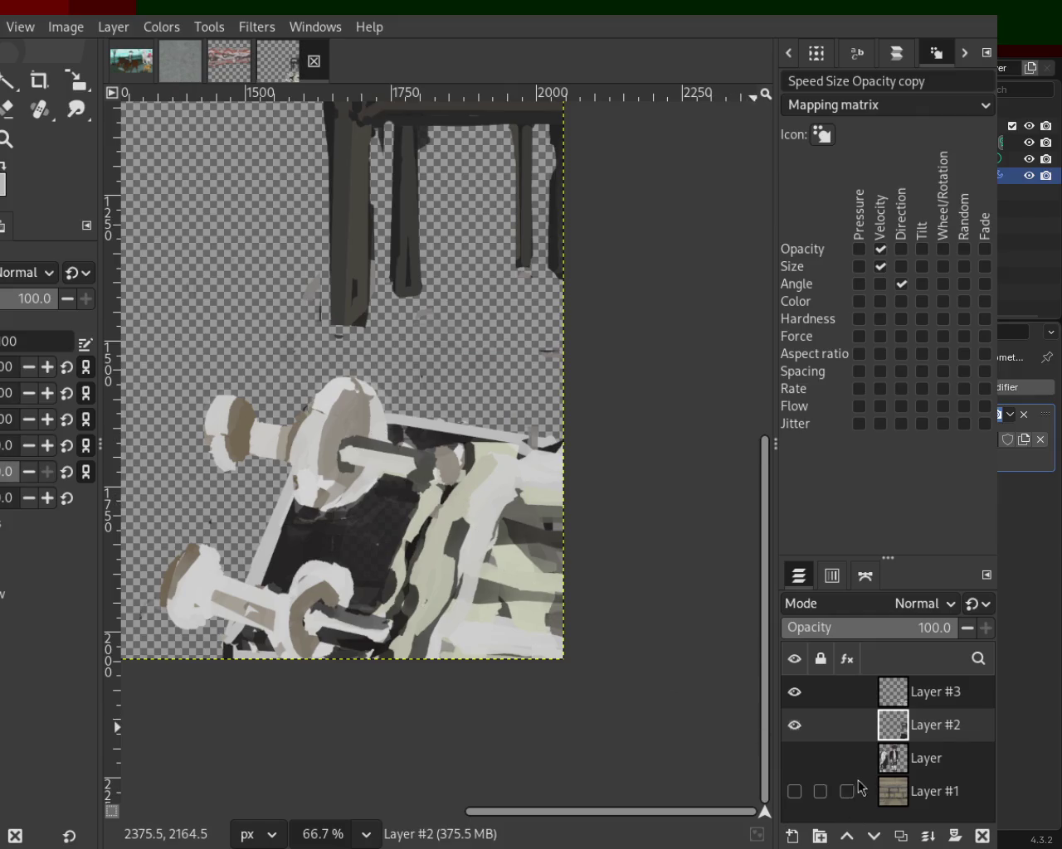
# Step: Zoom out and toggle Layers #2 and #3 on and off to inspect the composition
pyautogui.click(7, 138)
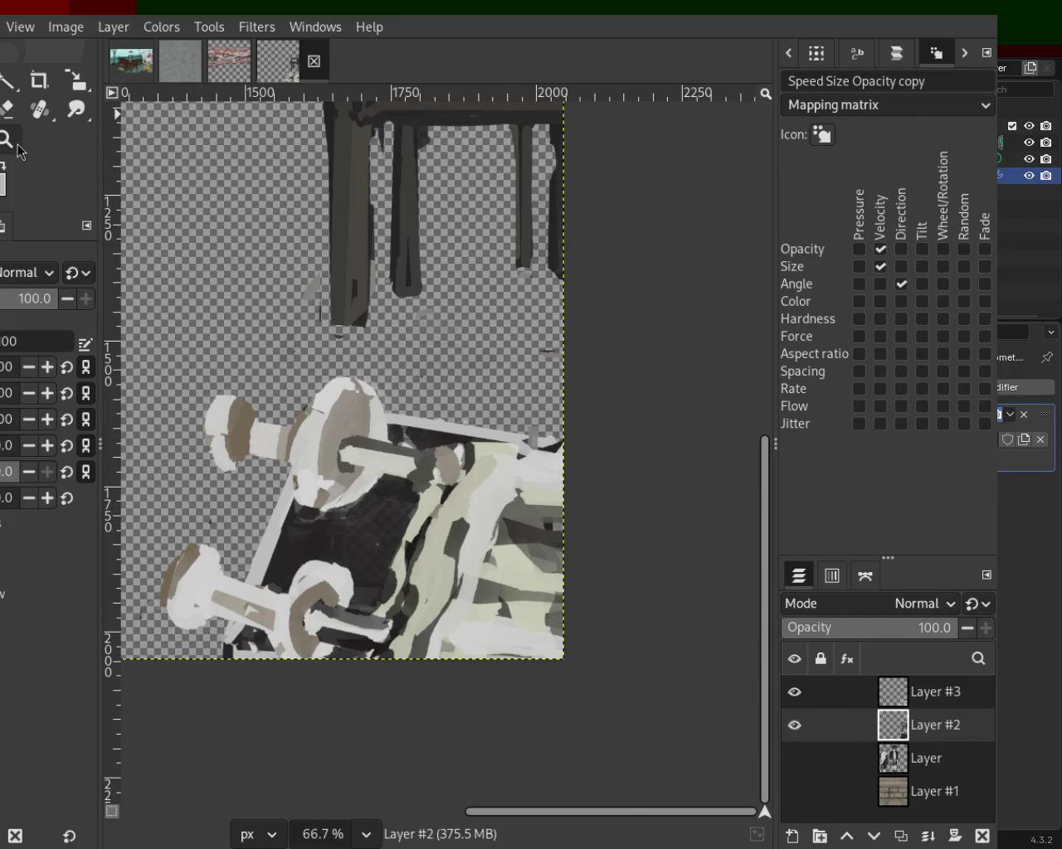
pyautogui.scroll(-3, 420, 381)
pyautogui.scroll(-1, 420, 381)
pyautogui.scroll(2, 420, 381)
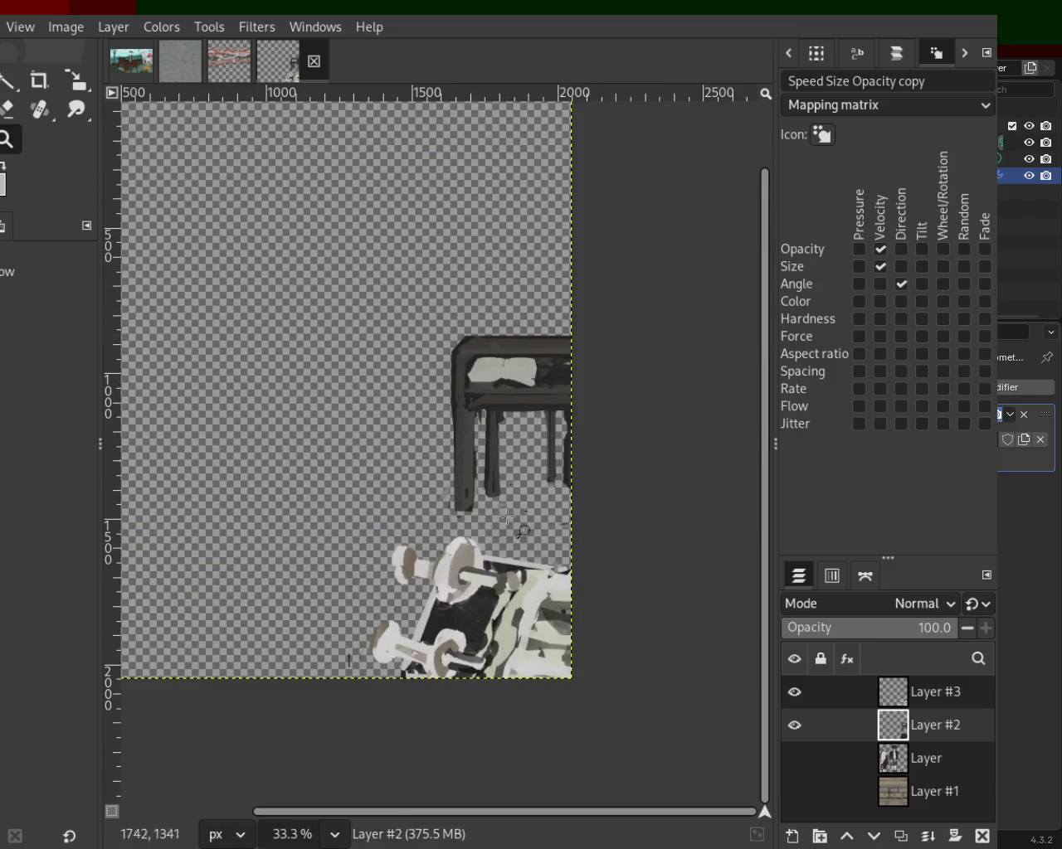
pyautogui.click(794, 692)
pyautogui.click(794, 725)
pyautogui.click(794, 692)
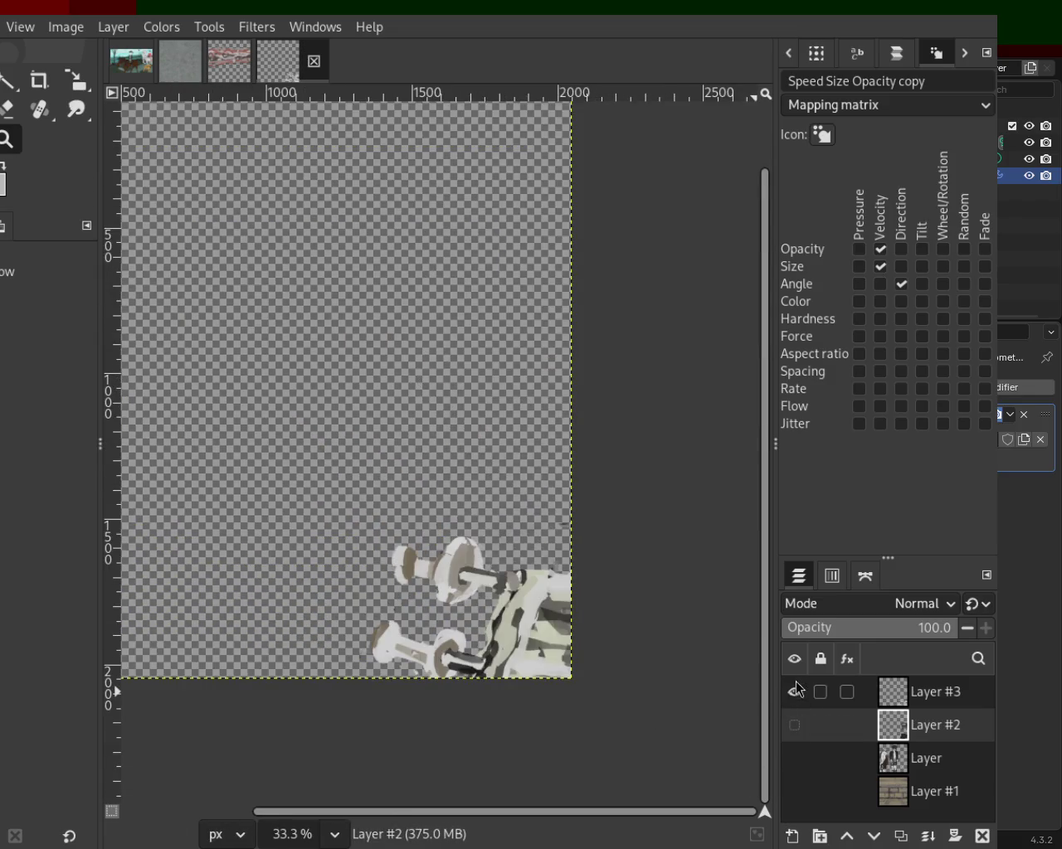
pyautogui.click(793, 691)
pyautogui.click(794, 725)
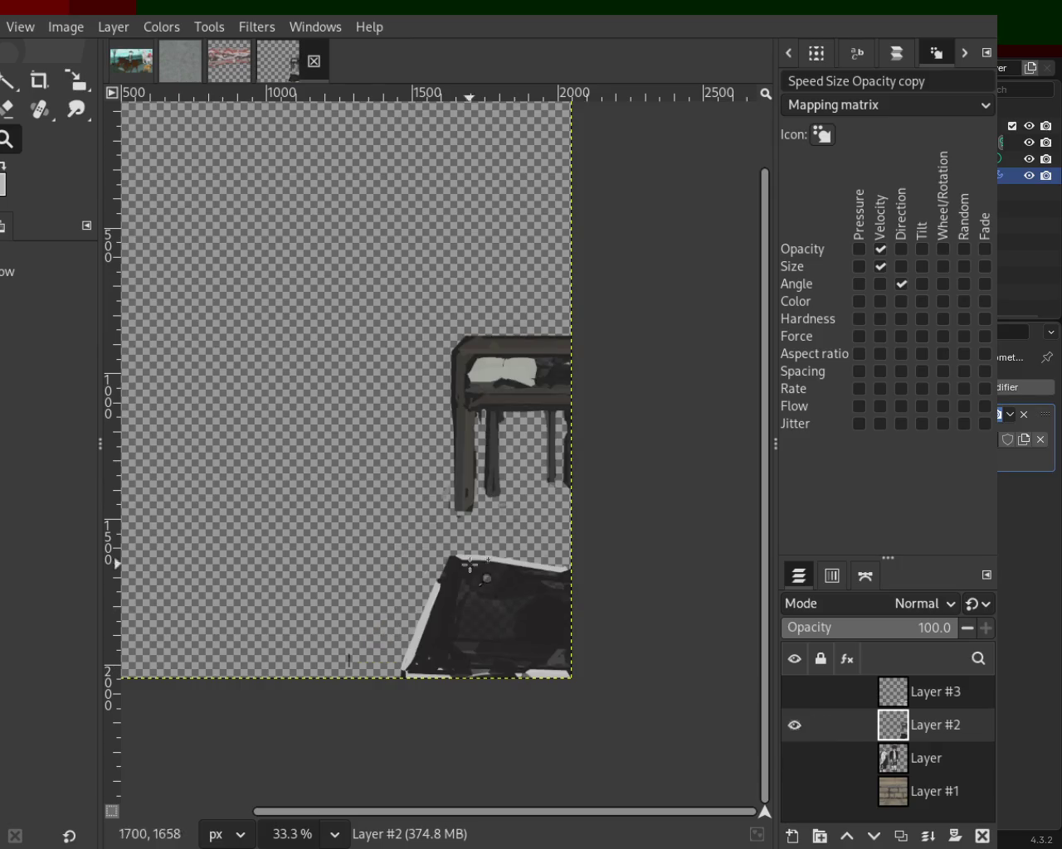
pyautogui.scroll(-1, 485, 585)
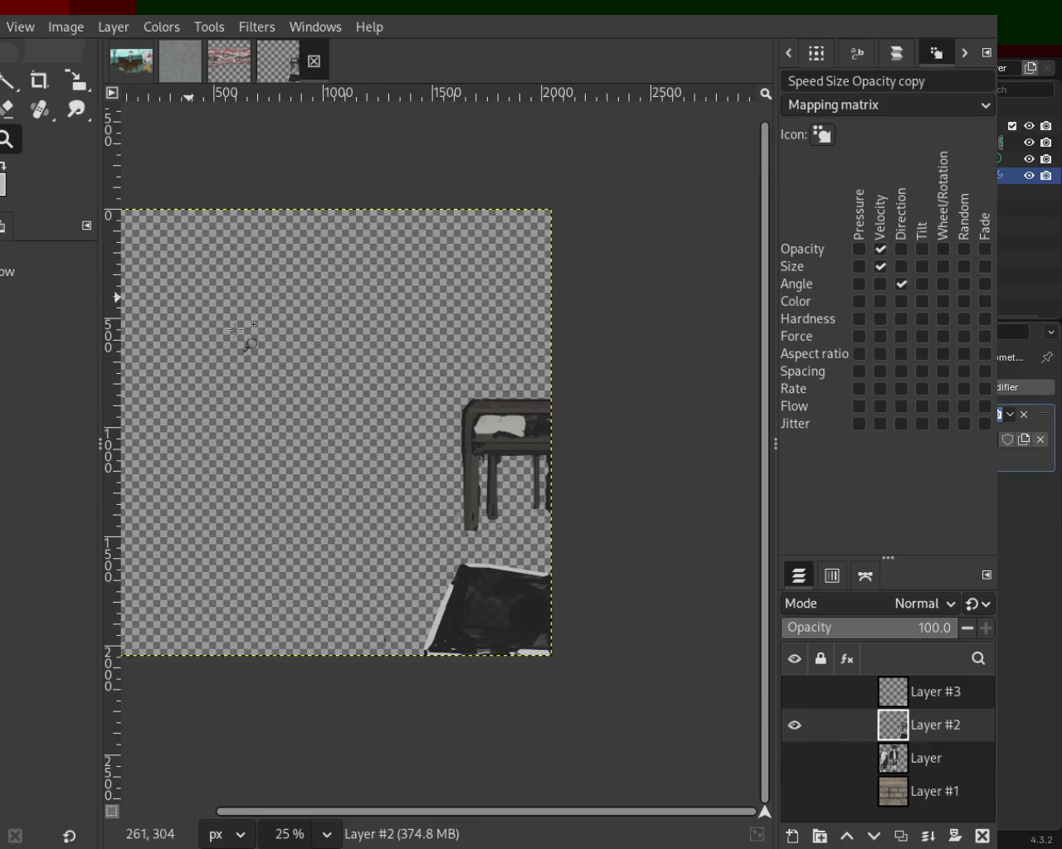
pyautogui.scroll(-1, 403, 486)
pyautogui.scroll(3, 517, 579)
pyautogui.scroll(1, 517, 579)
# Step: Paint dark straight lines over the box's top edge and corner, checking against Layer #3
pyautogui.press('p')
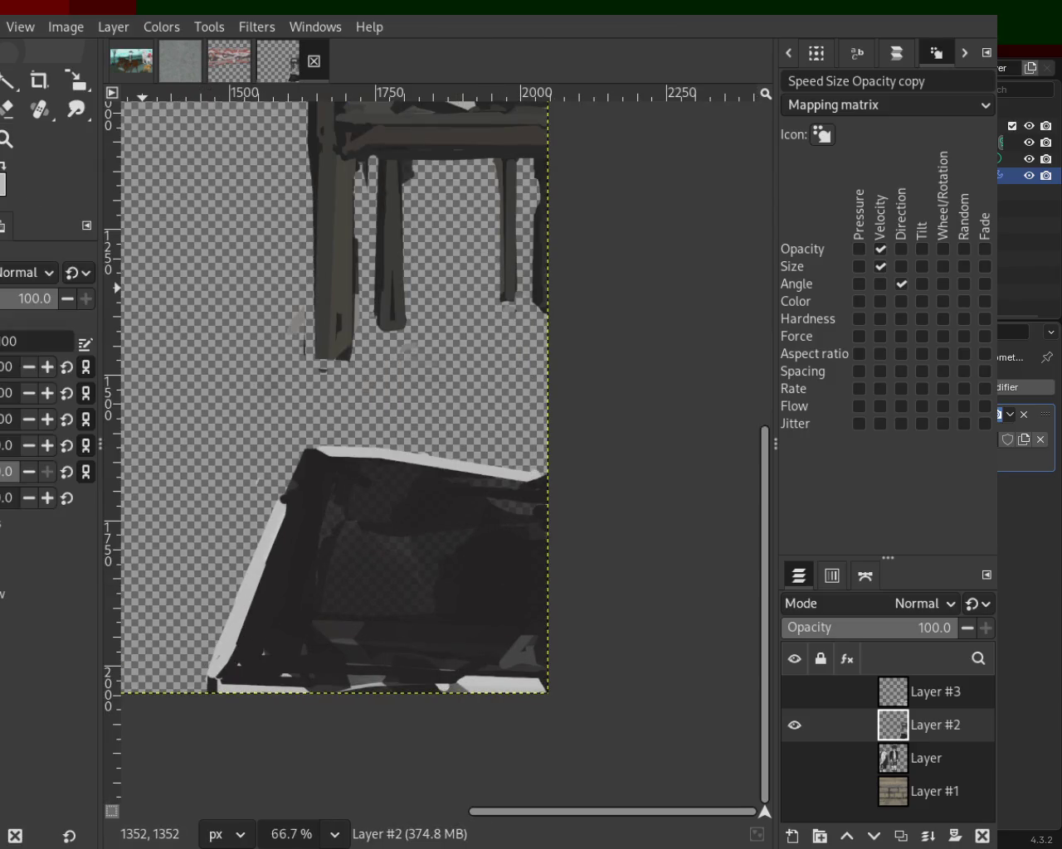
pyautogui.click(313, 503)
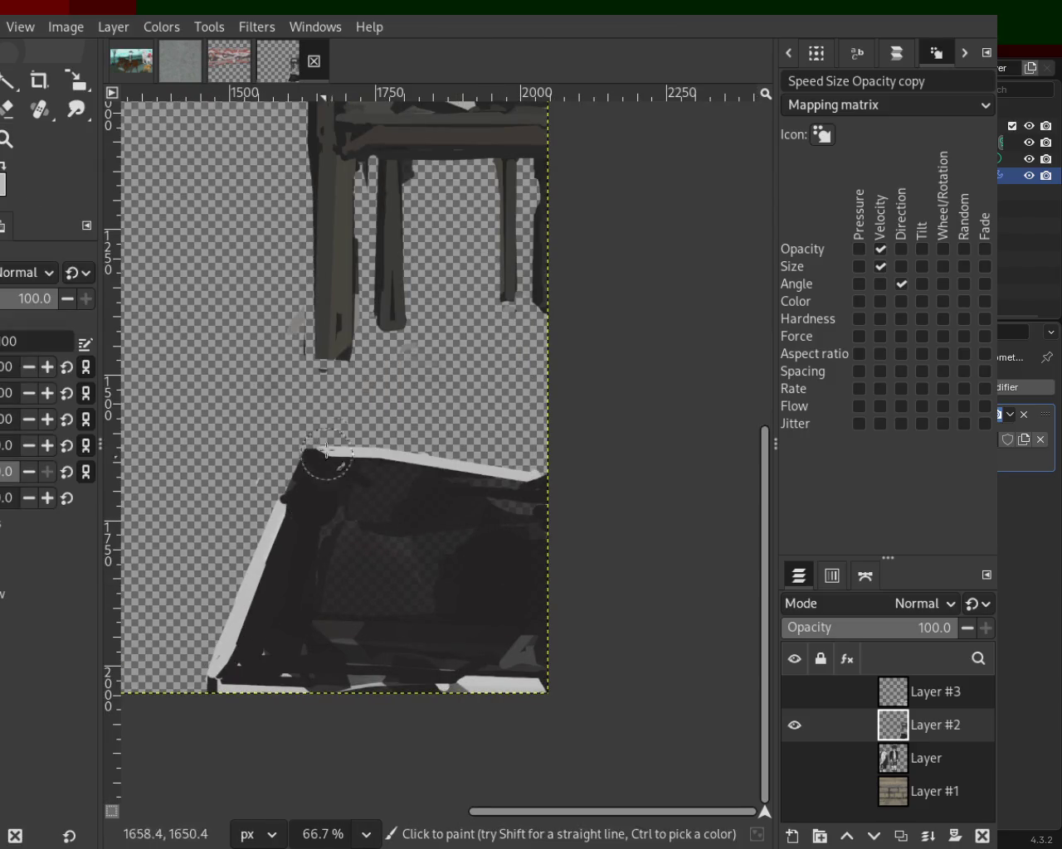
pyautogui.keyDown('shift'); pyautogui.click(328, 441); pyautogui.keyUp('shift')
pyautogui.keyDown('shift'); pyautogui.click(547, 450); pyautogui.keyUp('shift')
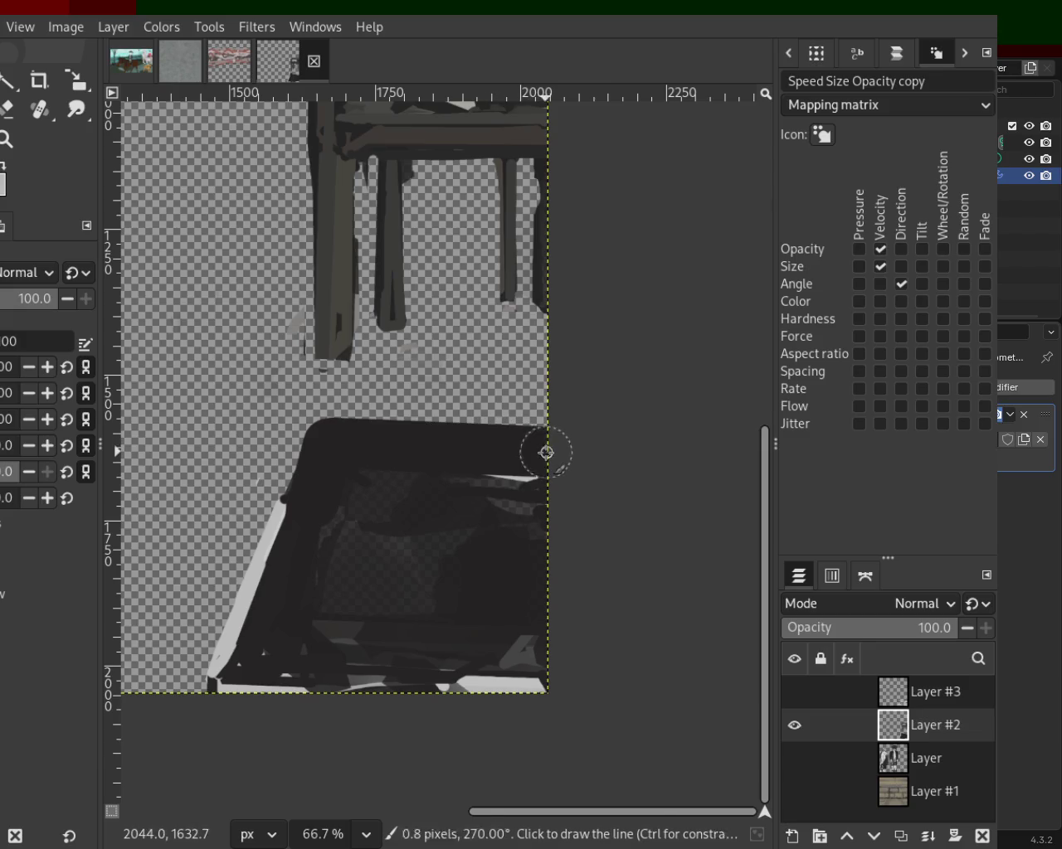
pyautogui.moveTo(920, 724)
pyautogui.click(794, 693)
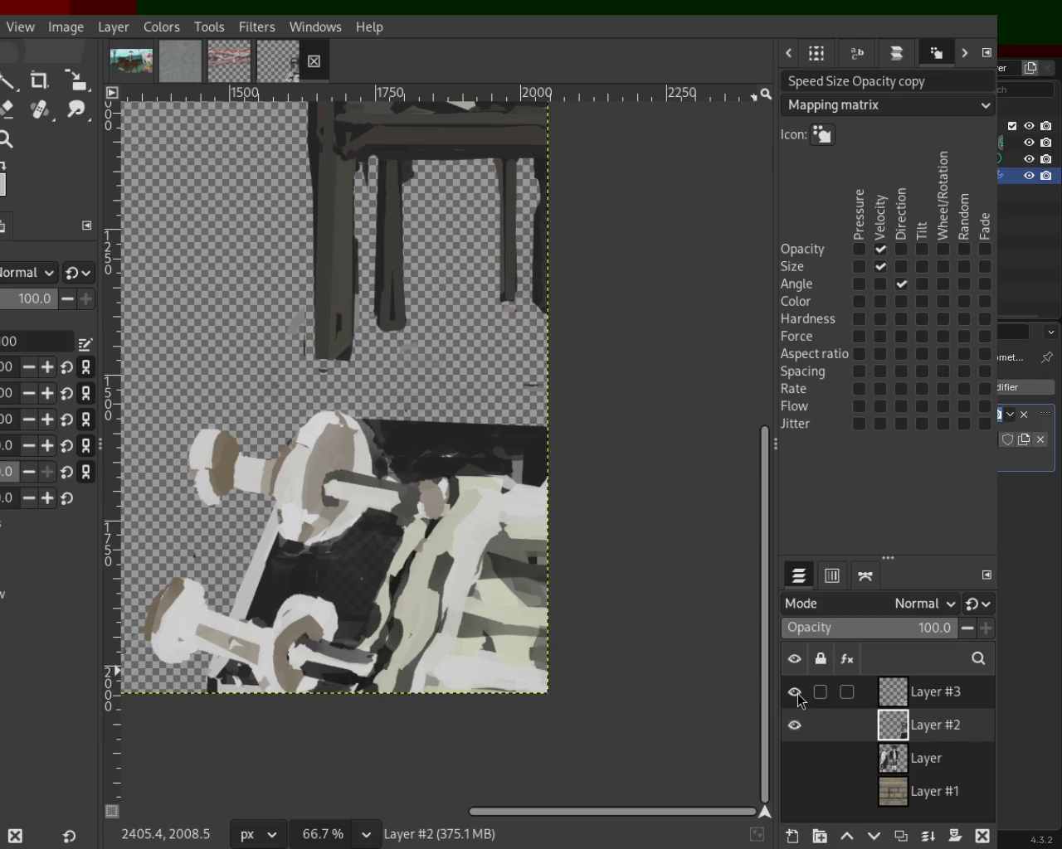
pyautogui.click(794, 692)
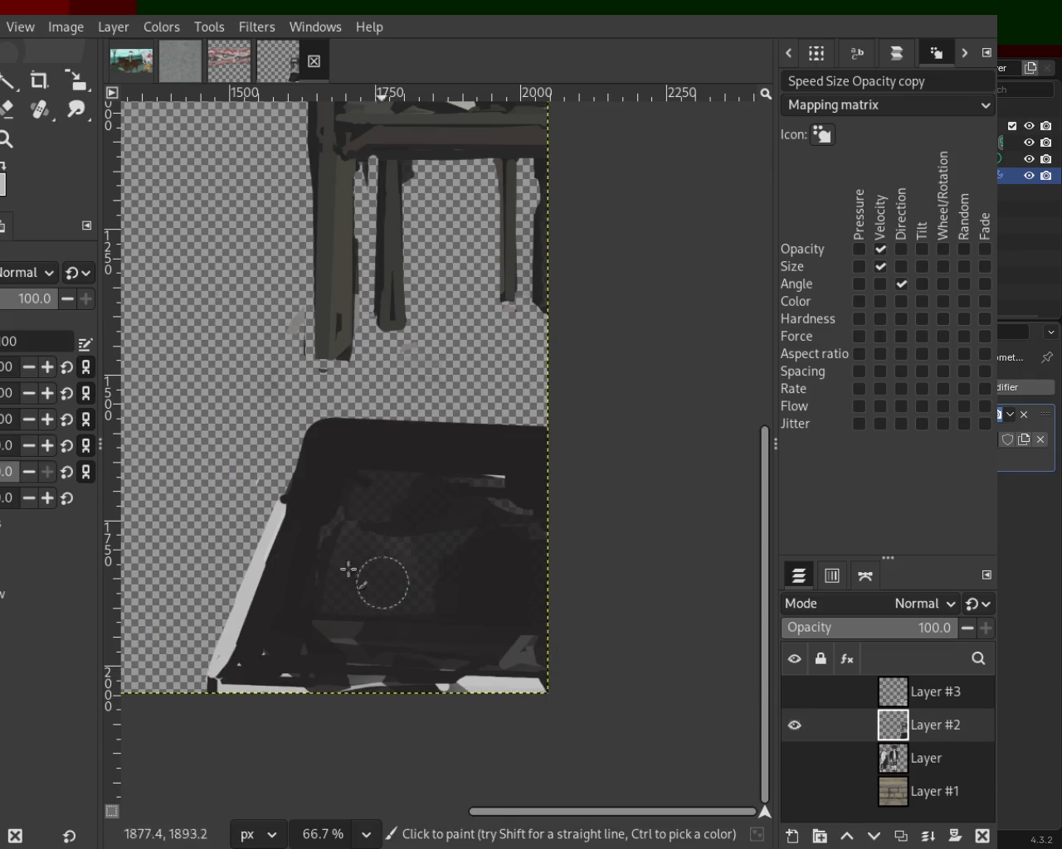
# Step: Widen the box's left side with broad dark strokes and make Layers #2 and #3 visible
pyautogui.keyDown('shift'); pyautogui.click(217, 439); pyautogui.keyUp('shift')
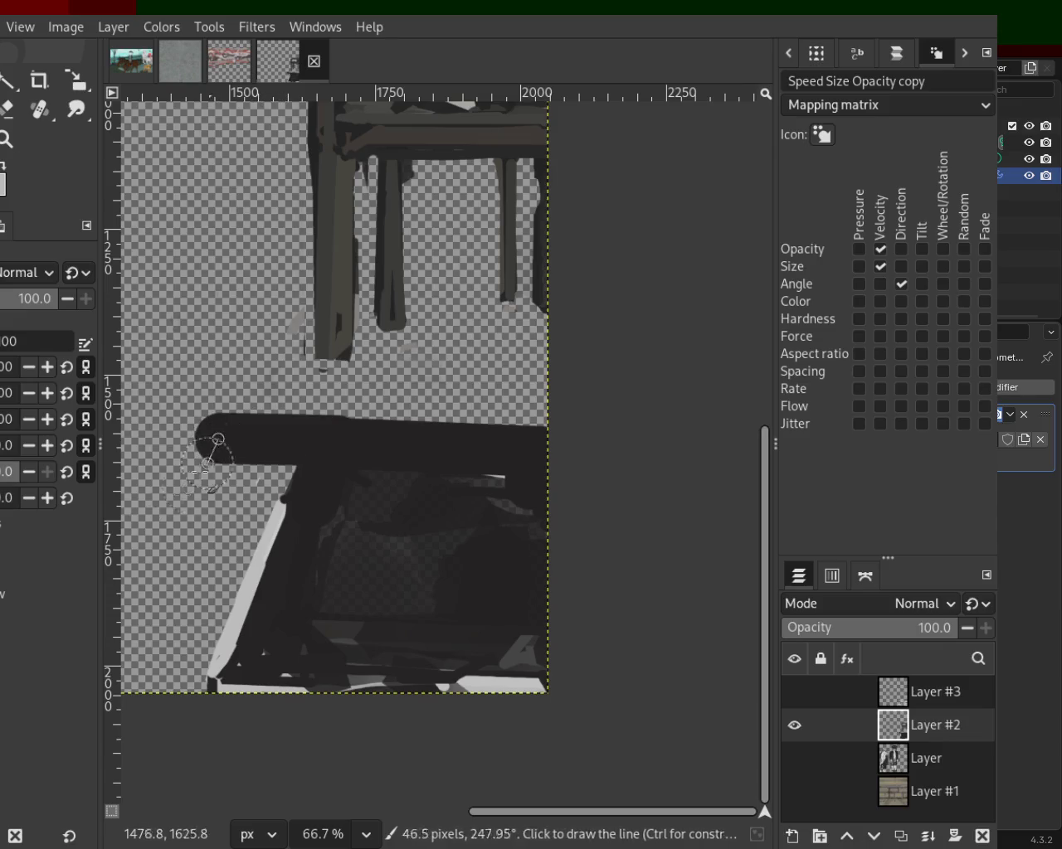
pyautogui.keyDown('shift'); pyautogui.click(129, 678); pyautogui.keyUp('shift')
pyautogui.moveTo(225, 636)
pyautogui.mouseDown()
pyautogui.moveTo(189, 680)
pyautogui.moveTo(233, 554)
pyautogui.mouseUp()
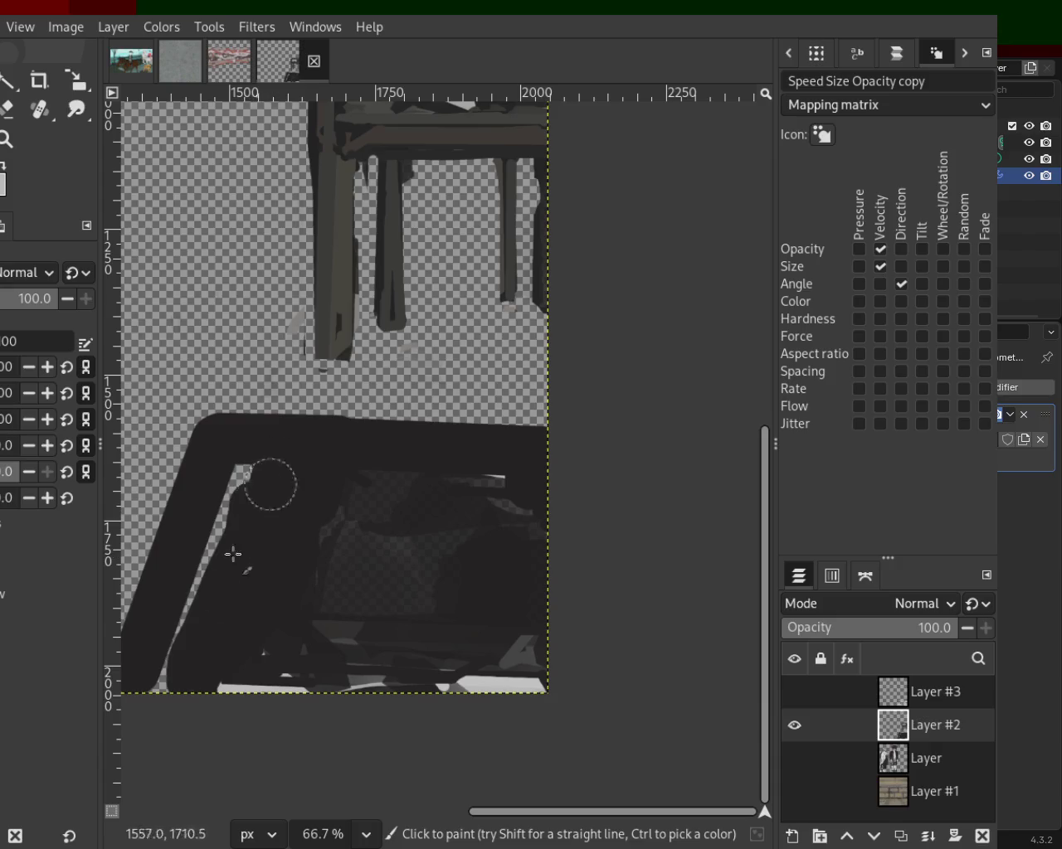
pyautogui.click(793, 724)
pyautogui.click(789, 697)
pyautogui.click(792, 723)
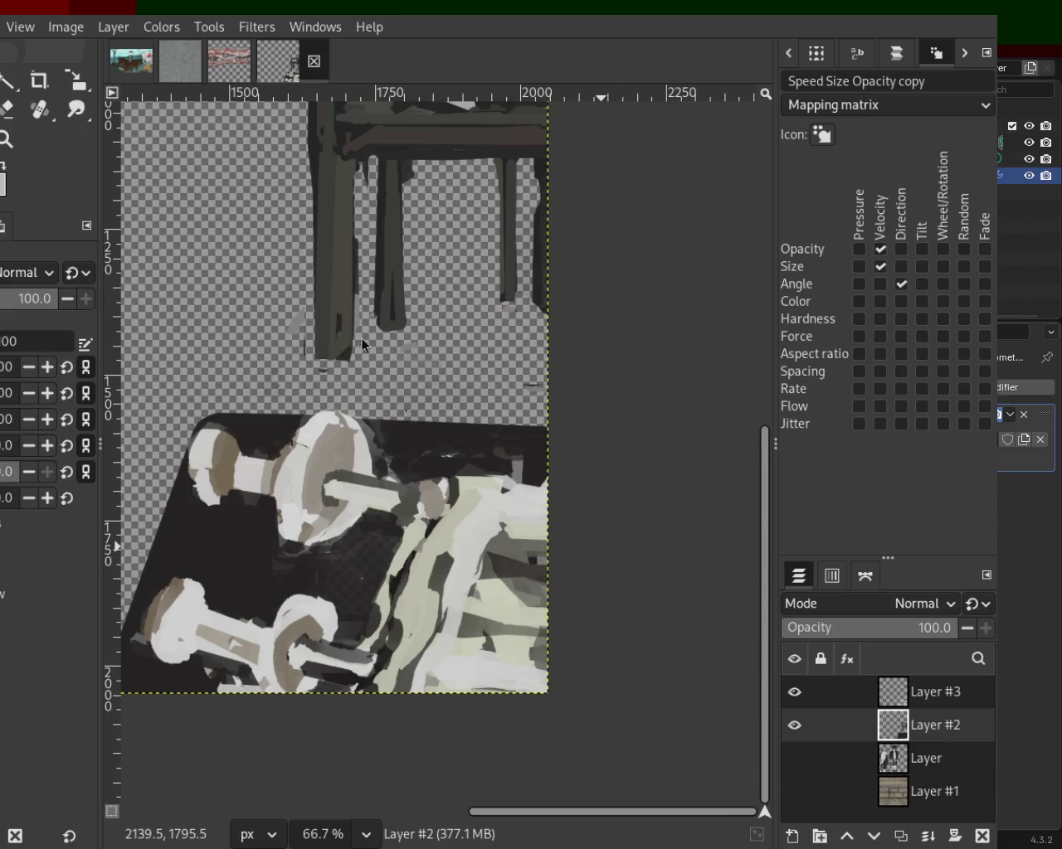
pyautogui.click(6, 138)
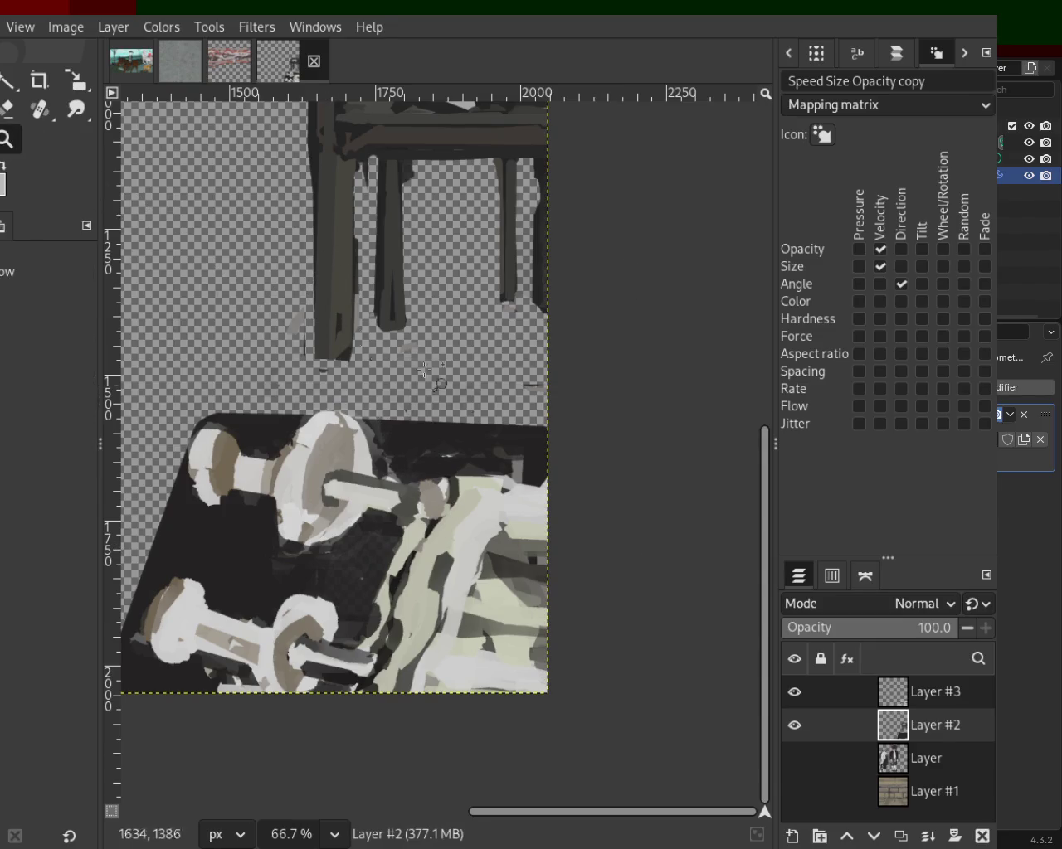
# Step: Zoom around the chair, then turn on visibility for Layer and Layer #1
pyautogui.keyDown('ctrl'); pyautogui.click(469, 392); pyautogui.keyUp('ctrl')
pyautogui.keyDown('ctrl'); pyautogui.click(468, 392); pyautogui.keyUp('ctrl')
pyautogui.keyDown('ctrl'); pyautogui.click(469, 392); pyautogui.keyUp('ctrl')
pyautogui.keyDown('ctrl'); pyautogui.click(468, 391); pyautogui.keyUp('ctrl')
pyautogui.click(465, 398)
pyautogui.keyDown('ctrl'); pyautogui.click(463, 406); pyautogui.keyUp('ctrl')
pyautogui.click(462, 414)
pyautogui.keyDown('ctrl'); pyautogui.click(448, 401); pyautogui.keyUp('ctrl')
pyautogui.click(444, 381)
pyautogui.click(440, 364)
pyautogui.click(438, 352)
pyautogui.click(434, 339)
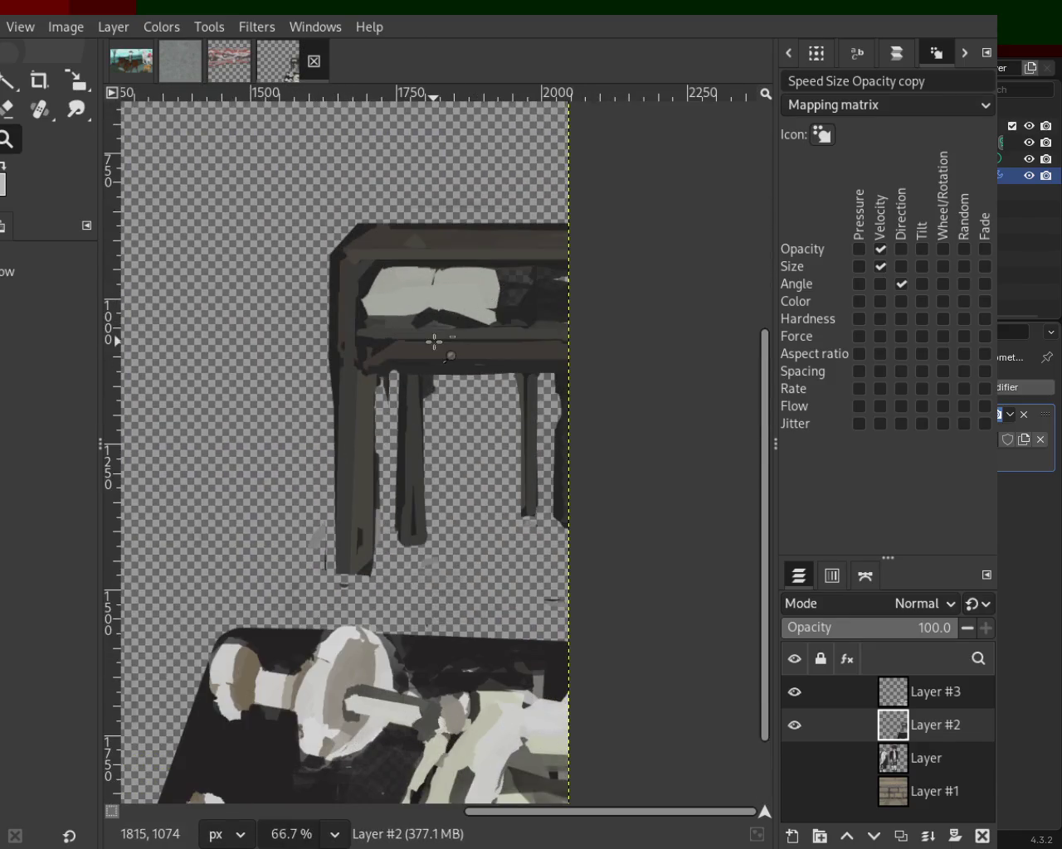
pyautogui.keyDown('ctrl'); pyautogui.click(433, 341); pyautogui.keyUp('ctrl')
pyautogui.keyDown('ctrl'); pyautogui.click(433, 342); pyautogui.keyUp('ctrl')
pyautogui.keyDown('ctrl'); pyautogui.click(432, 342); pyautogui.keyUp('ctrl')
pyautogui.keyDown('ctrl'); pyautogui.click(448, 282); pyautogui.keyUp('ctrl')
pyautogui.click(451, 277)
pyautogui.click(794, 759)
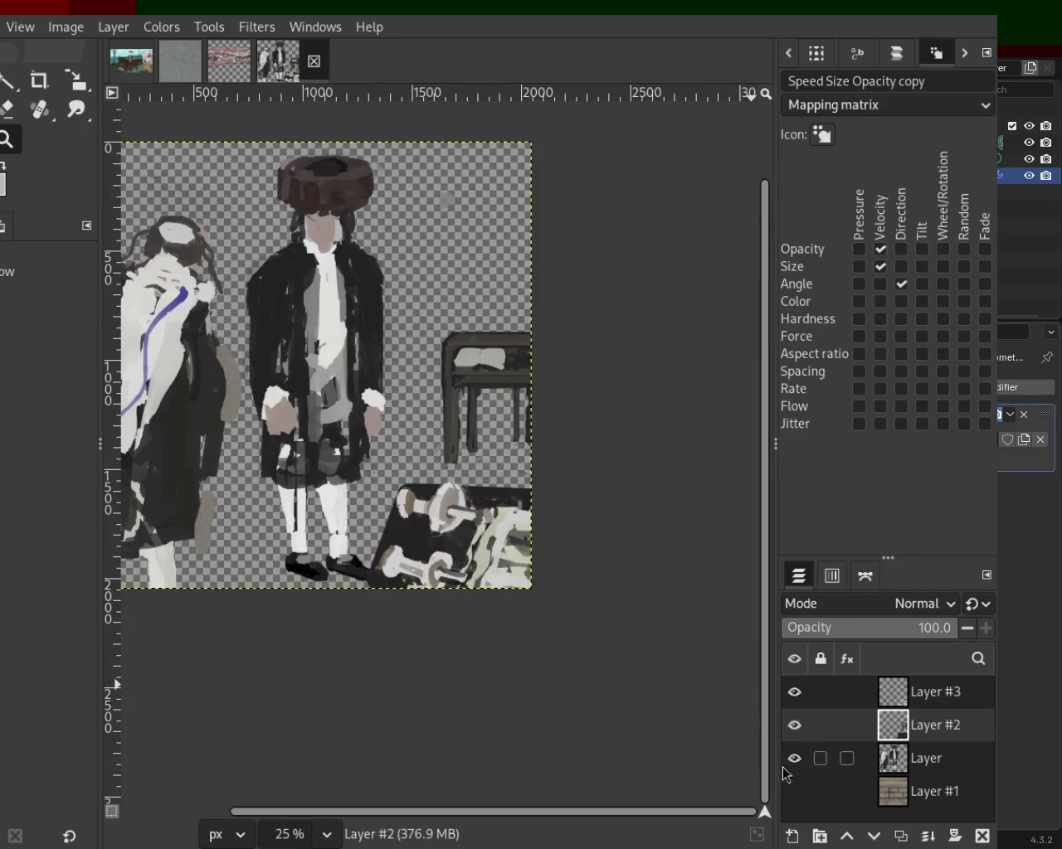
pyautogui.click(794, 791)
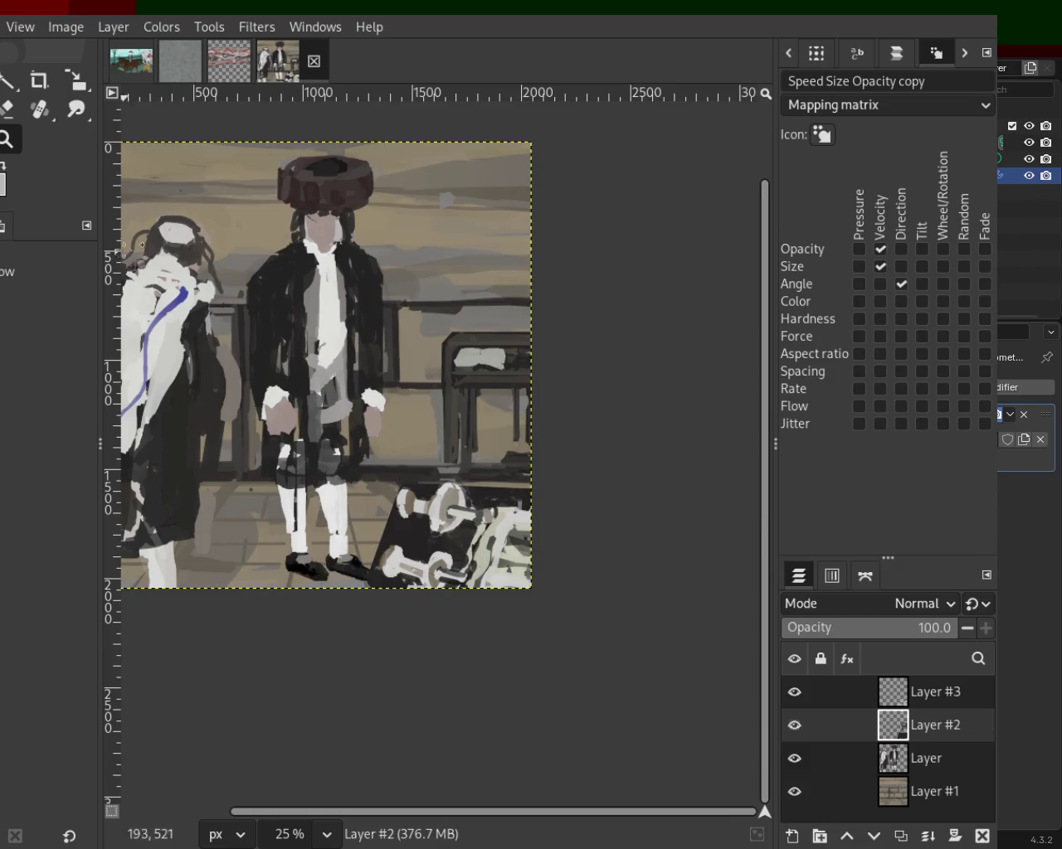
# Step: Zoom in and out to frame the full four-layer scene
pyautogui.keyDown('ctrl'); pyautogui.click(433, 325); pyautogui.keyUp('ctrl')
pyautogui.keyDown('ctrl'); pyautogui.click(430, 325); pyautogui.keyUp('ctrl')
pyautogui.click(397, 355)
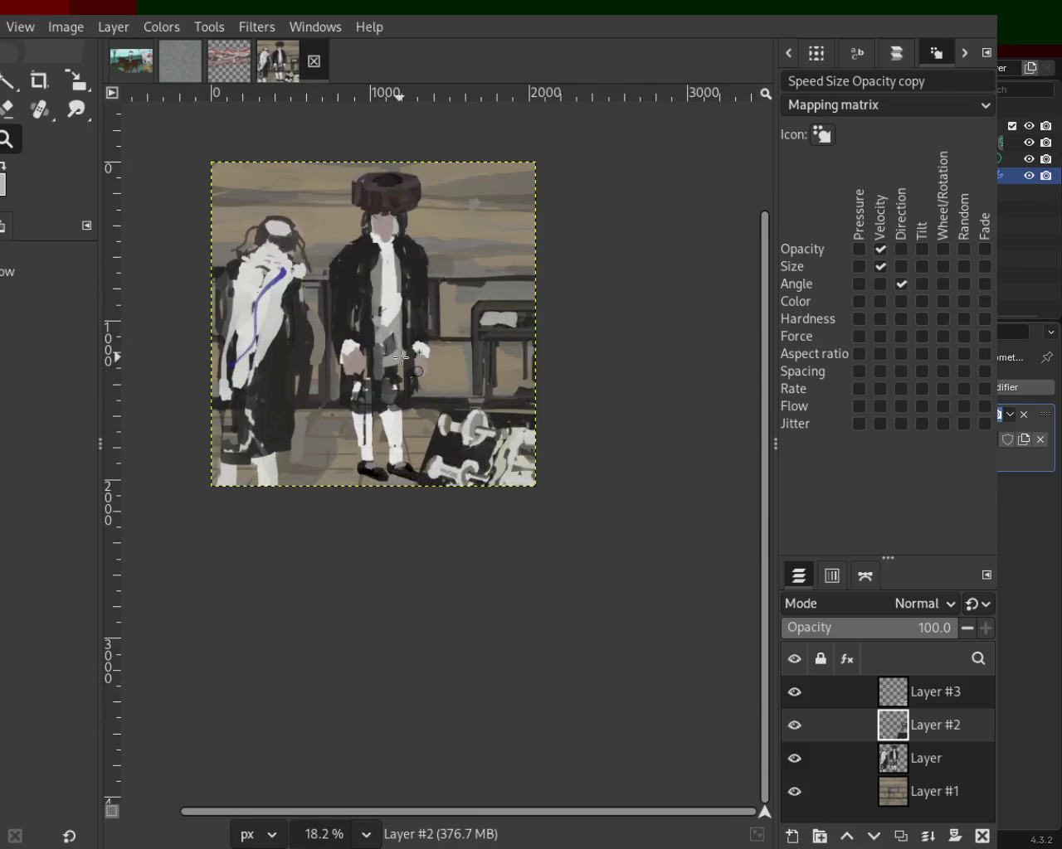
pyautogui.click(401, 361)
pyautogui.keyDown('ctrl'); pyautogui.click(523, 518); pyautogui.keyUp('ctrl')
pyautogui.click(374, 372)
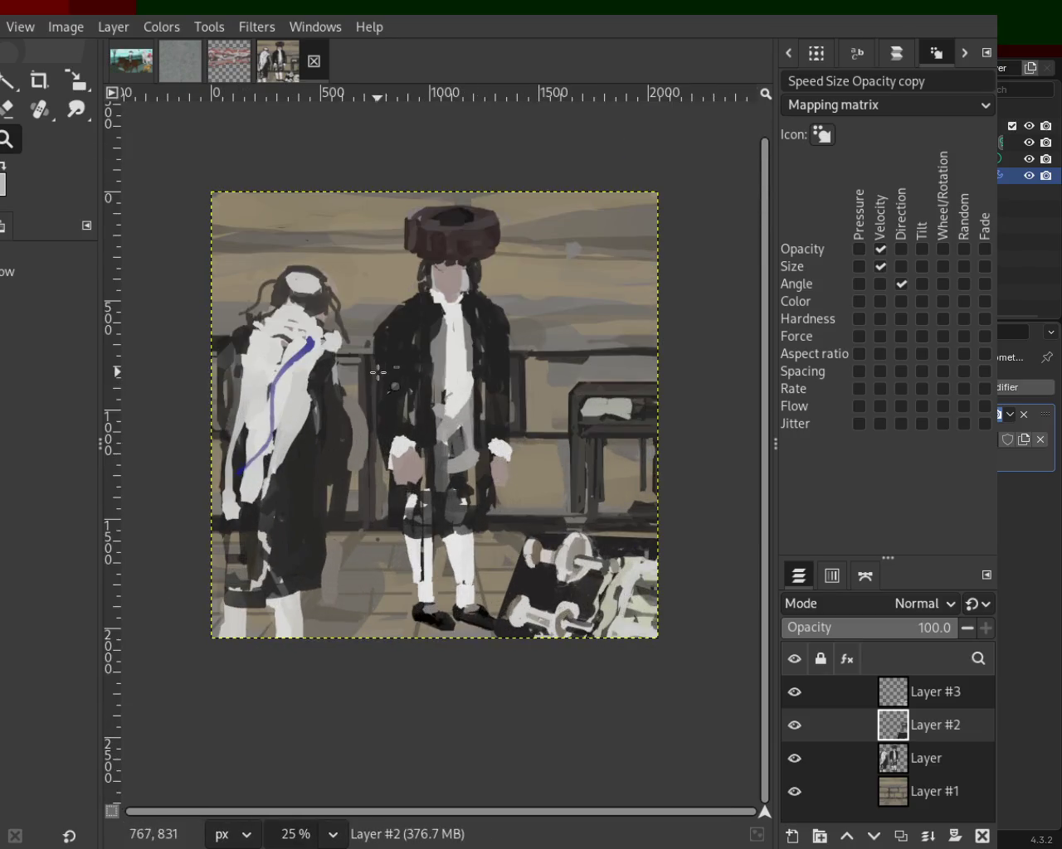
pyautogui.keyDown('ctrl'); pyautogui.click(489, 438); pyautogui.keyUp('ctrl')
pyautogui.click(489, 438)
pyautogui.keyDown('ctrl'); pyautogui.click(454, 440); pyautogui.keyUp('ctrl')
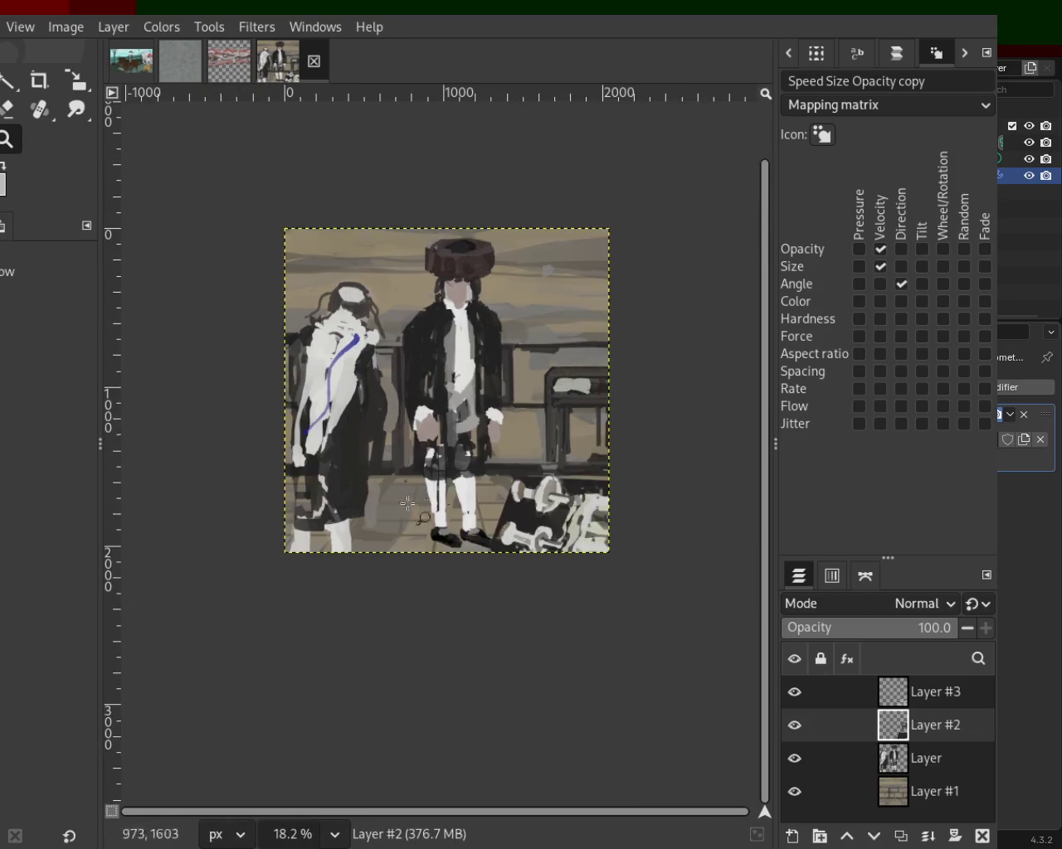
pyautogui.click(410, 481)
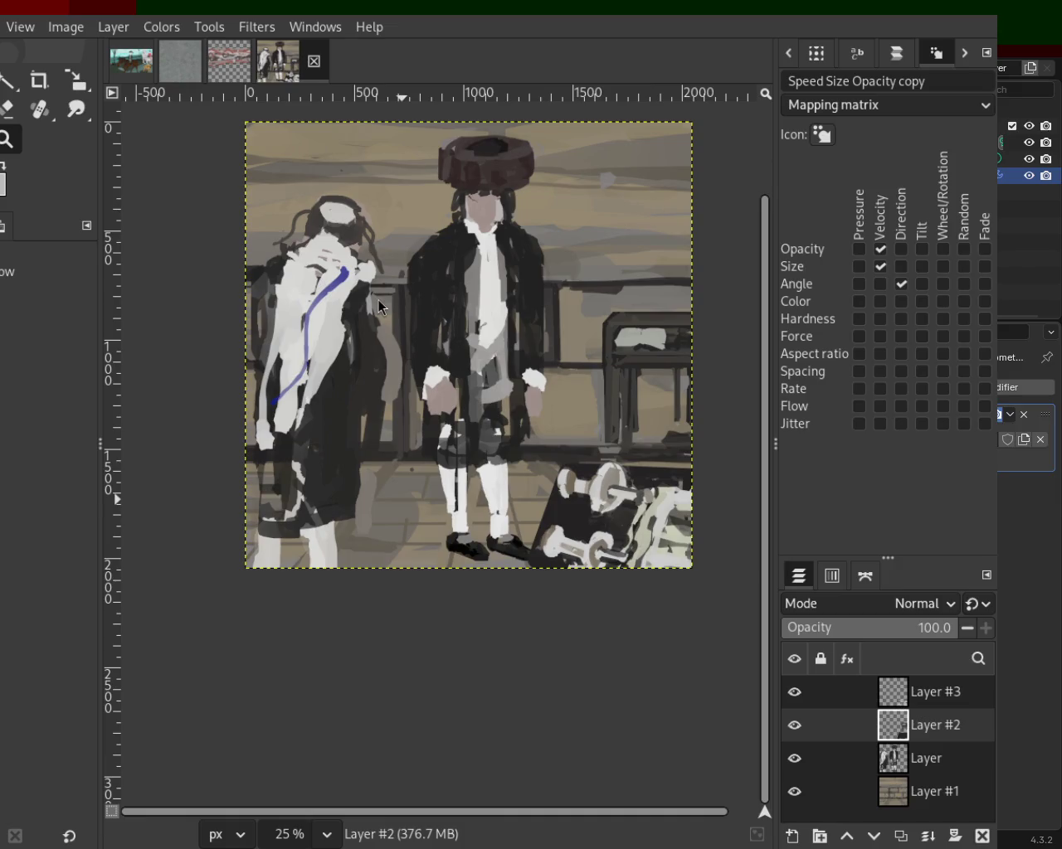
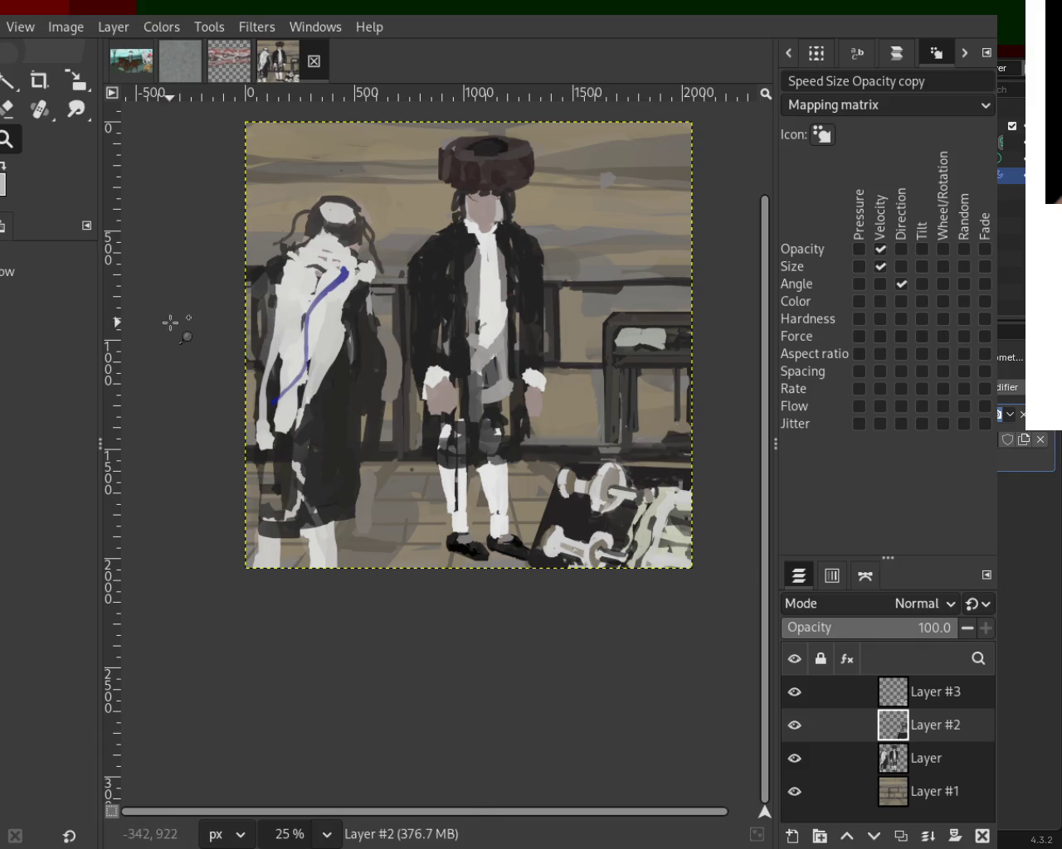
# Step: Make Layer #2 visible again so its strokes show over the dumbbells
pyautogui.scroll(-1, 393, 418)
pyautogui.scroll(2, 539, 525)
pyautogui.scroll(1, 535, 518)
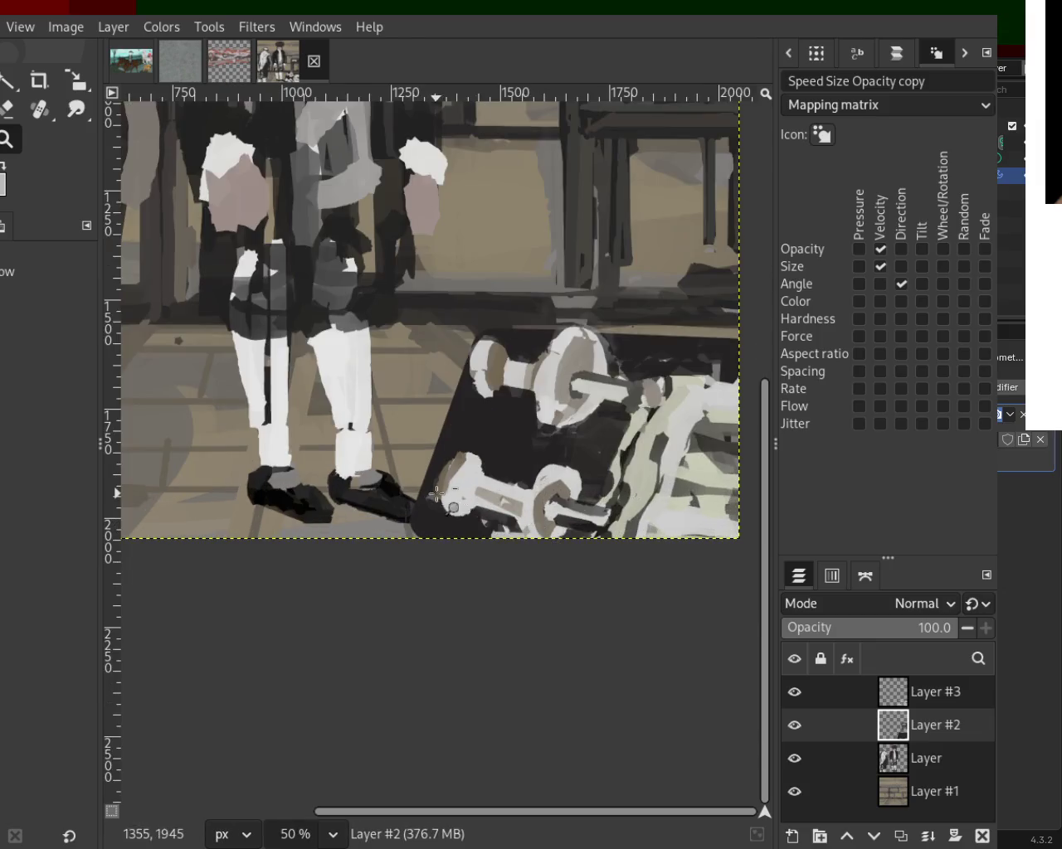
pyautogui.scroll(-1, 502, 493)
pyautogui.scroll(1, 477, 474)
pyautogui.scroll(-1, 454, 459)
pyautogui.scroll(2, 454, 458)
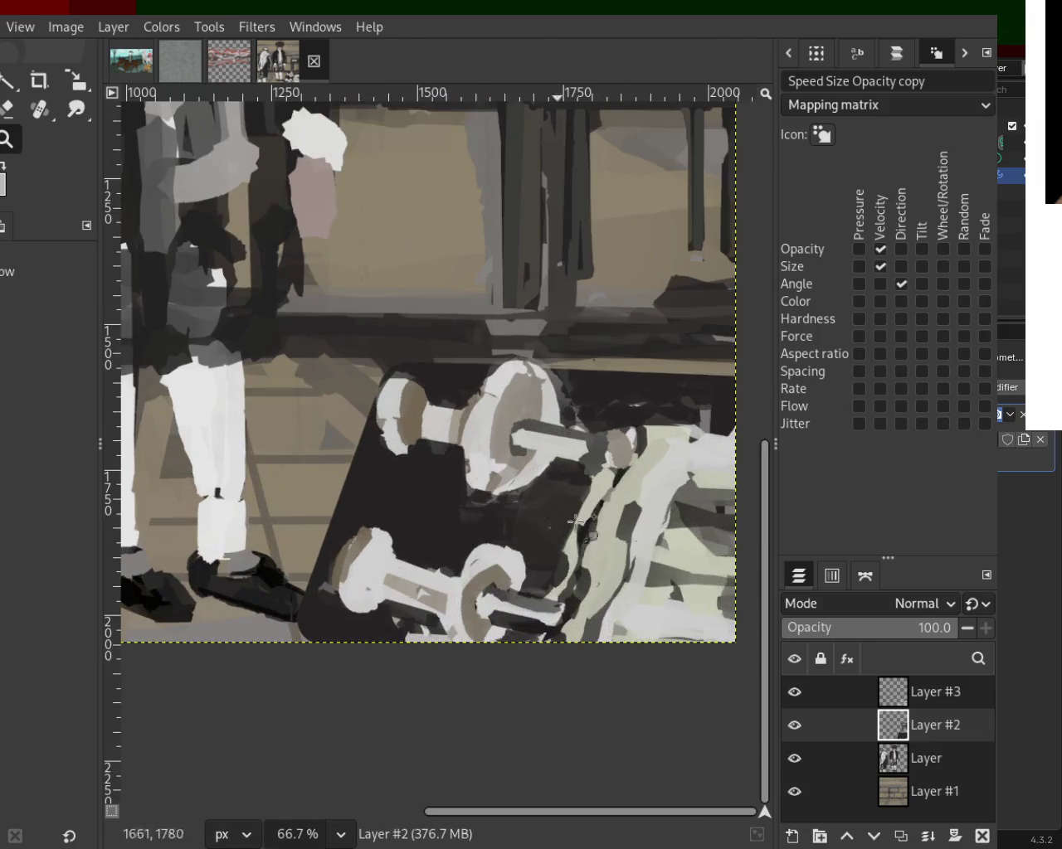
pyautogui.click(793, 726)
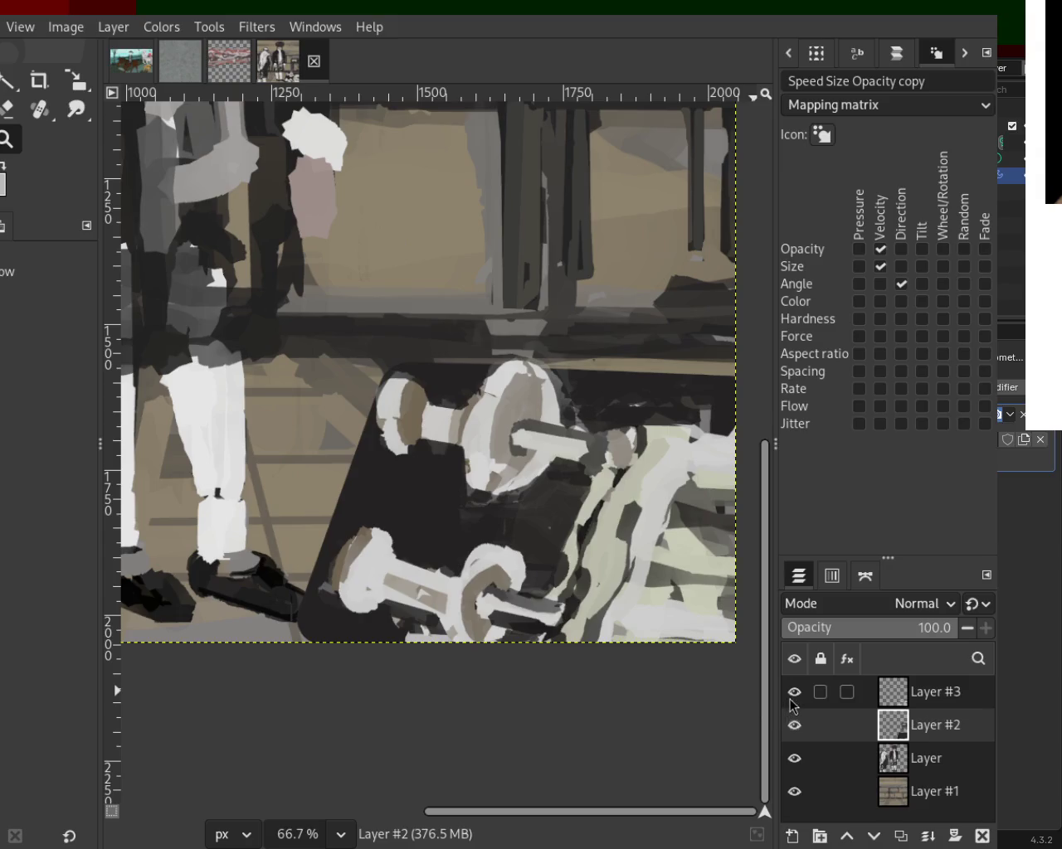
# Step: Toggle Layer #2 and the layer above on and off to compare, then select Layer #3
pyautogui.press('p')
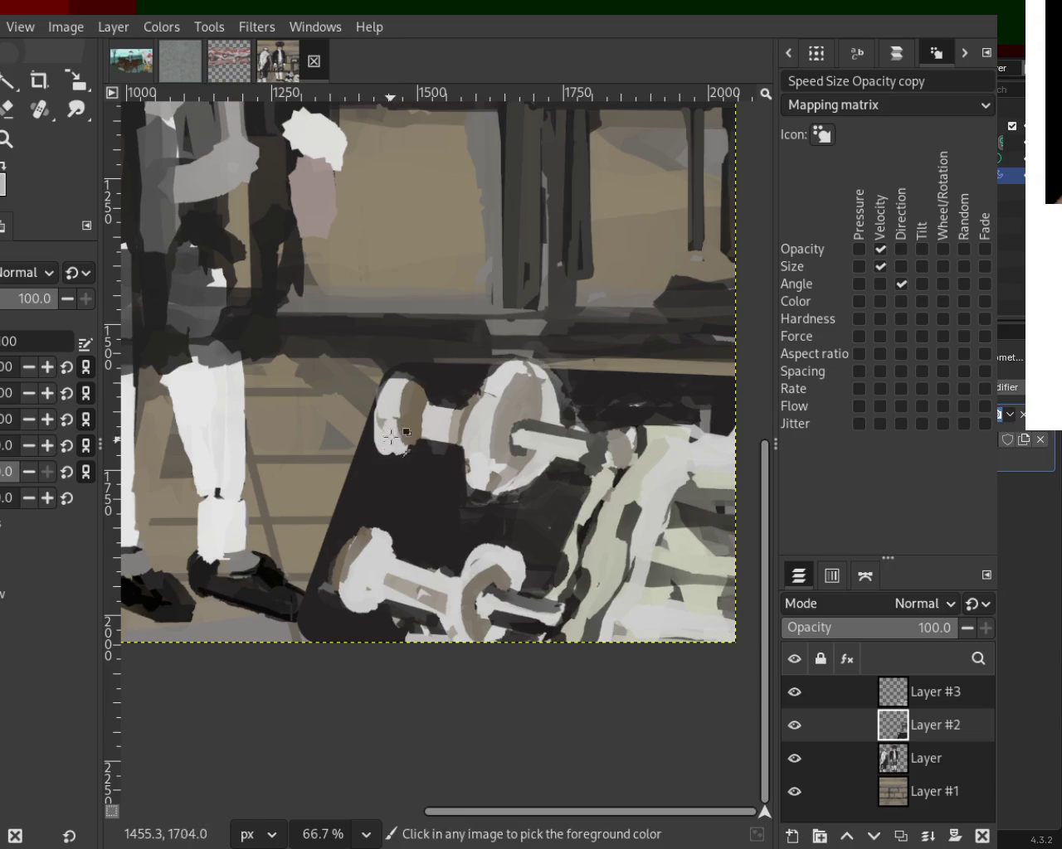
pyautogui.moveTo(831, 725)
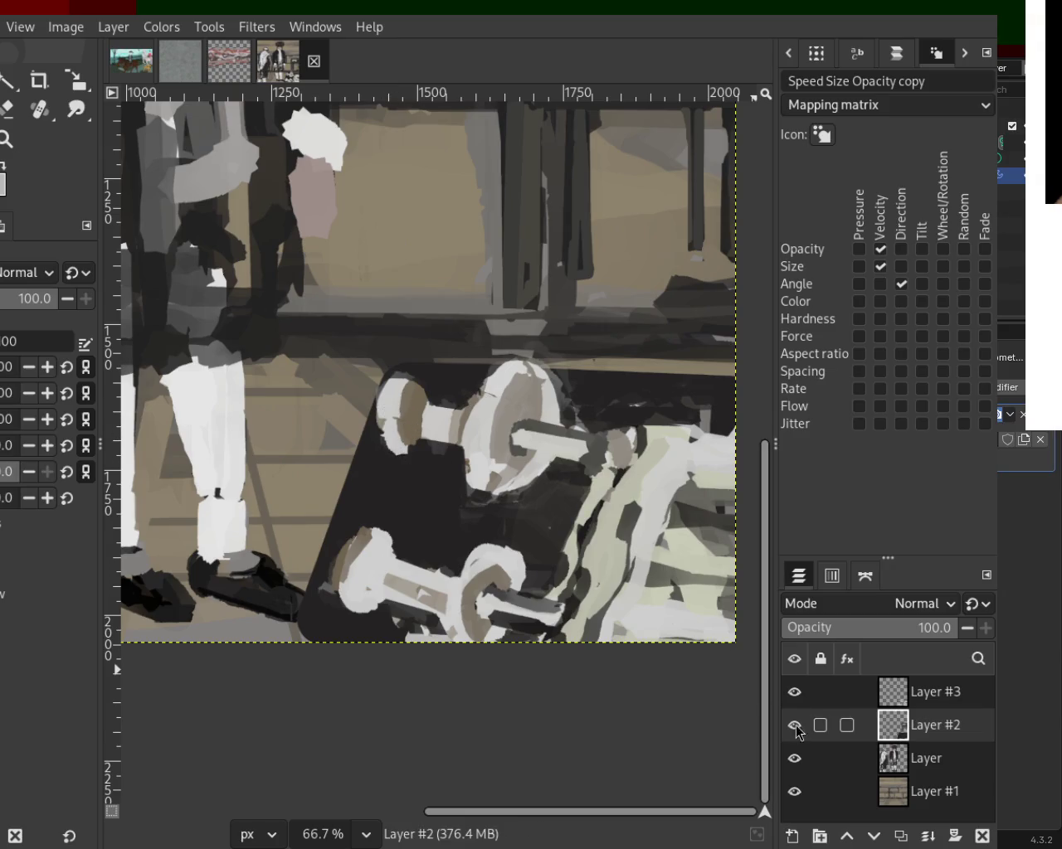
pyautogui.click(794, 724)
pyautogui.click(794, 725)
pyautogui.click(793, 725)
pyautogui.click(794, 725)
pyautogui.click(793, 692)
pyautogui.click(793, 691)
pyautogui.click(907, 699)
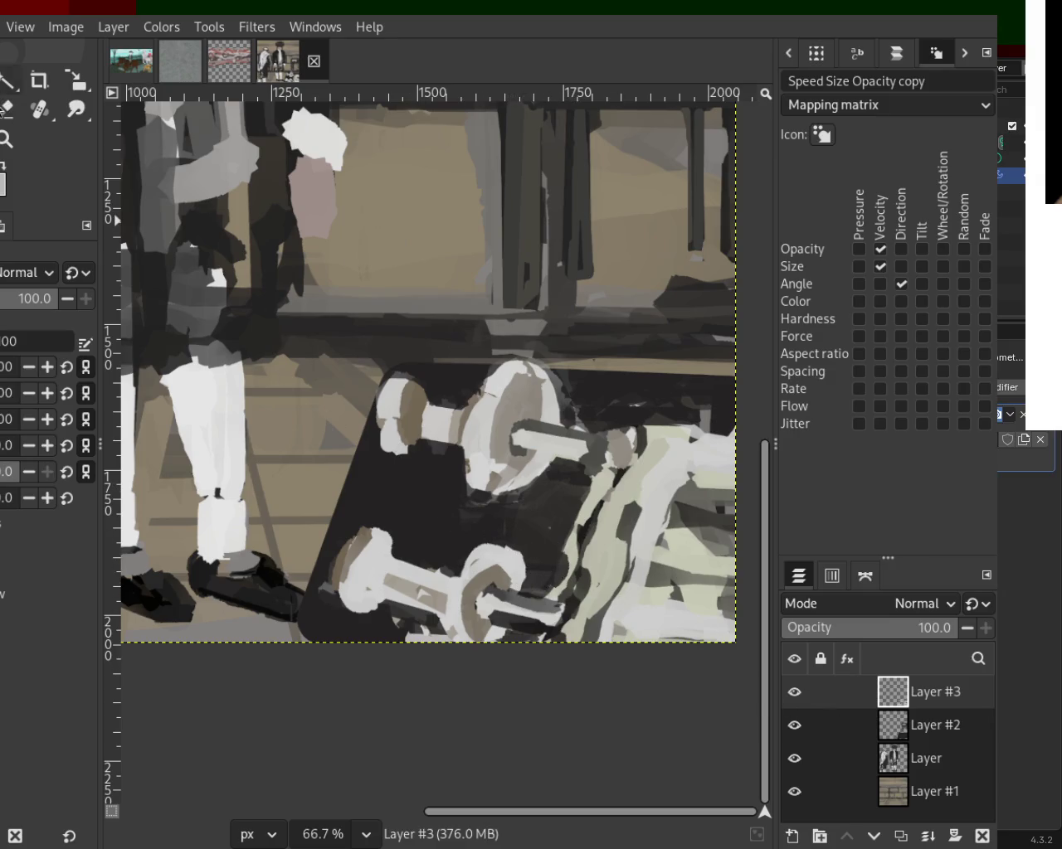
pyautogui.click(8, 107)
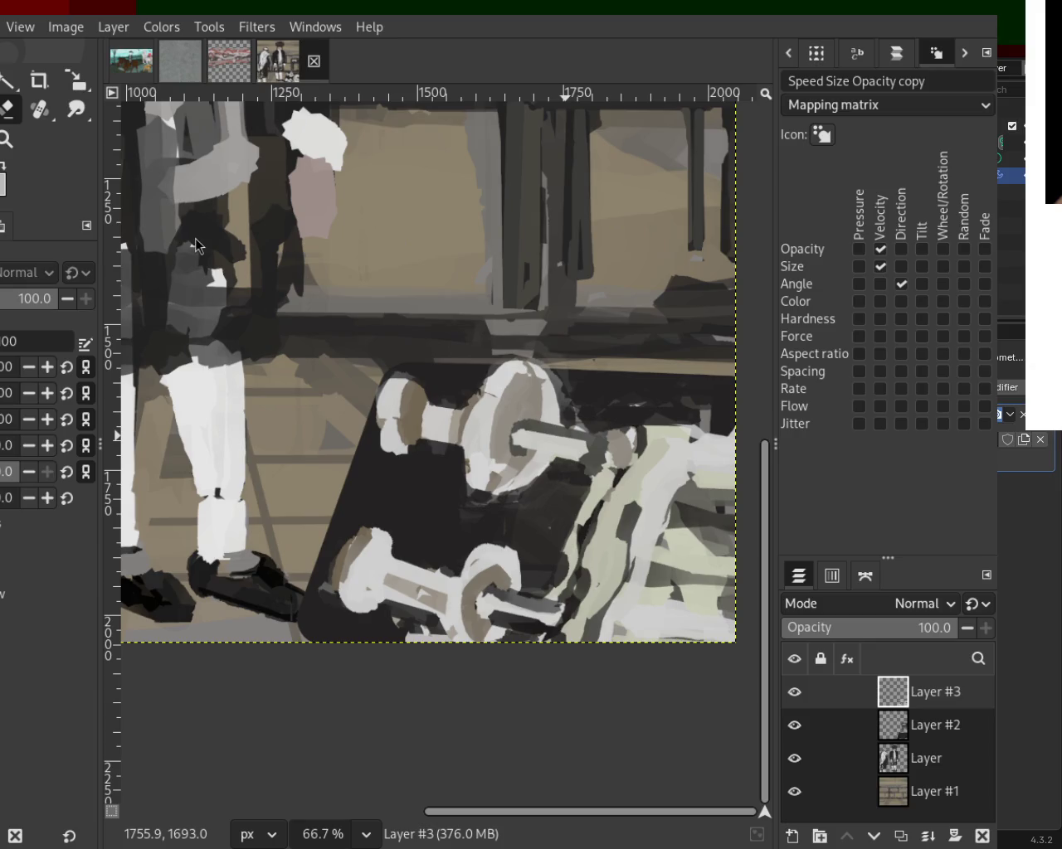
pyautogui.click(13, 142)
pyautogui.scroll(-5, 397, 336)
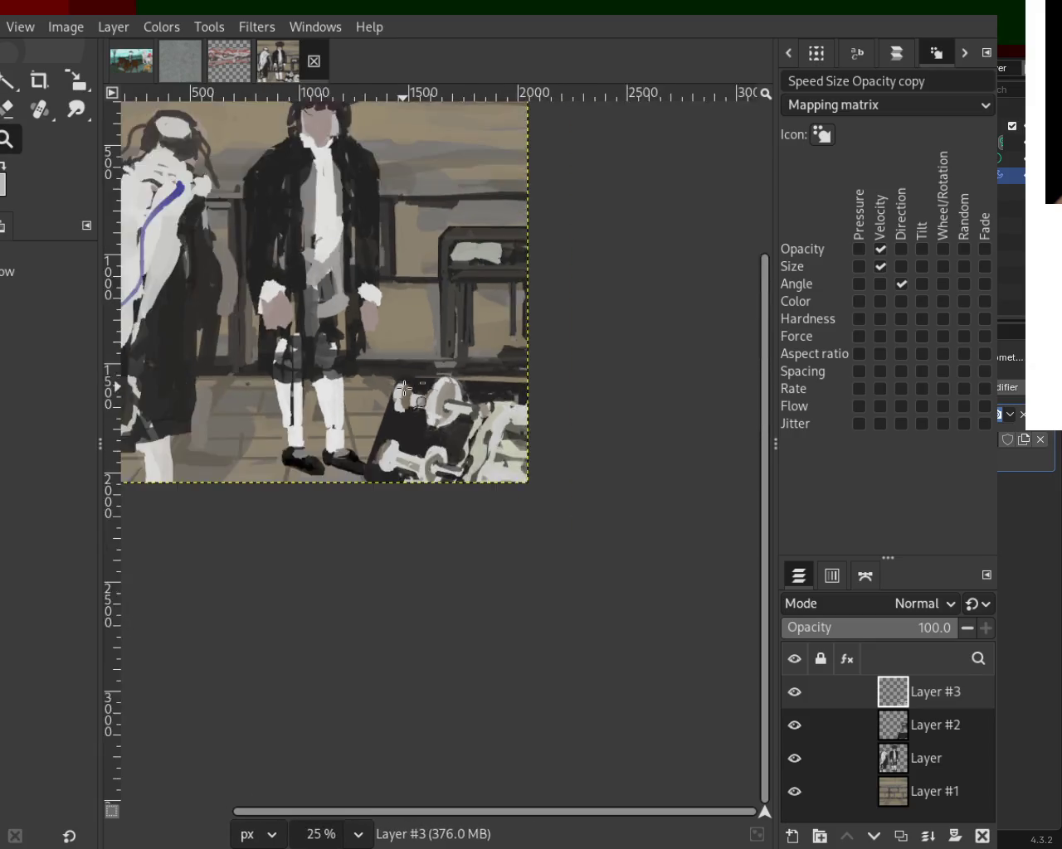
pyautogui.scroll(2, 396, 336)
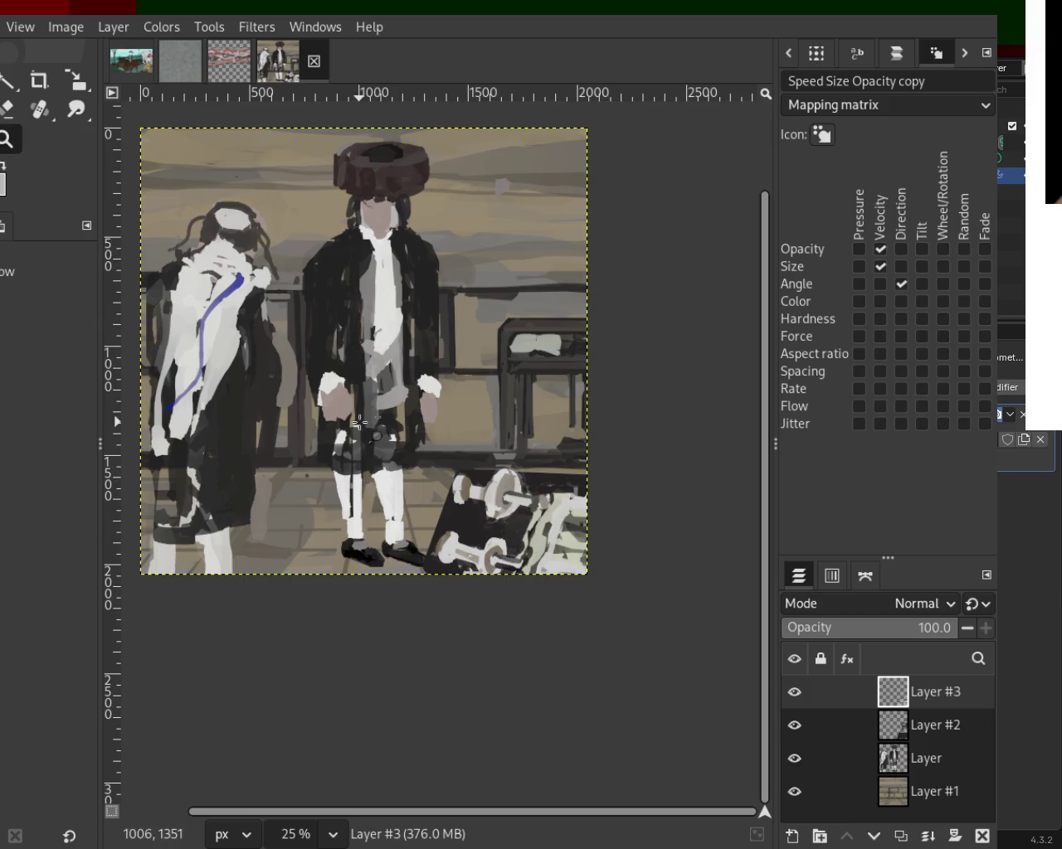
pyautogui.scroll(-1, 399, 465)
pyautogui.hscroll(1, 398, 464)
pyautogui.keyDown('ctrl'); pyautogui.scroll(1, 475, 508); pyautogui.keyUp('ctrl')
pyautogui.keyDown('ctrl'); pyautogui.scroll(2, 475, 508); pyautogui.keyUp('ctrl')
pyautogui.keyDown('ctrl'); pyautogui.scroll(2, 475, 508); pyautogui.keyUp('ctrl')
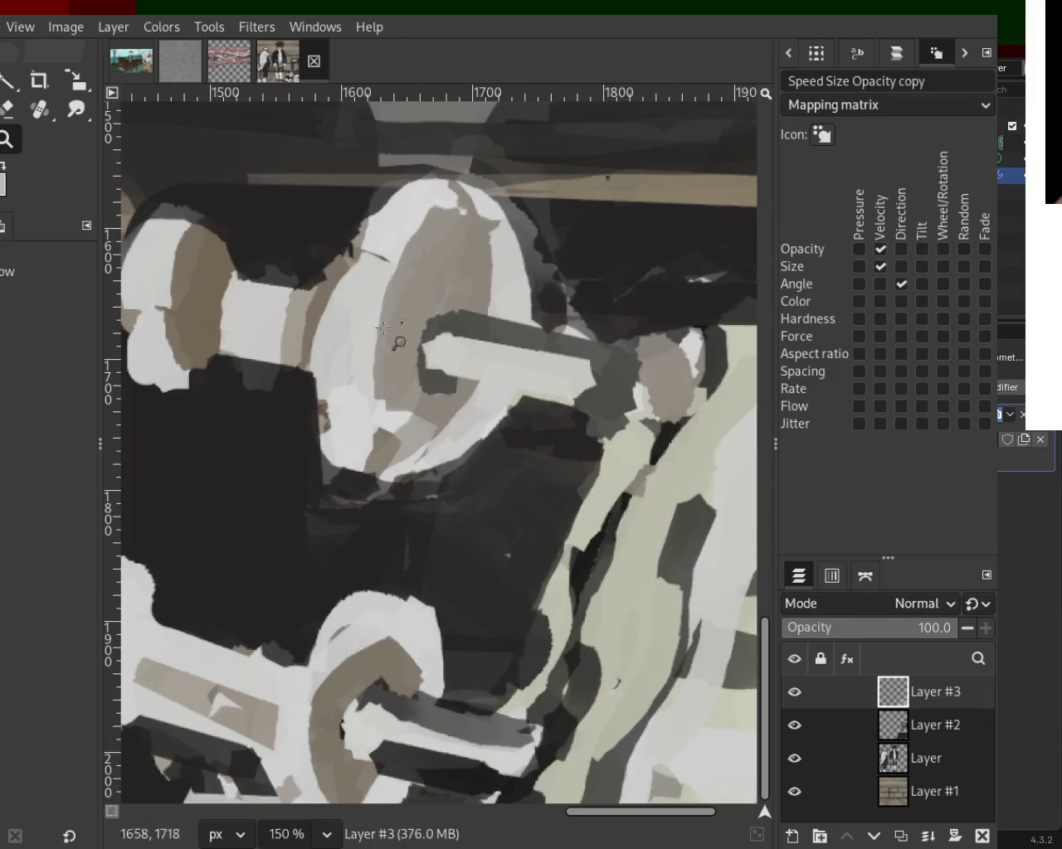
# Step: Paint light strokes along the upper plate's lower bar and inner curve, undoing trial strokes
pyautogui.press('p')
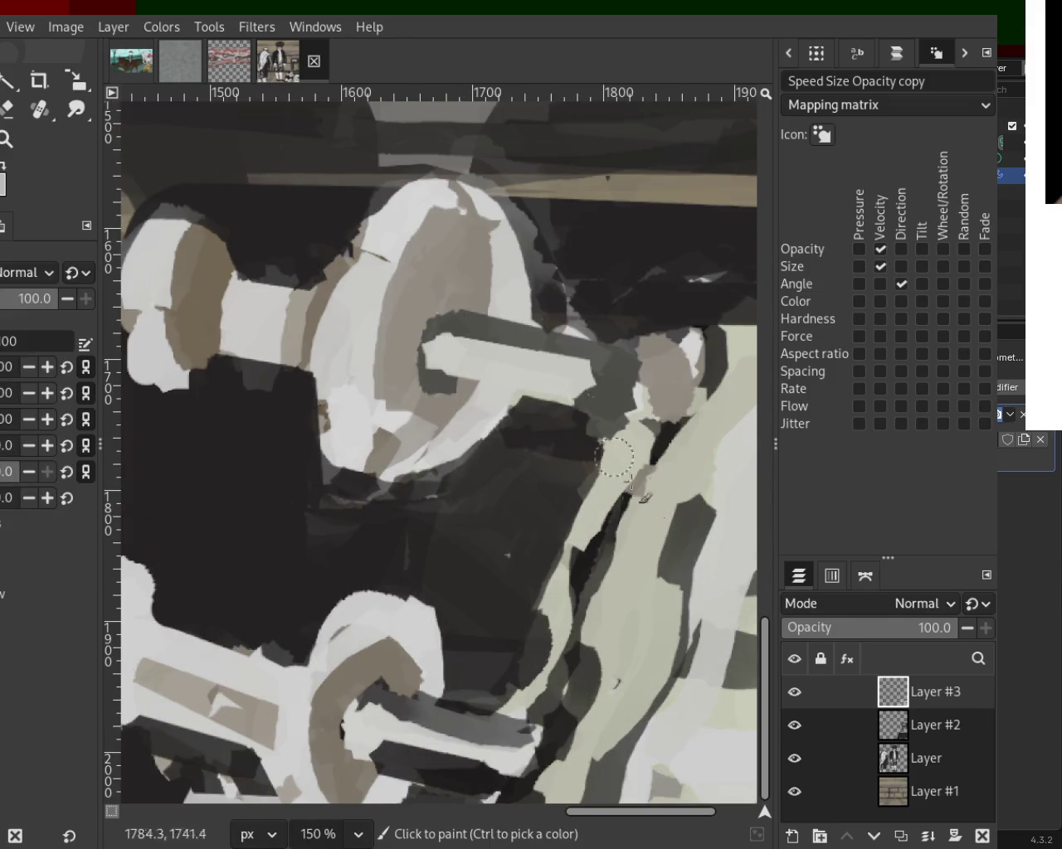
pyautogui.moveTo(520, 288); pyautogui.dragTo(381, 270)
pyautogui.moveTo(508, 247); pyautogui.dragTo(438, 310)
pyautogui.hotkey('ctrl', 'z')
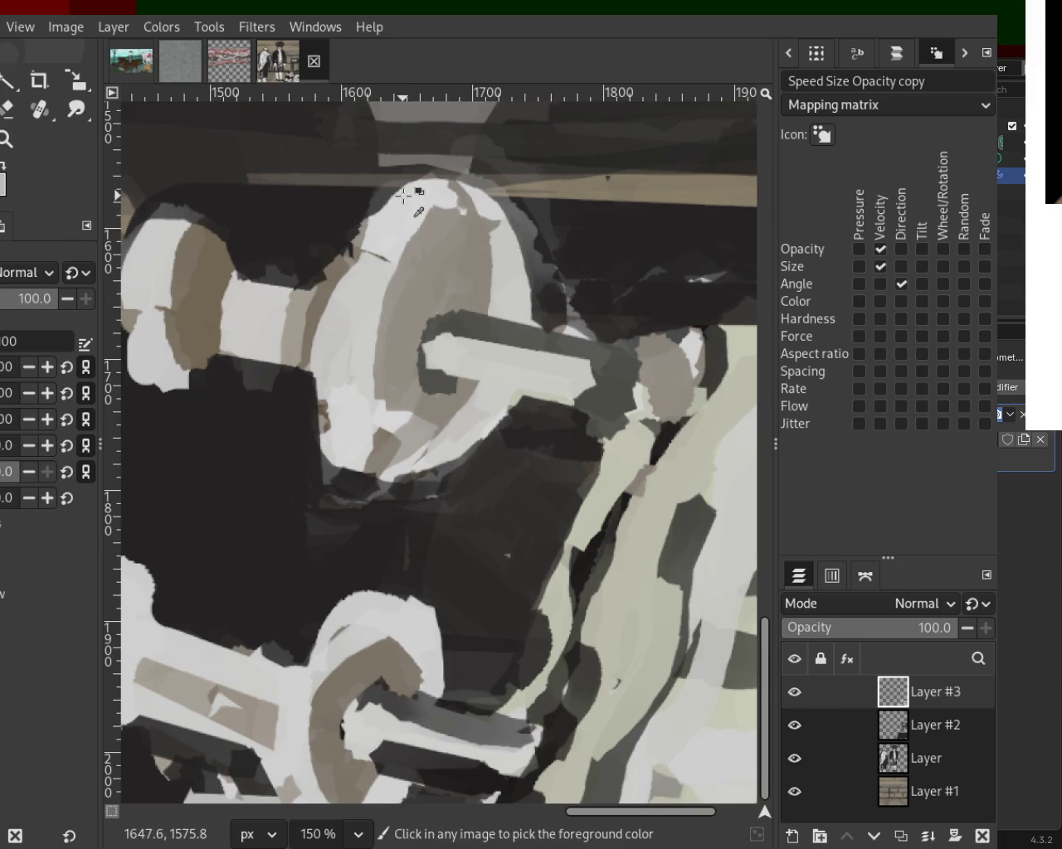
pyautogui.moveTo(392, 215)
pyautogui.mouseDown()
pyautogui.moveTo(332, 368)
pyautogui.moveTo(326, 443)
pyautogui.mouseUp()
pyautogui.hotkey('ctrl', 'z')
pyautogui.hotkey('ctrl', 'z')
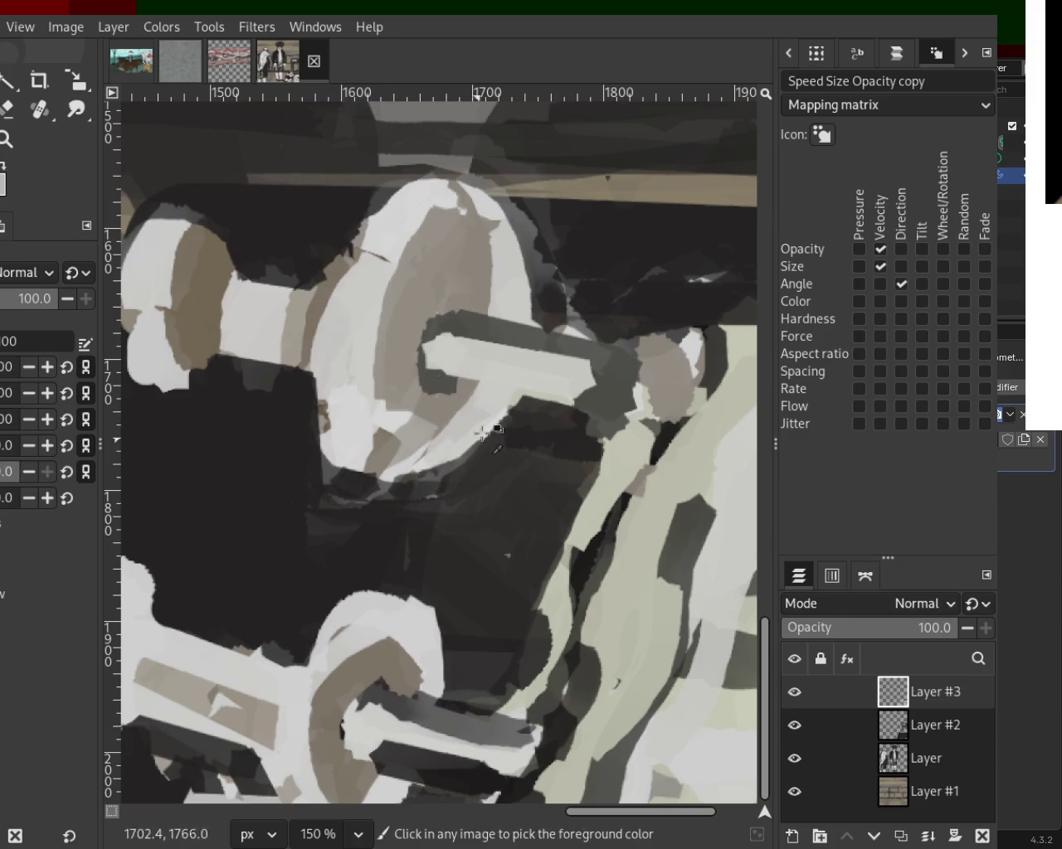
pyautogui.moveTo(448, 469); pyautogui.dragTo(497, 440)
pyautogui.hotkey('ctrl', 'z')
pyautogui.moveTo(507, 360); pyautogui.dragTo(439, 467)
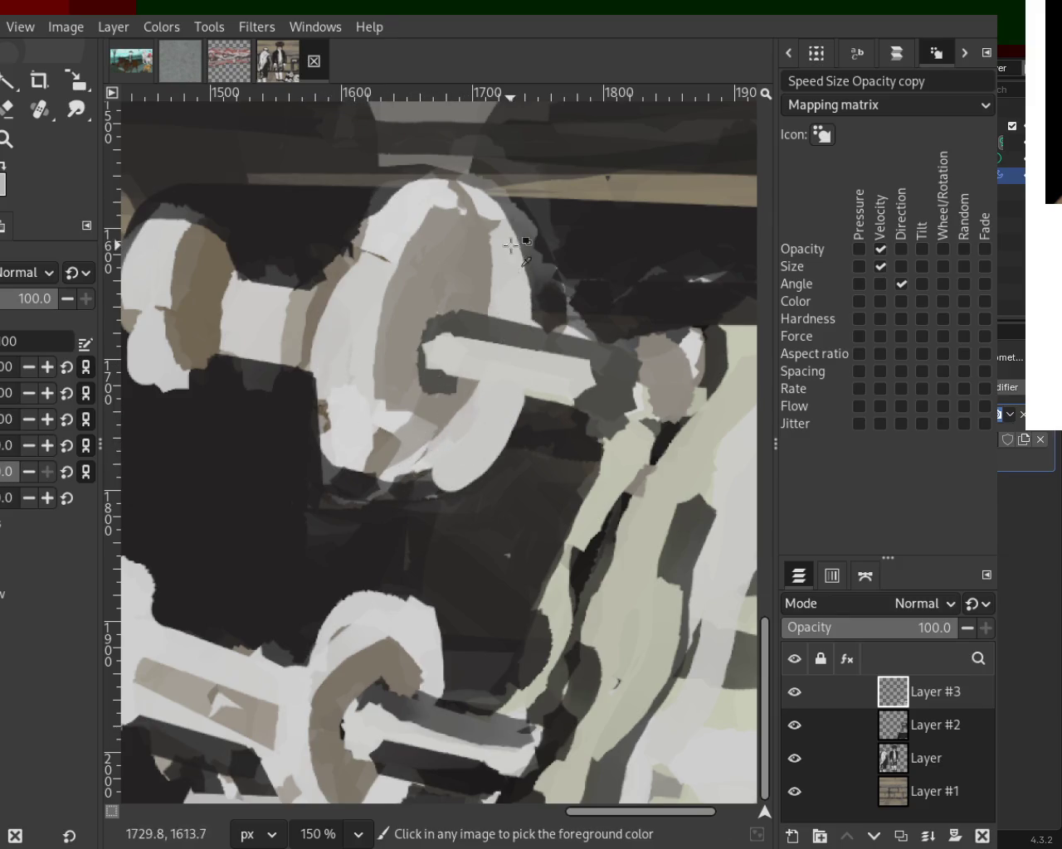
pyautogui.moveTo(439, 196); pyautogui.dragTo(362, 327)
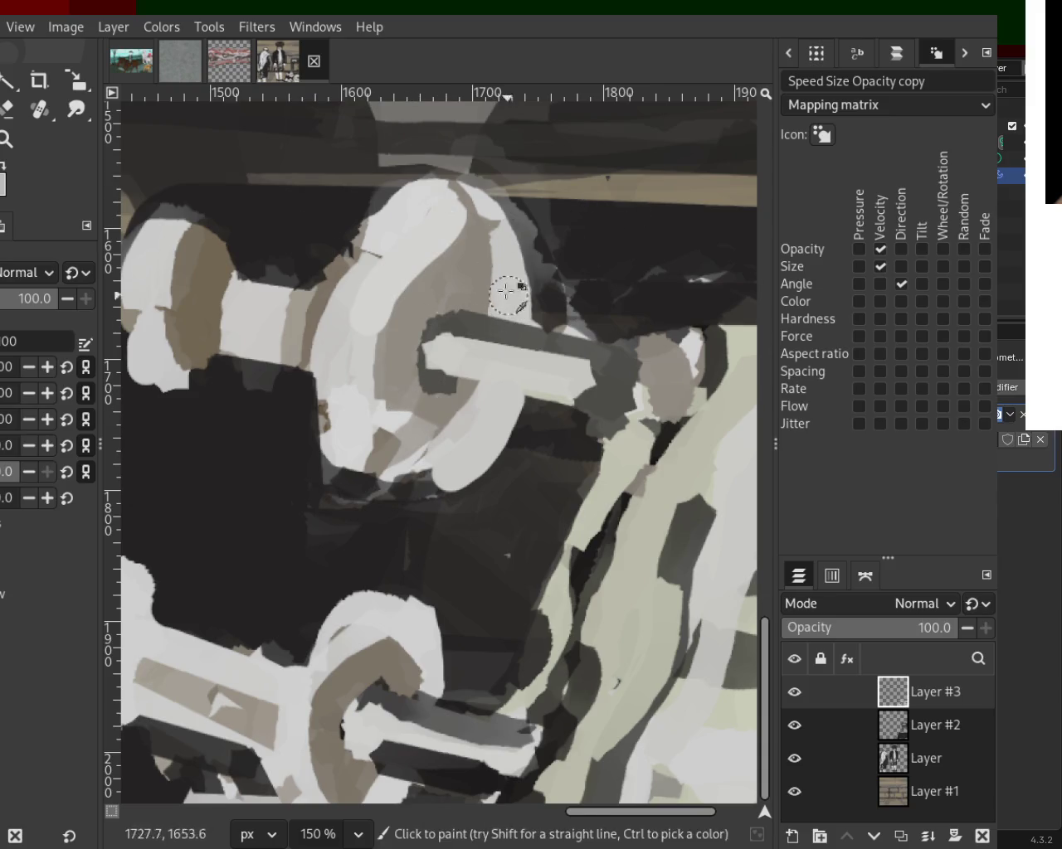
# Step: Repaint the left knob's end in brown, rounded with white and darkened at the bottom
pyautogui.click(6, 139)
pyautogui.scroll(-2, 424, 396)
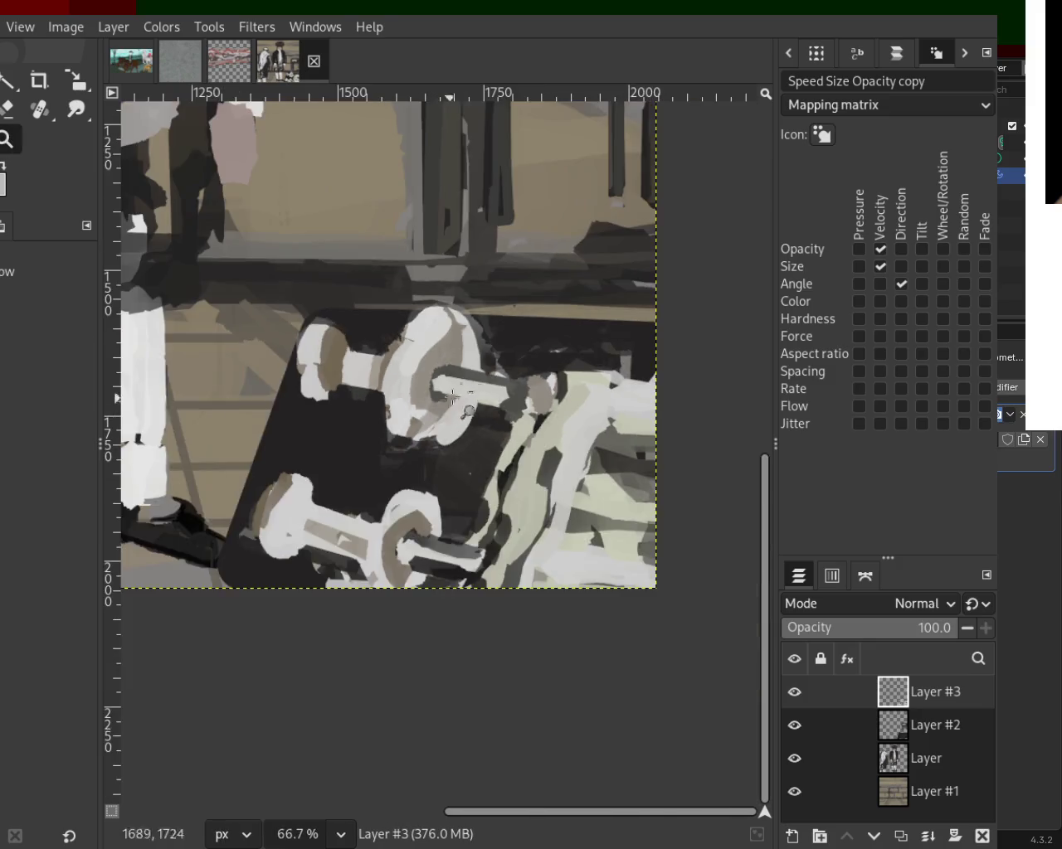
pyautogui.scroll(-2, 415, 382)
pyautogui.scroll(1, 406, 365)
pyautogui.scroll(2, 393, 343)
pyautogui.scroll(1, 393, 344)
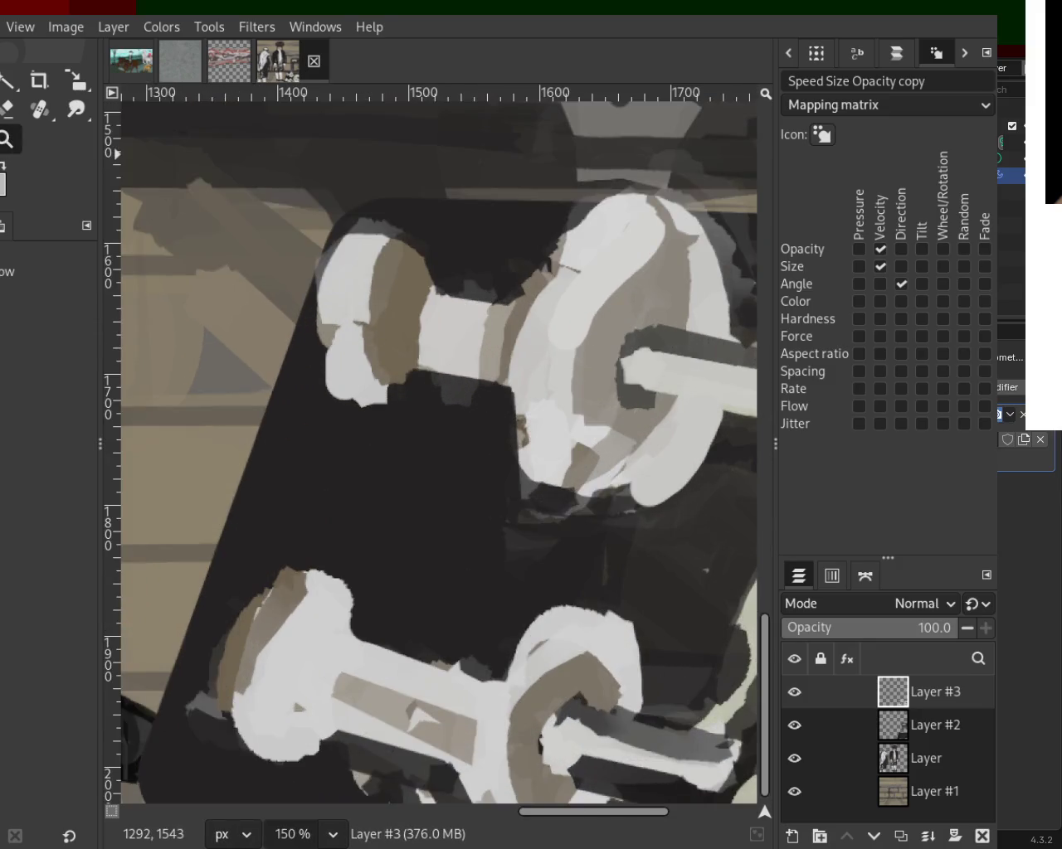
pyautogui.press('p')
pyautogui.moveTo(387, 280)
pyautogui.mouseDown()
pyautogui.moveTo(377, 399)
pyautogui.moveTo(407, 392)
pyautogui.mouseUp()
pyautogui.keyDown('ctrl'); pyautogui.click(356, 391); pyautogui.keyUp('ctrl')
pyautogui.keyDown('ctrl'); pyautogui.click(406, 390); pyautogui.keyUp('ctrl')
# Step: Add white paint along the plate's lower-left edge
pyautogui.keyDown('ctrl'); pyautogui.click(562, 391); pyautogui.keyUp('ctrl')
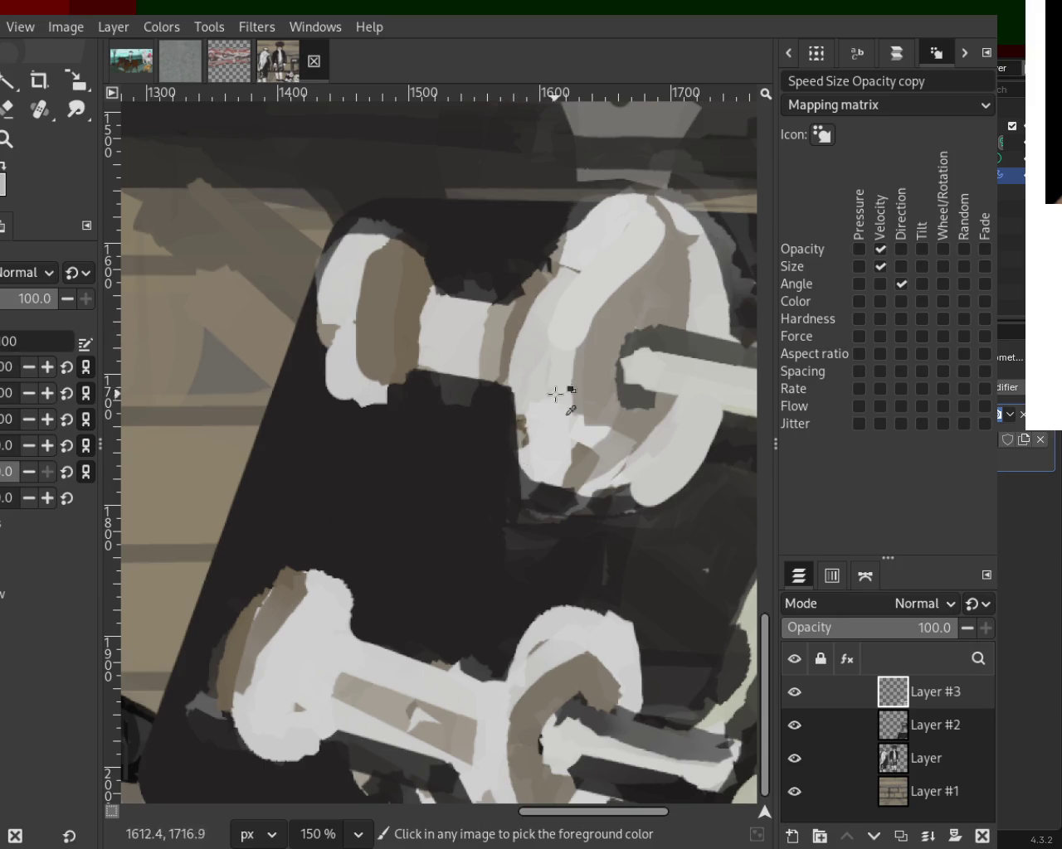
pyautogui.moveTo(539, 368)
pyautogui.mouseDown()
pyautogui.moveTo(538, 455)
pyautogui.moveTo(676, 489)
pyautogui.mouseUp()
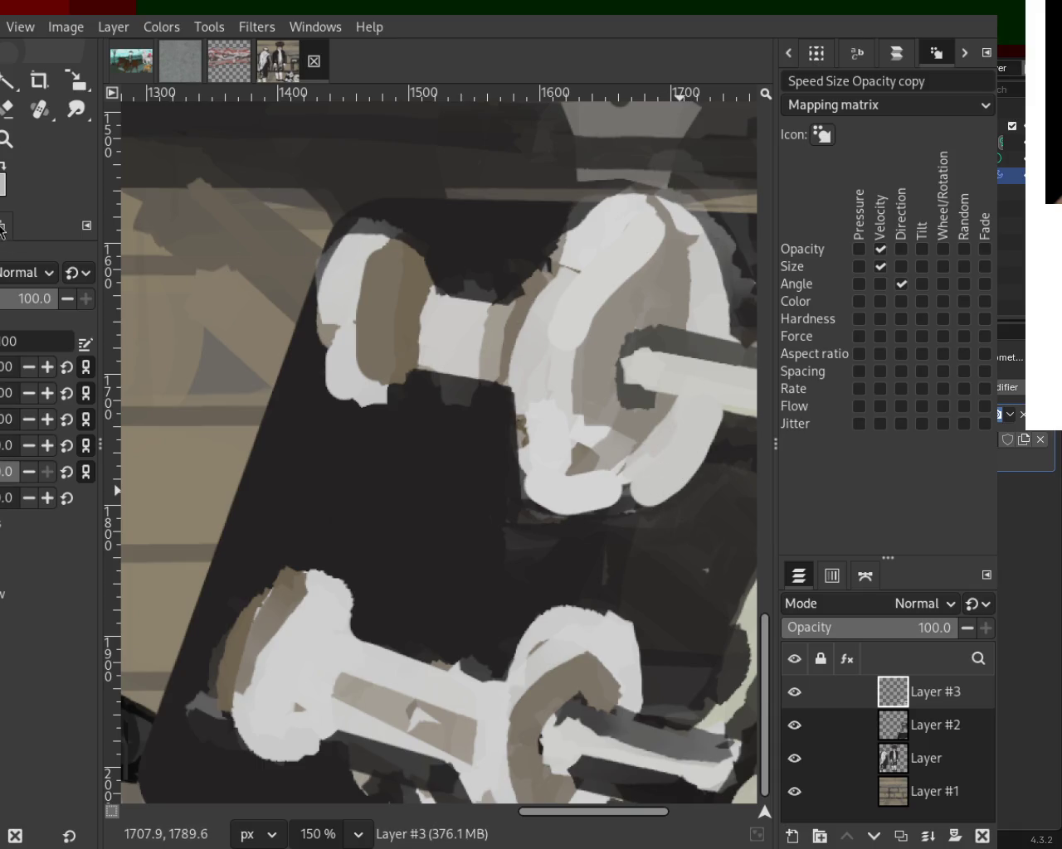
pyautogui.keyDown('ctrl'); pyautogui.scroll(-2, 431, 373); pyautogui.keyUp('ctrl')
# Step: Erase stray light paint to the right of and under the upper dumbbell
pyautogui.keyDown('ctrl'); pyautogui.scroll(-2, 440, 373); pyautogui.keyUp('ctrl')
pyautogui.keyDown('ctrl'); pyautogui.scroll(1, 457, 375); pyautogui.keyUp('ctrl')
pyautogui.keyDown('ctrl'); pyautogui.scroll(-1, 457, 376); pyautogui.keyUp('ctrl')
pyautogui.keyDown('ctrl'); pyautogui.scroll(-1, 483, 359); pyautogui.keyUp('ctrl')
pyautogui.keyDown('ctrl'); pyautogui.scroll(1, 457, 376); pyautogui.keyUp('ctrl')
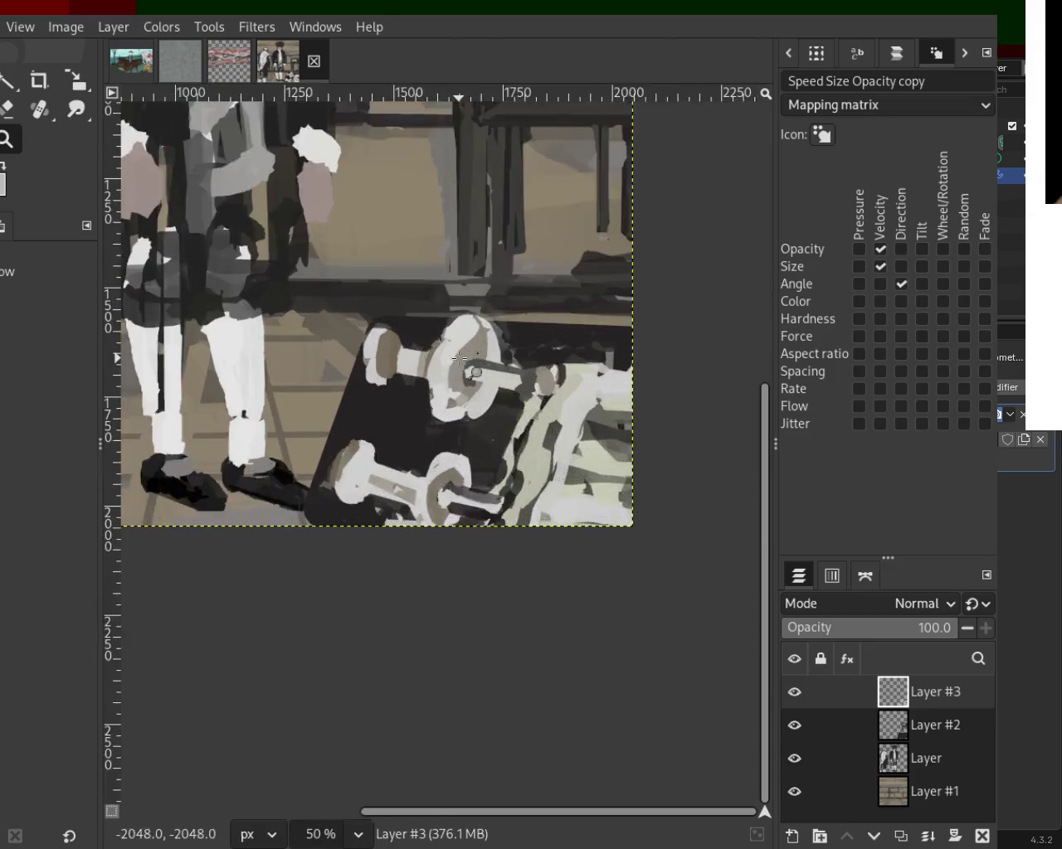
pyautogui.keyDown('ctrl'); pyautogui.scroll(1, 457, 376); pyautogui.keyUp('ctrl')
pyautogui.click(7, 108)
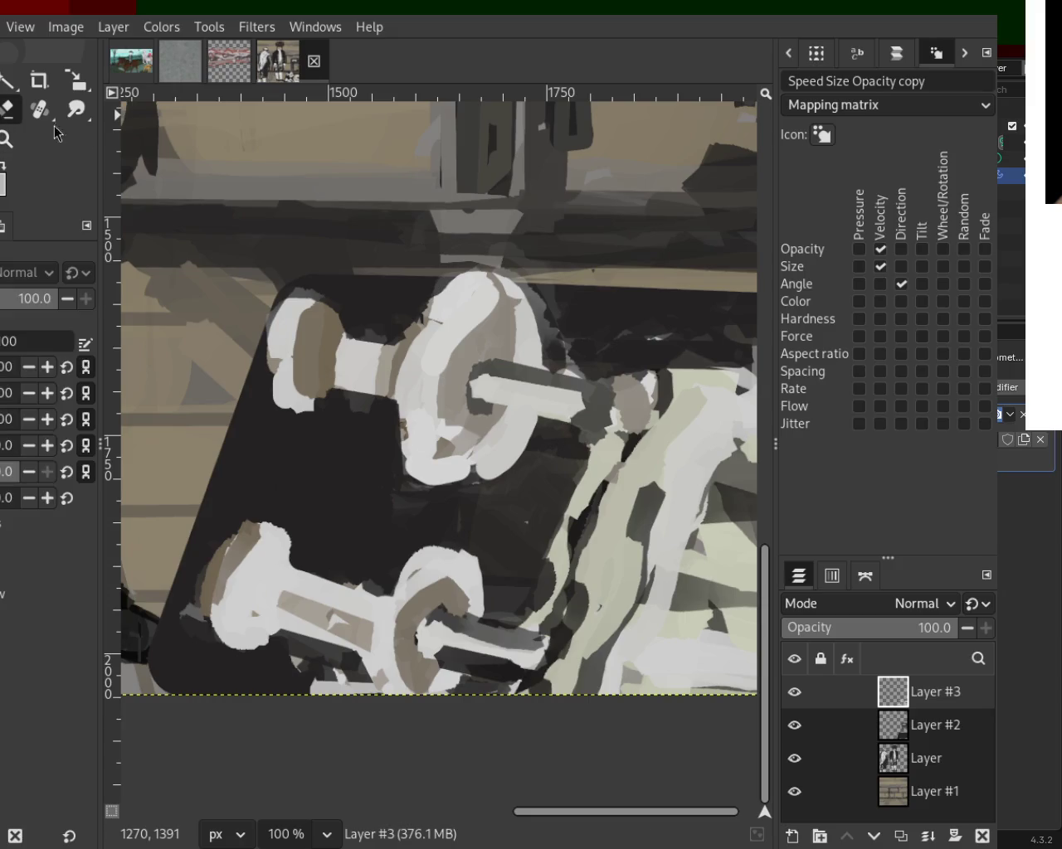
pyautogui.moveTo(561, 325); pyautogui.dragTo(466, 286)
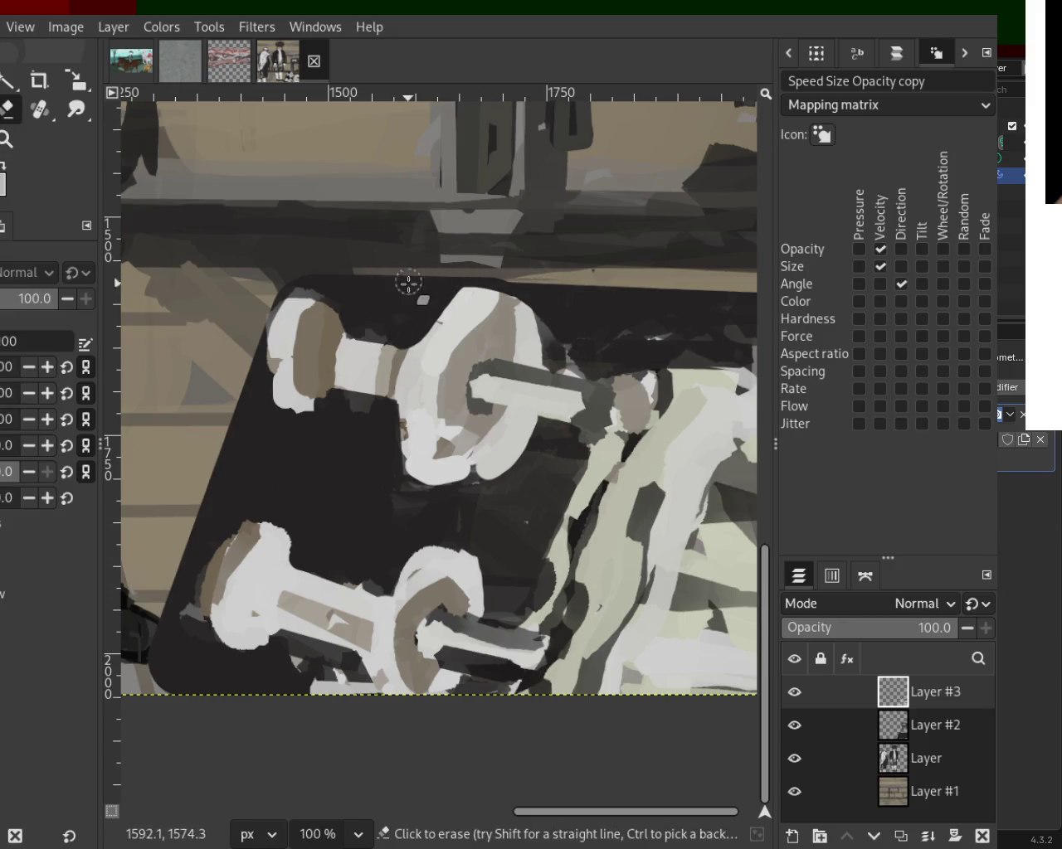
pyautogui.moveTo(473, 481)
pyautogui.mouseDown()
pyautogui.moveTo(466, 497)
pyautogui.moveTo(448, 485)
pyautogui.moveTo(398, 415)
pyautogui.moveTo(400, 362)
pyautogui.moveTo(485, 297)
pyautogui.mouseUp()
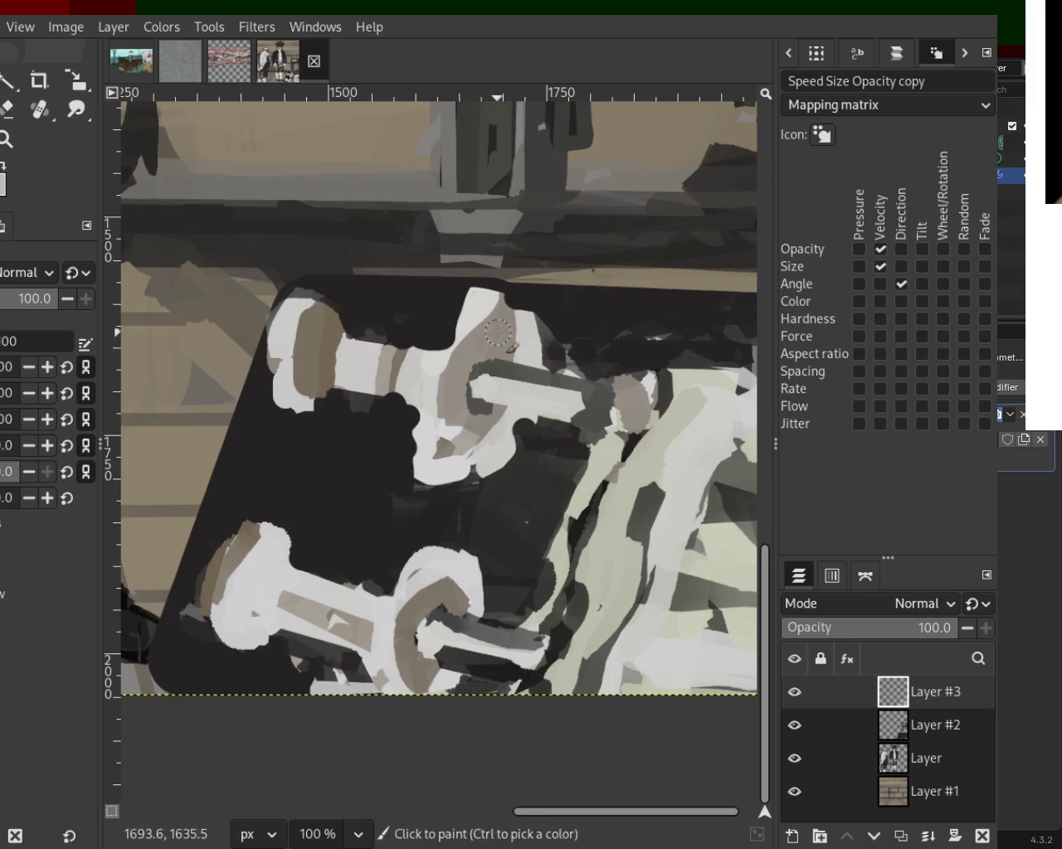
# Step: Cover the upper dumbbell's white area with dark paint and darken the lower dumbbell's edges
pyautogui.moveTo(472, 330)
pyautogui.mouseDown()
pyautogui.moveTo(477, 305)
pyautogui.moveTo(517, 356)
pyautogui.moveTo(427, 368)
pyautogui.mouseUp()
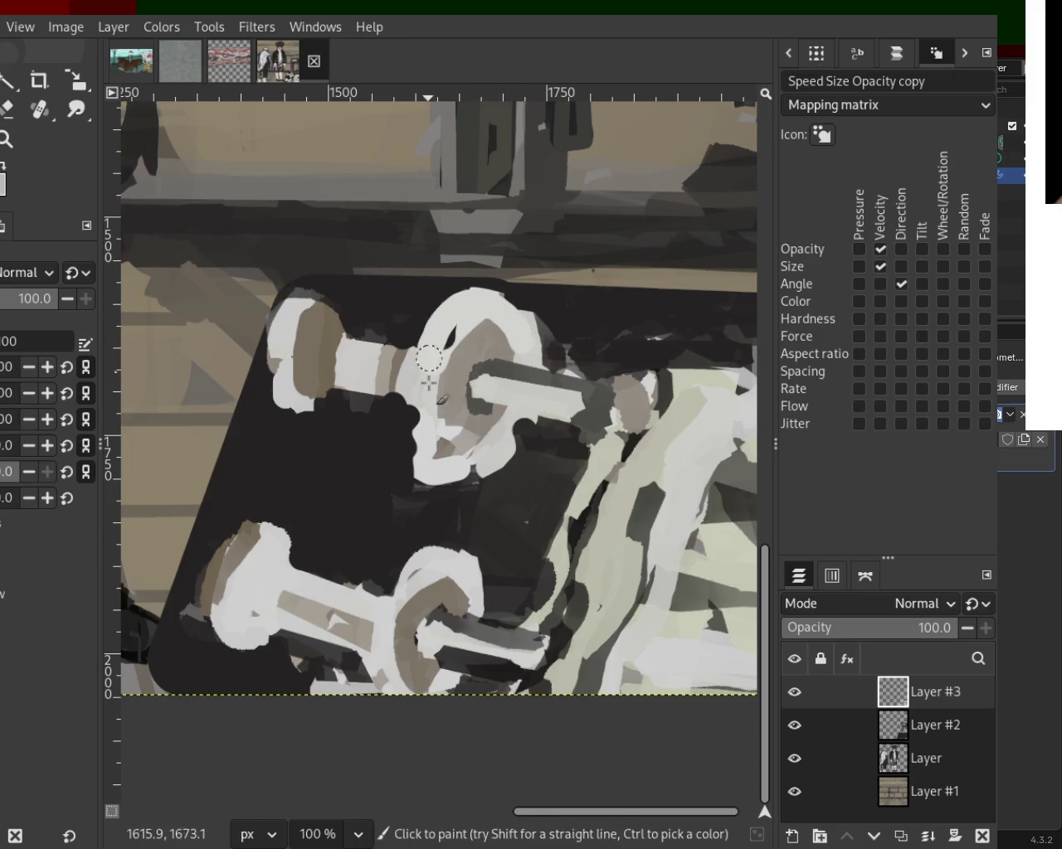
pyautogui.keyDown('ctrl'); pyautogui.click(460, 316); pyautogui.keyUp('ctrl')
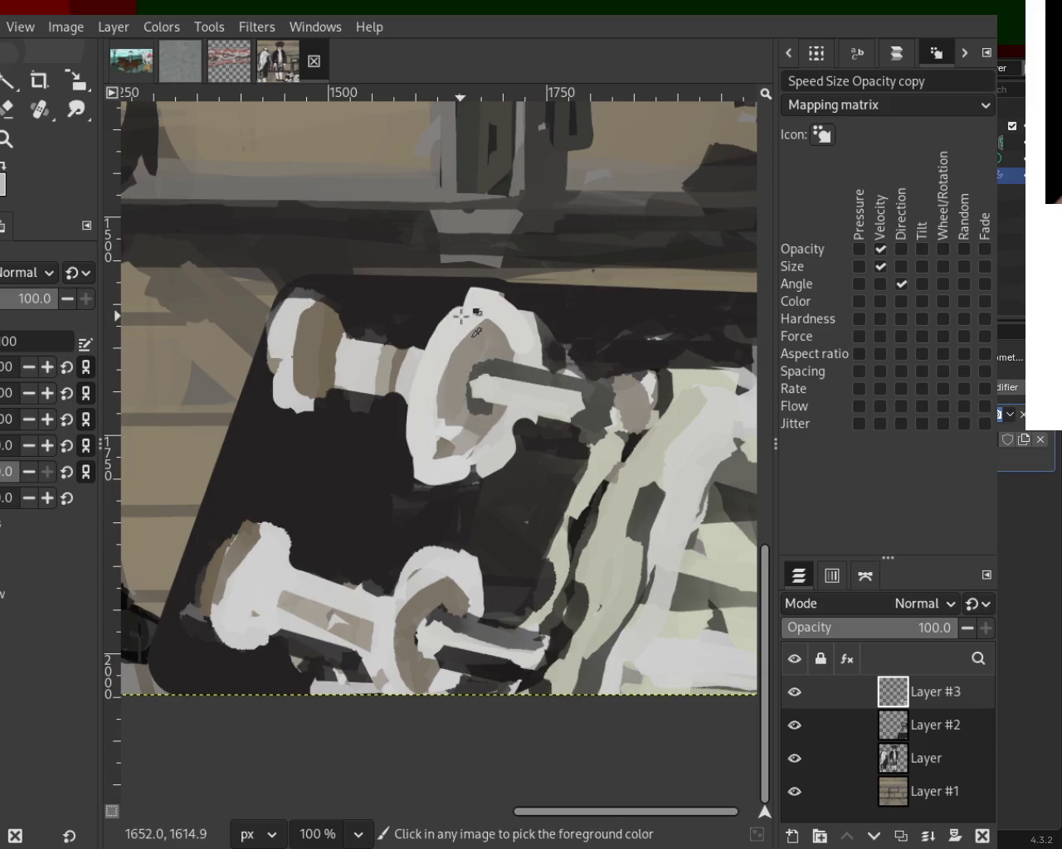
pyautogui.moveTo(440, 452); pyautogui.dragTo(410, 369)
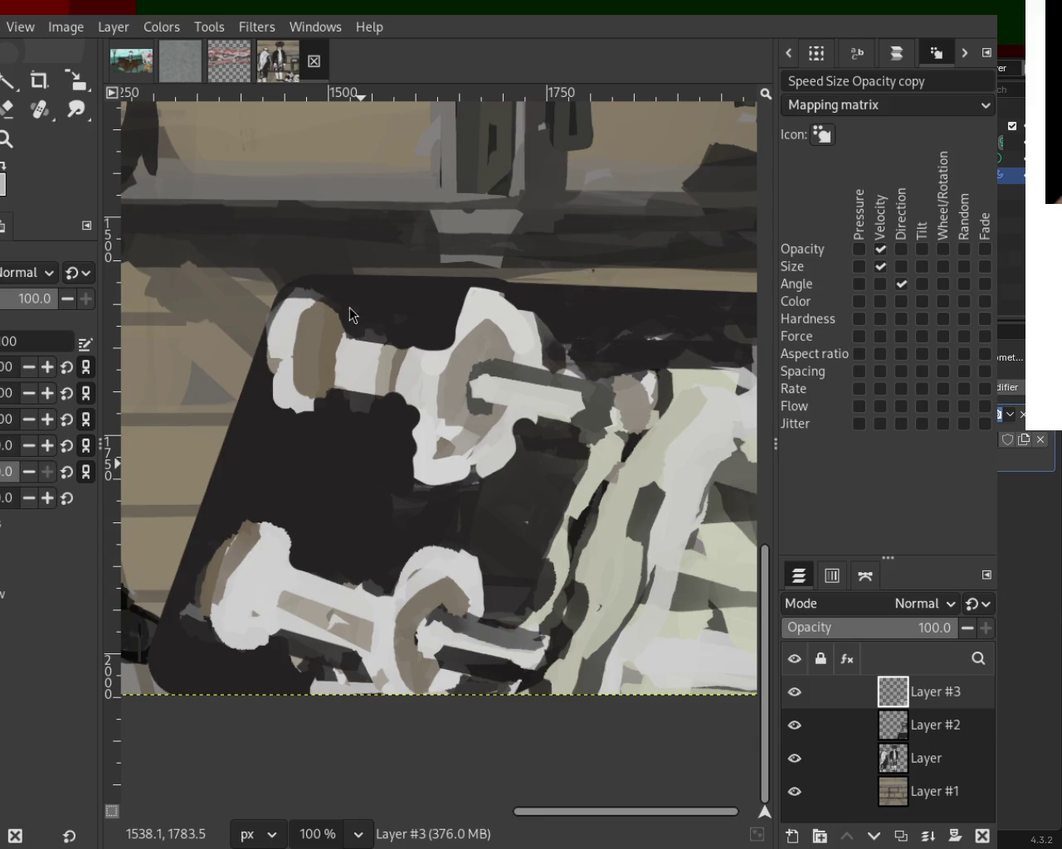
pyautogui.moveTo(305, 559)
pyautogui.mouseDown()
pyautogui.moveTo(383, 578)
pyautogui.moveTo(369, 575)
pyautogui.mouseUp()
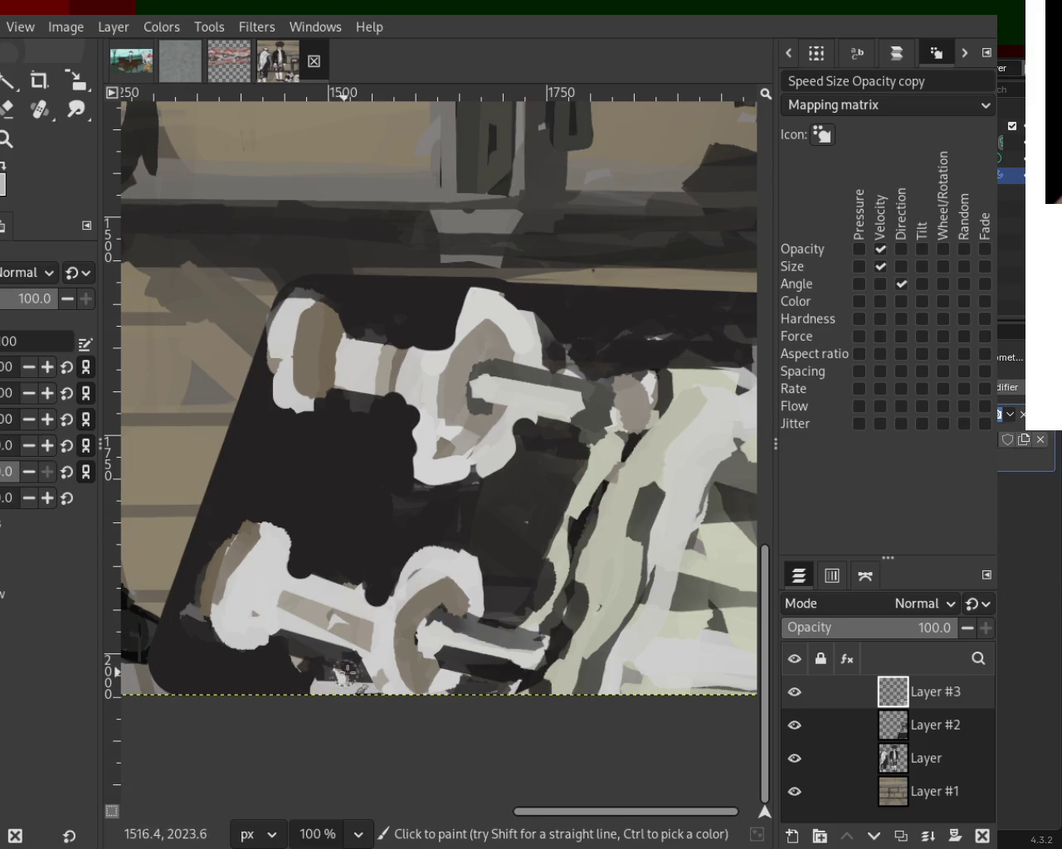
pyautogui.moveTo(356, 659); pyautogui.dragTo(286, 634)
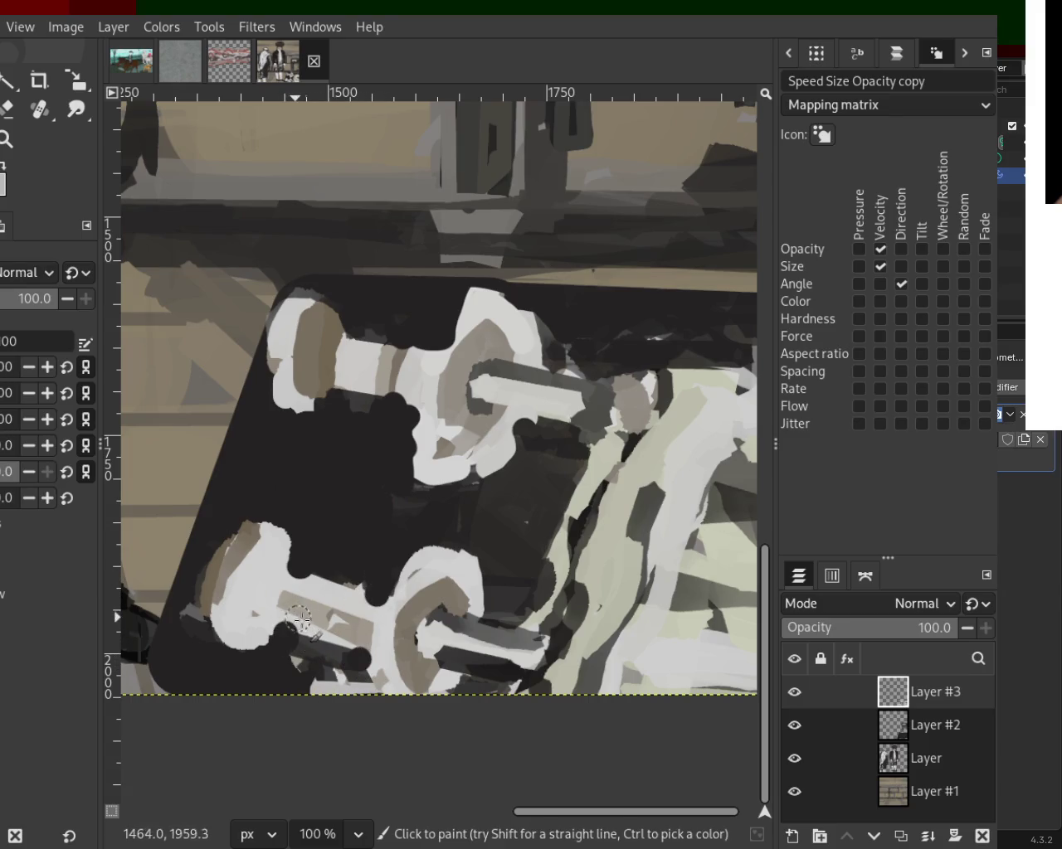
pyautogui.moveTo(326, 637); pyautogui.dragTo(365, 650)
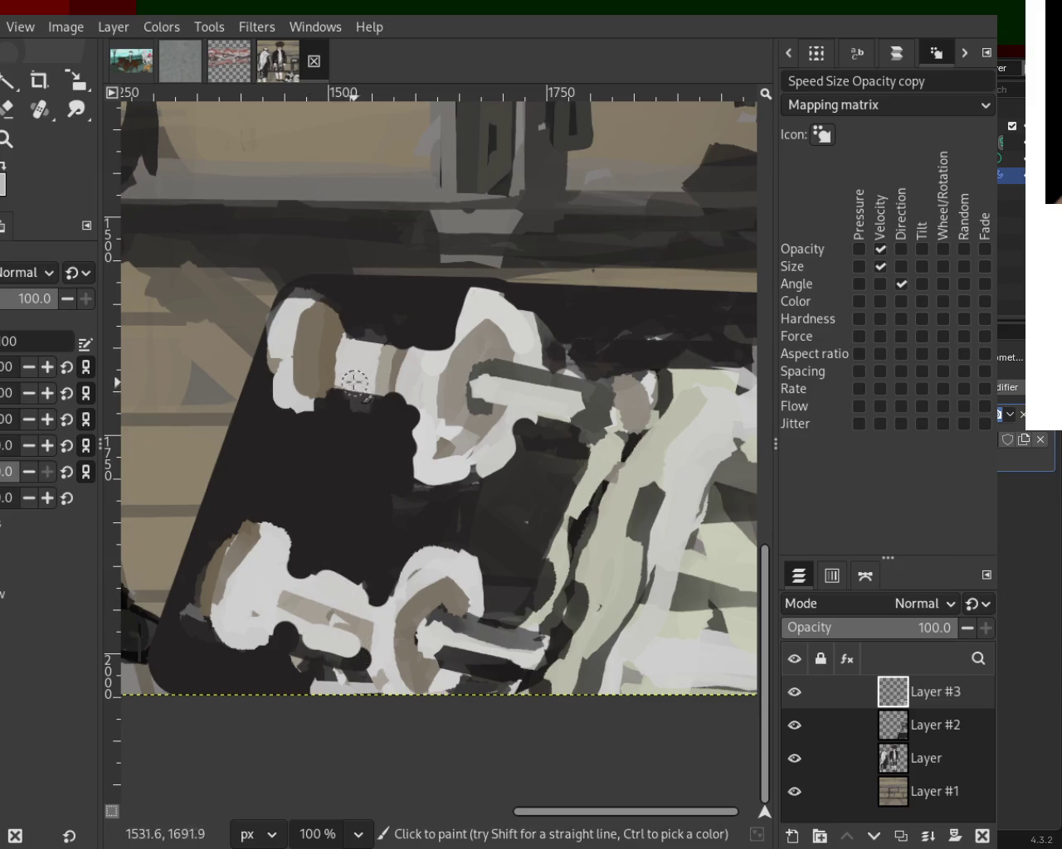
pyautogui.moveTo(327, 402)
pyautogui.mouseDown()
pyautogui.moveTo(324, 422)
pyautogui.moveTo(351, 332)
pyautogui.moveTo(417, 351)
pyautogui.moveTo(432, 340)
pyautogui.mouseUp()
# Step: Lighten the tan-grey patch on the upper dumbbell with a sampled light colour
pyautogui.press('ctrl')
pyautogui.keyDown('ctrl'); pyautogui.click(290, 316); pyautogui.keyUp('ctrl')
pyautogui.moveTo(291, 315)
pyautogui.mouseDown()
pyautogui.moveTo(302, 298)
pyautogui.moveTo(310, 422)
pyautogui.moveTo(323, 315)
pyautogui.moveTo(348, 356)
pyautogui.moveTo(387, 380)
pyautogui.moveTo(424, 355)
pyautogui.moveTo(424, 399)
pyautogui.moveTo(407, 376)
pyautogui.moveTo(452, 374)
pyautogui.mouseUp()
pyautogui.keyDown('ctrl'); pyautogui.click(350, 356); pyautogui.keyUp('ctrl')
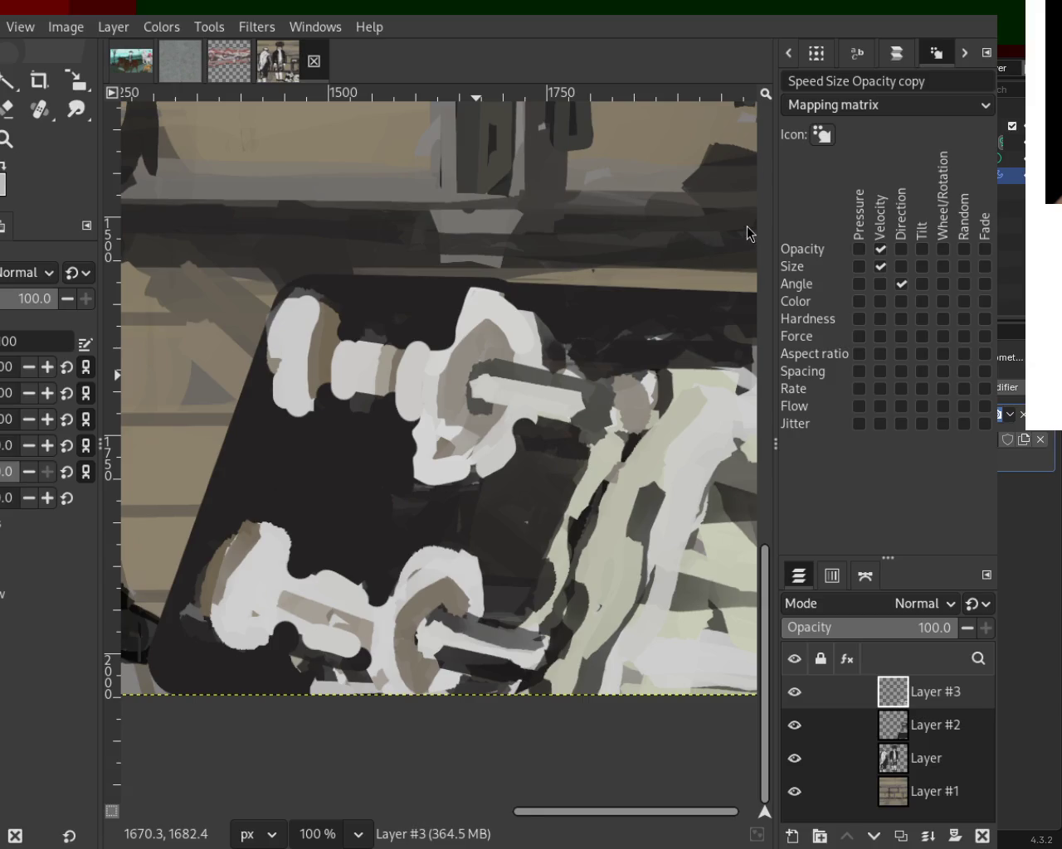
# Step: Dab light sampled paint onto the lower dumbbell and erase the top of its left white end
pyautogui.keyDown('ctrl'); pyautogui.click(355, 601); pyautogui.keyUp('ctrl')
pyautogui.moveTo(315, 595)
pyautogui.mouseDown()
pyautogui.moveTo(303, 602)
pyautogui.moveTo(328, 569)
pyautogui.moveTo(303, 630)
pyautogui.moveTo(375, 588)
pyautogui.moveTo(352, 604)
pyautogui.mouseUp()
pyautogui.click(270, 634)
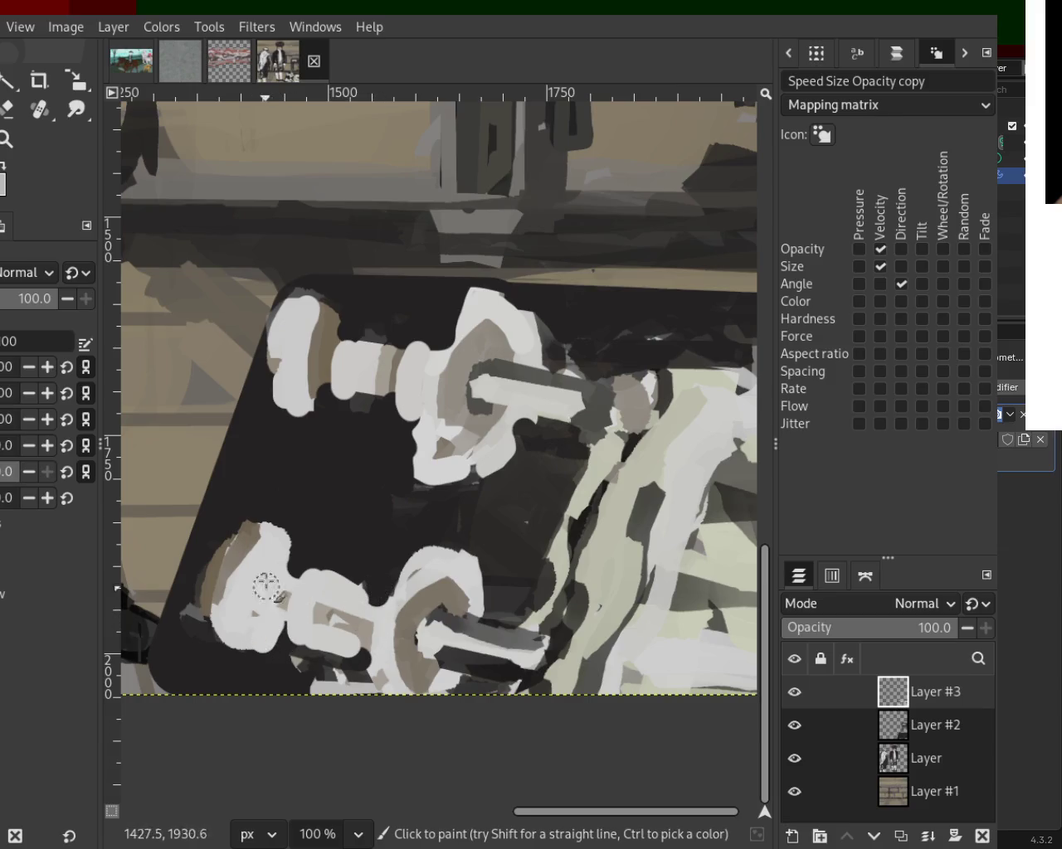
pyautogui.click(7, 110)
pyautogui.moveTo(260, 570)
pyautogui.mouseDown()
pyautogui.moveTo(285, 539)
pyautogui.moveTo(216, 538)
pyautogui.moveTo(246, 561)
pyautogui.moveTo(277, 495)
pyautogui.moveTo(263, 499)
pyautogui.moveTo(268, 540)
pyautogui.moveTo(274, 520)
pyautogui.mouseUp()
# Step: Undo the last erase, then notch the lower dumbbell's left end and erase the tan patch beside it
pyautogui.hotkey('ctrl', 'z')
pyautogui.hotkey('ctrl', 'z')
pyautogui.hotkey('ctrl', 'z')
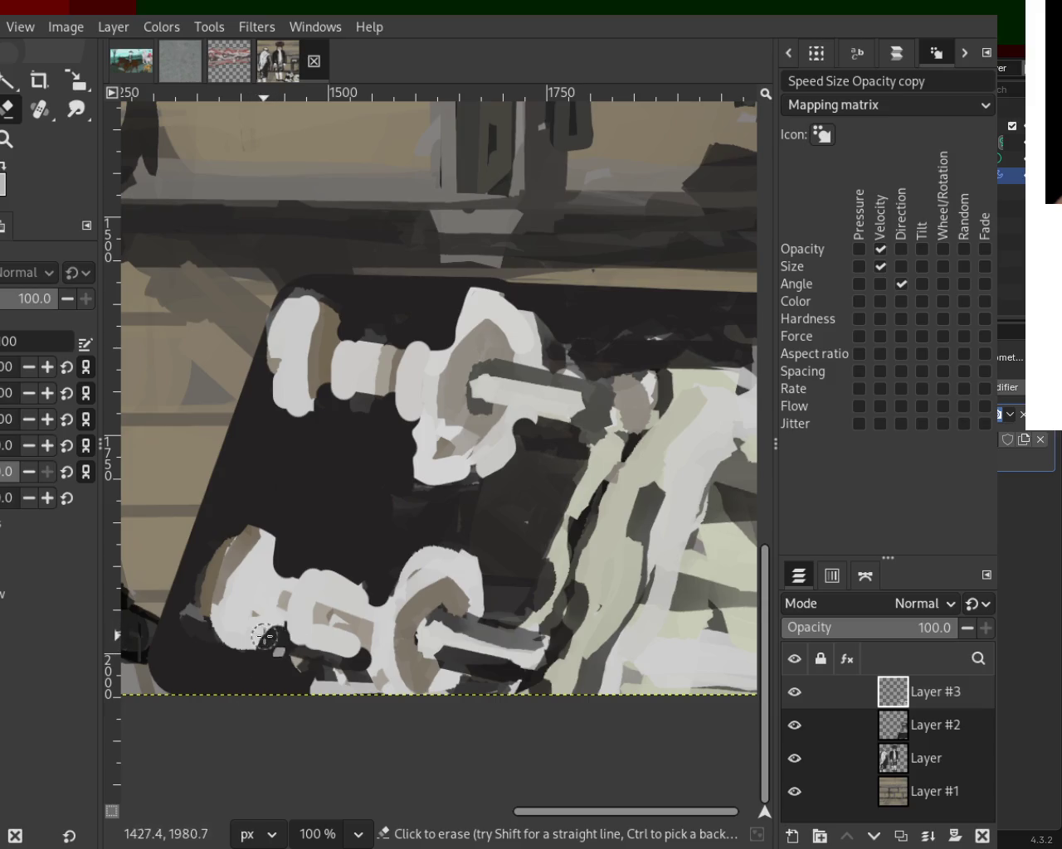
pyautogui.moveTo(213, 641); pyautogui.dragTo(262, 648)
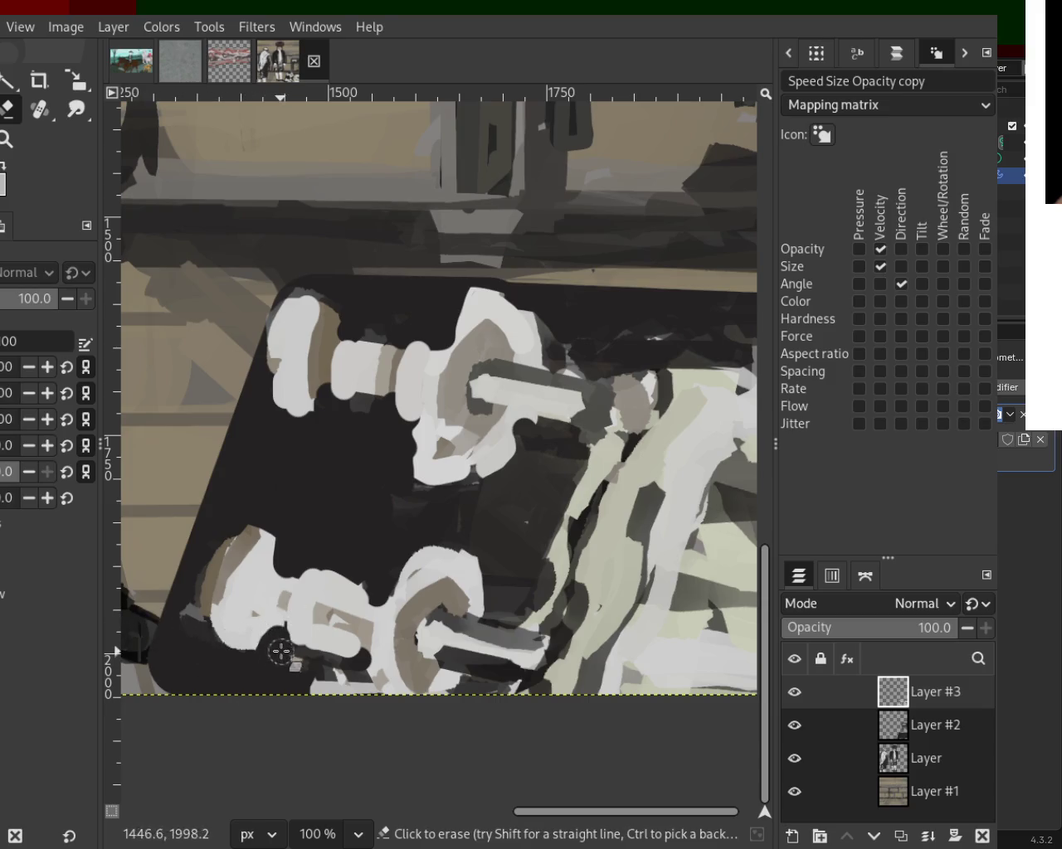
pyautogui.moveTo(285, 558); pyautogui.dragTo(302, 557)
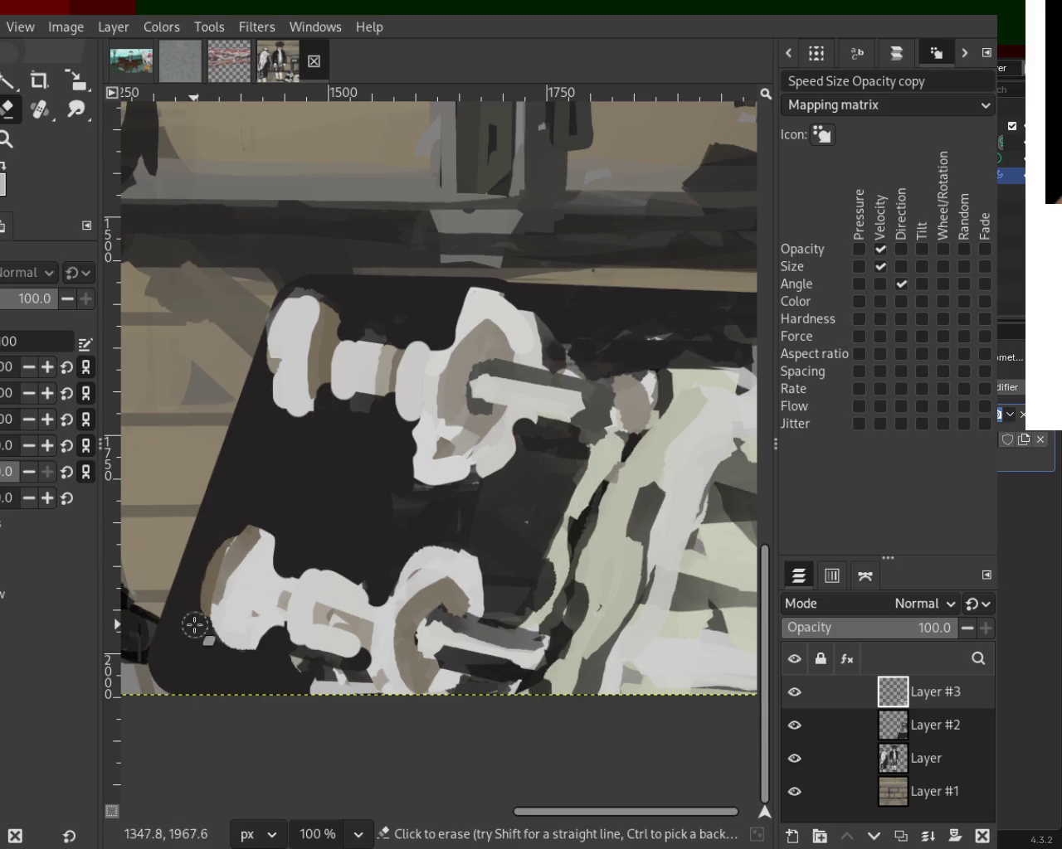
pyautogui.moveTo(213, 589)
pyautogui.mouseDown()
pyautogui.moveTo(237, 605)
pyautogui.moveTo(230, 526)
pyautogui.moveTo(237, 562)
pyautogui.moveTo(208, 614)
pyautogui.mouseUp()
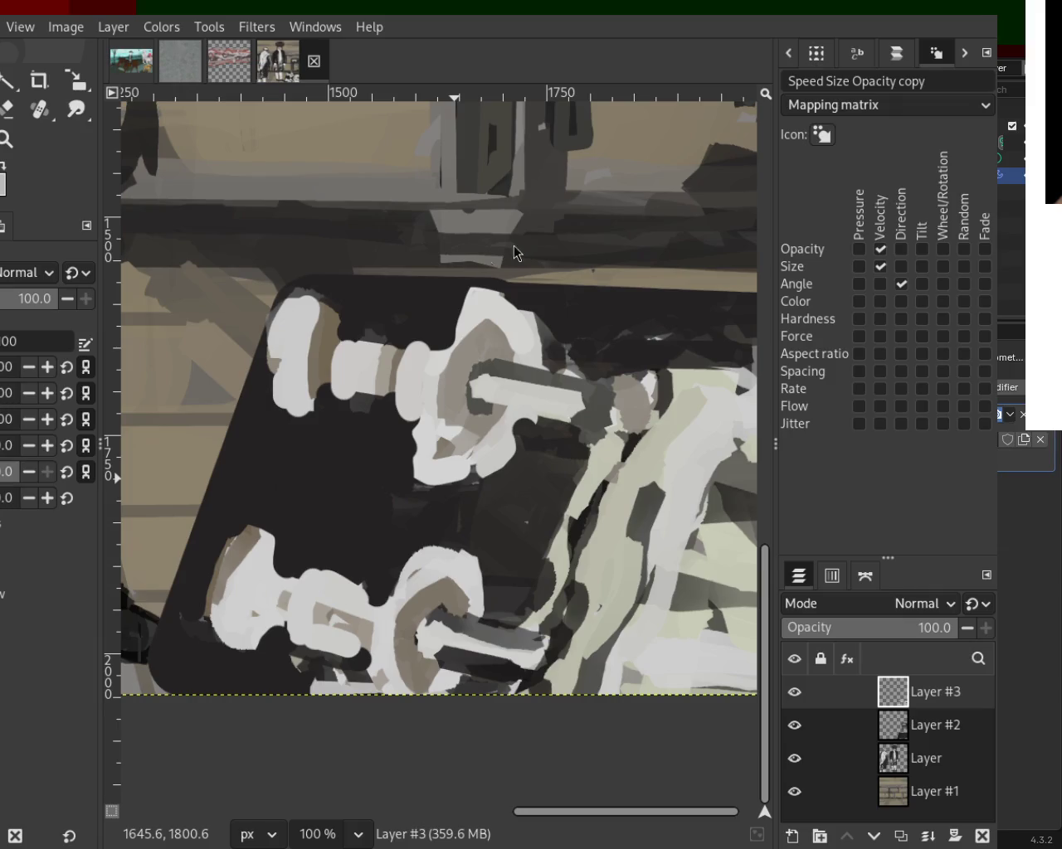
pyautogui.hotkey('shift', 'e')
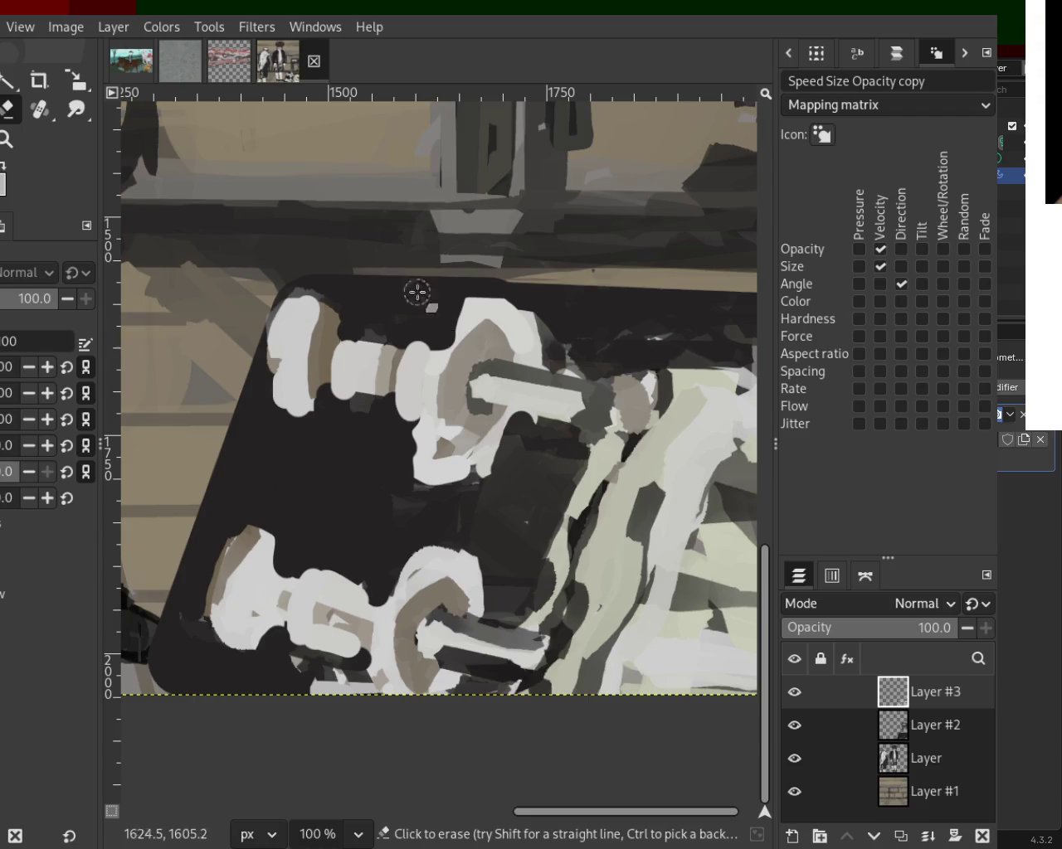
# Step: Add light and dark grey strokes on the upper dumbbell's white plate
pyautogui.press('p')
pyautogui.moveTo(471, 311); pyautogui.dragTo(452, 344)
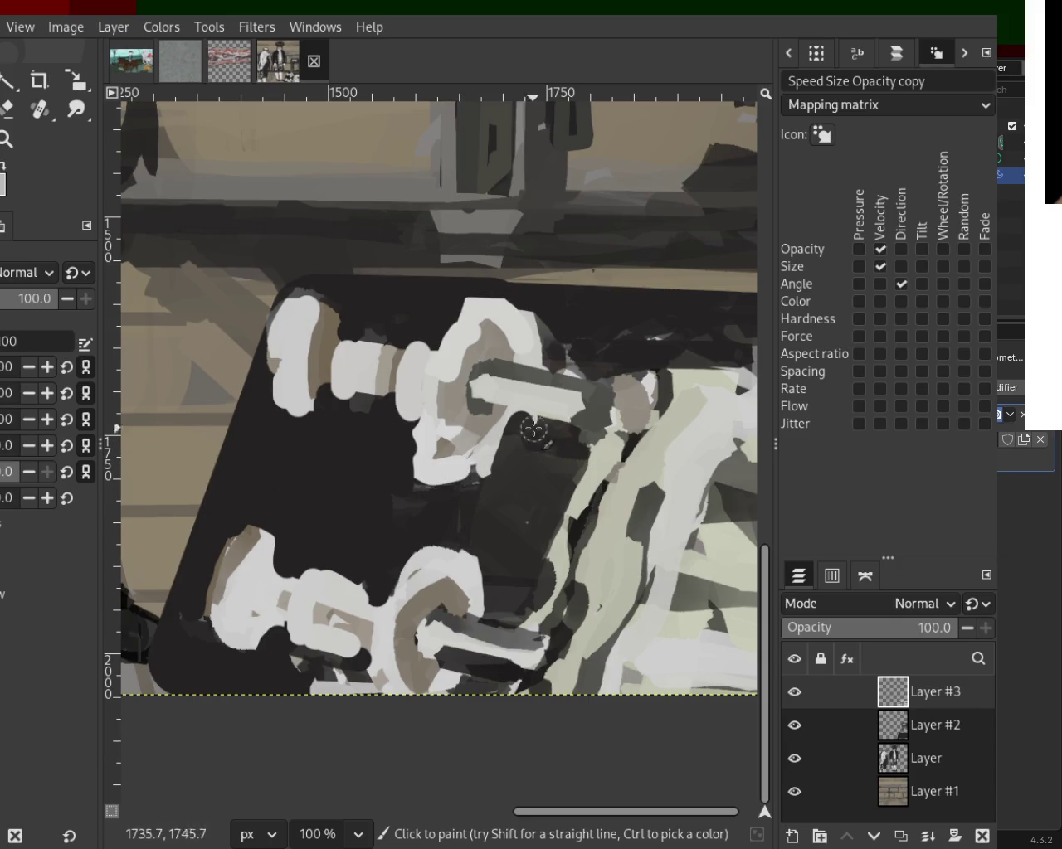
pyautogui.moveTo(496, 452)
pyautogui.mouseDown()
pyautogui.moveTo(519, 396)
pyautogui.moveTo(528, 462)
pyautogui.mouseUp()
pyautogui.keyDown('ctrl'); pyautogui.click(498, 419); pyautogui.keyUp('ctrl')
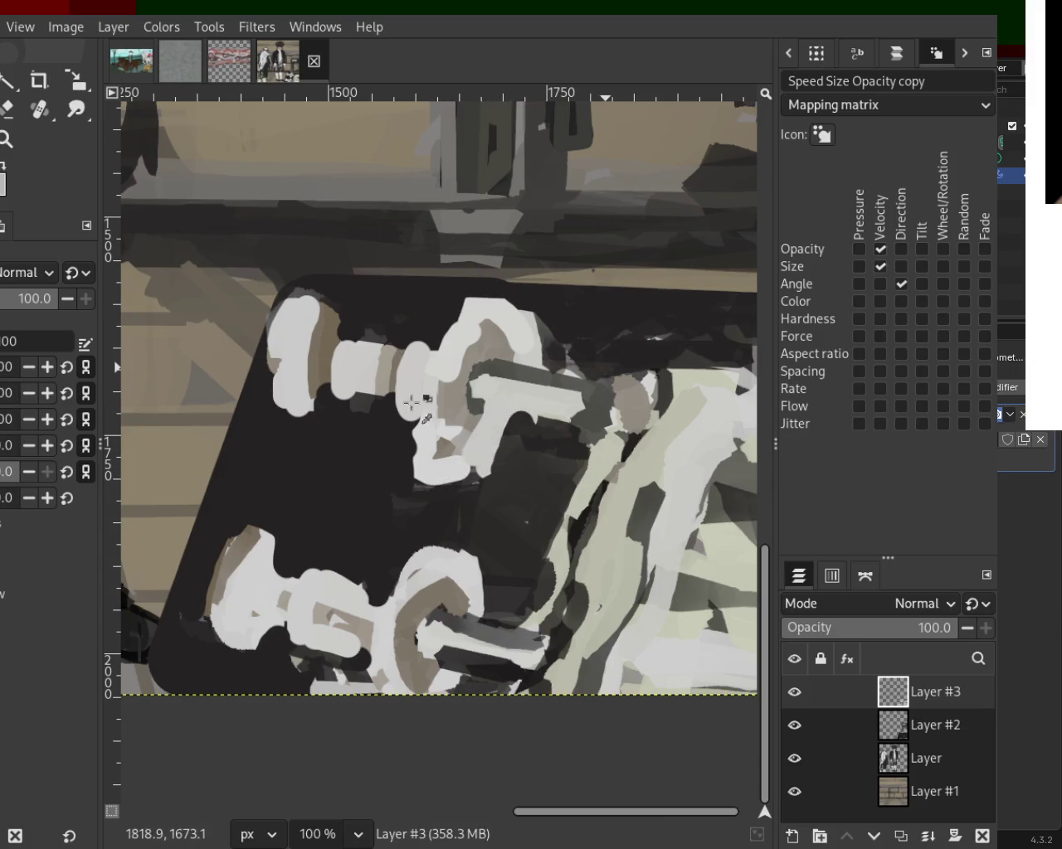
pyautogui.click(491, 410)
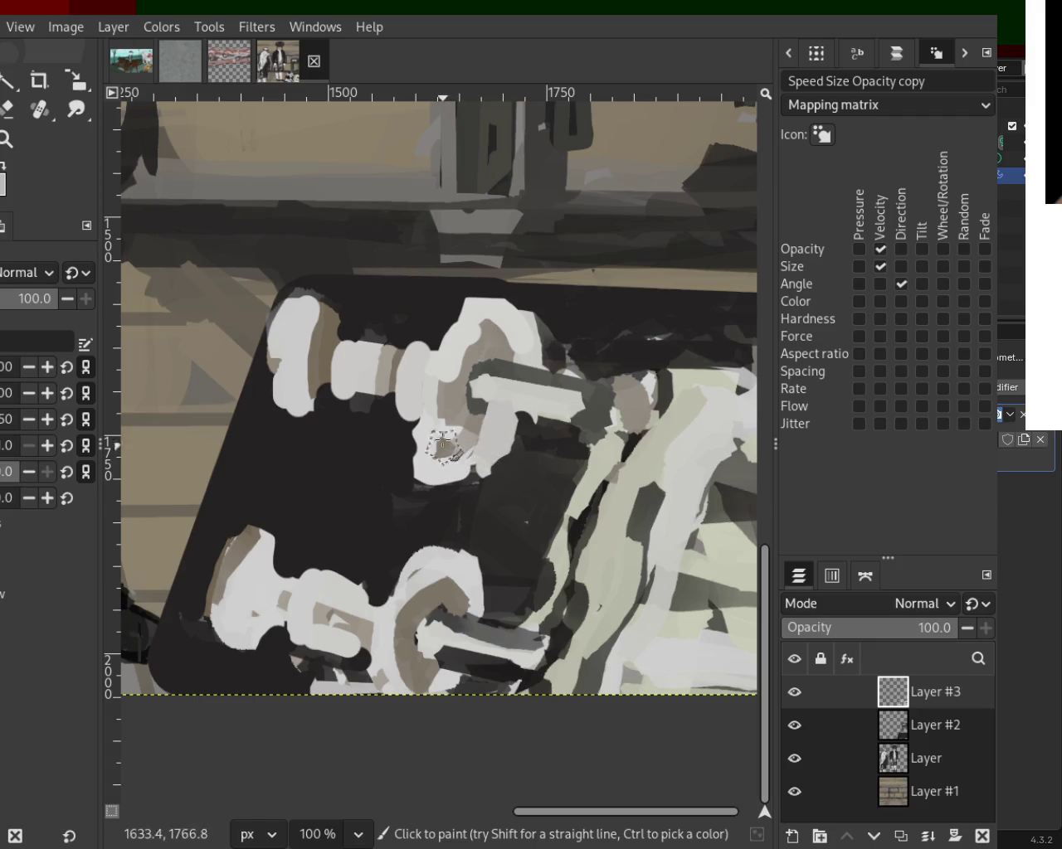
# Step: Repaint the upper knob in a sampled dark grey
pyautogui.moveTo(474, 359)
pyautogui.mouseDown()
pyautogui.moveTo(451, 379)
pyautogui.moveTo(452, 434)
pyautogui.mouseUp()
pyautogui.hotkey('ctrl', 'z')
pyautogui.keyDown('ctrl'); pyautogui.click(487, 377); pyautogui.keyUp('ctrl')
pyautogui.moveTo(487, 374)
pyautogui.mouseDown()
pyautogui.moveTo(472, 409)
pyautogui.moveTo(503, 425)
pyautogui.mouseUp()
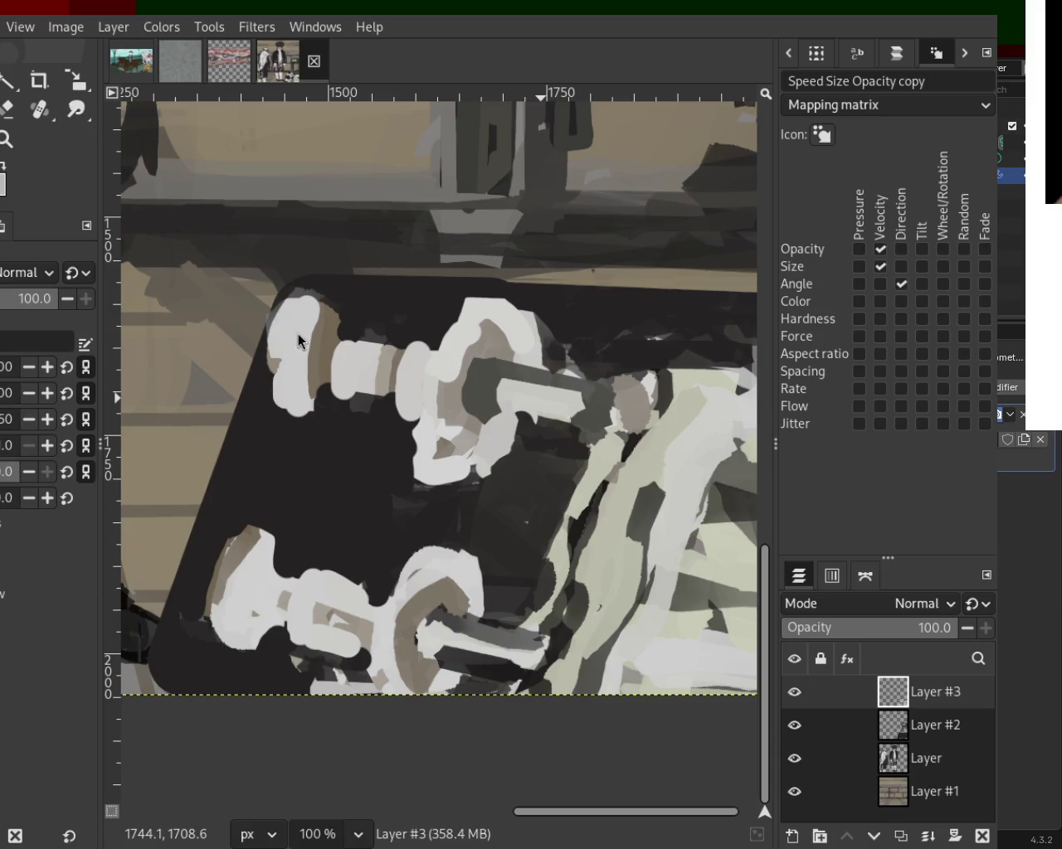
# Step: Cover the lower knob's brown arc and interior with white sampled from the plate
pyautogui.keyDown('ctrl'); pyautogui.click(454, 603); pyautogui.keyUp('ctrl')
pyautogui.moveTo(448, 622)
pyautogui.mouseDown()
pyautogui.moveTo(427, 647)
pyautogui.moveTo(476, 664)
pyautogui.moveTo(428, 633)
pyautogui.moveTo(455, 647)
pyautogui.moveTo(443, 659)
pyautogui.moveTo(438, 618)
pyautogui.moveTo(451, 587)
pyautogui.moveTo(378, 634)
pyautogui.mouseUp()
pyautogui.keyDown('ctrl'); pyautogui.click(403, 585); pyautogui.keyUp('ctrl')
pyautogui.keyDown('ctrl'); pyautogui.click(413, 590); pyautogui.keyUp('ctrl')
pyautogui.moveTo(413, 589); pyautogui.dragTo(400, 674)
pyautogui.moveTo(393, 613)
pyautogui.mouseDown()
pyautogui.moveTo(404, 594)
pyautogui.moveTo(387, 630)
pyautogui.moveTo(395, 636)
pyautogui.mouseUp()
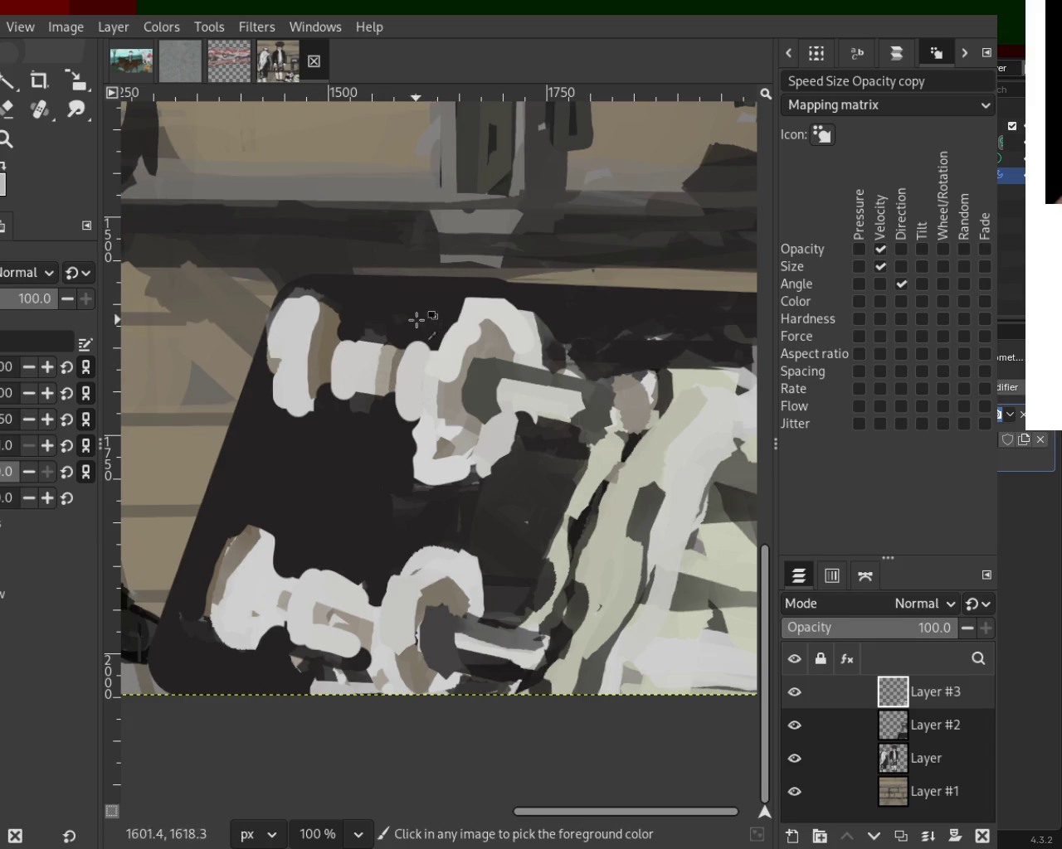
# Step: Add tan and grey to the upper knob and fill the lower knob with tan
pyautogui.click(5, 117)
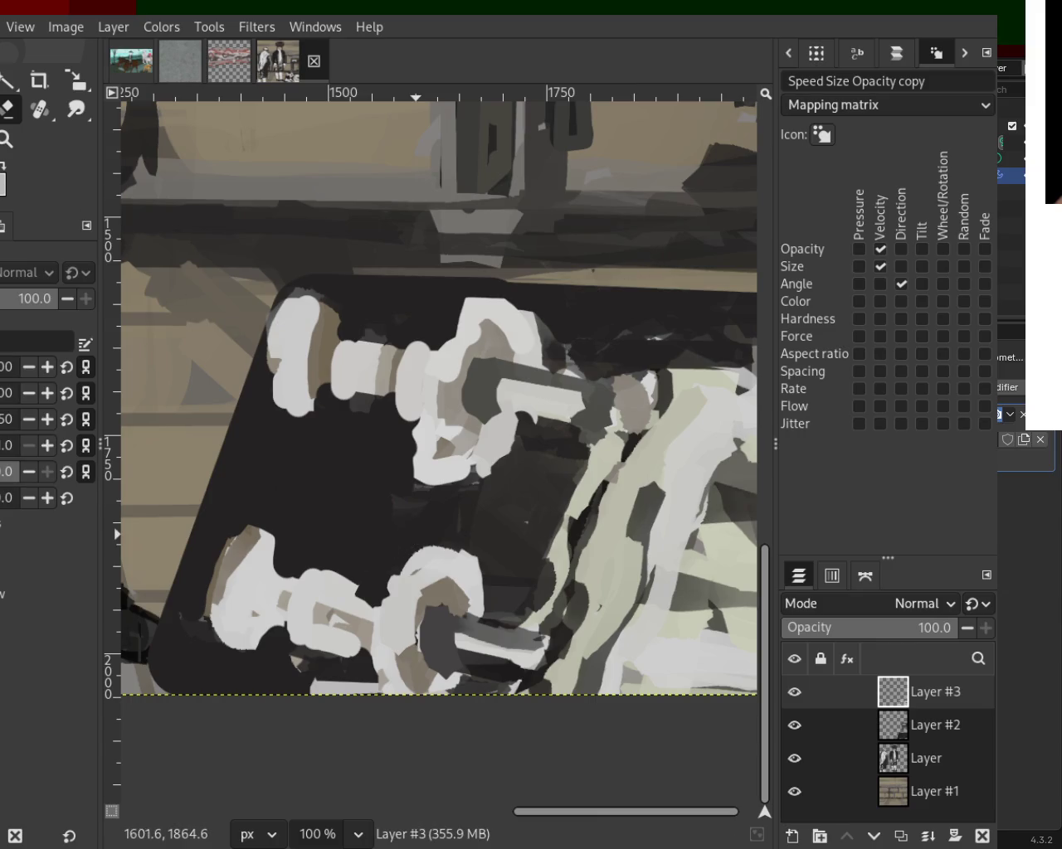
pyautogui.moveTo(520, 431); pyautogui.dragTo(452, 456)
pyautogui.hotkey('ctrl', 'z')
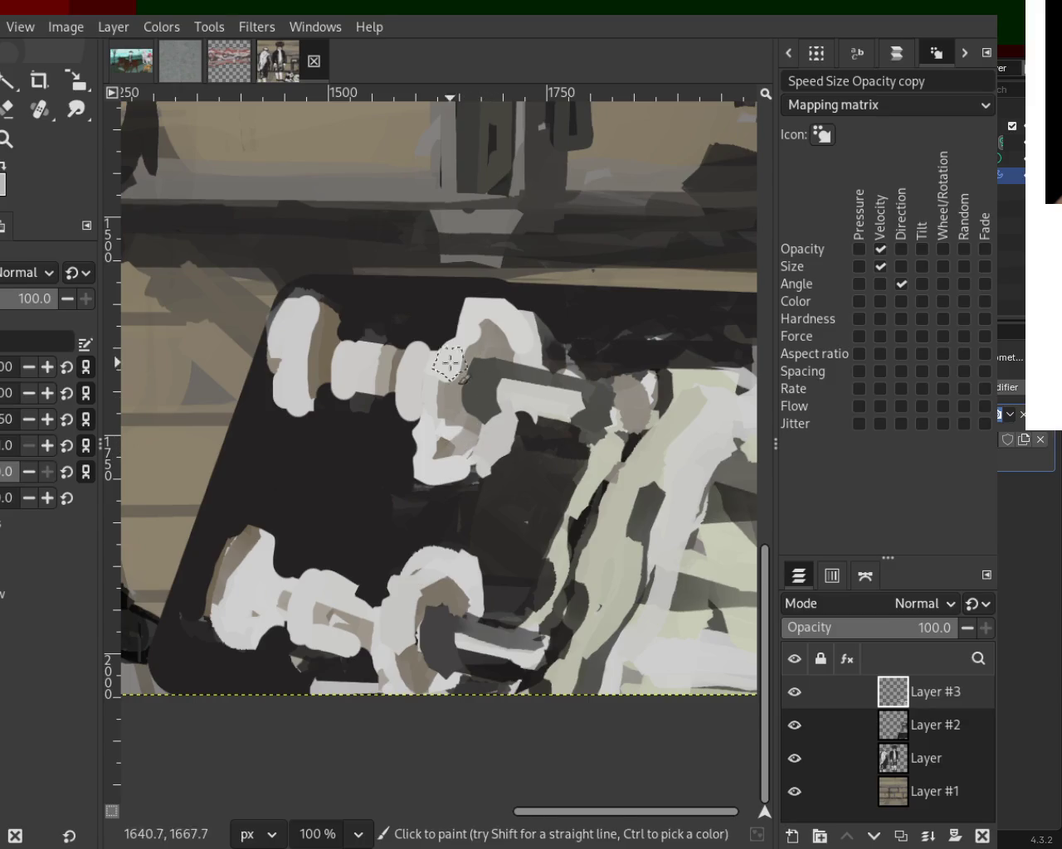
pyautogui.moveTo(463, 405)
pyautogui.mouseDown()
pyautogui.moveTo(481, 347)
pyautogui.moveTo(481, 375)
pyautogui.moveTo(501, 392)
pyautogui.moveTo(470, 403)
pyautogui.mouseUp()
pyautogui.hotkey('ctrl', 'z')
pyautogui.hotkey('ctrl', 'z')
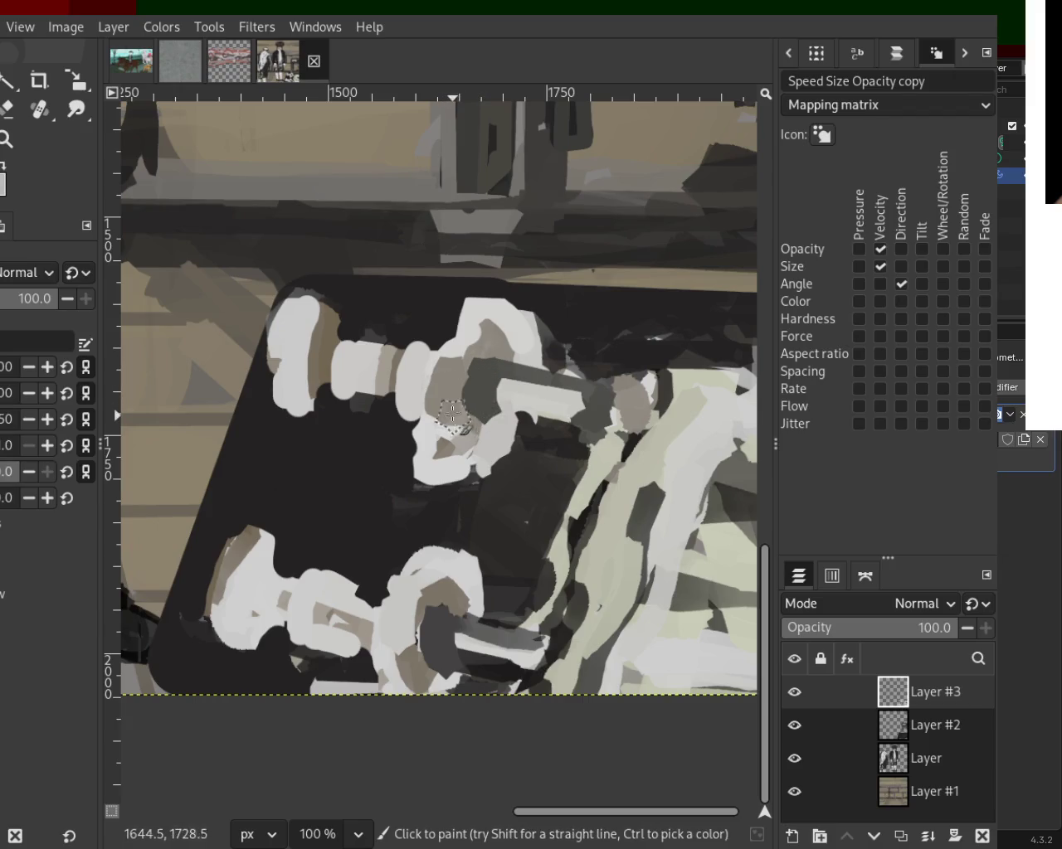
pyautogui.moveTo(438, 605)
pyautogui.mouseDown()
pyautogui.moveTo(412, 645)
pyautogui.moveTo(448, 647)
pyautogui.mouseUp()
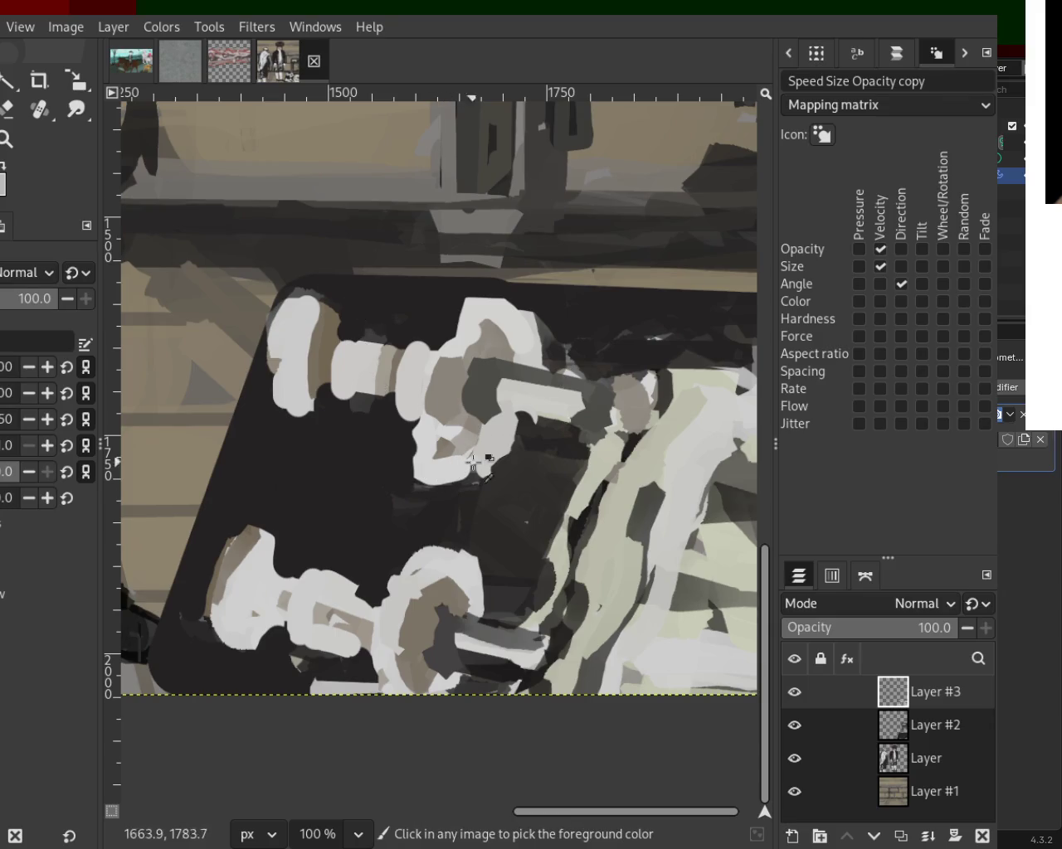
# Step: Reshape the light and grey knob area, enlarging the white plate and reworking the lower knob
pyautogui.click(525, 426)
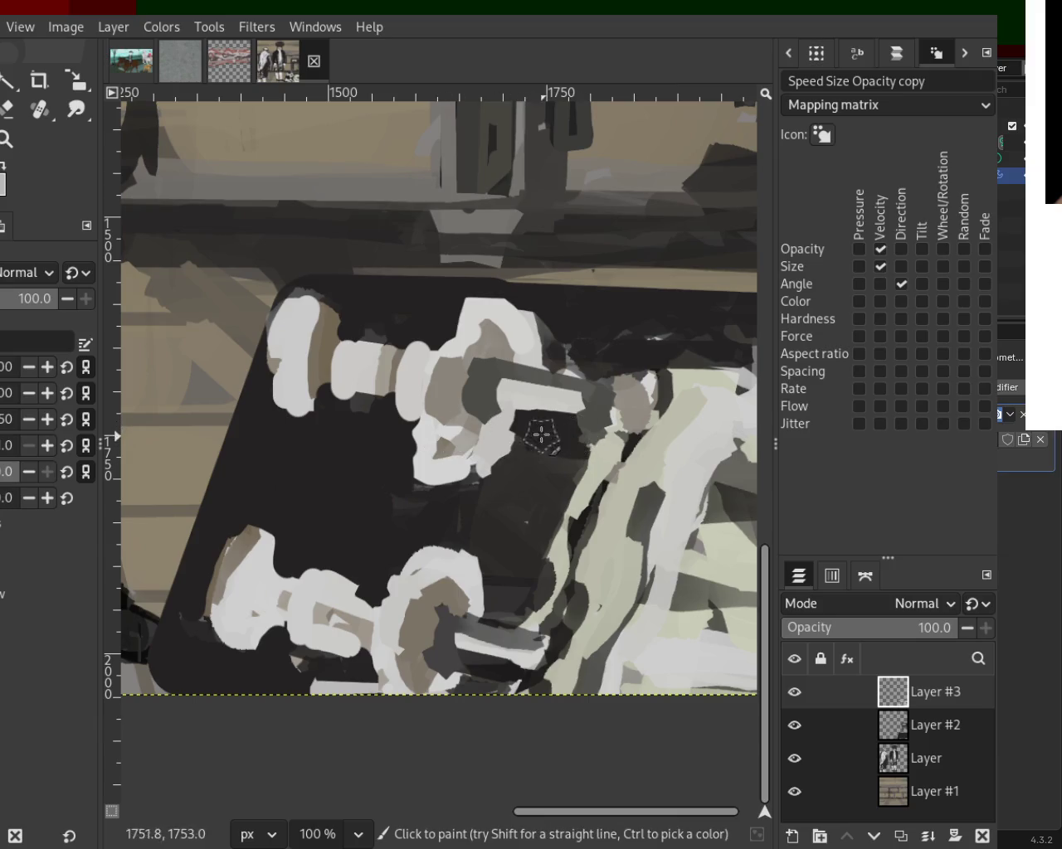
pyautogui.click(6, 109)
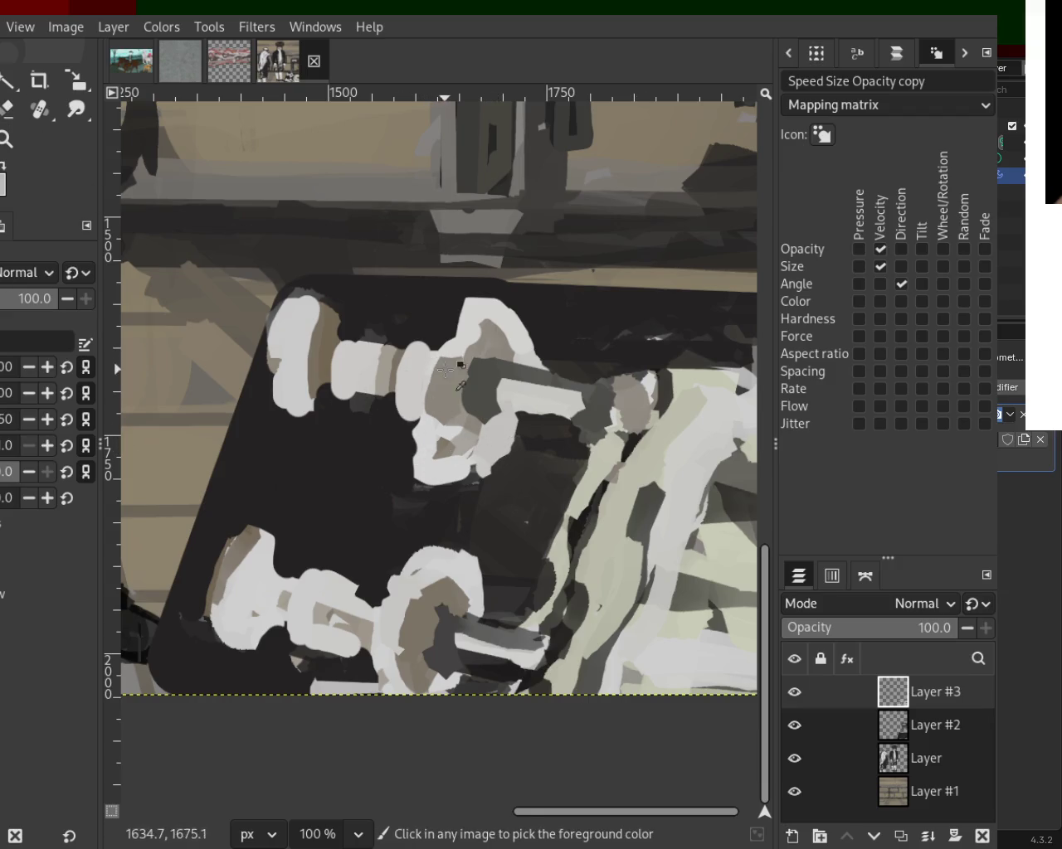
pyautogui.moveTo(483, 328); pyautogui.dragTo(481, 398)
pyautogui.hotkey('ctrl', 'z')
pyautogui.moveTo(414, 359); pyautogui.dragTo(439, 484)
pyautogui.moveTo(510, 428); pyautogui.dragTo(499, 449)
pyautogui.hotkey('ctrl', 'z')
pyautogui.moveTo(456, 549); pyautogui.dragTo(415, 634)
pyautogui.hotkey('ctrl', 'z')
pyautogui.moveTo(478, 619); pyautogui.dragTo(461, 606)
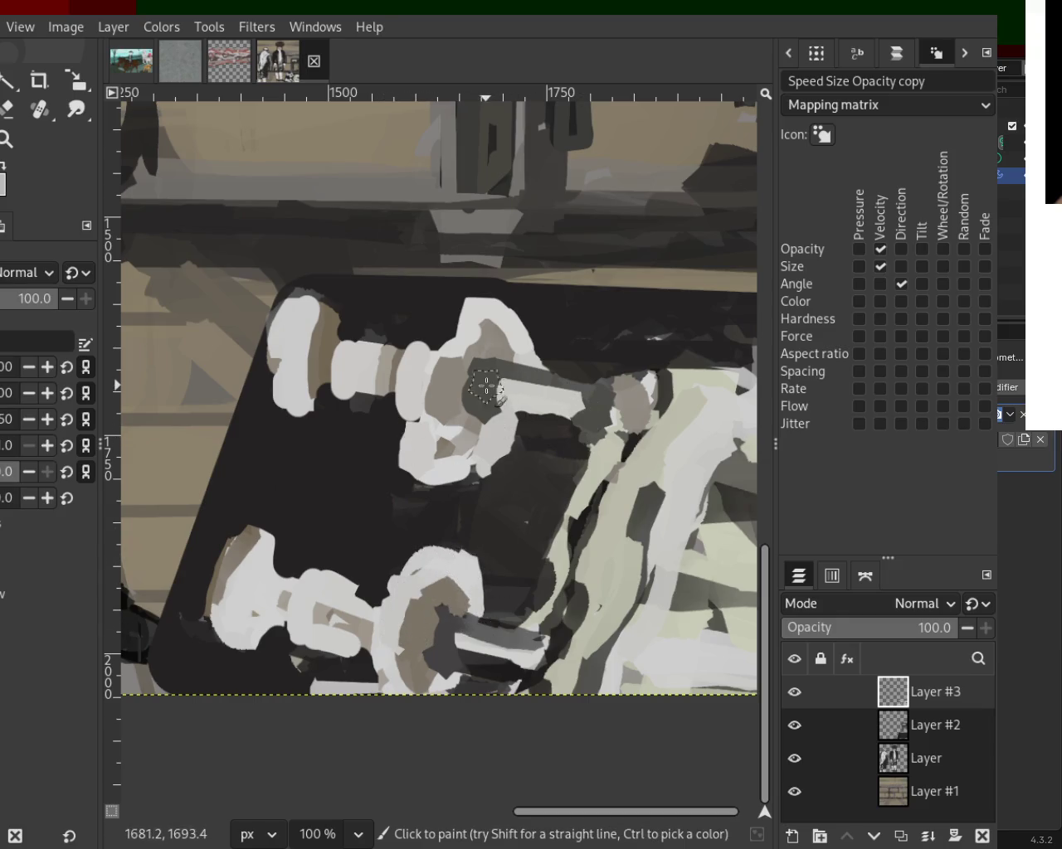
# Step: Paint a light stripe along the grey handle of the upper dumbbell
pyautogui.moveTo(581, 413)
pyautogui.mouseDown()
pyautogui.moveTo(552, 412)
pyautogui.moveTo(530, 455)
pyautogui.mouseUp()
pyautogui.hotkey('ctrl', 'z')
pyautogui.hotkey('ctrl', 'z')
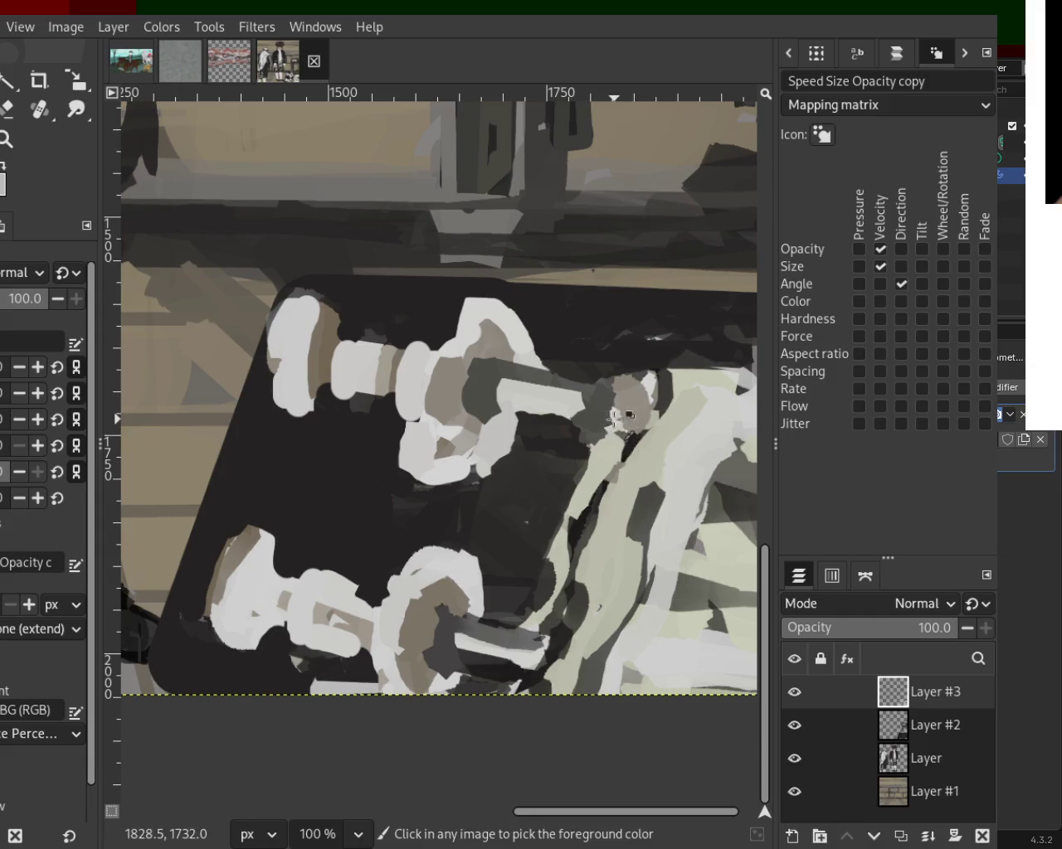
pyautogui.keyDown('ctrl'); pyautogui.click(630, 438); pyautogui.keyUp('ctrl')
pyautogui.moveTo(573, 415); pyautogui.dragTo(545, 410)
# Step: Repaint the upper knob with light and brownish tones and touch up the lower knob
pyautogui.keyDown('ctrl'); pyautogui.click(477, 317); pyautogui.keyUp('ctrl')
pyautogui.moveTo(465, 307); pyautogui.dragTo(410, 407)
pyautogui.keyDown('ctrl'); pyautogui.click(439, 372); pyautogui.keyUp('ctrl')
pyautogui.keyDown('ctrl'); pyautogui.click(450, 327); pyautogui.keyUp('ctrl')
pyautogui.moveTo(450, 327); pyautogui.dragTo(415, 367)
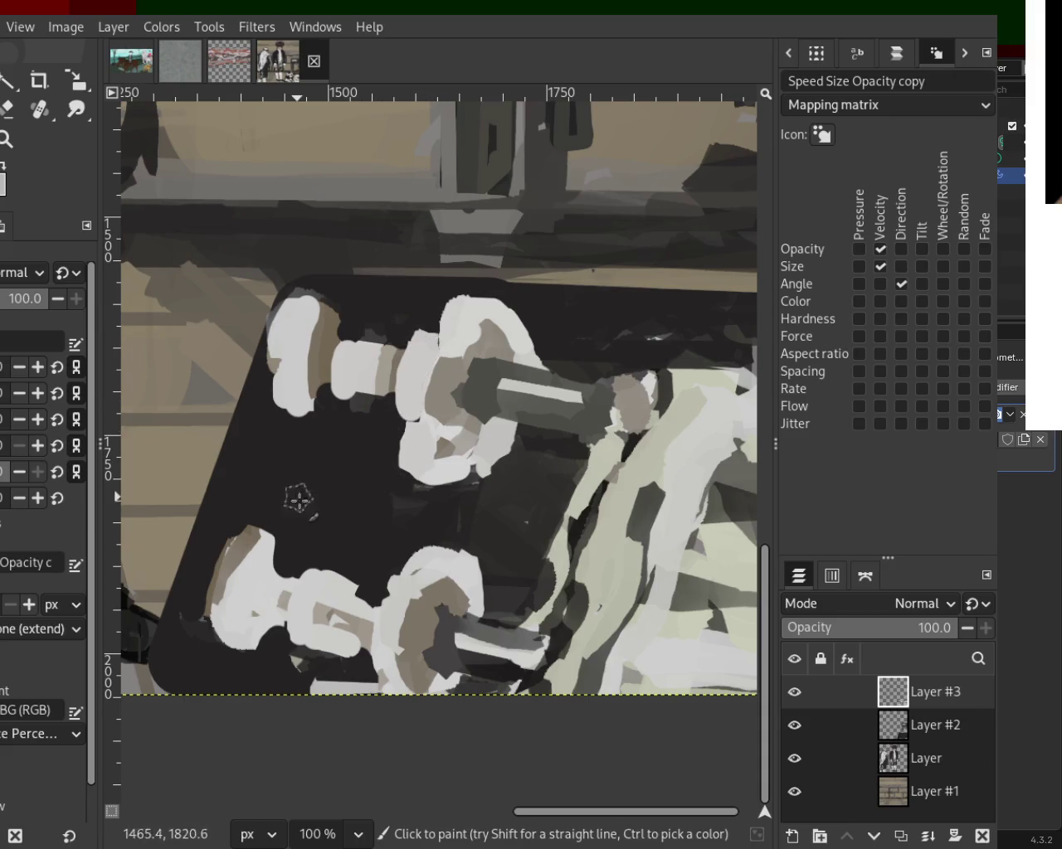
pyautogui.keyDown('ctrl'); pyautogui.click(394, 626); pyautogui.keyUp('ctrl')
pyautogui.moveTo(395, 626); pyautogui.dragTo(382, 641)
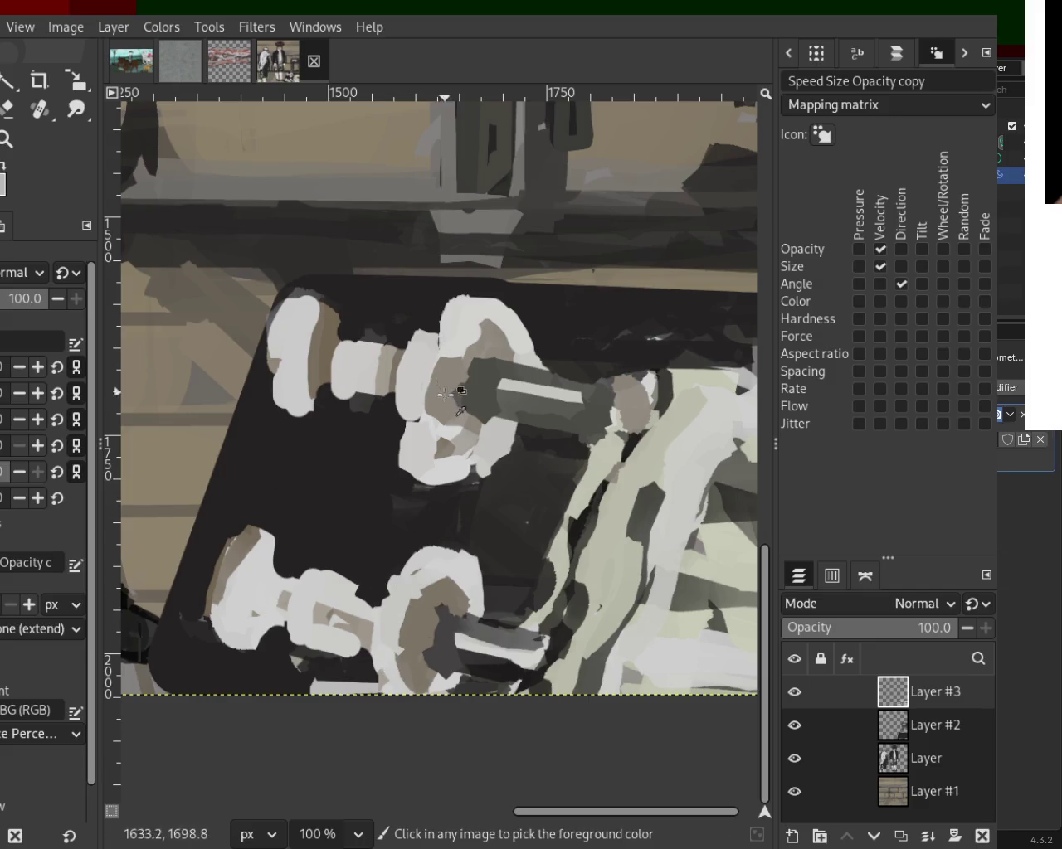
pyautogui.keyDown('ctrl'); pyautogui.click(397, 350); pyautogui.keyUp('ctrl')
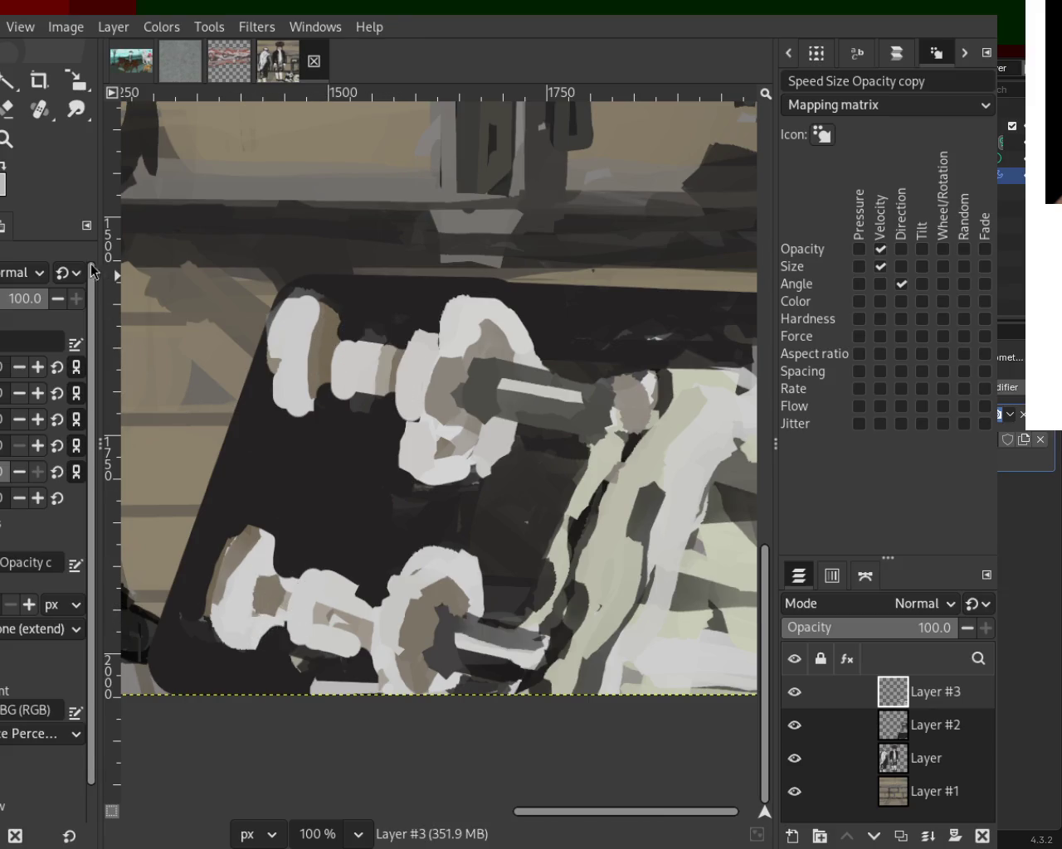
pyautogui.click(5, 143)
pyautogui.scroll(-1, 356, 399)
# Step: Paint light grey diagonal strokes in the dark gap between the two dumbbells
pyautogui.scroll(-3, 369, 415)
pyautogui.scroll(1, 373, 423)
pyautogui.scroll(-1, 386, 454)
pyautogui.scroll(3, 423, 452)
pyautogui.scroll(-1, 456, 448)
pyautogui.scroll(-1, 461, 452)
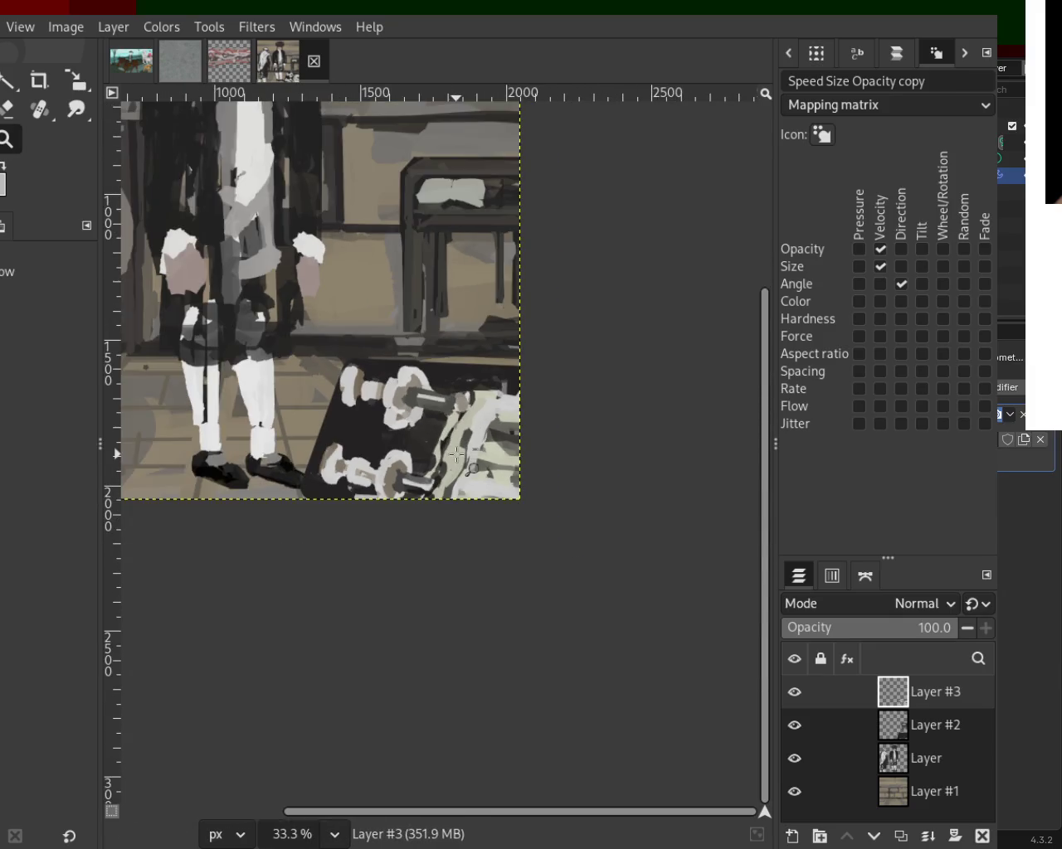
pyautogui.scroll(1, 456, 456)
pyautogui.scroll(-1, 456, 456)
pyautogui.scroll(3, 456, 456)
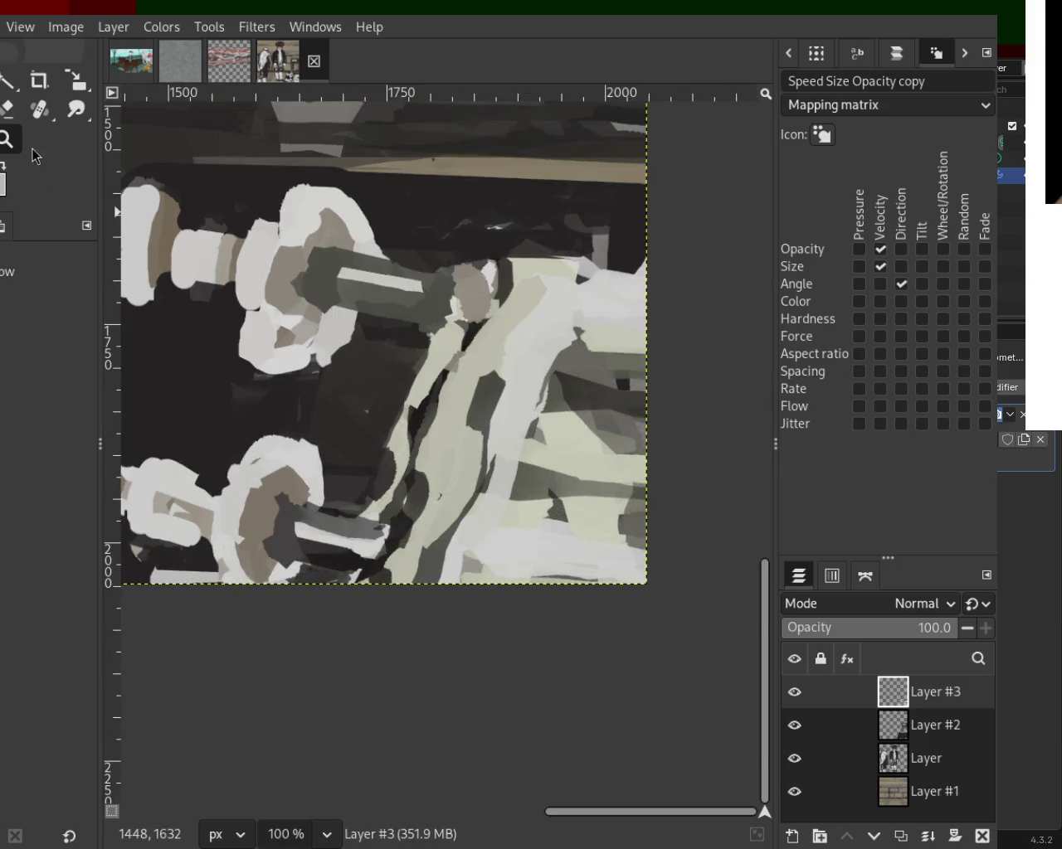
pyautogui.click(4, 124)
pyautogui.moveTo(452, 328)
pyautogui.mouseDown()
pyautogui.moveTo(447, 357)
pyautogui.moveTo(377, 460)
pyautogui.mouseUp()
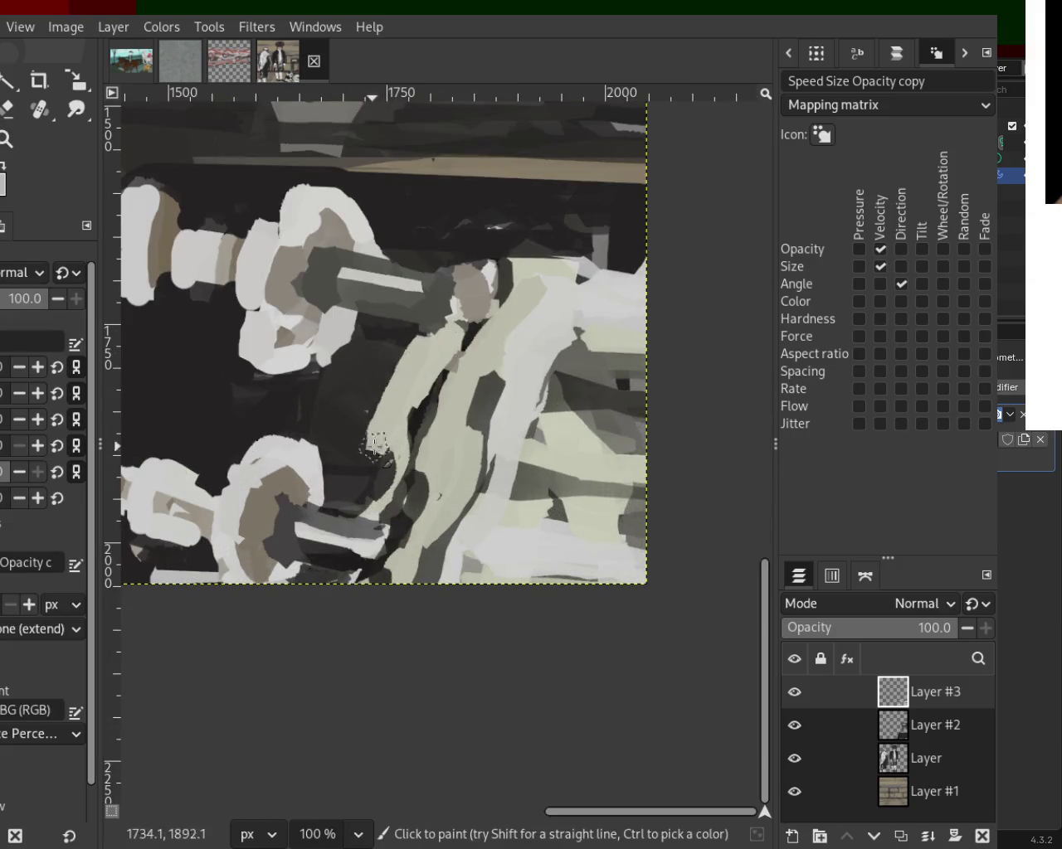
pyautogui.moveTo(489, 439); pyautogui.dragTo(429, 535)
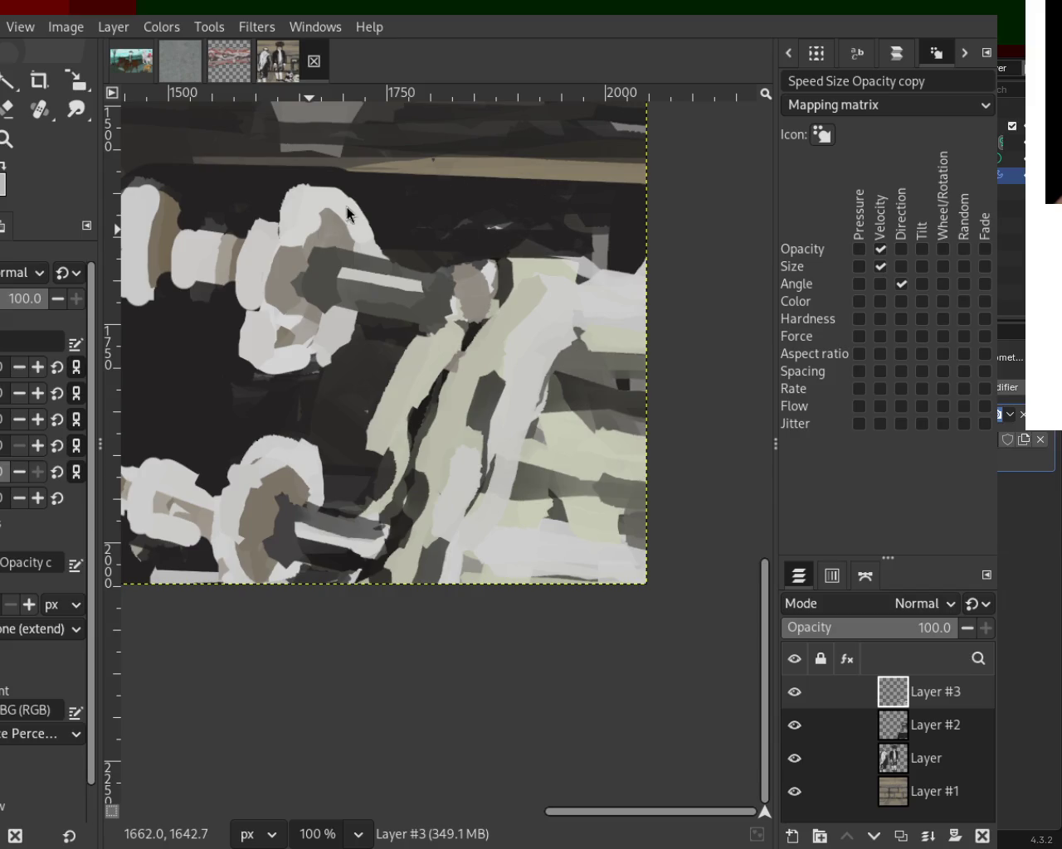
# Step: Zoom out to review the whole painting, then zoom back in on the lower-right dumbbell
pyautogui.press('z')
pyautogui.press('-')
pyautogui.press('-')
pyautogui.press('-')
pyautogui.press('-')
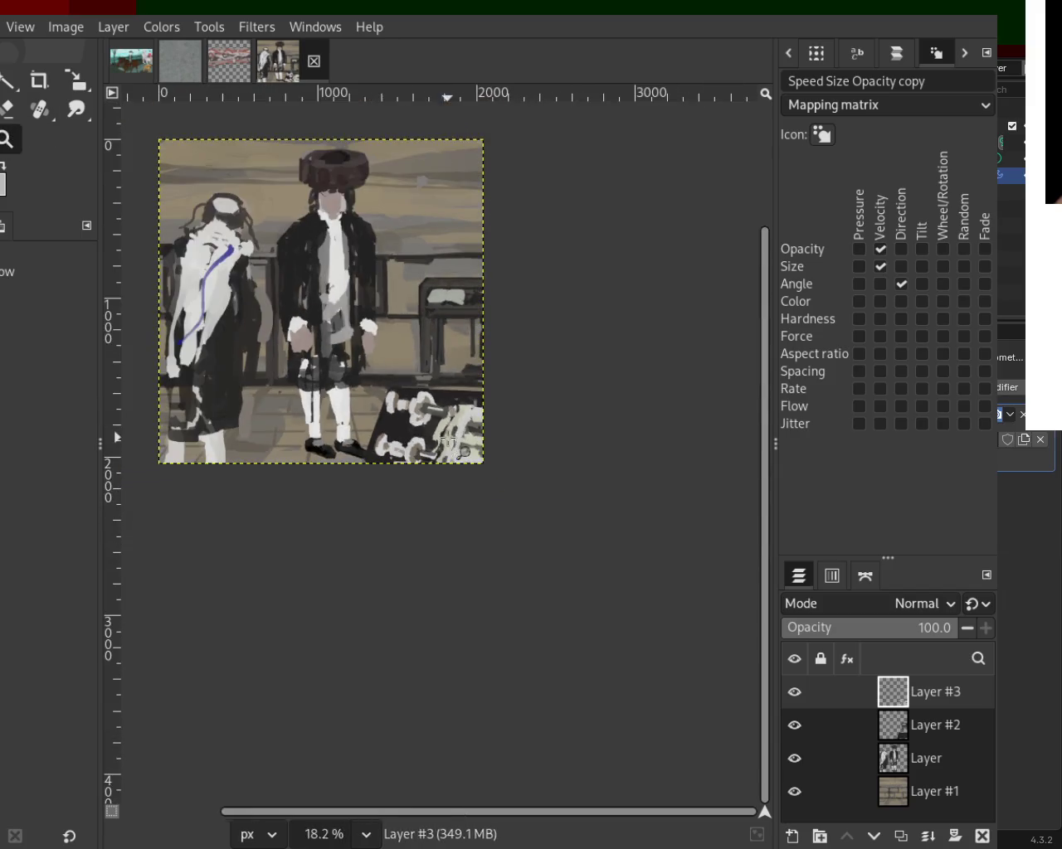
pyautogui.press('-')
pyautogui.press('+')
pyautogui.press('+')
pyautogui.press('+')
pyautogui.press('+')
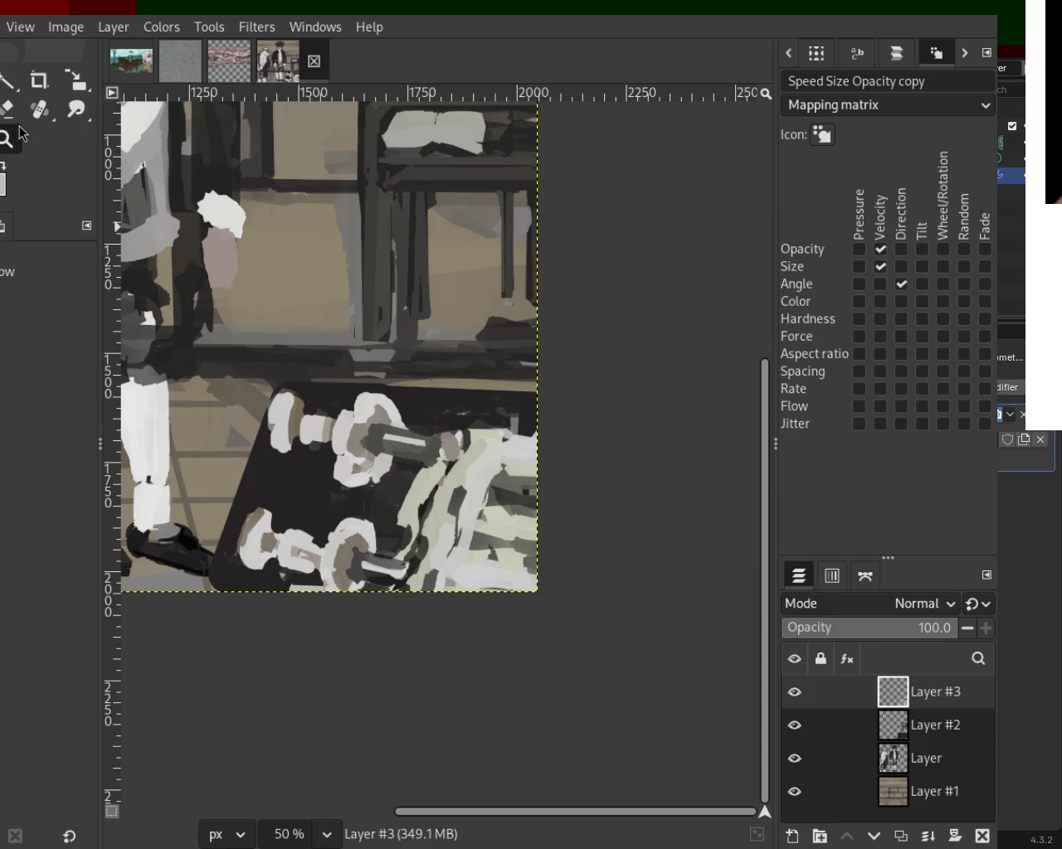
pyautogui.scroll(-1, 456, 494)
# Step: Erase part of the light band running along the figure's arm on Layer #3
pyautogui.scroll(3, 456, 494)
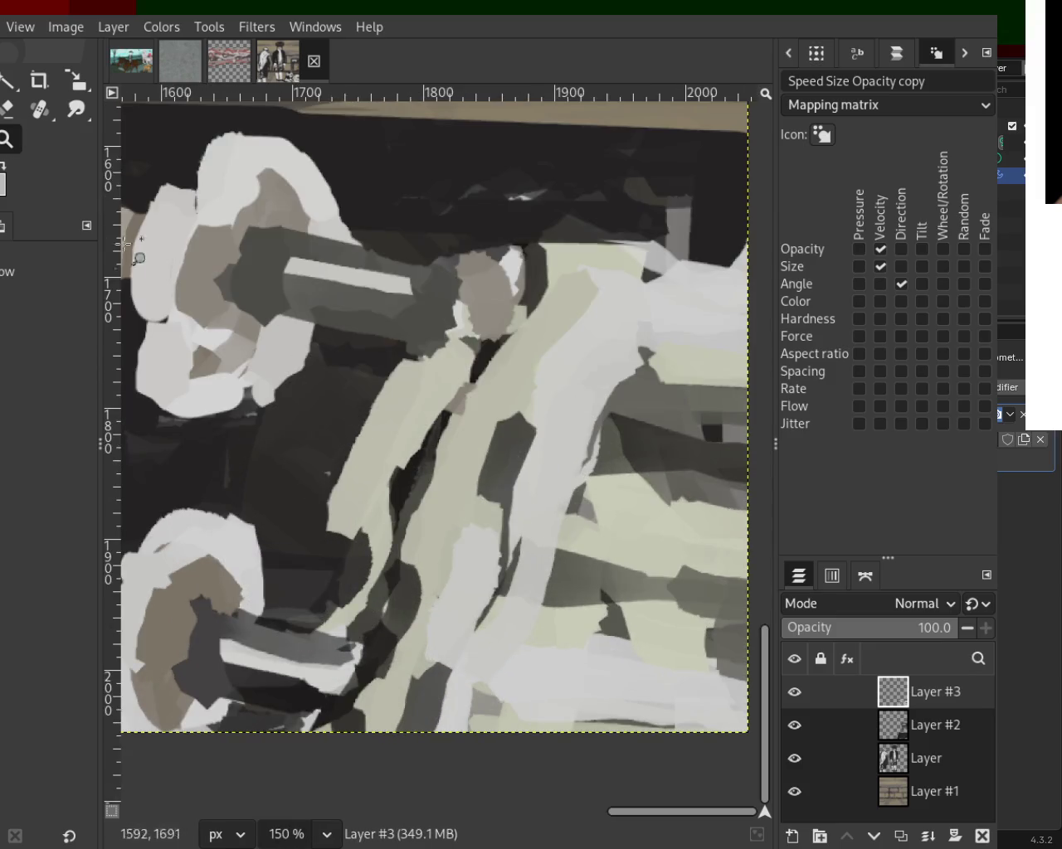
pyautogui.click(5, 111)
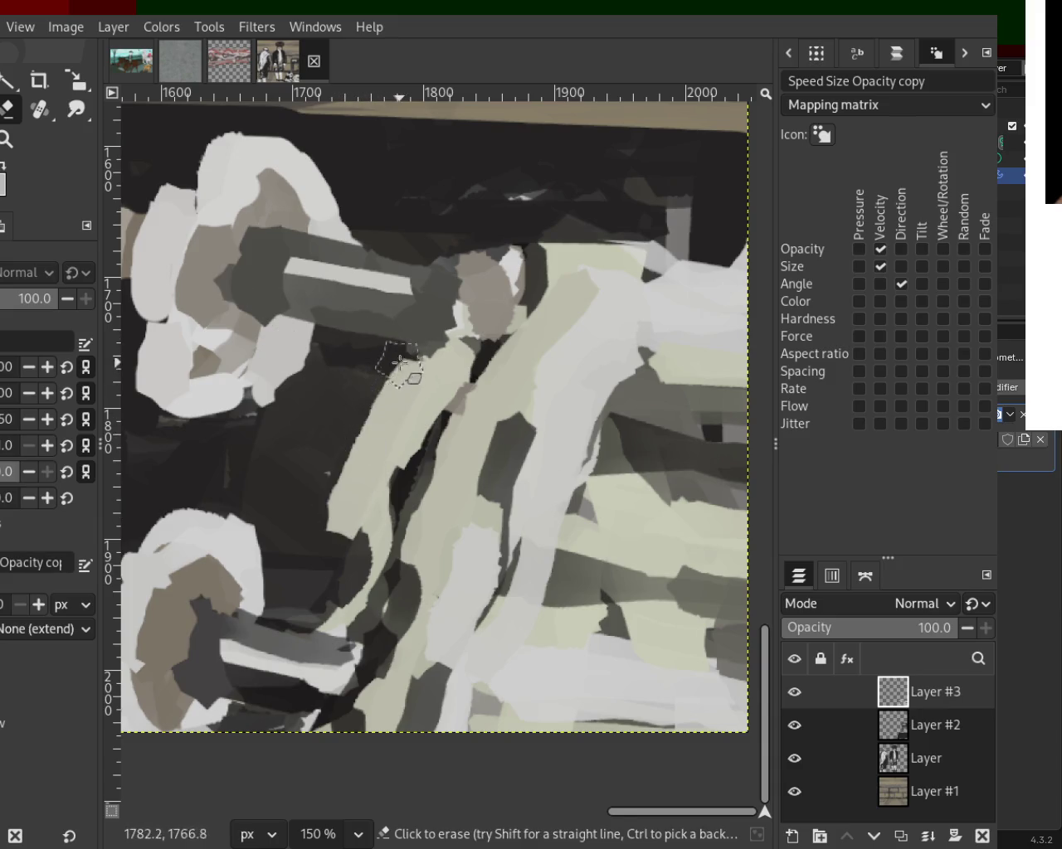
pyautogui.moveTo(387, 363); pyautogui.dragTo(355, 450)
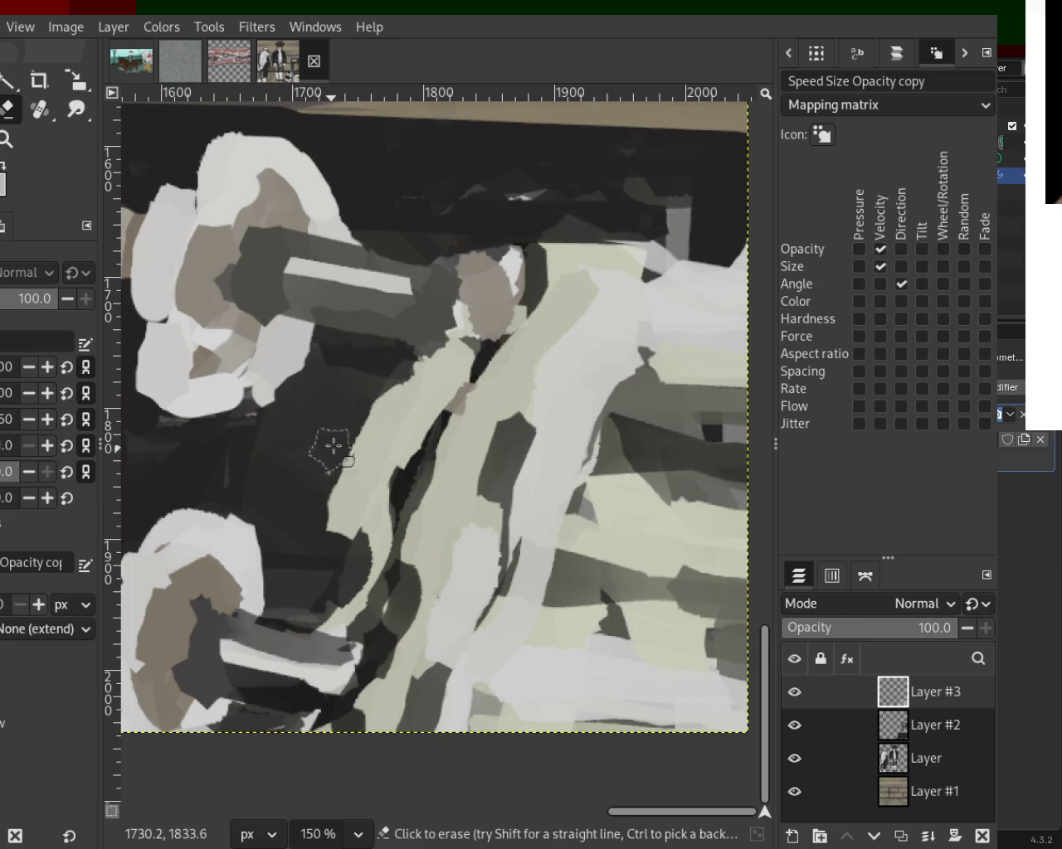
pyautogui.moveTo(388, 396); pyautogui.dragTo(339, 526)
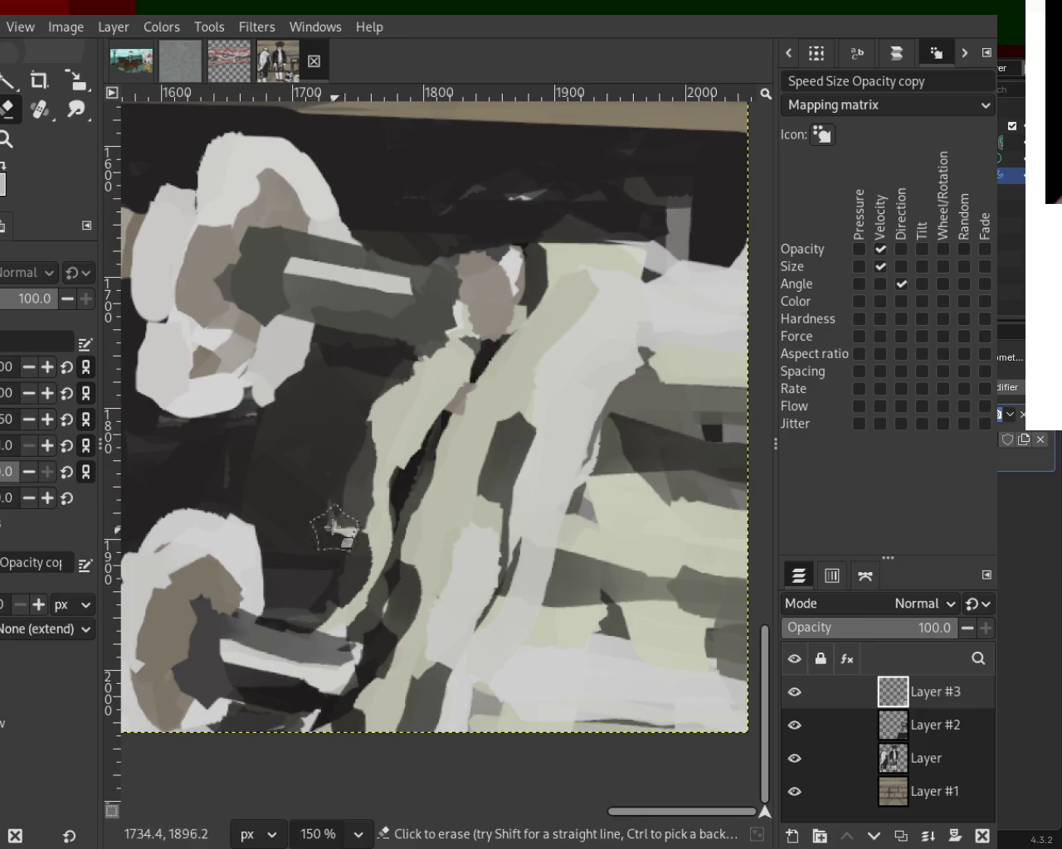
# Step: Paint a light curving stroke down the arm with a sampled colour, discarding trial strokes
pyautogui.press('o')
pyautogui.moveTo(324, 397); pyautogui.dragTo(348, 590)
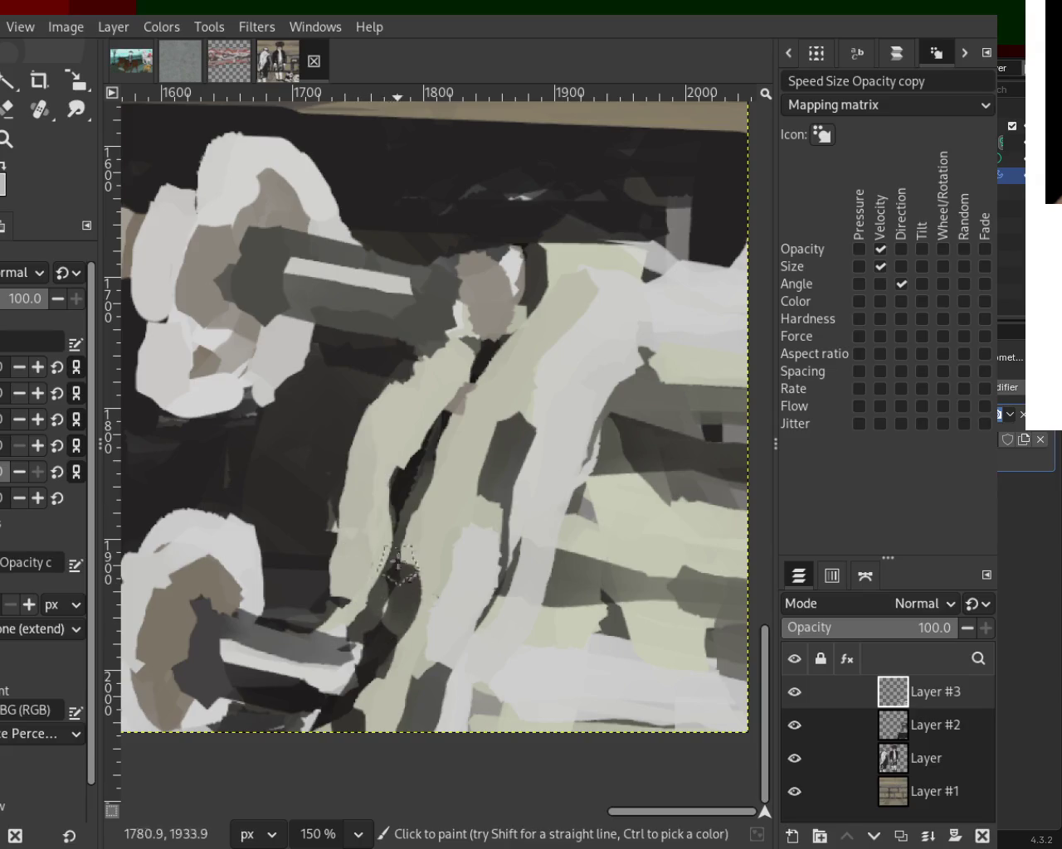
pyautogui.hotkey('ctrl', 'z')
pyautogui.moveTo(393, 415); pyautogui.dragTo(407, 539)
pyautogui.hotkey('ctrl', 'z')
pyautogui.moveTo(448, 349); pyautogui.dragTo(353, 556)
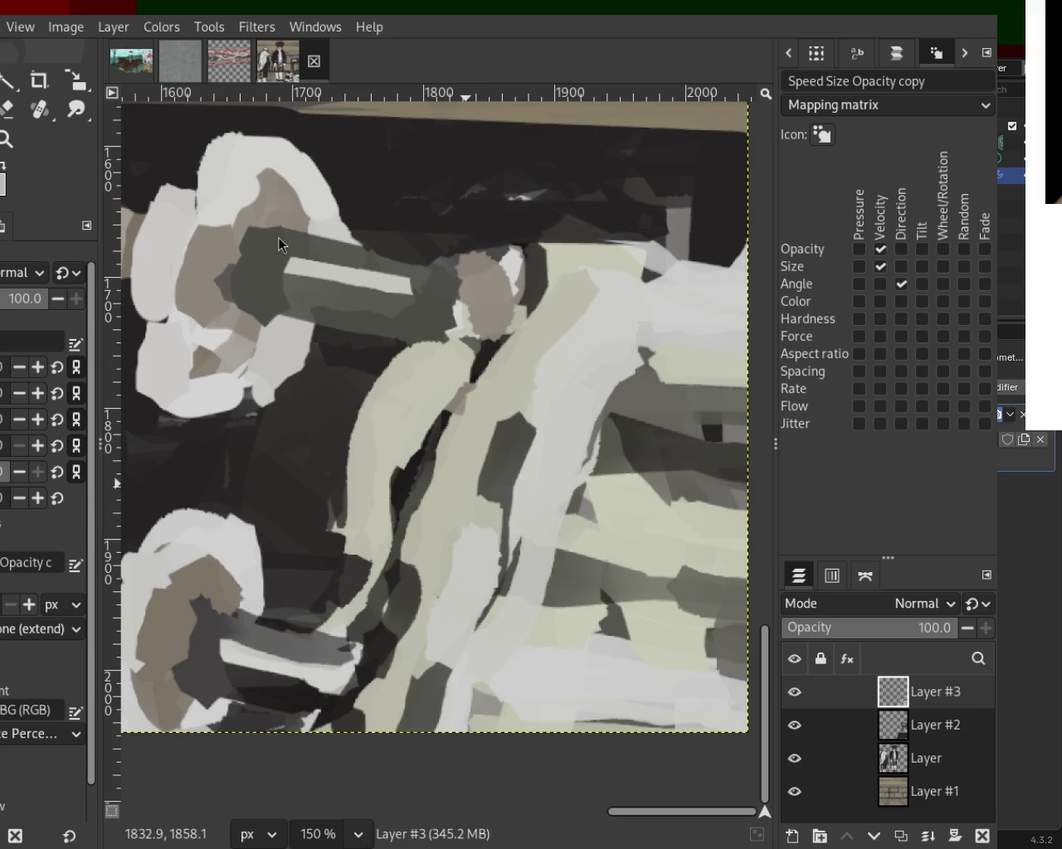
# Step: Fill the shadow beside the arm with a dark grey patch sampled from the painting
pyautogui.press('z')
pyautogui.scroll(-4, 431, 425)
pyautogui.scroll(1, 434, 427)
pyautogui.scroll(3, 469, 426)
pyautogui.press('p')
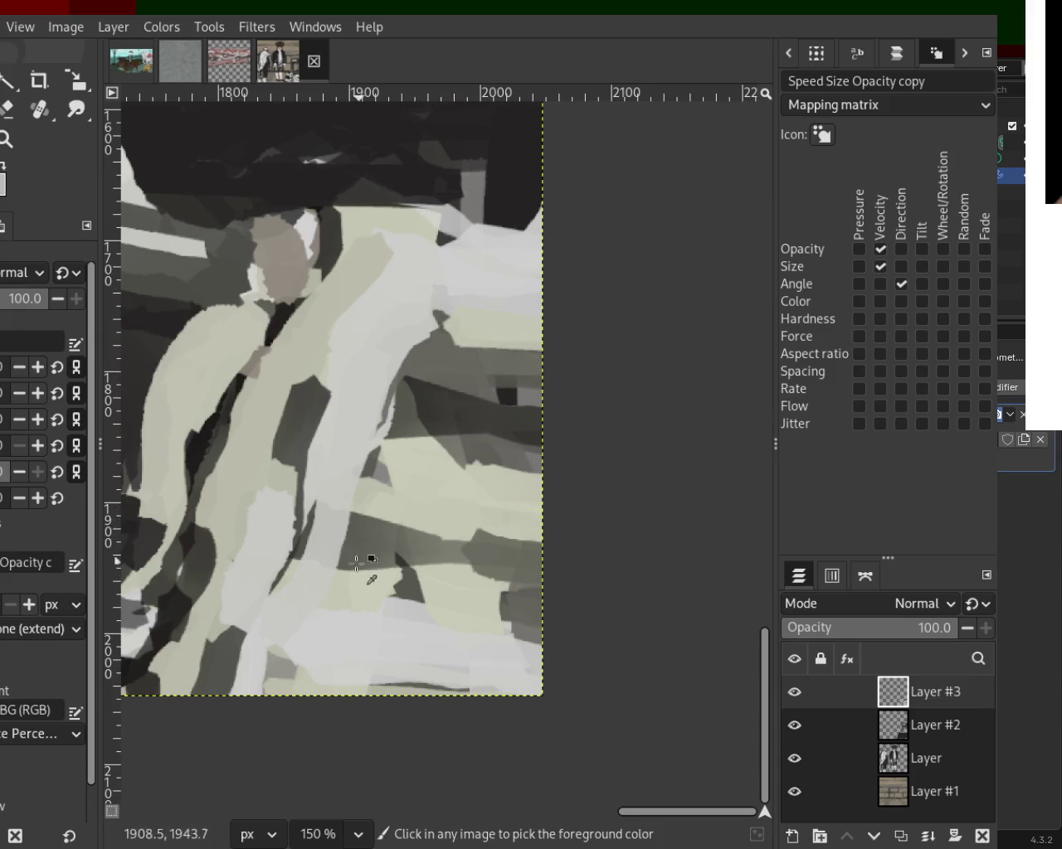
pyautogui.keyDown('ctrl'); pyautogui.click(237, 658); pyautogui.keyUp('ctrl')
pyautogui.moveTo(246, 643); pyautogui.dragTo(274, 707)
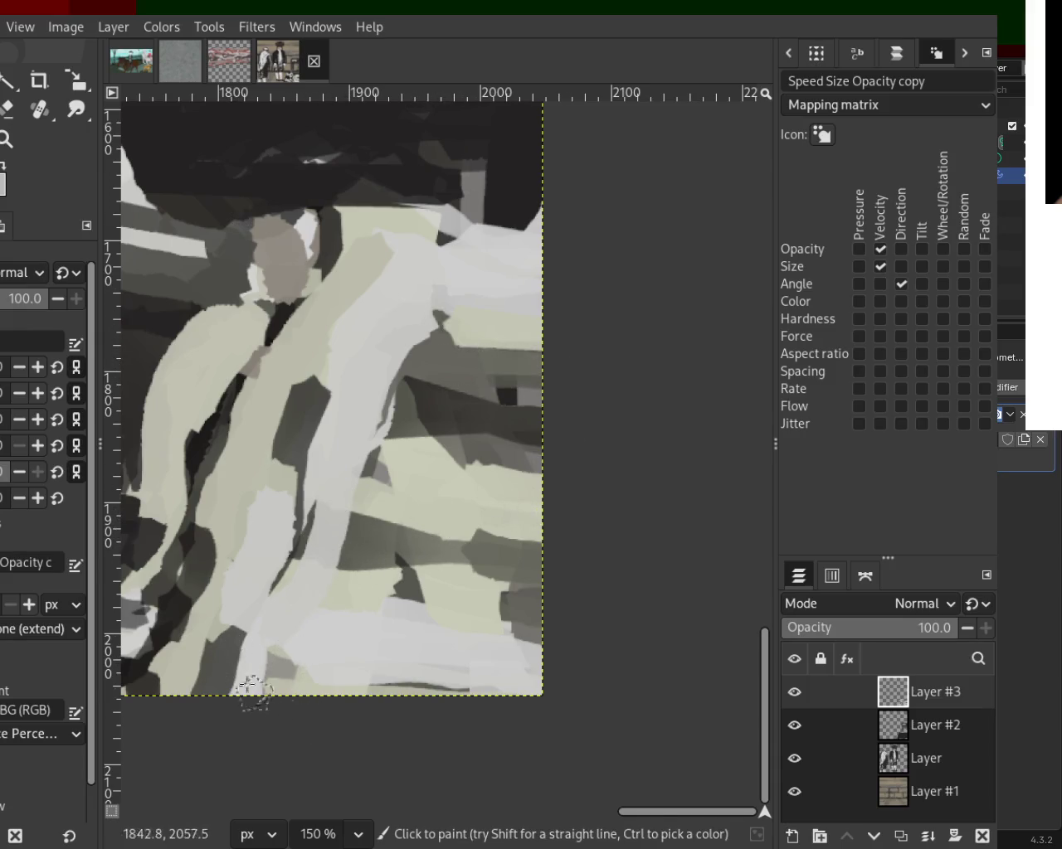
pyautogui.hotkey('ctrl', 'z')
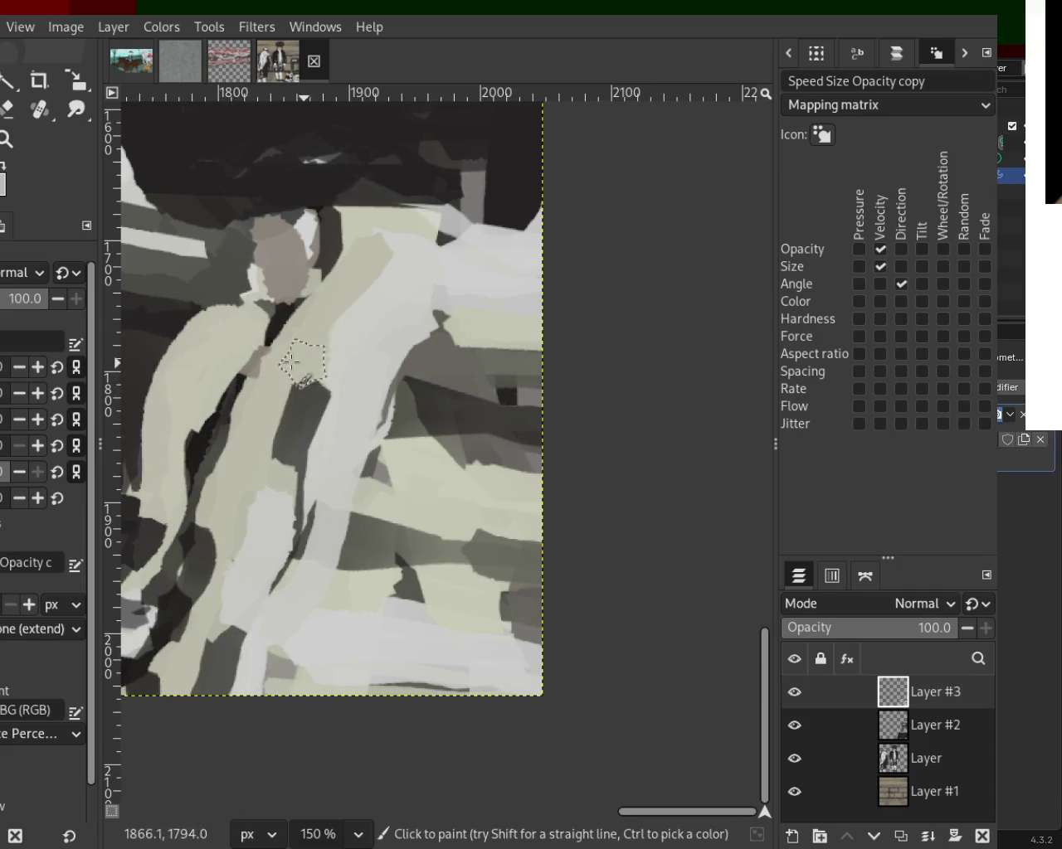
pyautogui.keyDown('ctrl'); pyautogui.click(313, 403); pyautogui.keyUp('ctrl')
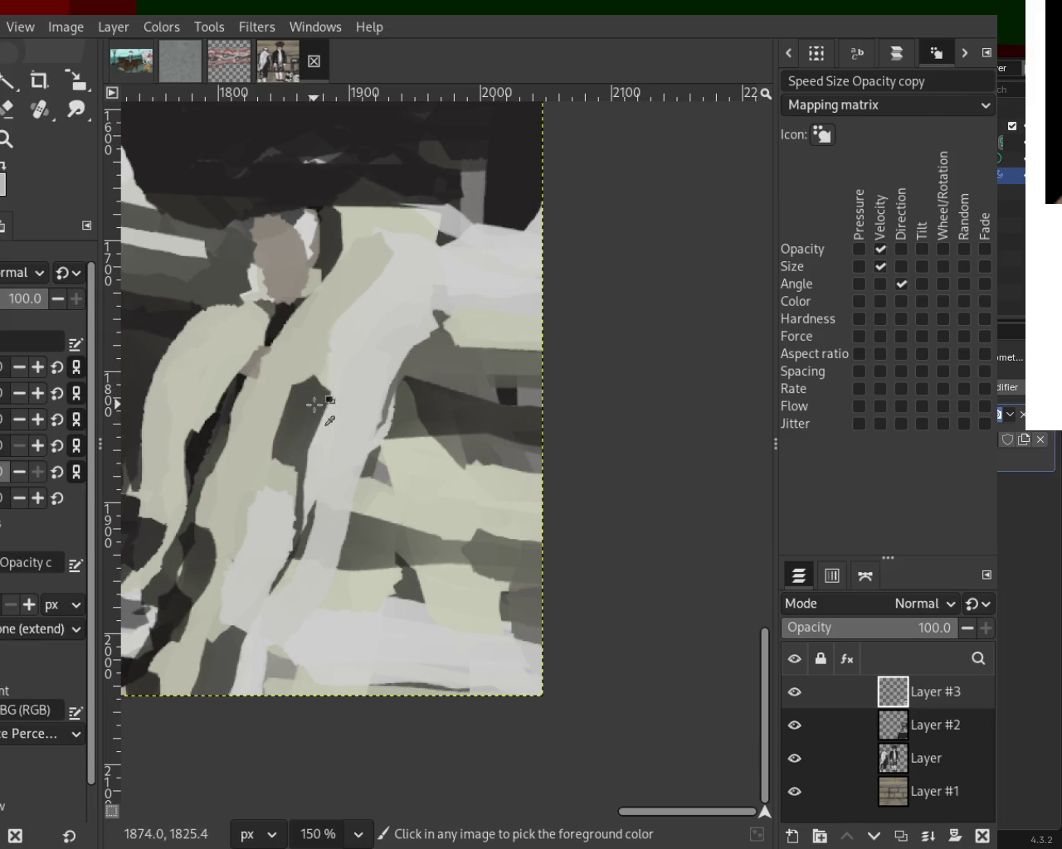
pyautogui.moveTo(310, 403); pyautogui.dragTo(282, 419)
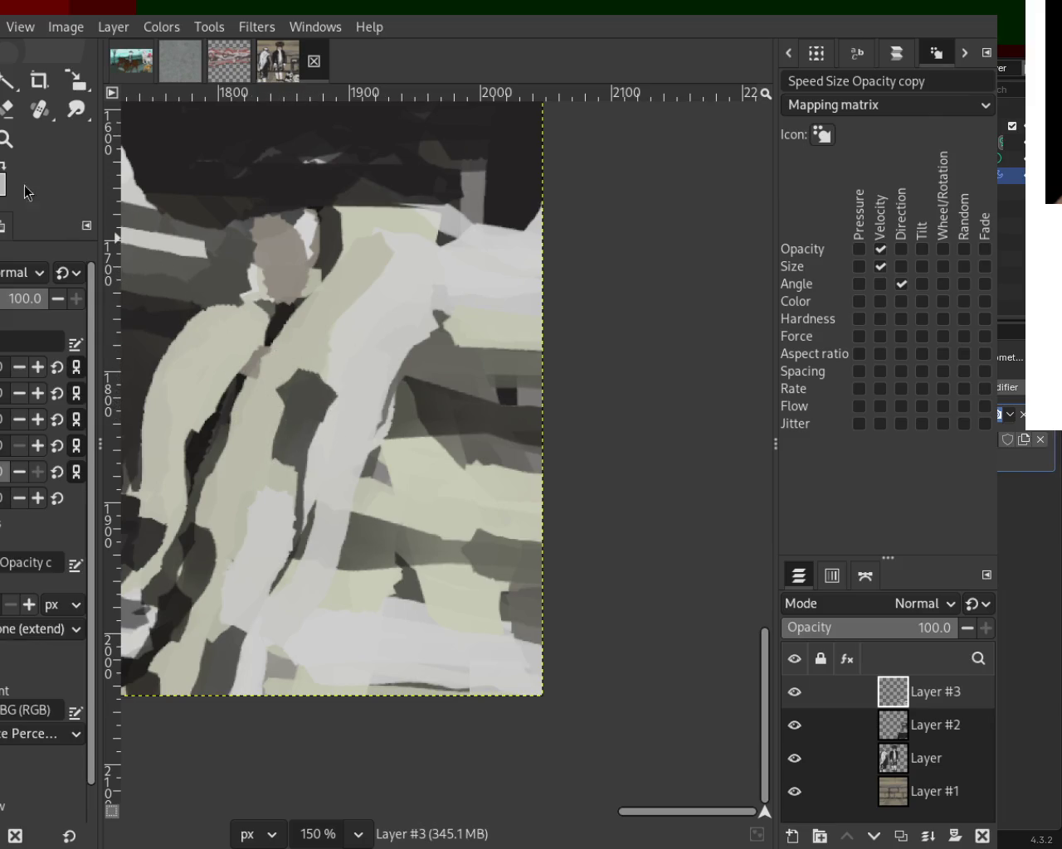
pyautogui.click(4, 141)
pyautogui.keyDown('ctrl'); pyautogui.click(510, 357); pyautogui.keyUp('ctrl')
# Step: Zoom out and save the image as 54.xcf
pyautogui.keyDown('ctrl'); pyautogui.click(510, 357); pyautogui.keyUp('ctrl')
pyautogui.click(465, 373)
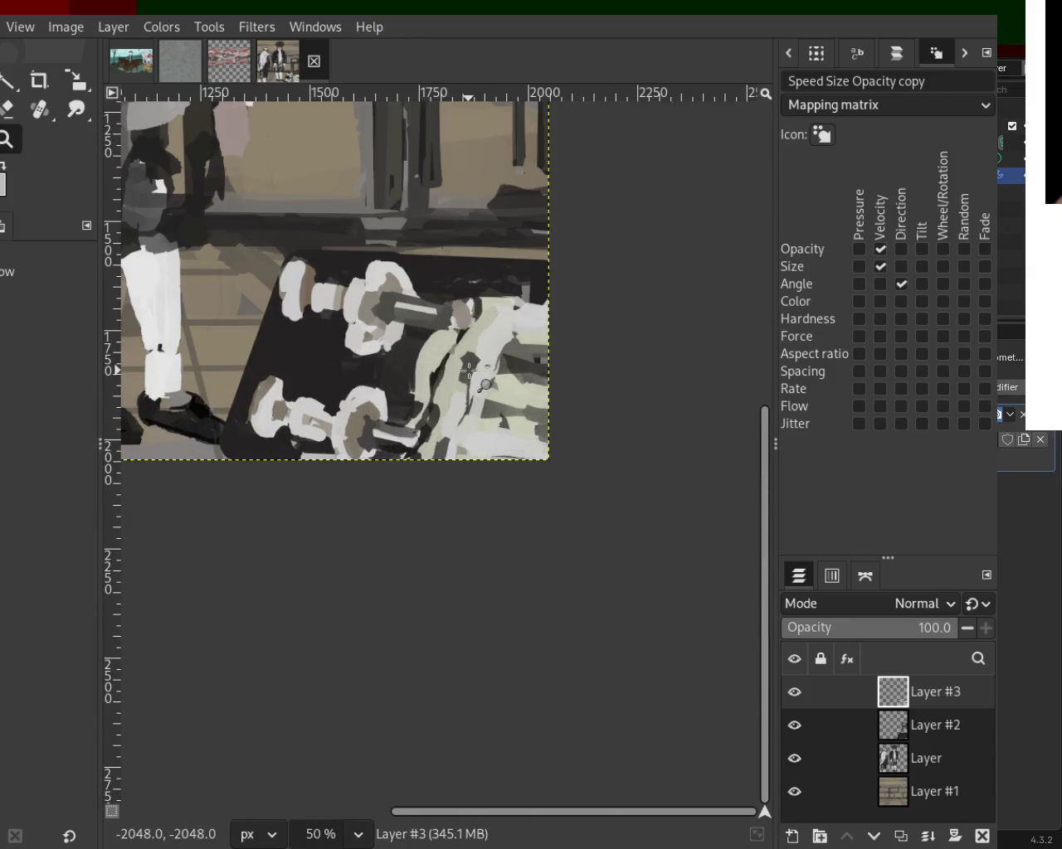
pyautogui.hotkey('ctrl', 's')
# Step: Zoom in on the dumbbells and paint a dark stroke down the upper plate
pyautogui.click(438, 378)
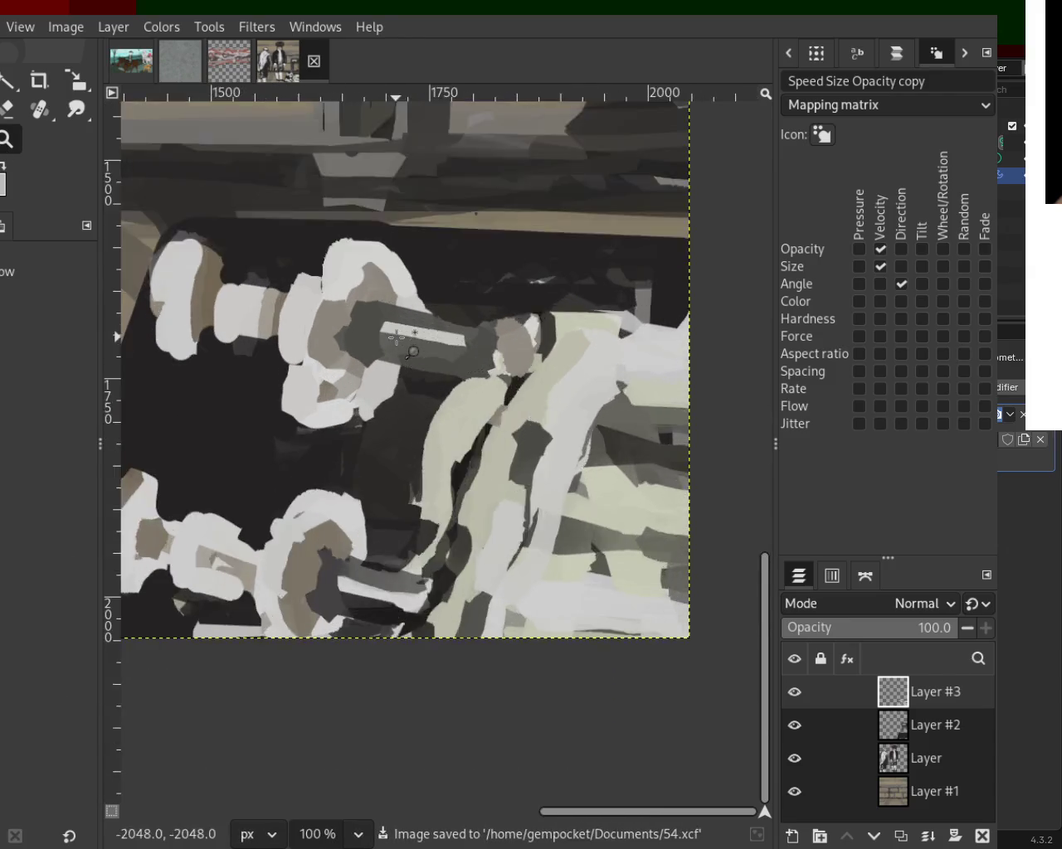
pyautogui.click(406, 352)
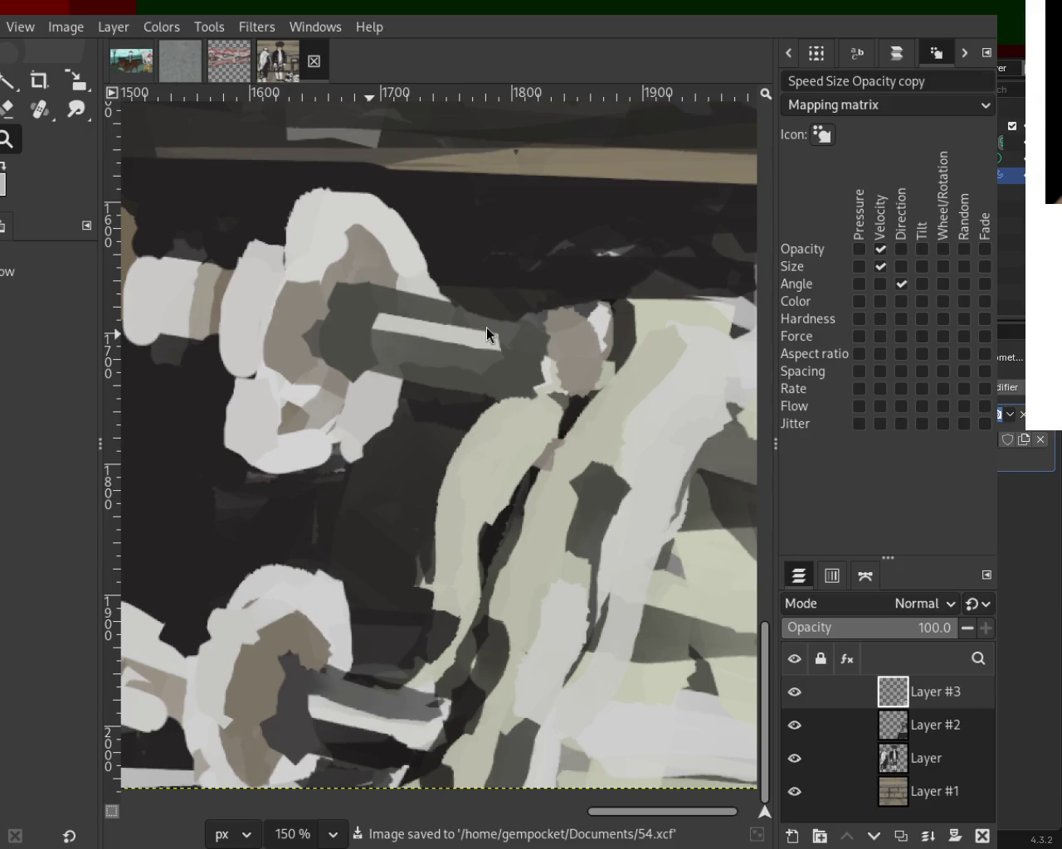
pyautogui.keyDown('ctrl'); pyautogui.click(349, 310); pyautogui.keyUp('ctrl')
pyautogui.press('p')
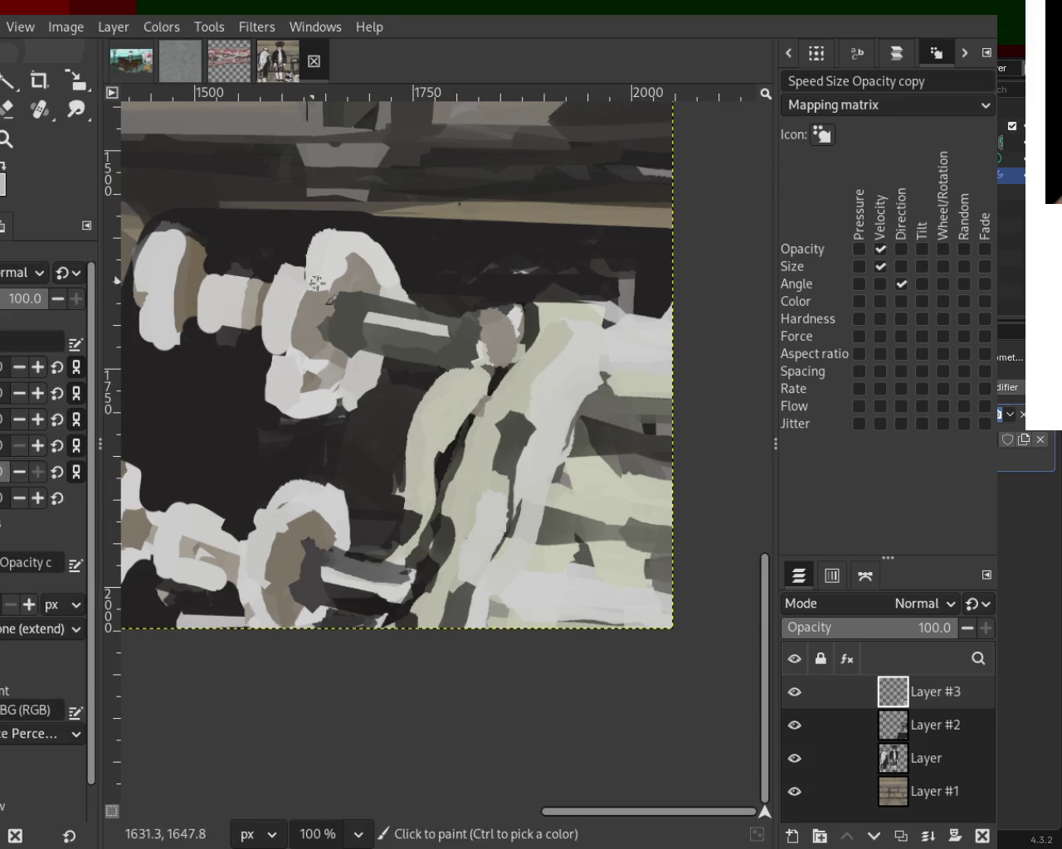
pyautogui.keyDown('ctrl'); pyautogui.click(355, 299); pyautogui.keyUp('ctrl')
pyautogui.moveTo(355, 299); pyautogui.dragTo(355, 369)
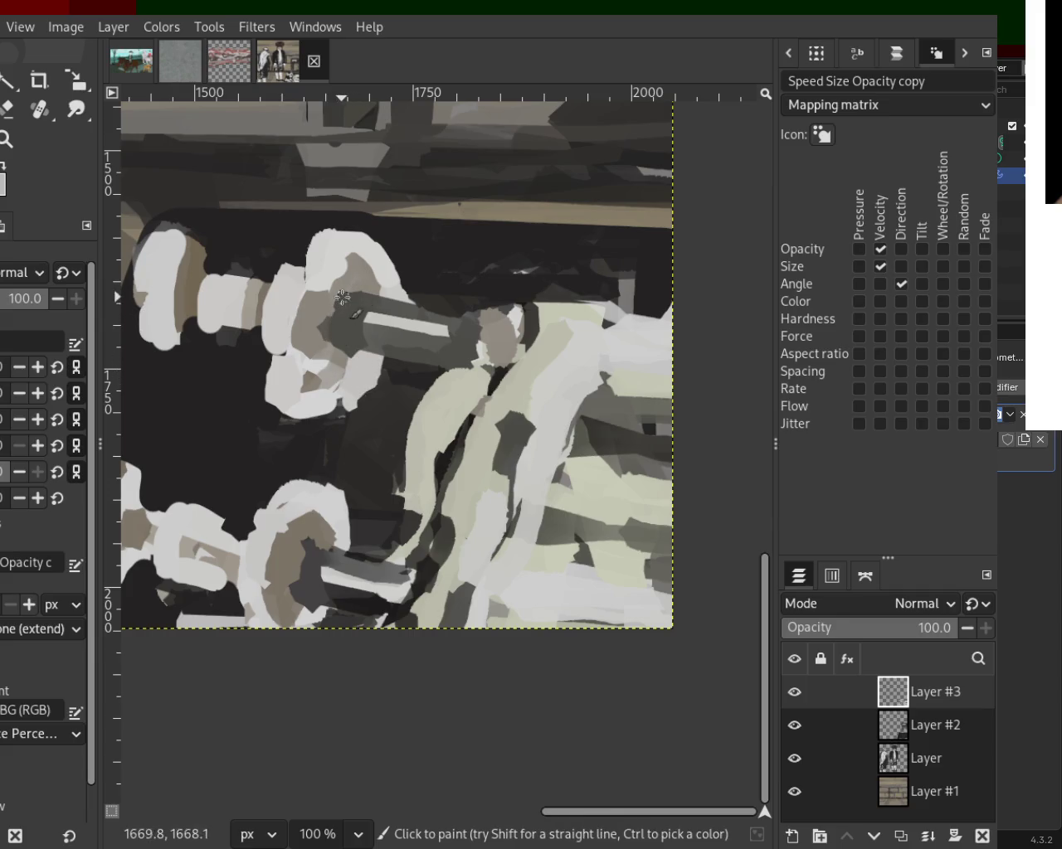
# Step: Paint a dark arc inside the lower plate's ring and light tone on the upper ring edge
pyautogui.keyDown('ctrl'); pyautogui.click(308, 550); pyautogui.keyUp('ctrl')
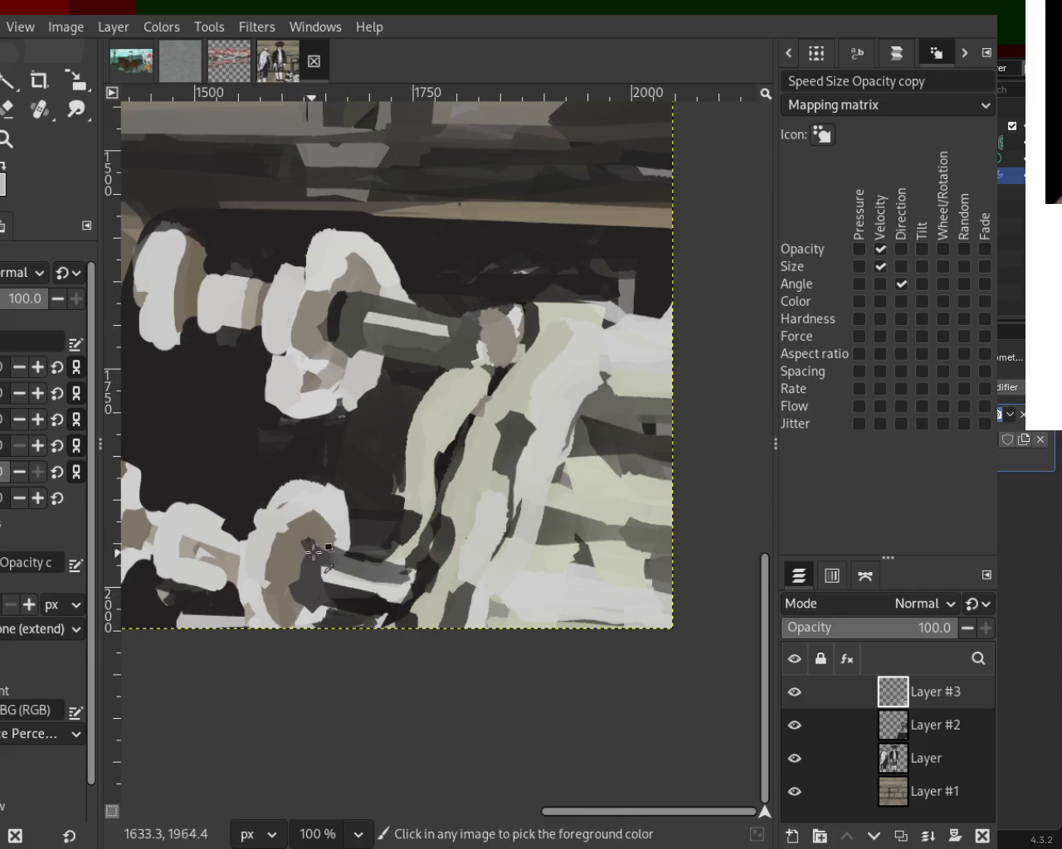
pyautogui.moveTo(312, 543)
pyautogui.mouseDown()
pyautogui.moveTo(322, 570)
pyautogui.moveTo(300, 597)
pyautogui.mouseUp()
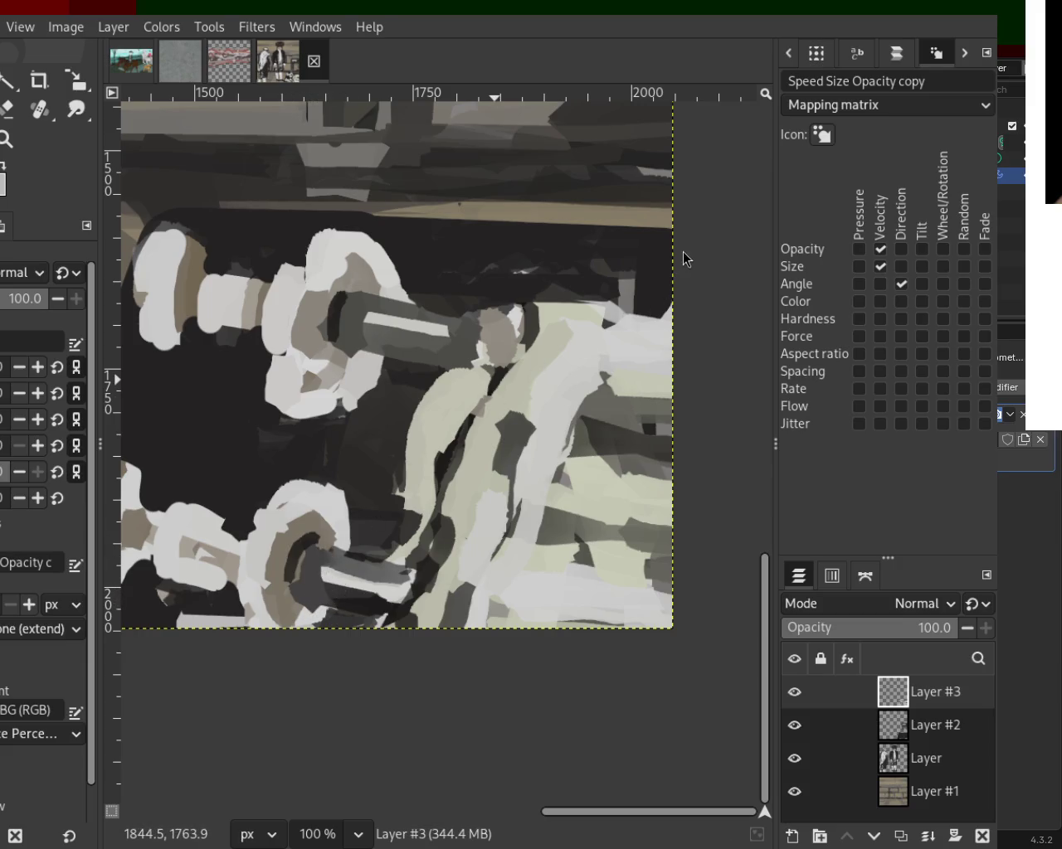
pyautogui.keyDown('ctrl'); pyautogui.click(371, 323); pyautogui.keyUp('ctrl')
pyautogui.moveTo(349, 309); pyautogui.dragTo(336, 343)
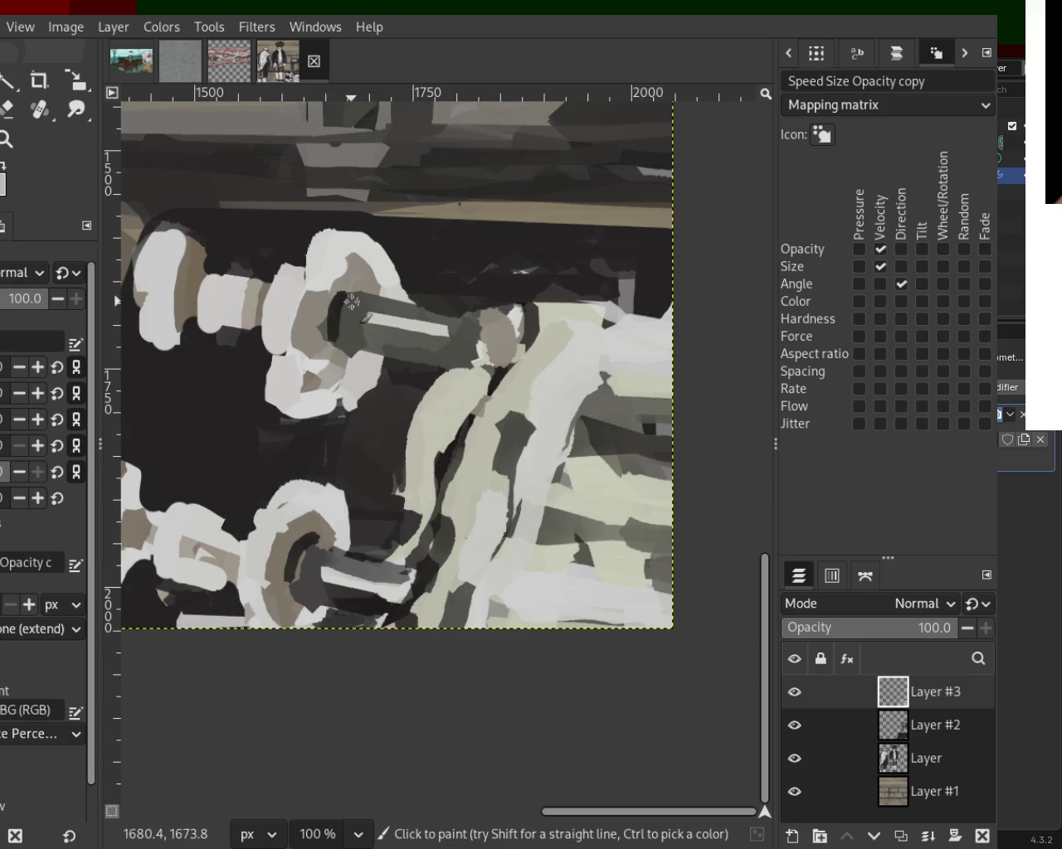
pyautogui.hotkey('ctrl', 'z')
pyautogui.moveTo(297, 549)
pyautogui.mouseDown()
pyautogui.moveTo(295, 614)
pyautogui.moveTo(291, 592)
pyautogui.moveTo(320, 601)
pyautogui.mouseUp()
pyautogui.hotkey('ctrl', 'z')
pyautogui.hotkey('ctrl', 'z')
pyautogui.moveTo(299, 545); pyautogui.dragTo(316, 599)
pyautogui.hotkey('ctrl', 'z')
pyautogui.moveTo(299, 547); pyautogui.dragTo(320, 606)
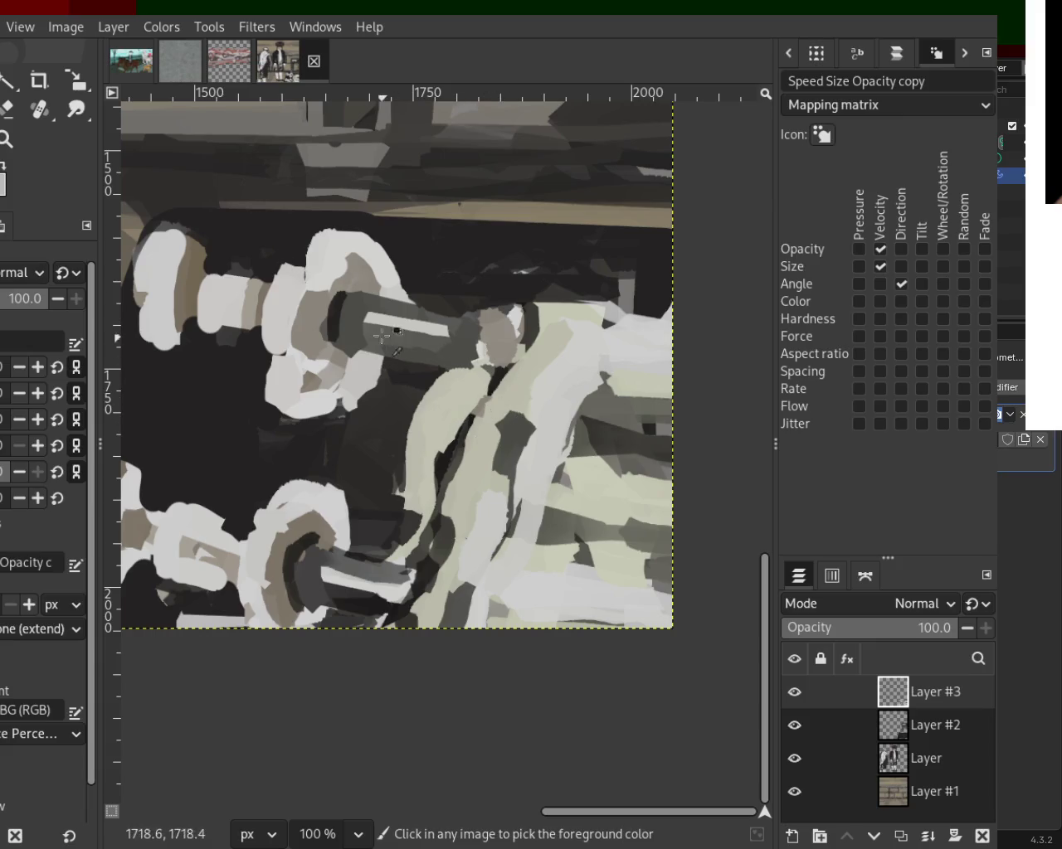
# Step: Darken the grey bar's left end and lighten the lower ring's left side
pyautogui.moveTo(355, 292); pyautogui.dragTo(335, 343)
pyautogui.keyDown('ctrl'); pyautogui.click(350, 310); pyautogui.keyUp('ctrl')
pyautogui.keyDown('ctrl'); pyautogui.click(315, 537); pyautogui.keyUp('ctrl')
pyautogui.moveTo(321, 538)
pyautogui.mouseDown()
pyautogui.moveTo(278, 554)
pyautogui.moveTo(312, 594)
pyautogui.moveTo(310, 616)
pyautogui.moveTo(295, 608)
pyautogui.moveTo(320, 617)
pyautogui.mouseUp()
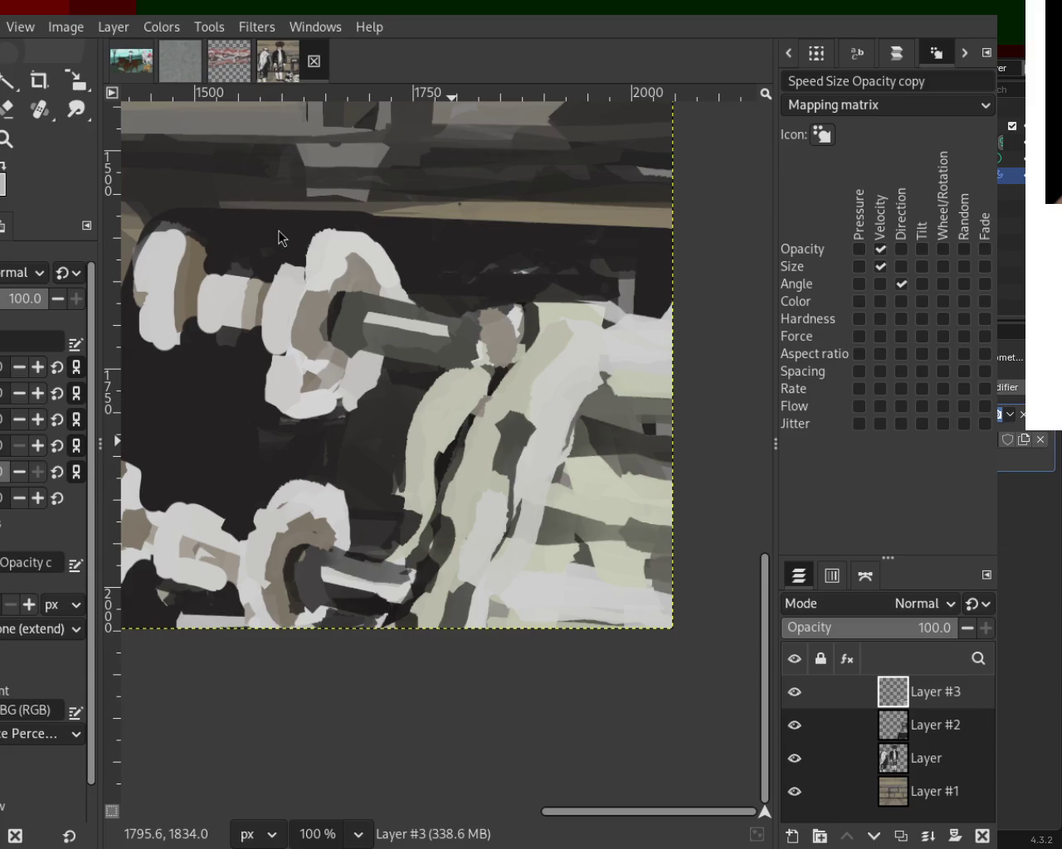
# Step: Sample a colour, then switch to the Eraser for cleaning stray paint around the plates
pyautogui.press('ctrl')
pyautogui.press('ctrl')
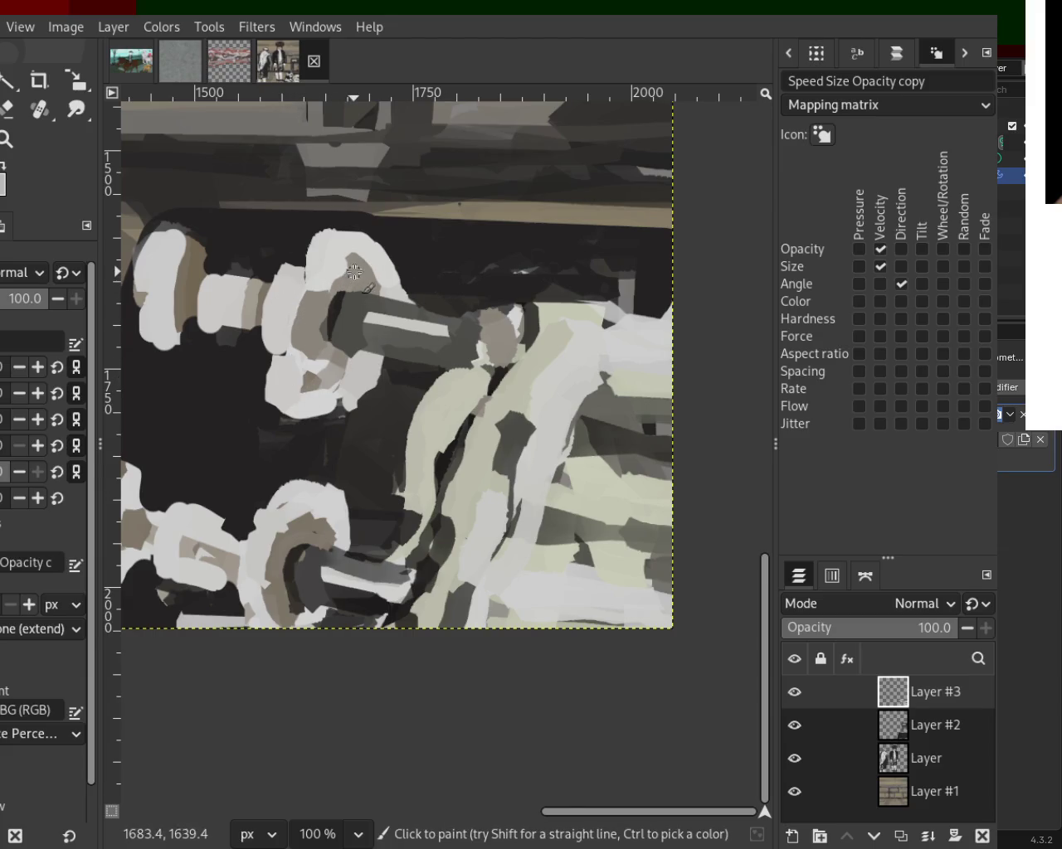
pyautogui.press('ctrl')
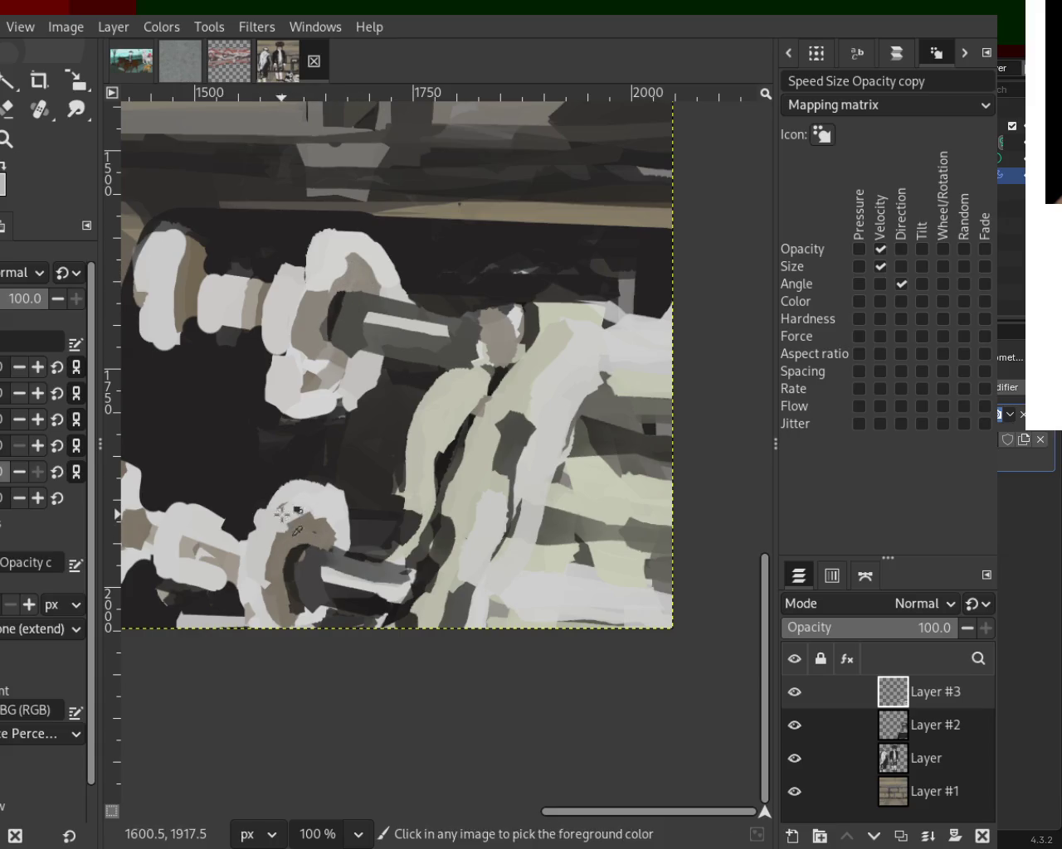
pyautogui.click(8, 107)
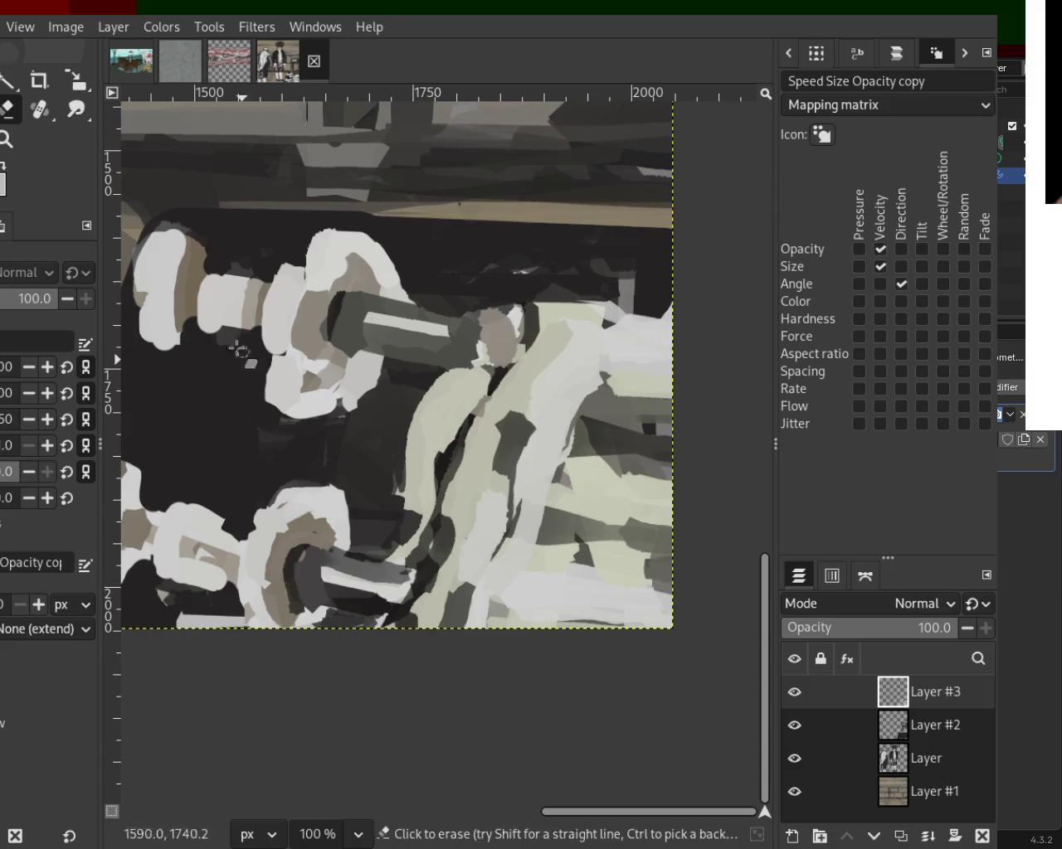
# Step: Lighten the face and shoulder area with cream and near-white paint over the dark patches
pyautogui.press('z')
pyautogui.scroll(-2, 386, 379)
pyautogui.scroll(-1, 386, 379)
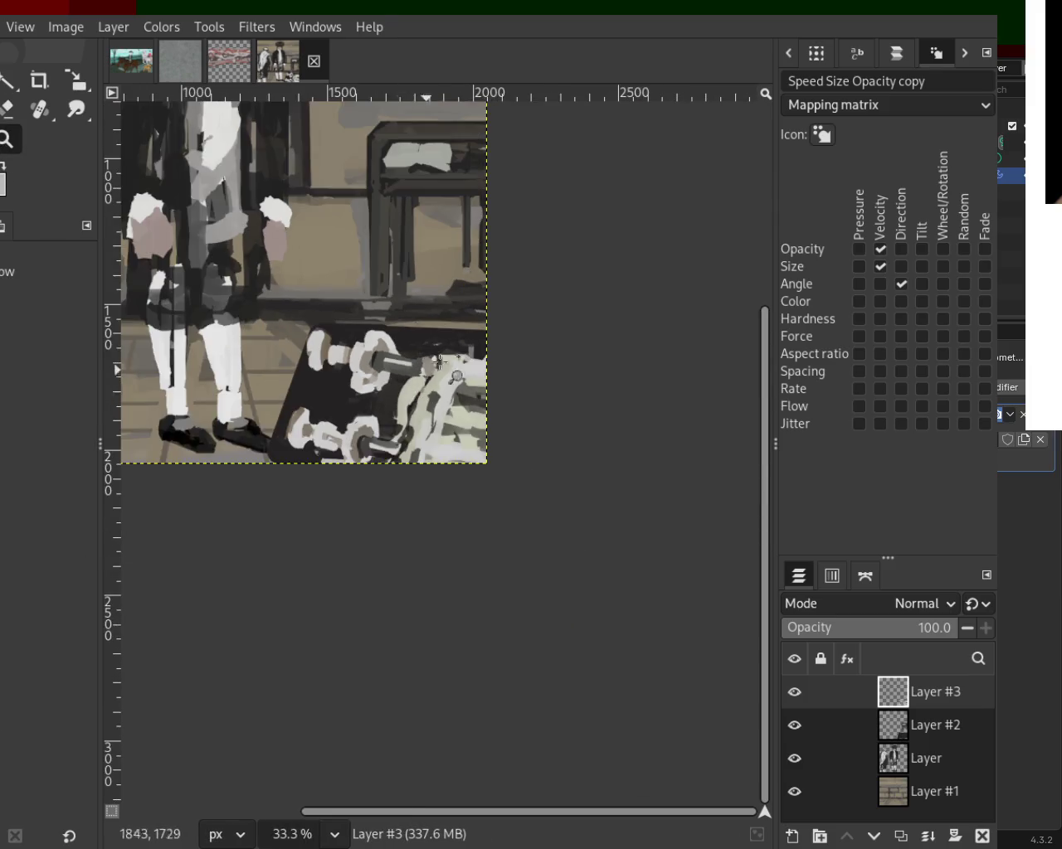
pyautogui.scroll(1, 455, 355)
pyautogui.scroll(3, 455, 355)
pyautogui.scroll(1, 455, 355)
pyautogui.press('p')
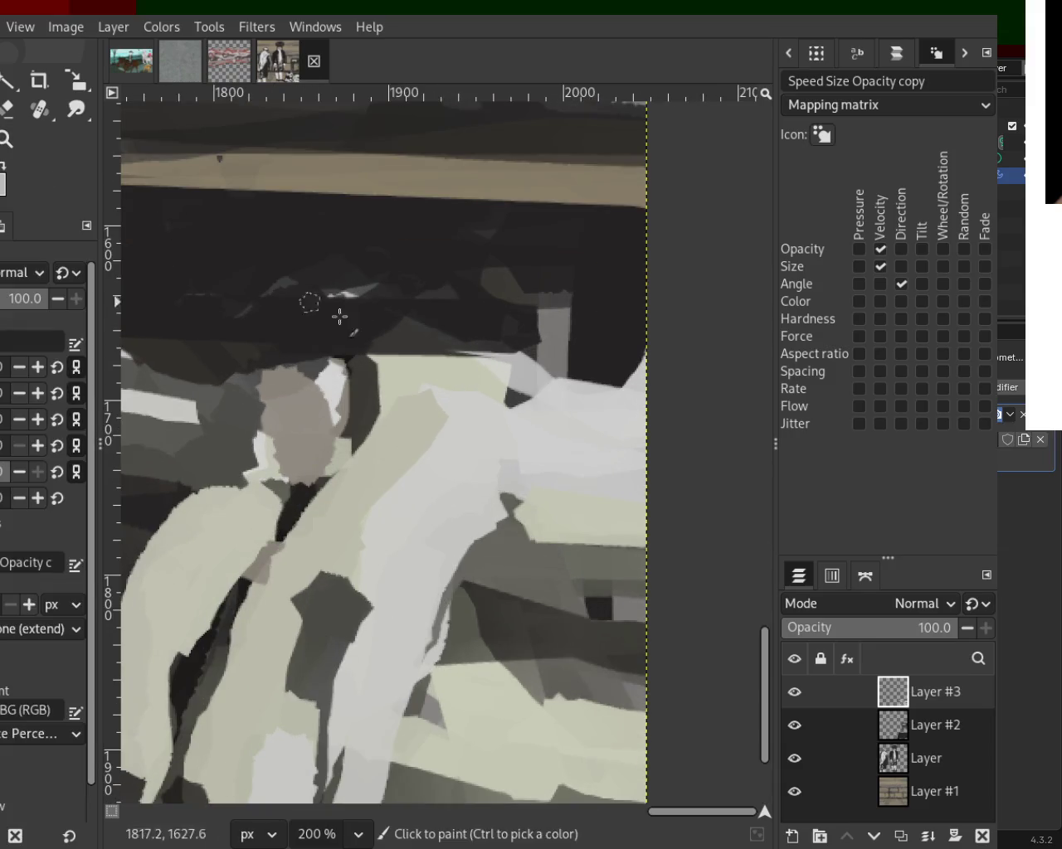
pyautogui.moveTo(500, 372)
pyautogui.mouseDown()
pyautogui.moveTo(398, 386)
pyautogui.moveTo(481, 367)
pyautogui.moveTo(435, 395)
pyautogui.mouseUp()
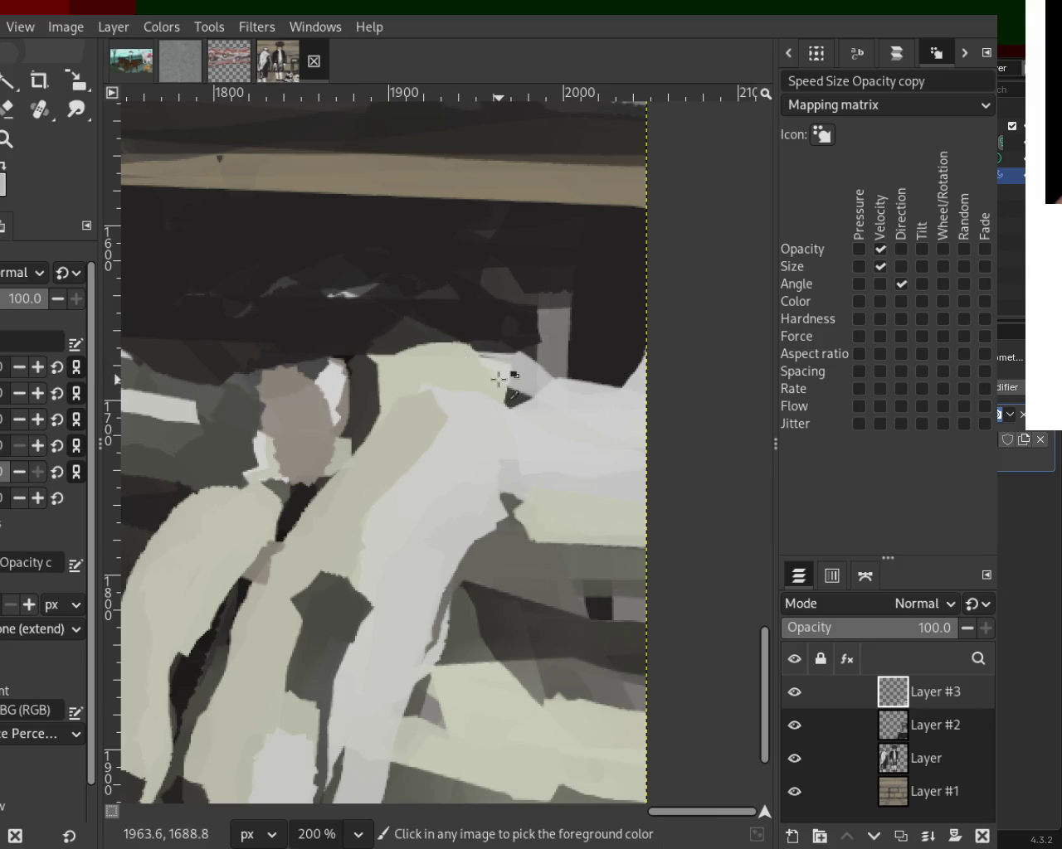
pyautogui.moveTo(260, 445)
pyautogui.mouseDown()
pyautogui.moveTo(262, 379)
pyautogui.moveTo(279, 465)
pyautogui.mouseUp()
pyautogui.keyDown('ctrl'); pyautogui.click(332, 379); pyautogui.keyUp('ctrl')
pyautogui.moveTo(332, 379)
pyautogui.mouseDown()
pyautogui.moveTo(268, 403)
pyautogui.moveTo(331, 379)
pyautogui.moveTo(302, 382)
pyautogui.moveTo(273, 460)
pyautogui.moveTo(150, 506)
pyautogui.moveTo(263, 499)
pyautogui.moveTo(222, 494)
pyautogui.moveTo(222, 553)
pyautogui.mouseUp()
pyautogui.keyDown('ctrl'); pyautogui.click(242, 493); pyautogui.keyUp('ctrl')
pyautogui.keyDown('ctrl'); pyautogui.click(264, 498); pyautogui.keyUp('ctrl')
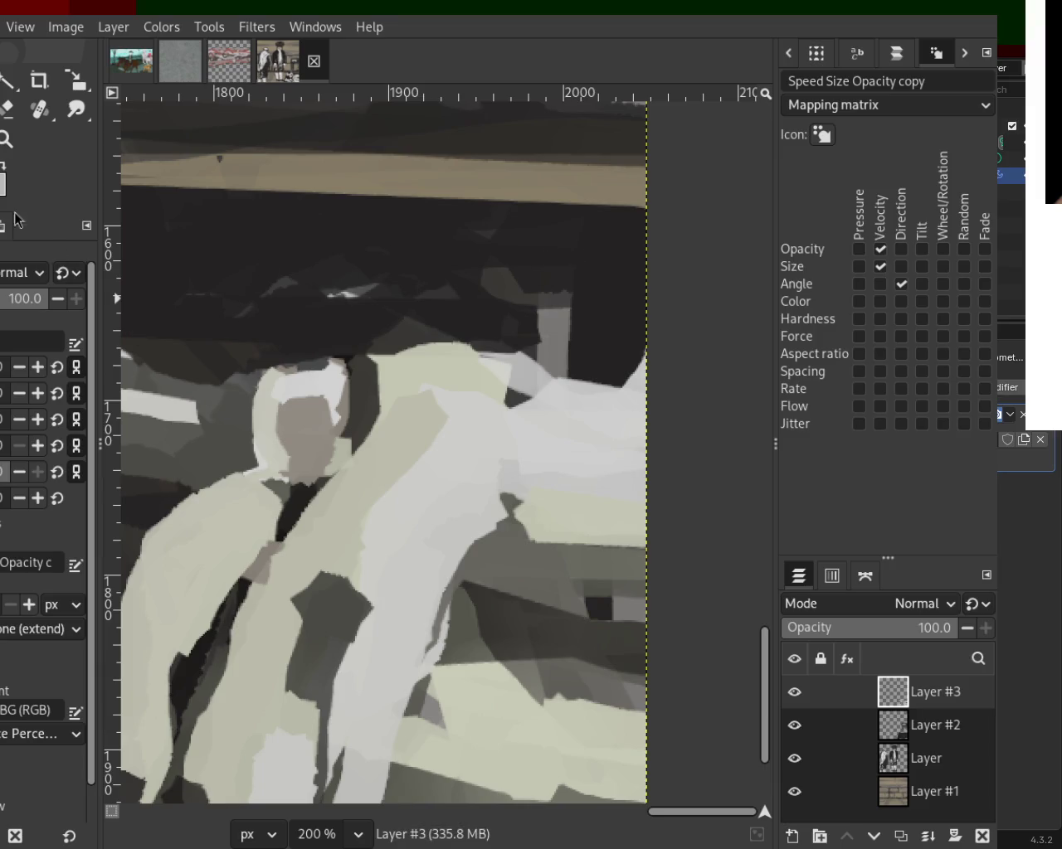
# Step: Paint dark shadow strokes down the pale band's left side, redoing them, plus a short streak
pyautogui.click(4, 141)
pyautogui.scroll(-4, 407, 441)
pyautogui.scroll(2, 323, 516)
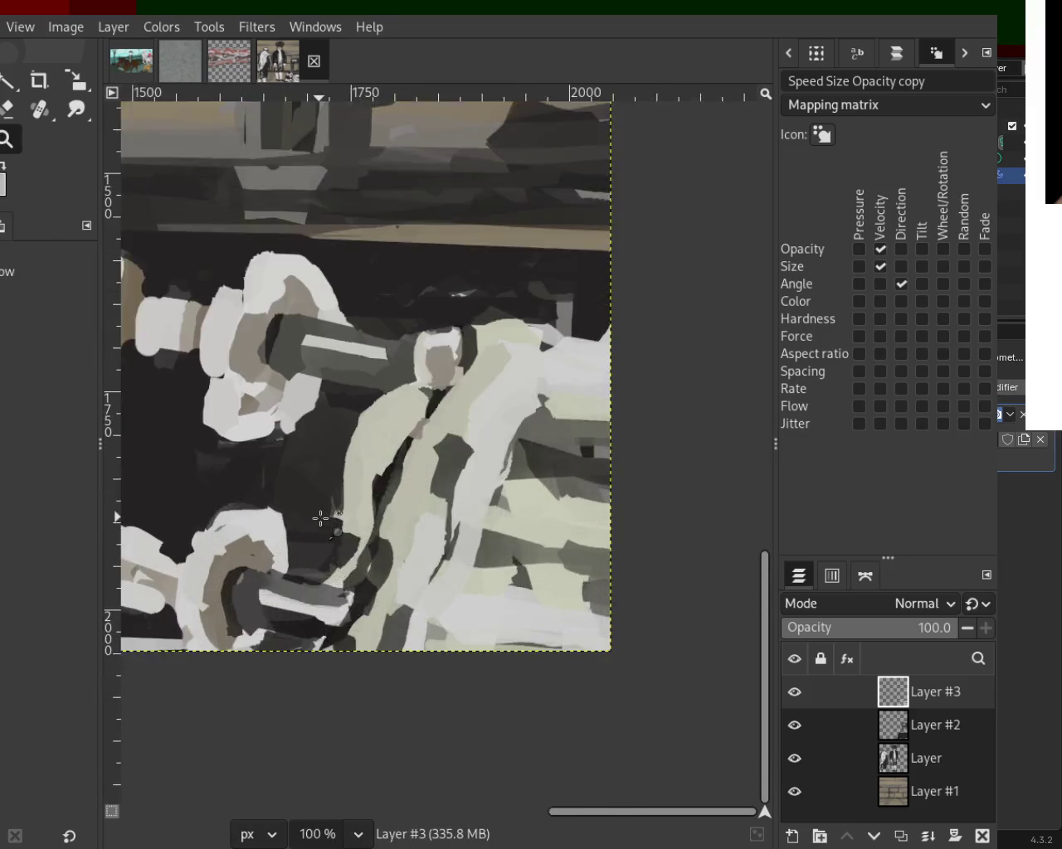
pyautogui.scroll(1, 323, 509)
pyautogui.scroll(-2, 324, 510)
pyautogui.scroll(1, 348, 489)
pyautogui.scroll(3, 396, 462)
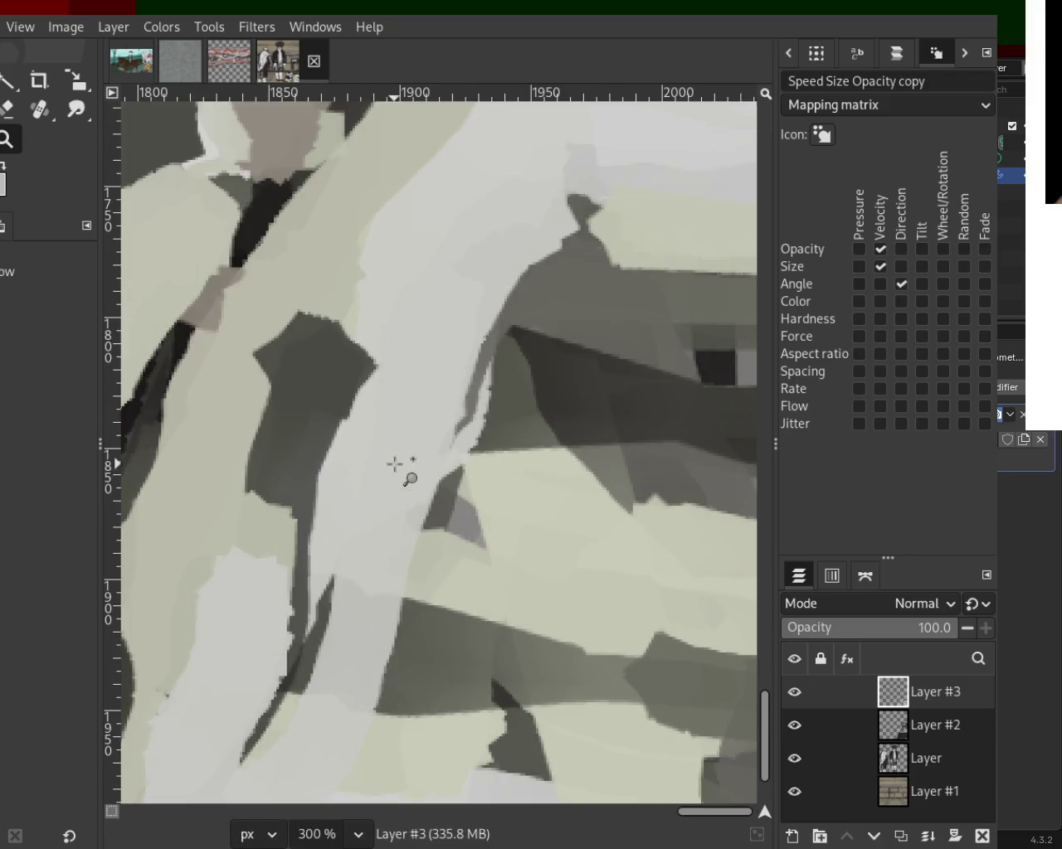
pyautogui.press('p')
pyautogui.moveTo(348, 239); pyautogui.dragTo(249, 539)
pyautogui.hotkey('ctrl', 'z')
pyautogui.moveTo(340, 260); pyautogui.dragTo(241, 531)
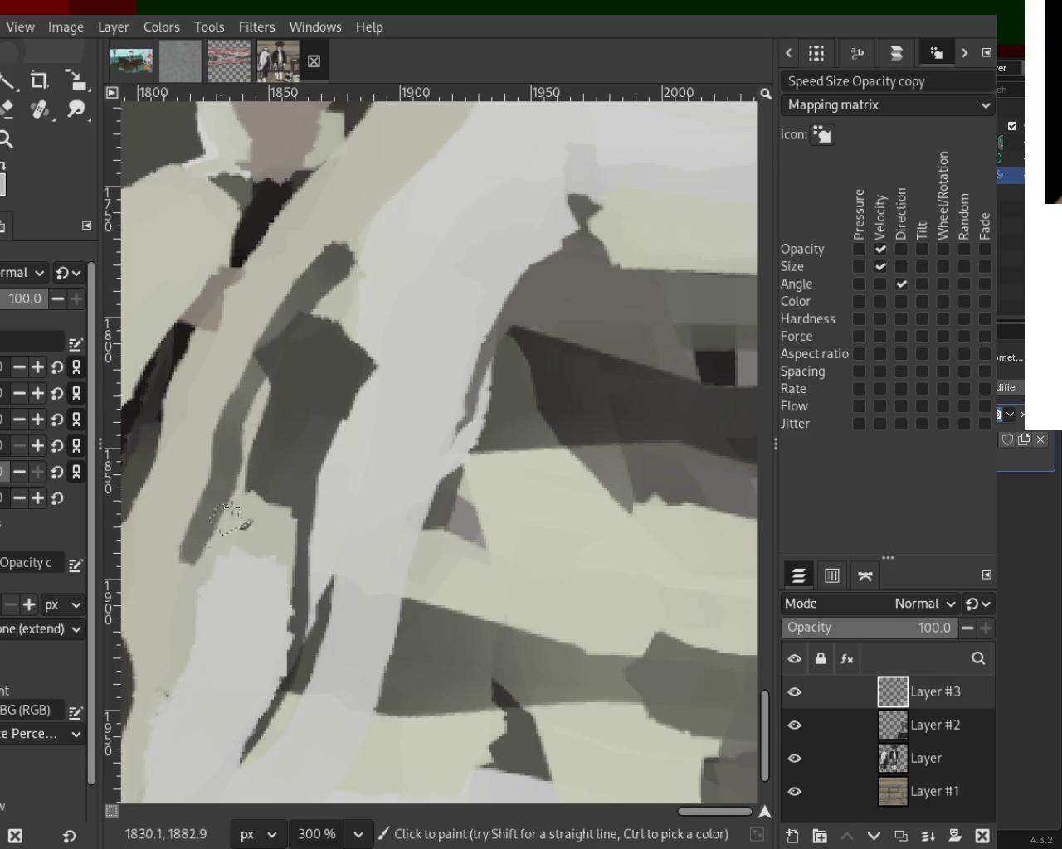
pyautogui.hotkey('ctrl', 'z')
pyautogui.moveTo(282, 457); pyautogui.dragTo(249, 715)
pyautogui.hotkey('ctrl', 'z')
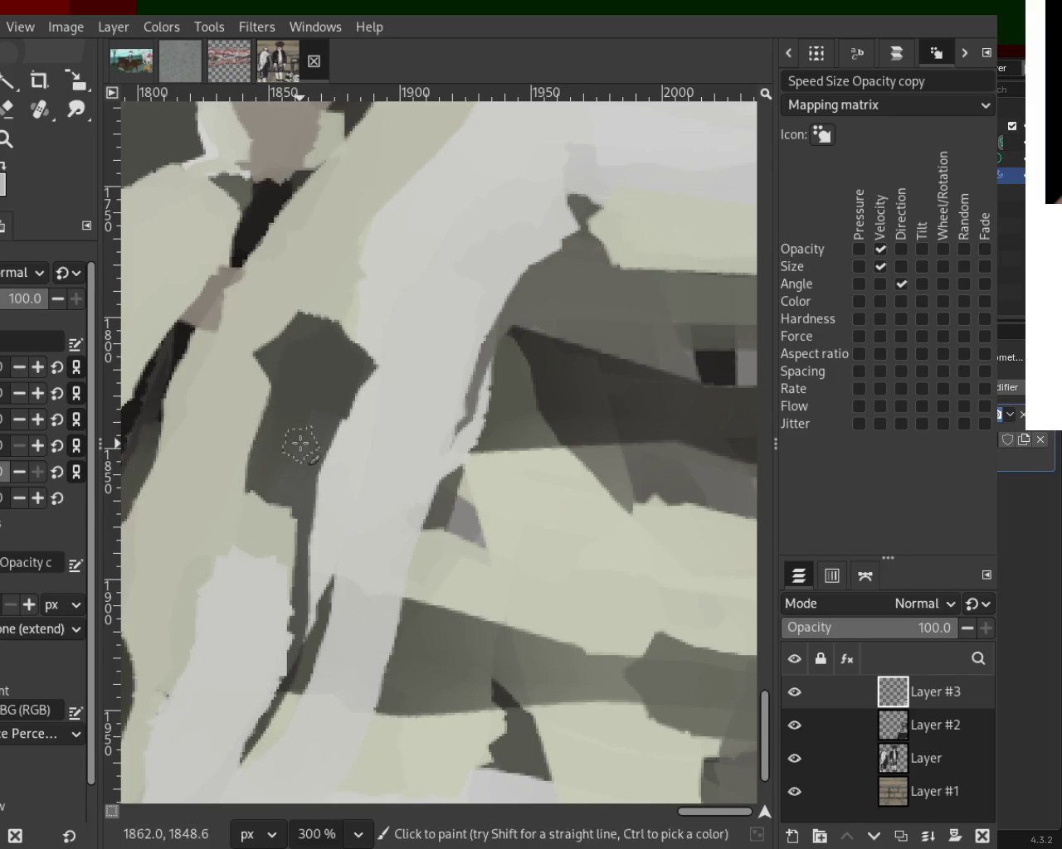
pyautogui.moveTo(289, 505); pyautogui.dragTo(292, 695)
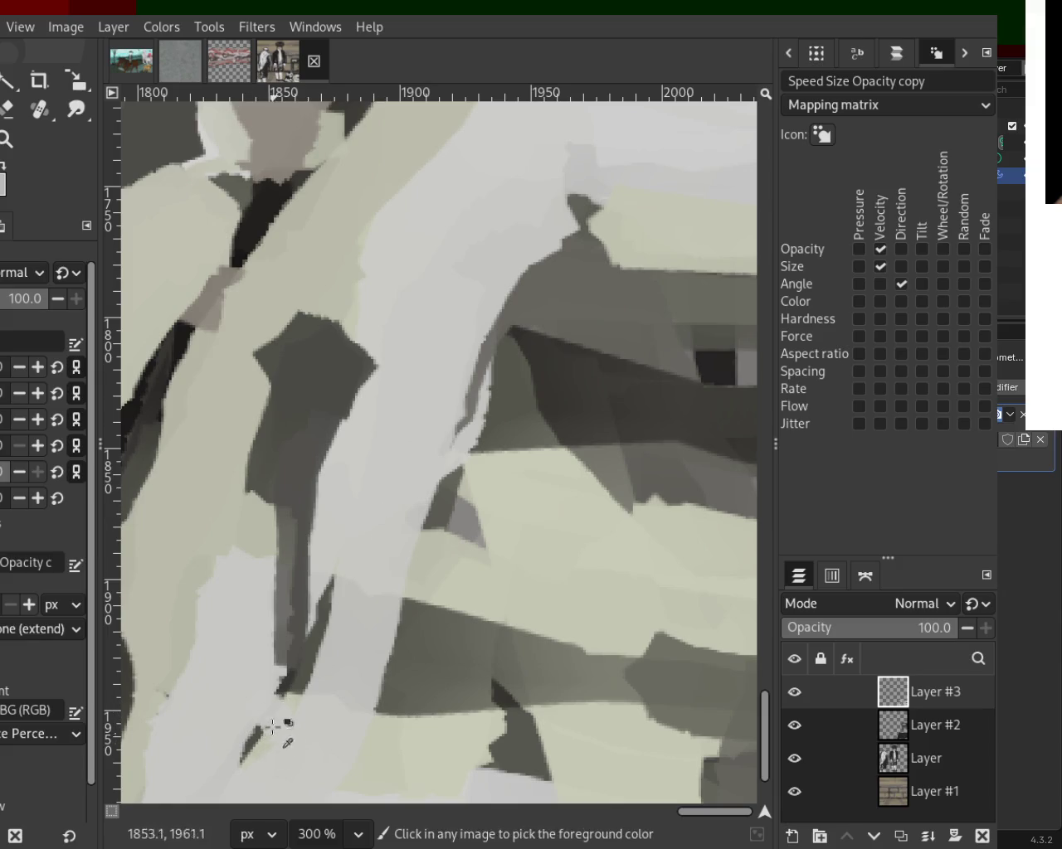
pyautogui.moveTo(304, 663); pyautogui.dragTo(325, 620)
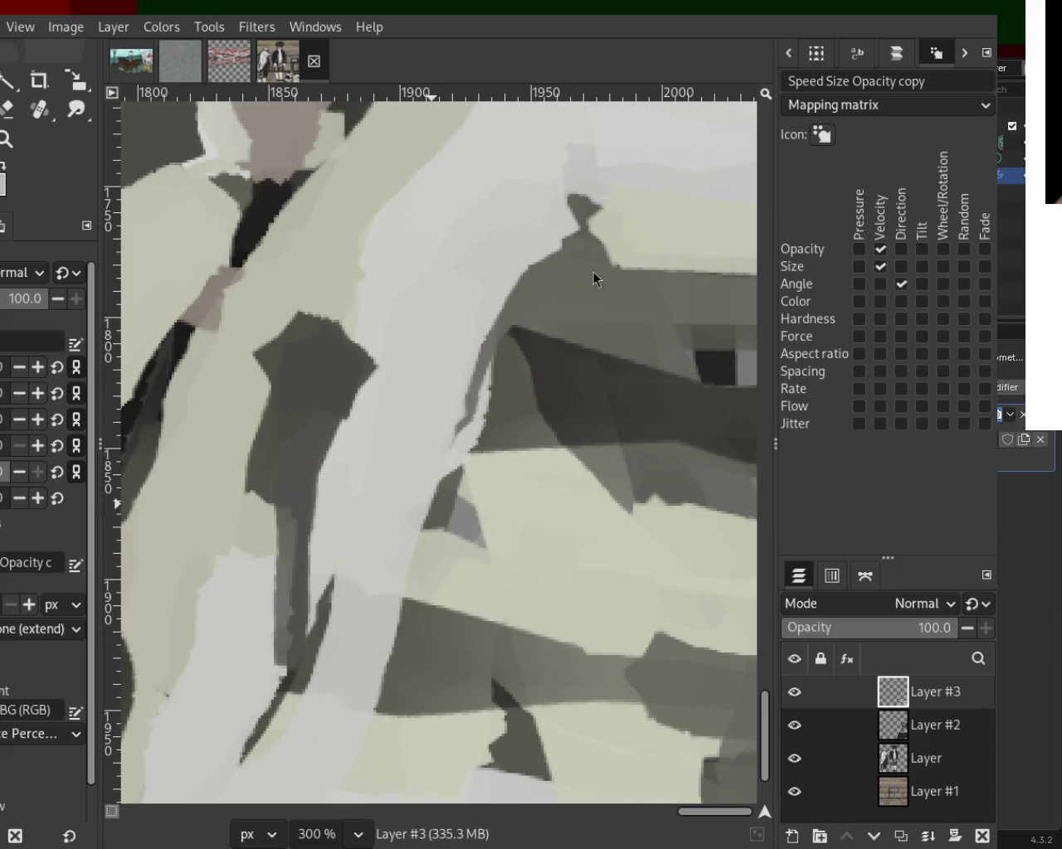
pyautogui.click(6, 138)
pyautogui.scroll(-3, 445, 375)
# Step: Zoom to 200% on the dumbbells and select the Eraser with dynamics turned off
pyautogui.scroll(-2, 445, 375)
pyautogui.scroll(2, 427, 401)
pyautogui.scroll(-2, 427, 400)
pyautogui.scroll(-2, 428, 401)
pyautogui.scroll(2, 406, 365)
pyautogui.scroll(-1, 381, 349)
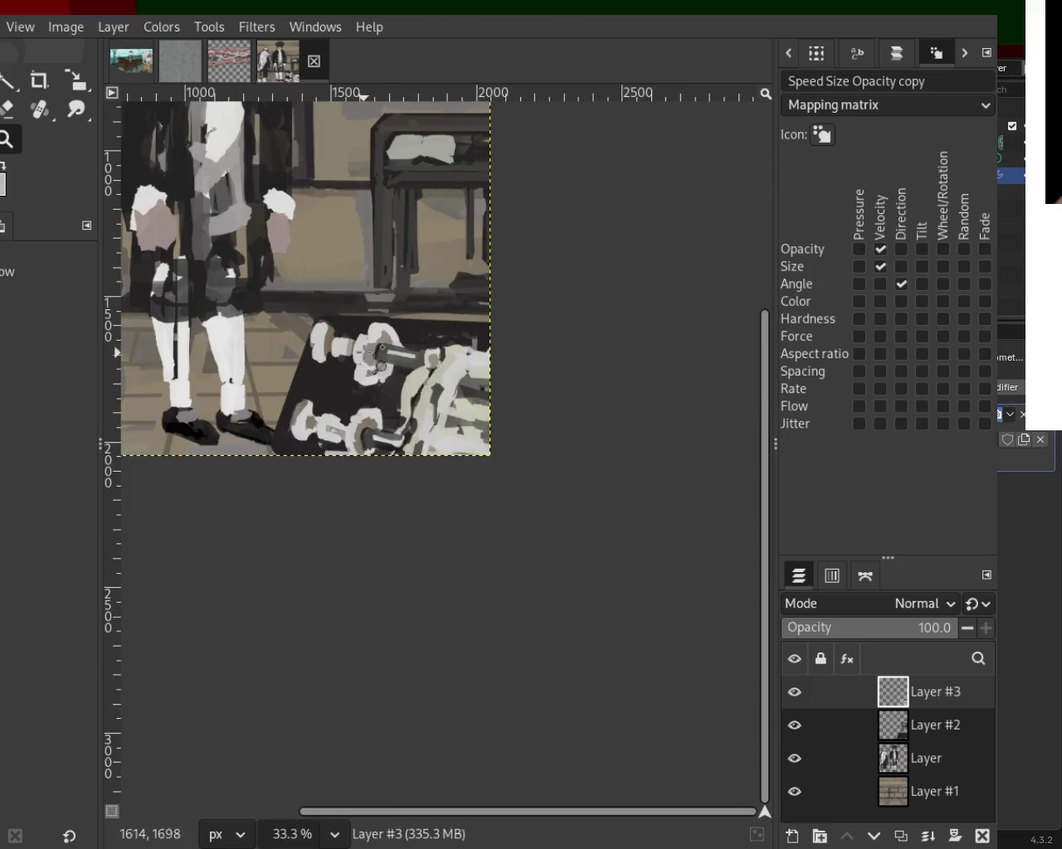
pyautogui.scroll(2, 377, 351)
pyautogui.scroll(3, 365, 377)
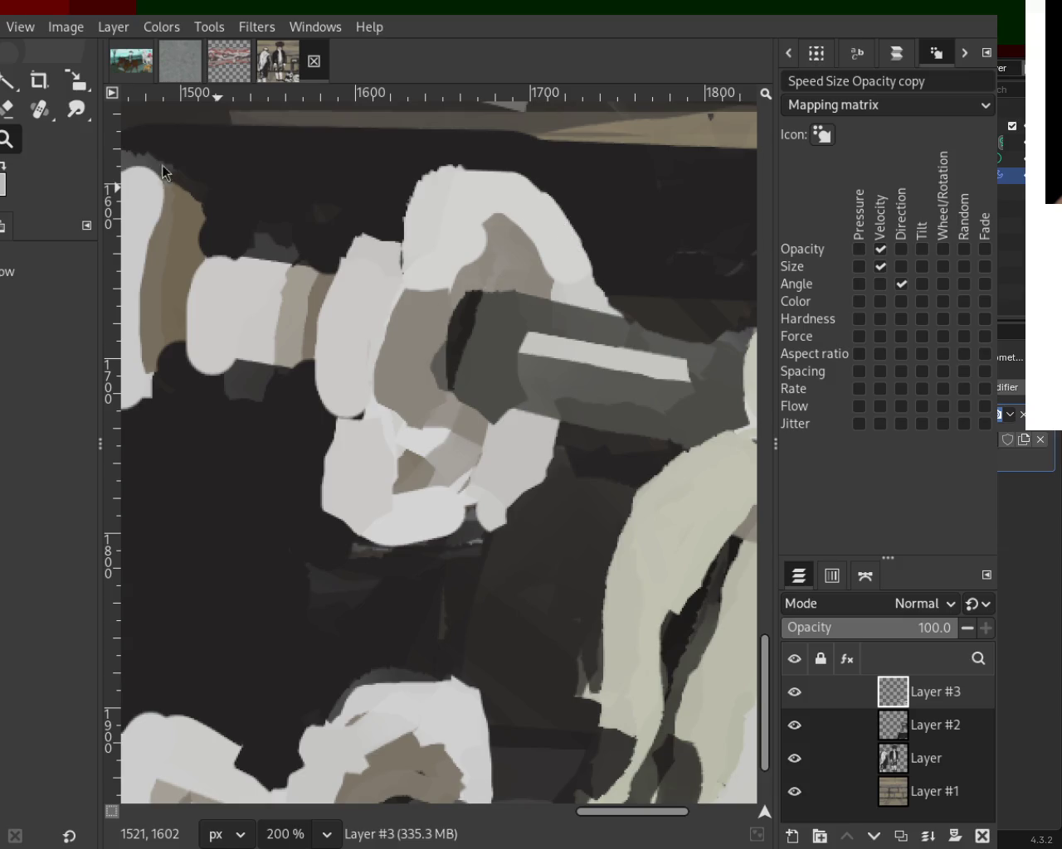
pyautogui.click(10, 111)
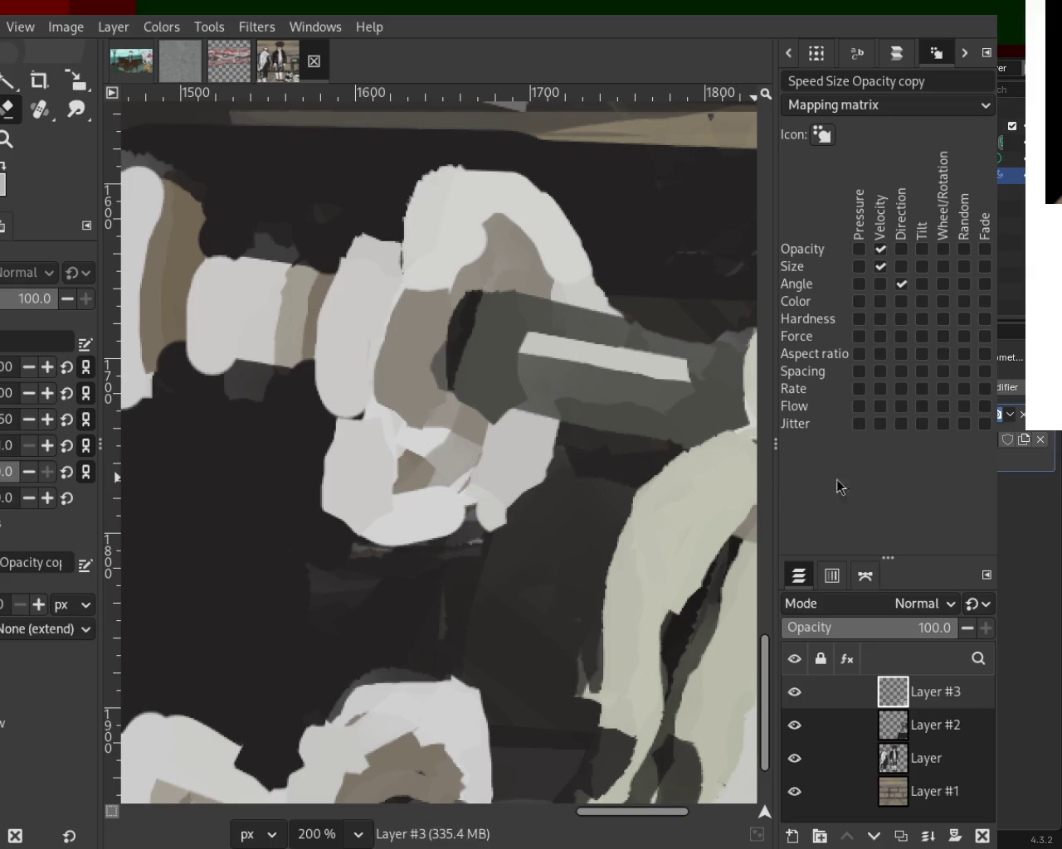
pyautogui.click(3, 562)
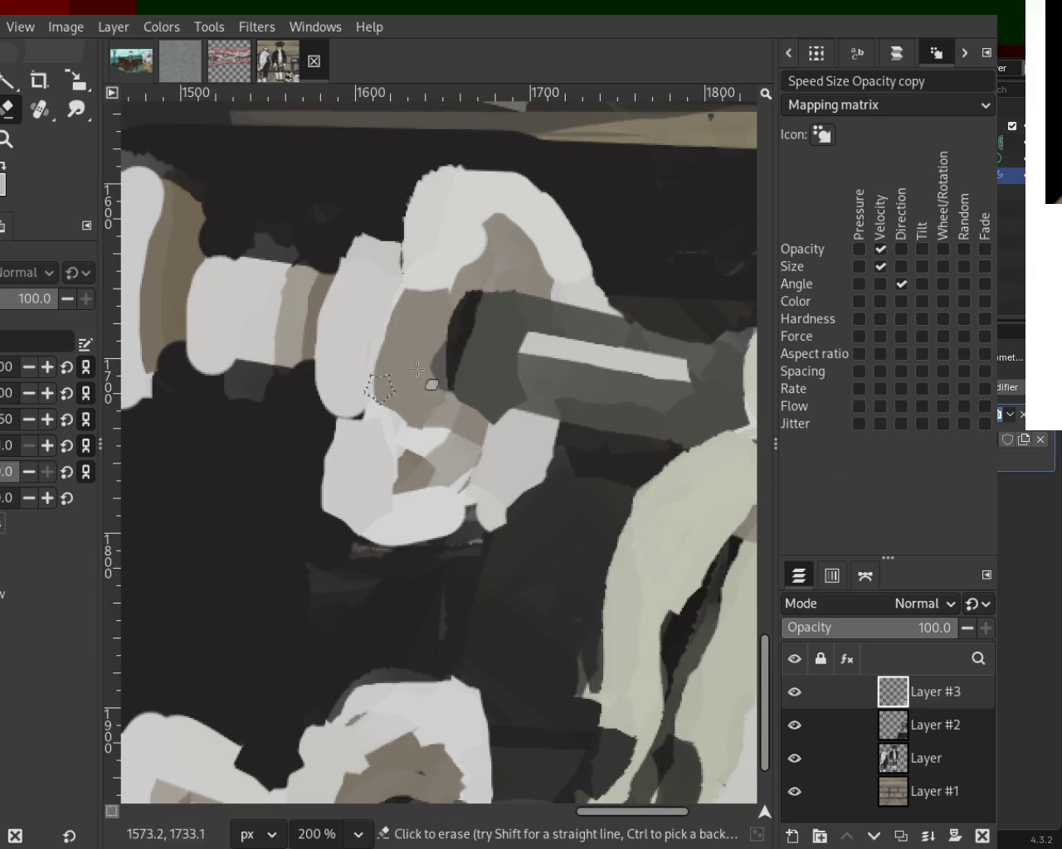
# Step: Erase dark paint at the top plate's edge and trim its upper-left outline, then zoom out
pyautogui.moveTo(576, 265); pyautogui.dragTo(676, 308)
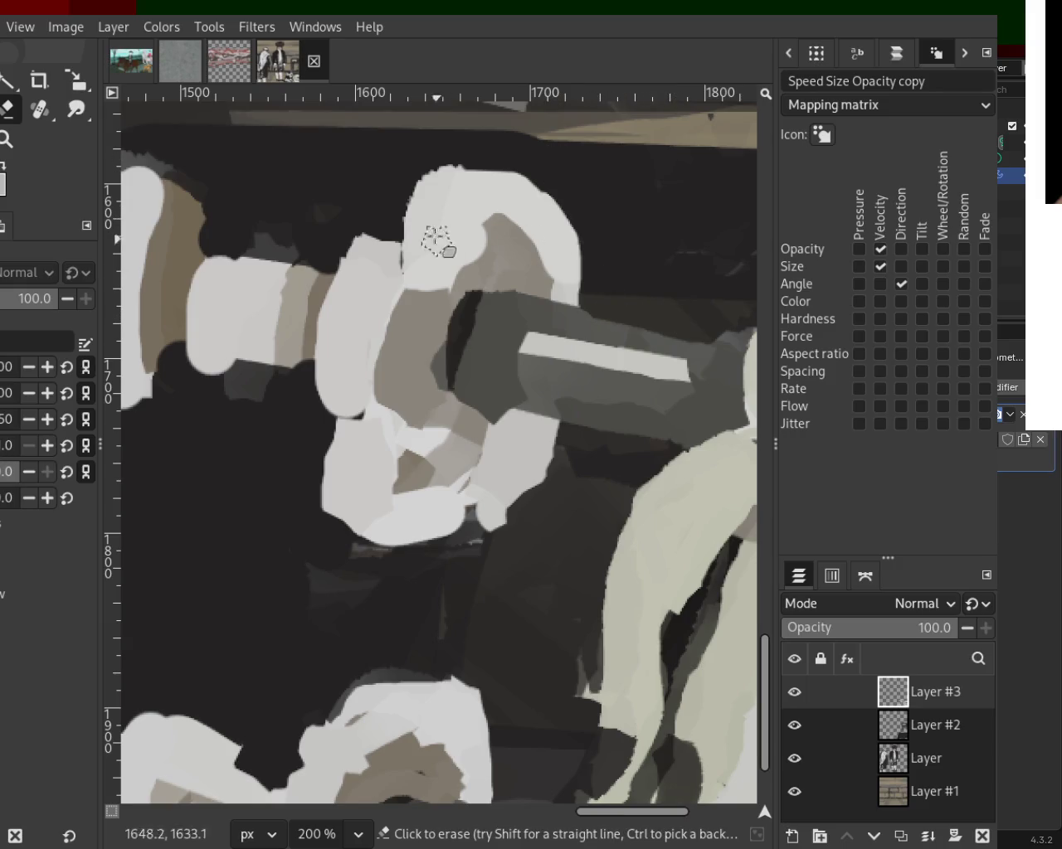
pyautogui.moveTo(498, 166); pyautogui.dragTo(415, 237)
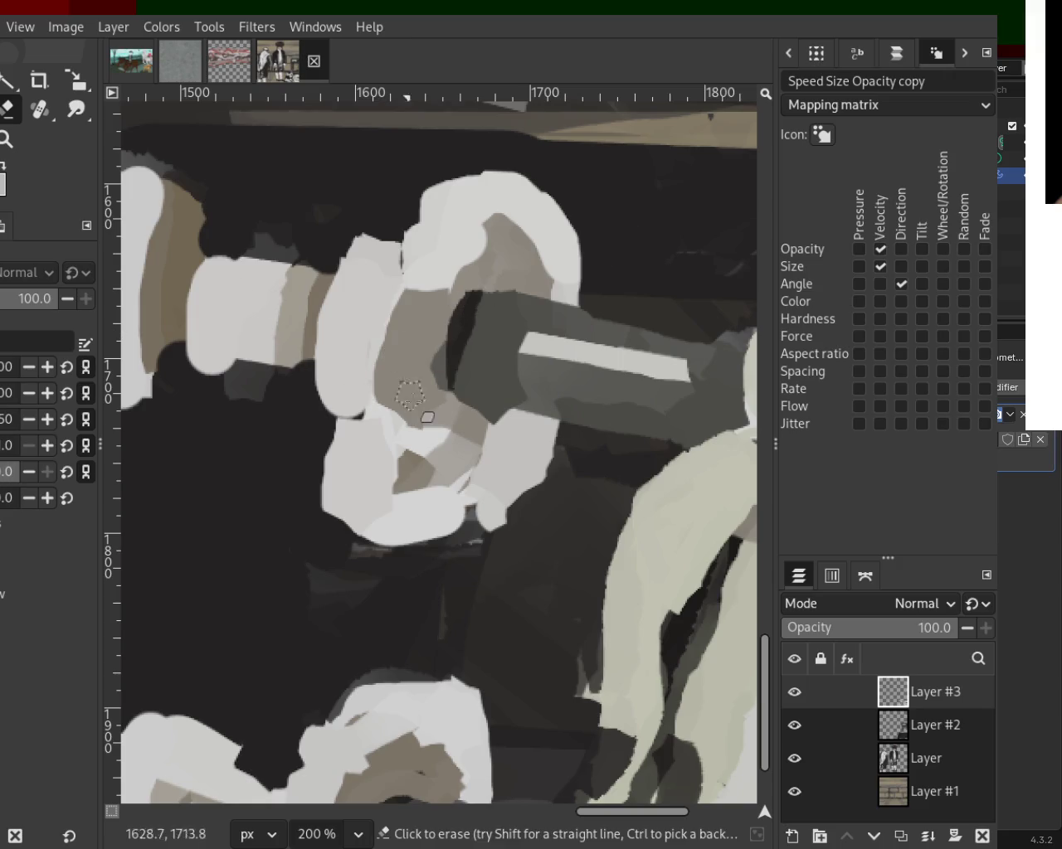
pyautogui.click(10, 146)
pyautogui.scroll(-4, 337, 315)
pyautogui.scroll(-2, 332, 348)
pyautogui.scroll(3, 323, 365)
pyautogui.scroll(-1, 340, 378)
pyautogui.scroll(-2, 351, 348)
pyautogui.scroll(1, 350, 332)
pyautogui.scroll(-2, 335, 319)
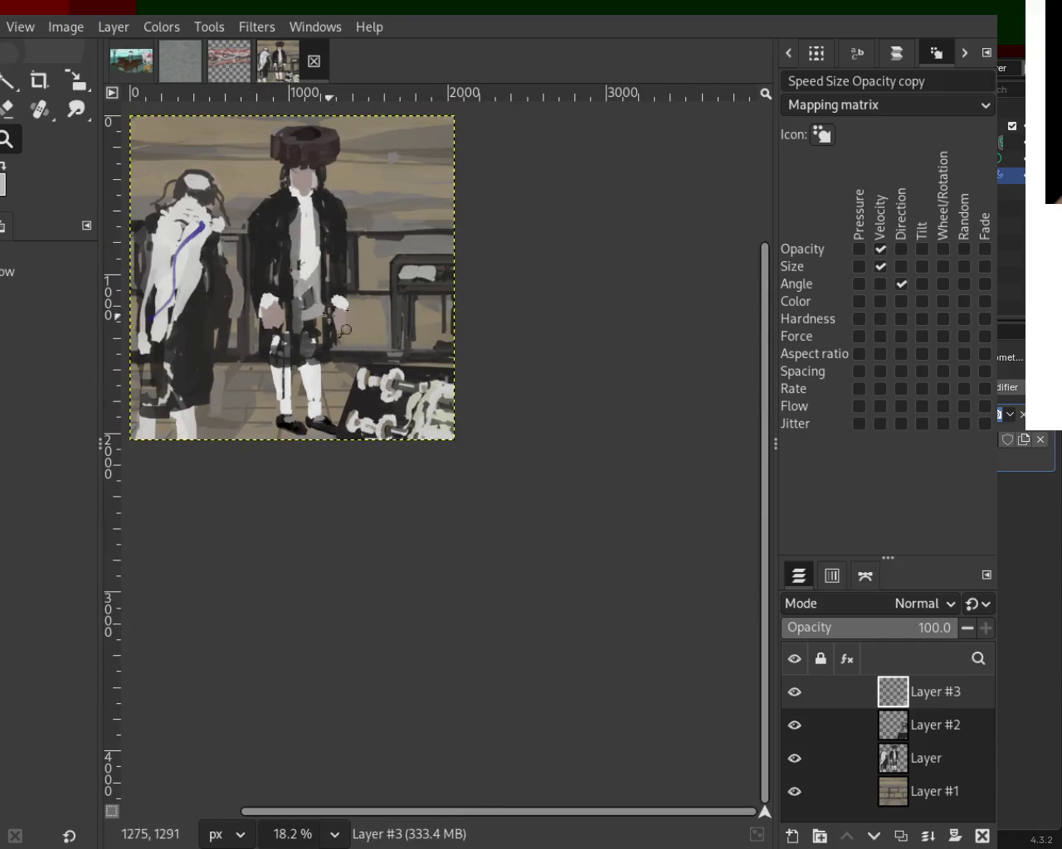
pyautogui.scroll(-1, 345, 330)
pyautogui.scroll(2, 462, 348)
pyautogui.scroll(-1, 514, 344)
pyautogui.scroll(1, 580, 374)
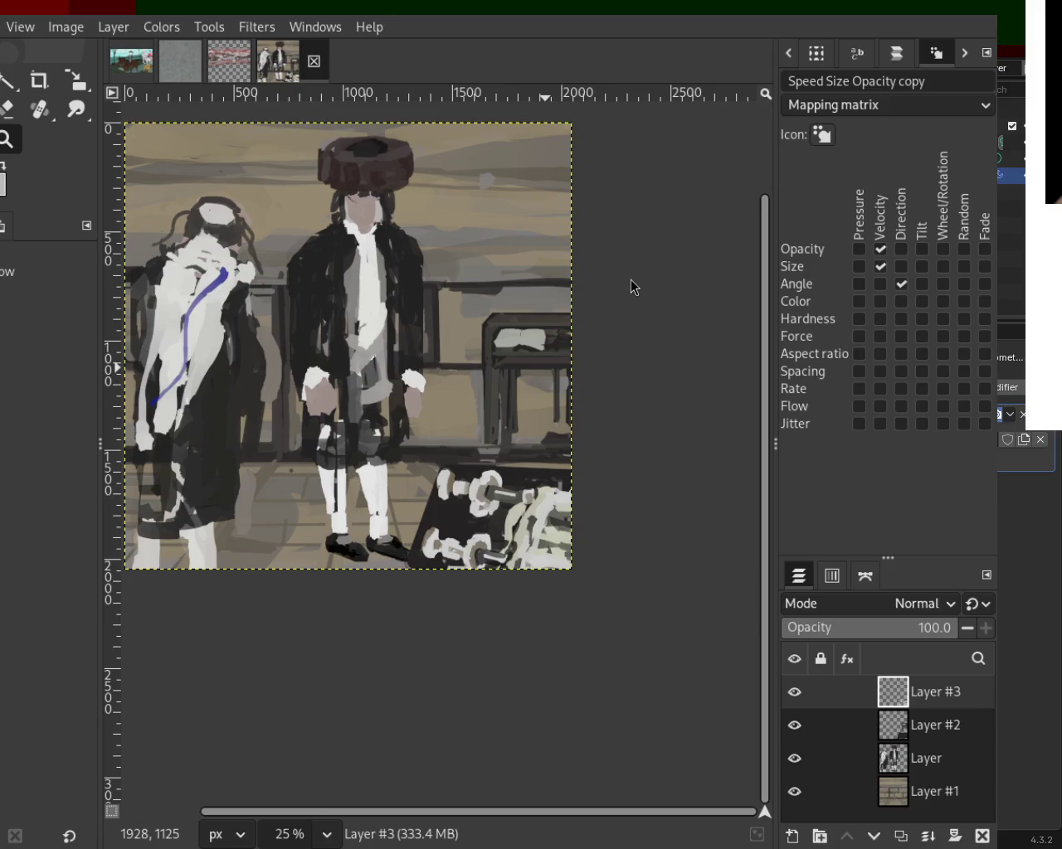
pyautogui.scroll(-1, 432, 508)
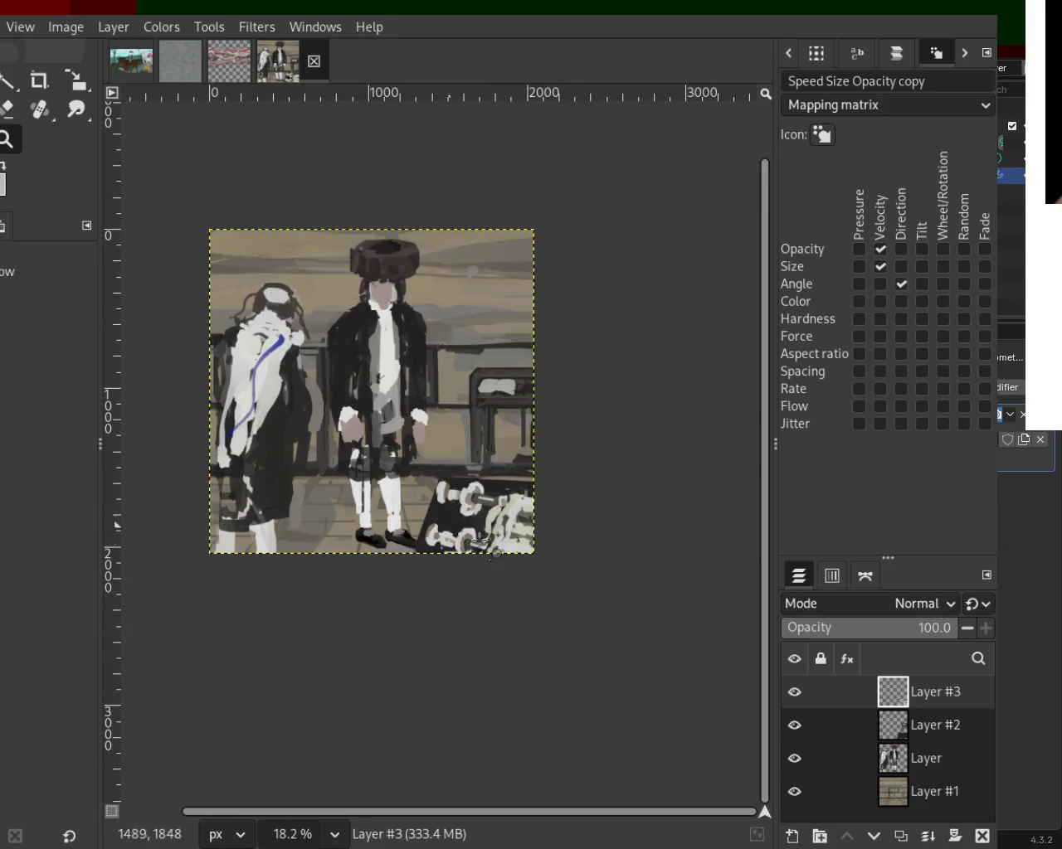
# Step: Zoom to 150% and try an Eraser trim of the white plate's top edge, then revert it
pyautogui.scroll(1, 414, 456)
pyautogui.scroll(1, 455, 473)
pyautogui.scroll(1, 455, 472)
pyautogui.scroll(3, 444, 470)
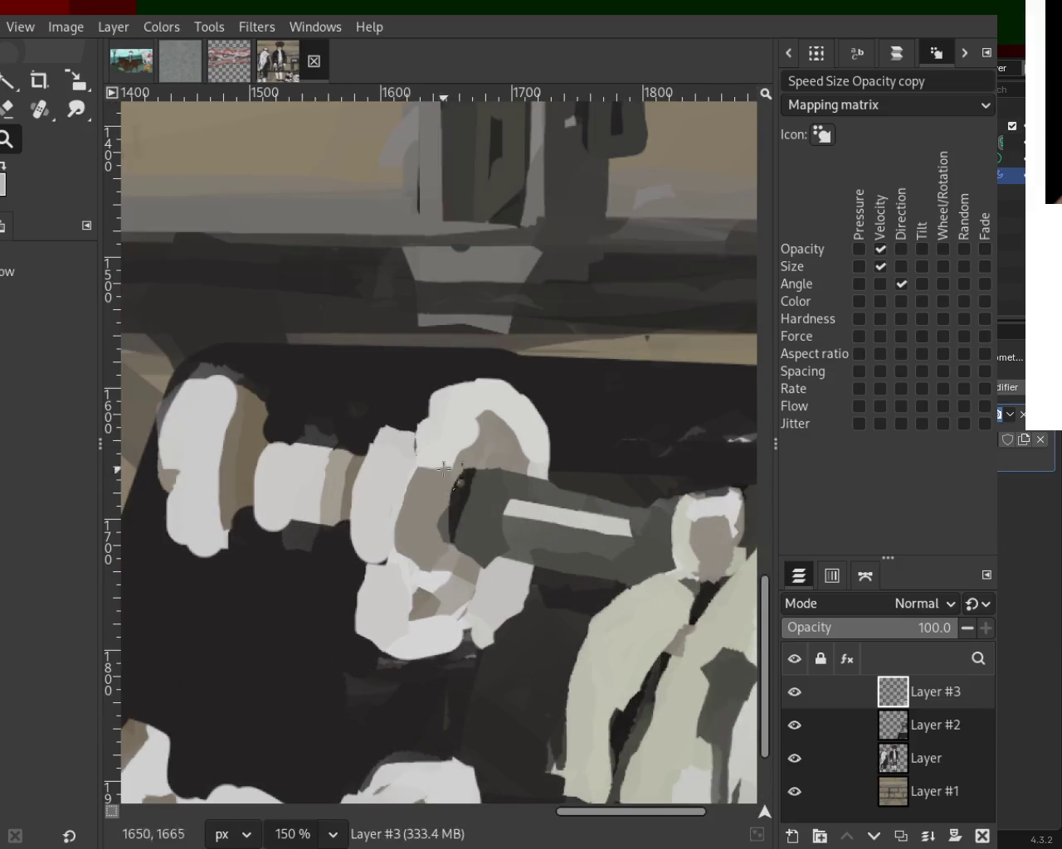
pyautogui.click(10, 111)
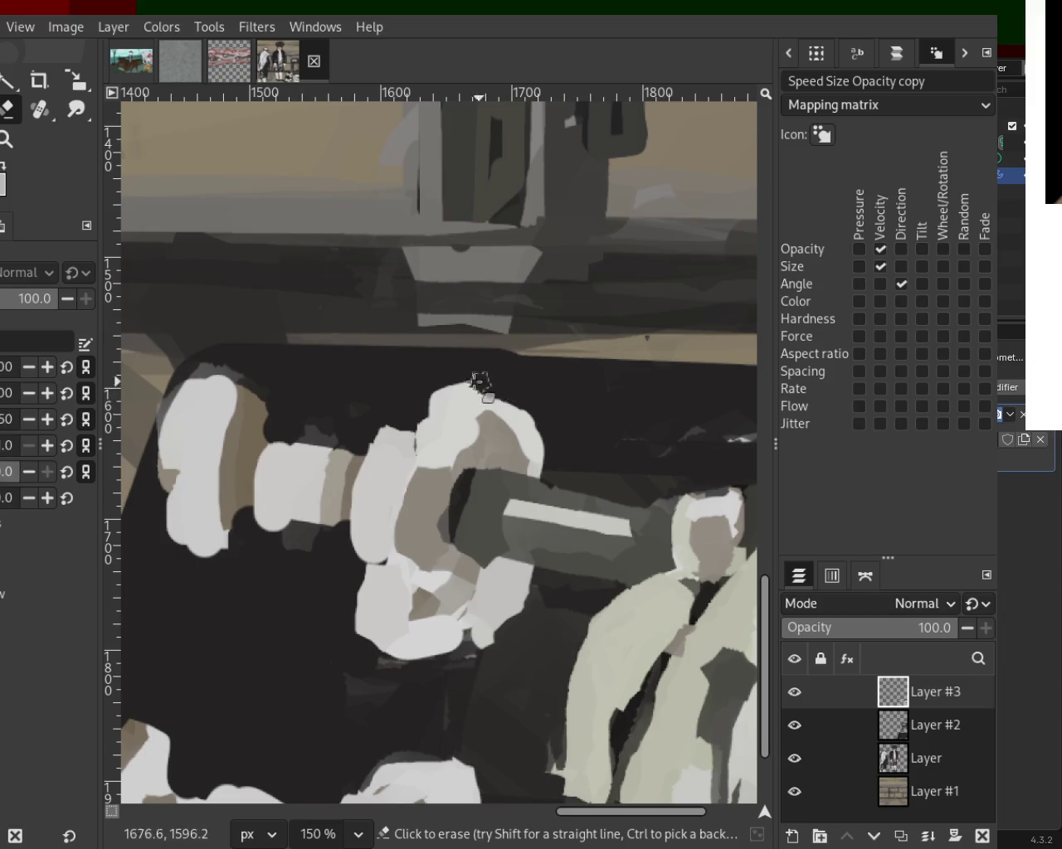
pyautogui.moveTo(416, 417); pyautogui.dragTo(249, 431)
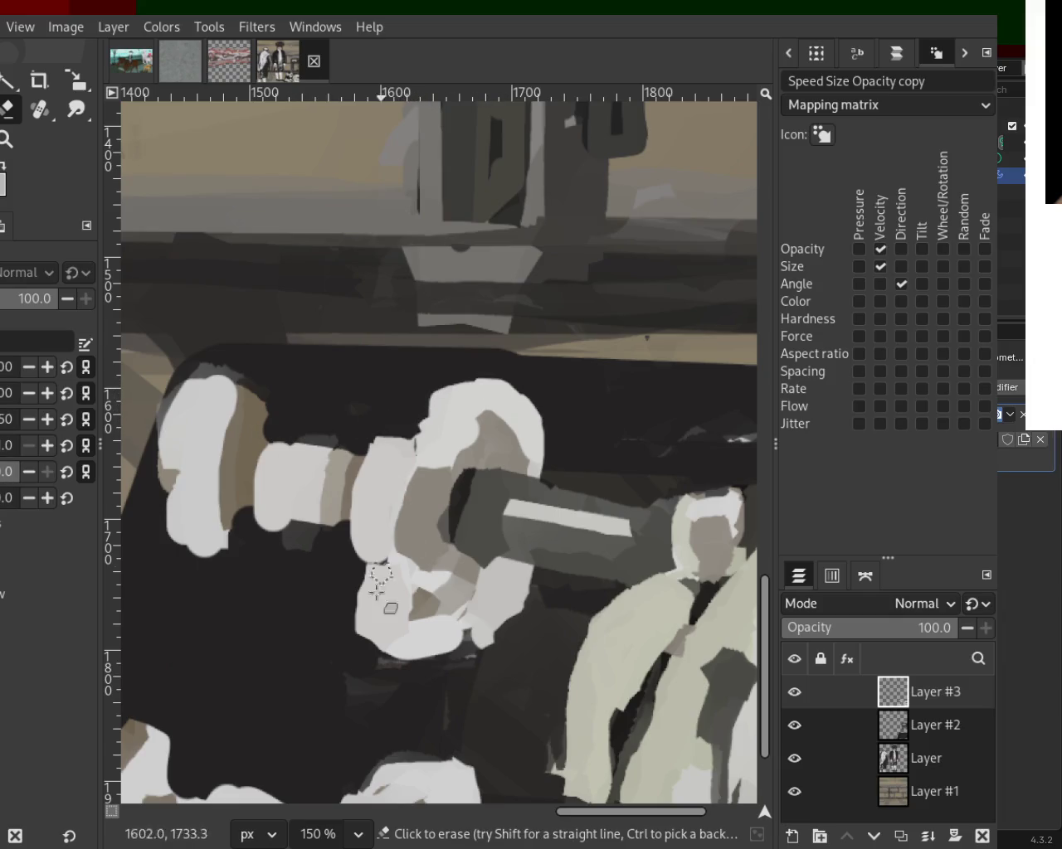
pyautogui.hotkey('ctrl', 'z')
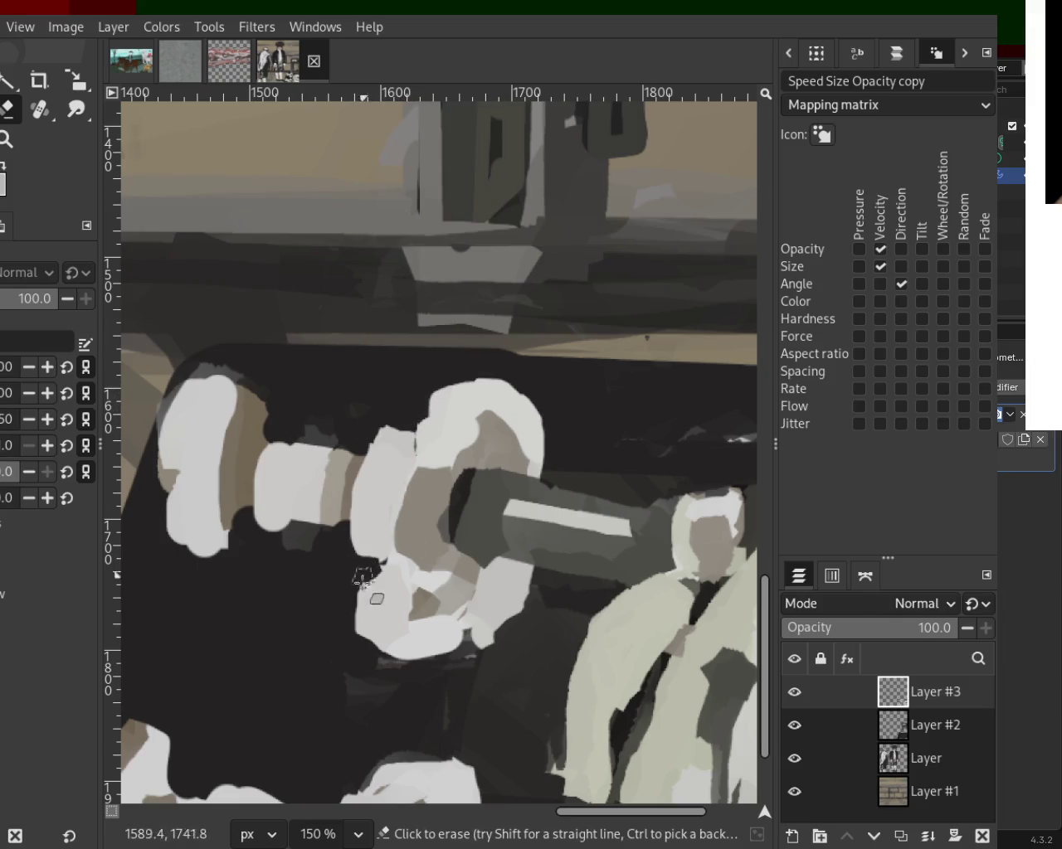
# Step: Smooth the plate's lower-right edge, reverting trial trims of its left and upper-right edges
pyautogui.moveTo(346, 561)
pyautogui.mouseDown()
pyautogui.moveTo(374, 569)
pyautogui.moveTo(371, 661)
pyautogui.mouseUp()
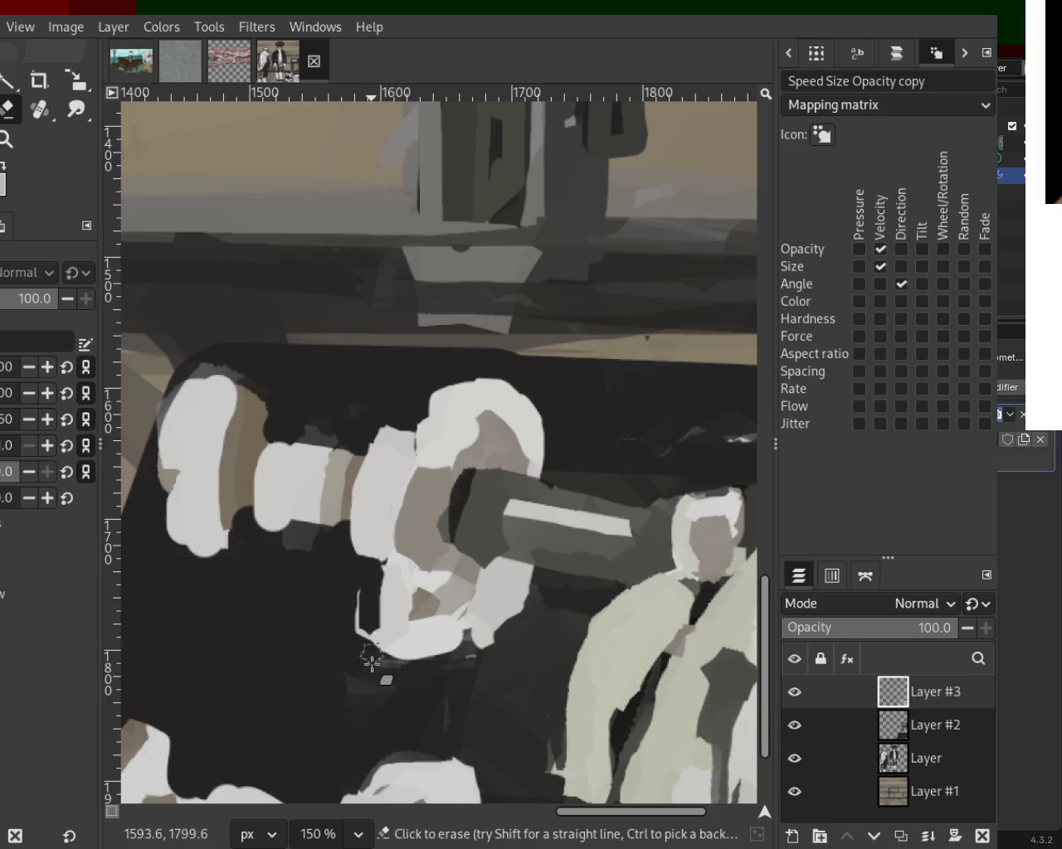
pyautogui.hotkey('ctrl', 'z')
pyautogui.moveTo(351, 569)
pyautogui.mouseDown()
pyautogui.moveTo(374, 572)
pyautogui.moveTo(375, 686)
pyautogui.mouseUp()
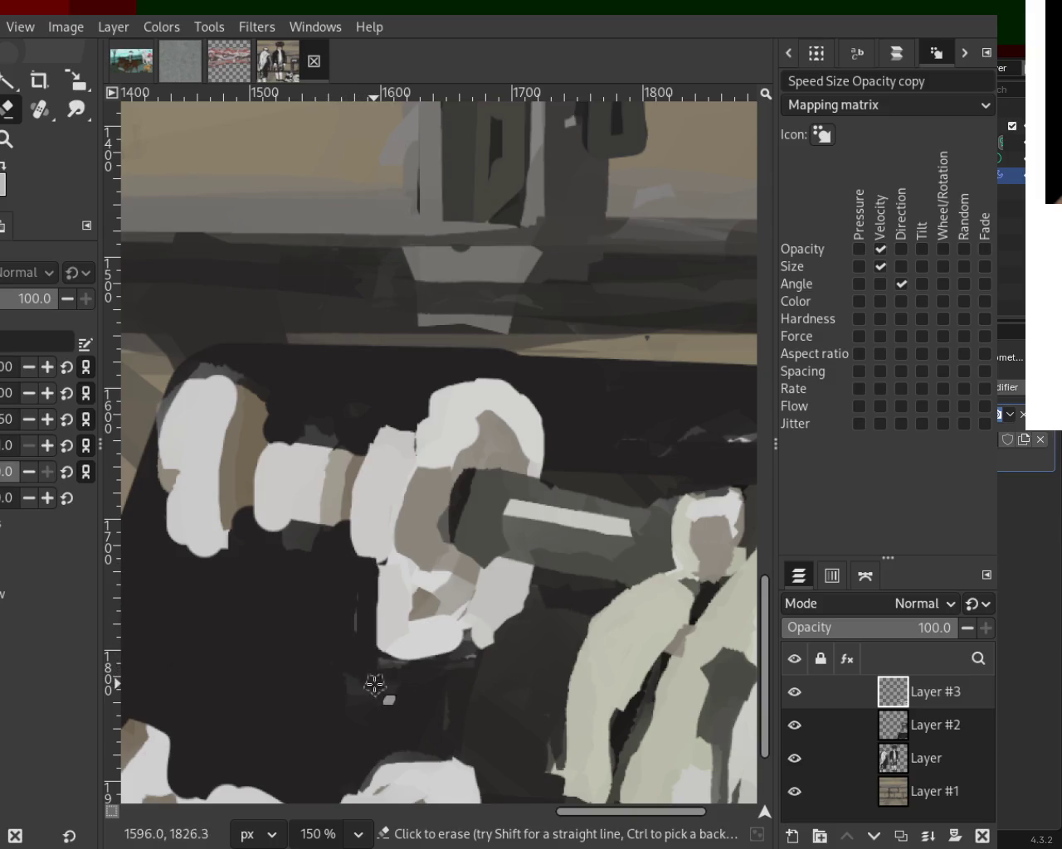
pyautogui.hotkey('ctrl', 'z')
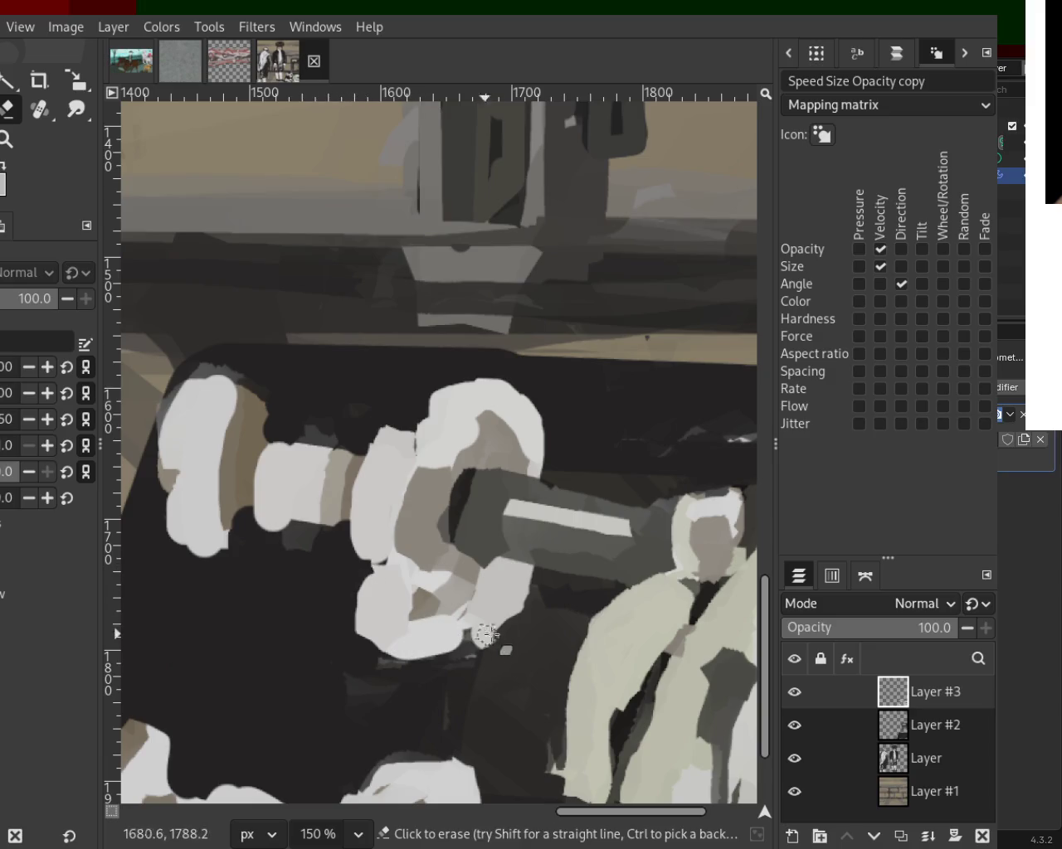
pyautogui.moveTo(531, 609); pyautogui.dragTo(331, 599)
pyautogui.moveTo(548, 477); pyautogui.dragTo(419, 395)
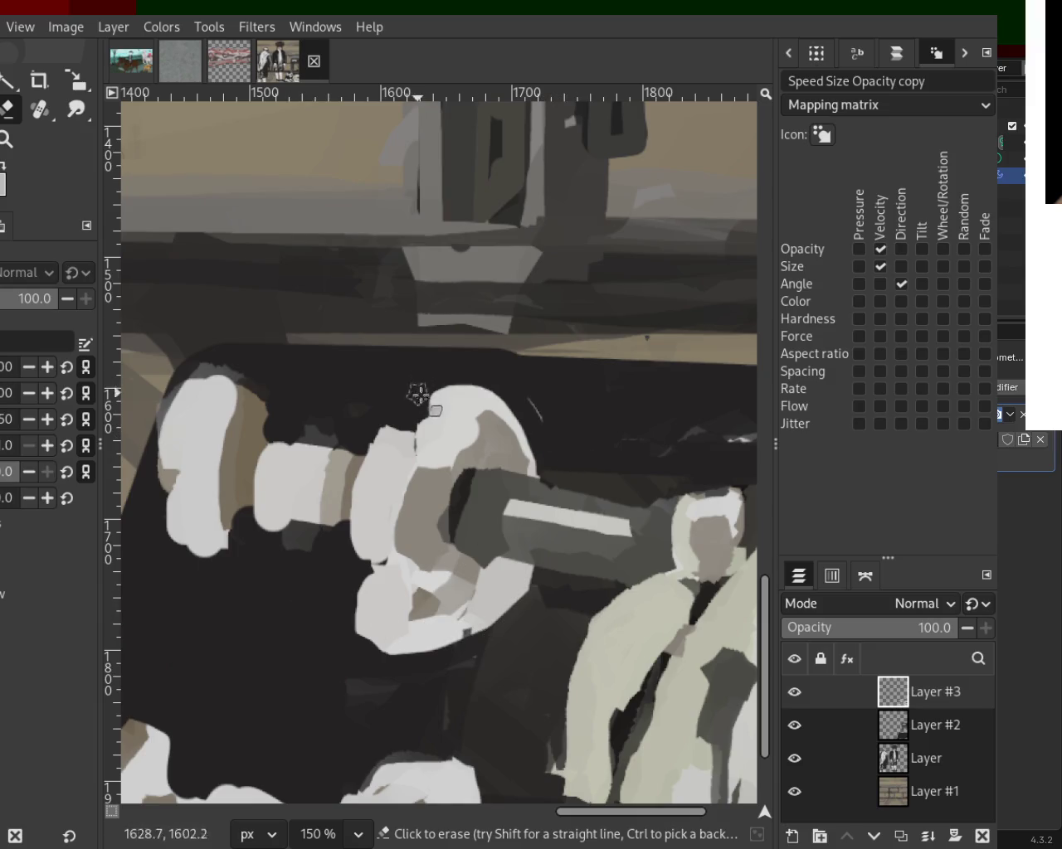
pyautogui.hotkey('ctrl', 'z')
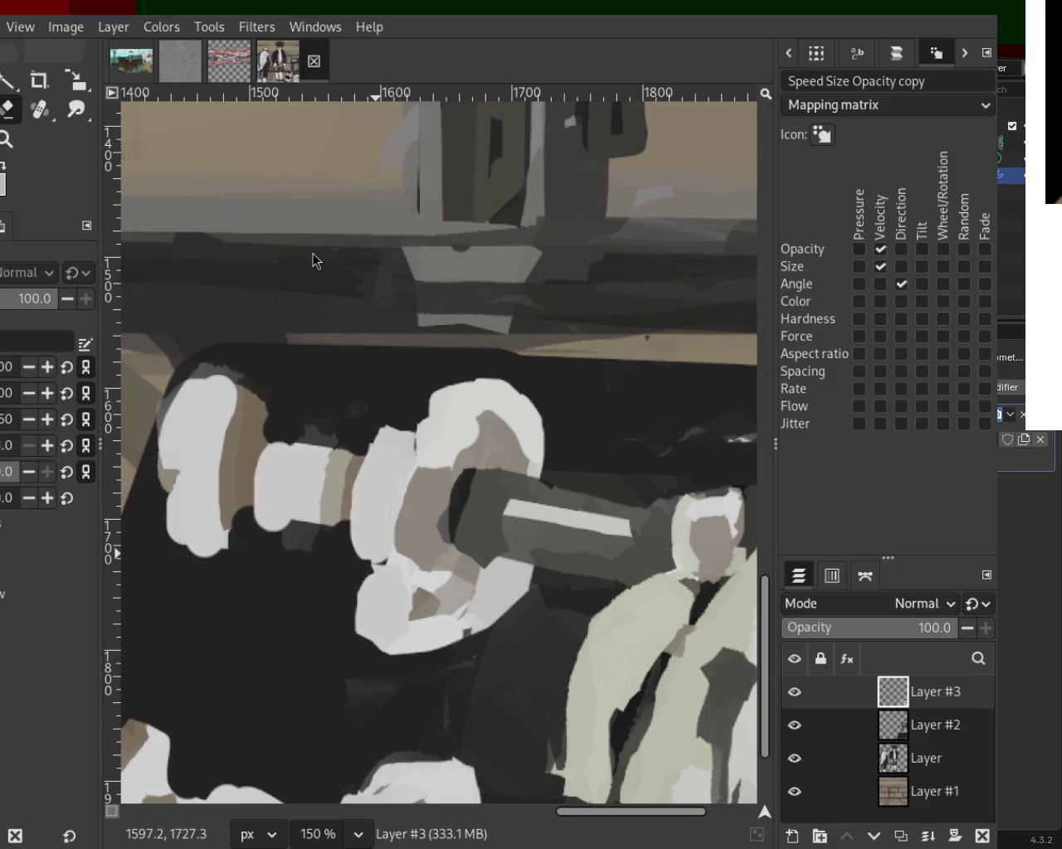
# Step: Zoom in on the top dumbbell plates and lighten the cylinder's lower edge
pyautogui.press('z')
pyautogui.keyDown('ctrl'); pyautogui.click(386, 421); pyautogui.keyUp('ctrl')
pyautogui.keyDown('ctrl'); pyautogui.click(388, 427); pyautogui.keyUp('ctrl')
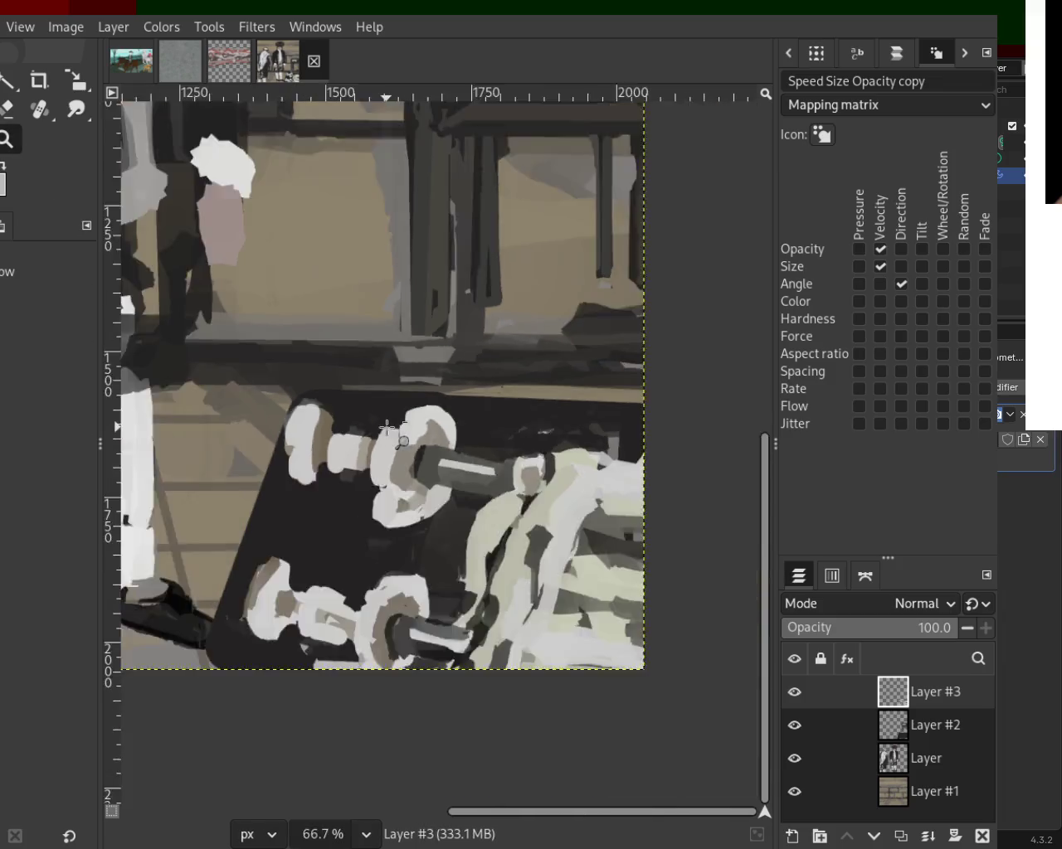
pyautogui.keyDown('ctrl'); pyautogui.click(386, 427); pyautogui.keyUp('ctrl')
pyautogui.click(361, 424)
pyautogui.click(415, 365)
pyautogui.click(363, 359)
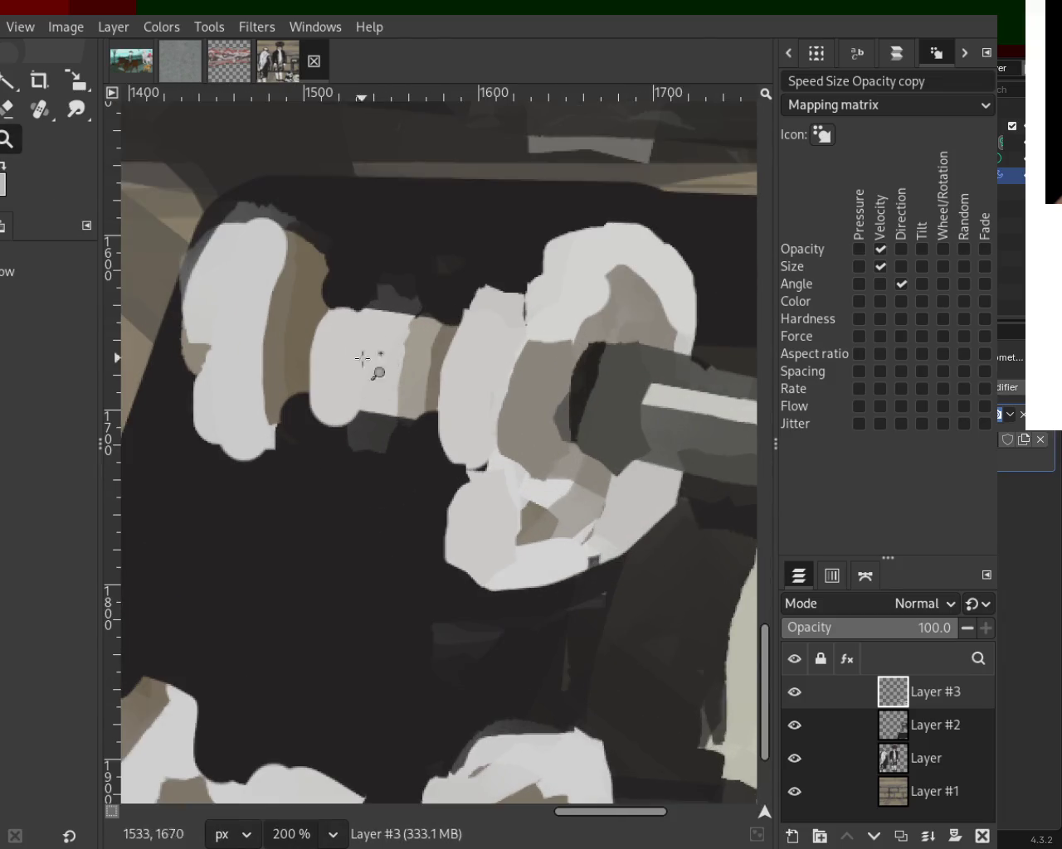
pyautogui.press('p')
pyautogui.moveTo(337, 407); pyautogui.dragTo(398, 426)
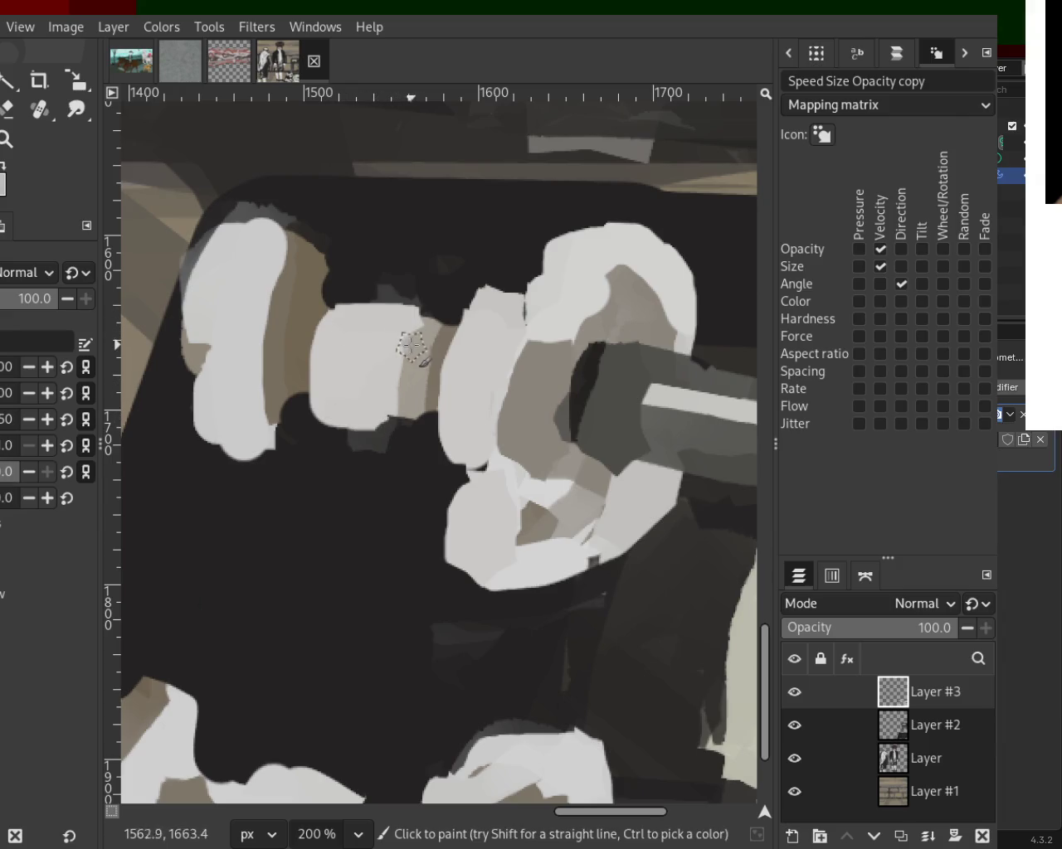
# Step: Shade the leftmost plate's top with sampled grey, undoing trial dark and bottom strokes
pyautogui.press('ctrl')
pyautogui.moveTo(286, 270); pyautogui.dragTo(277, 467)
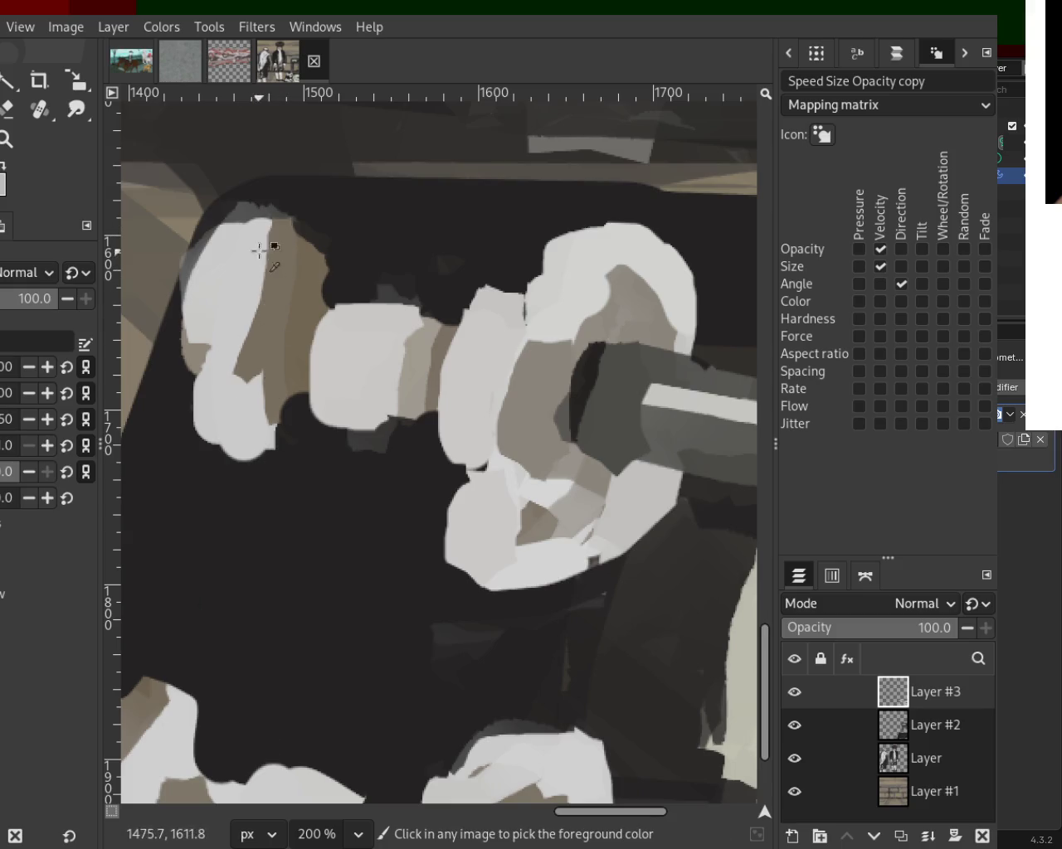
pyautogui.hotkey('ctrl', 'z')
pyautogui.press('ctrl')
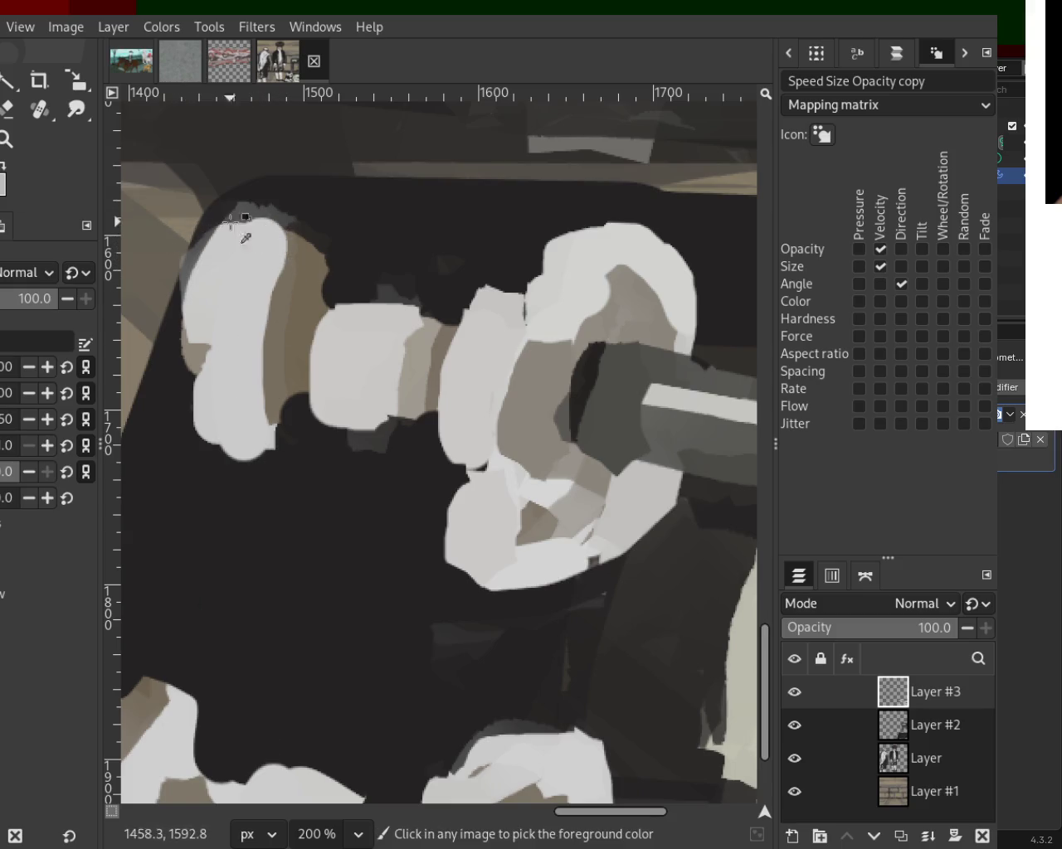
pyautogui.keyDown('ctrl'); pyautogui.click(267, 214); pyautogui.keyUp('ctrl')
pyautogui.moveTo(267, 214); pyautogui.dragTo(211, 224)
pyautogui.moveTo(279, 216); pyautogui.dragTo(257, 270)
pyautogui.moveTo(206, 415)
pyautogui.mouseDown()
pyautogui.moveTo(282, 452)
pyautogui.moveTo(296, 437)
pyautogui.mouseUp()
pyautogui.hotkey('ctrl', 'z')
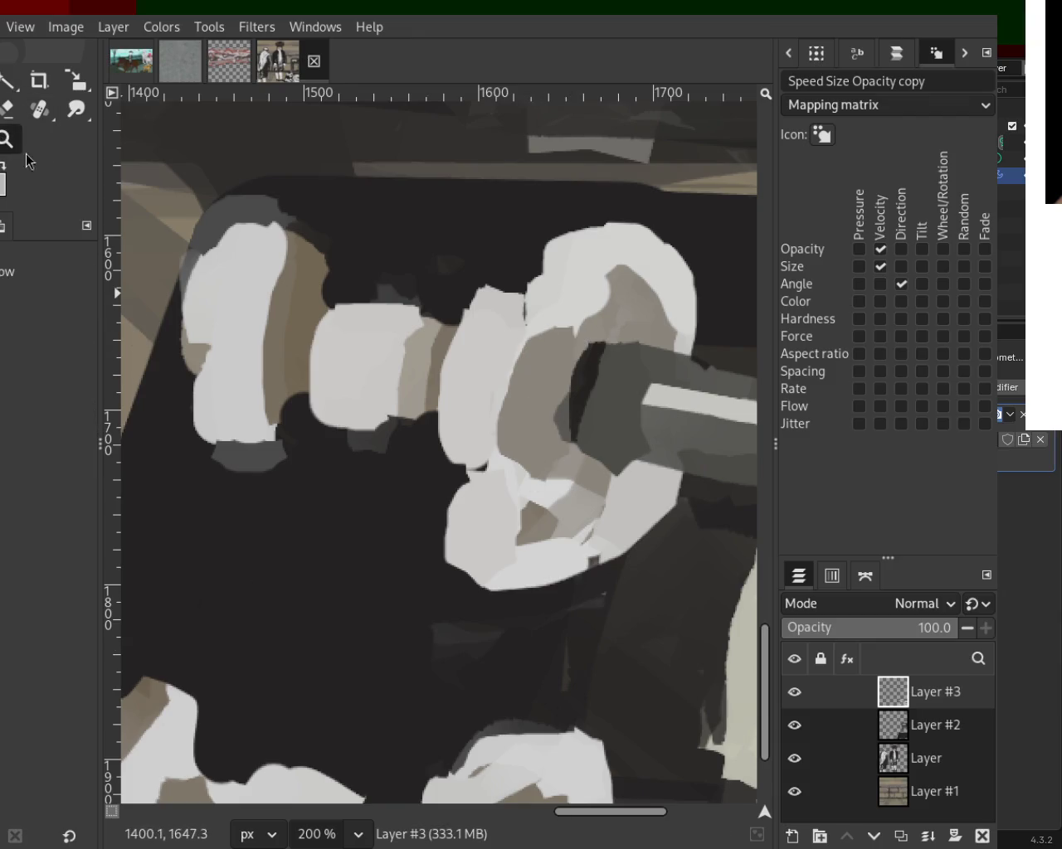
# Step: Erase a sliver of the pale plate's top edge on Layer #3, undoing the stray lower-left patch
pyautogui.scroll(-2, 417, 437)
pyautogui.scroll(-2, 417, 437)
pyautogui.scroll(1, 417, 437)
pyautogui.scroll(1, 417, 437)
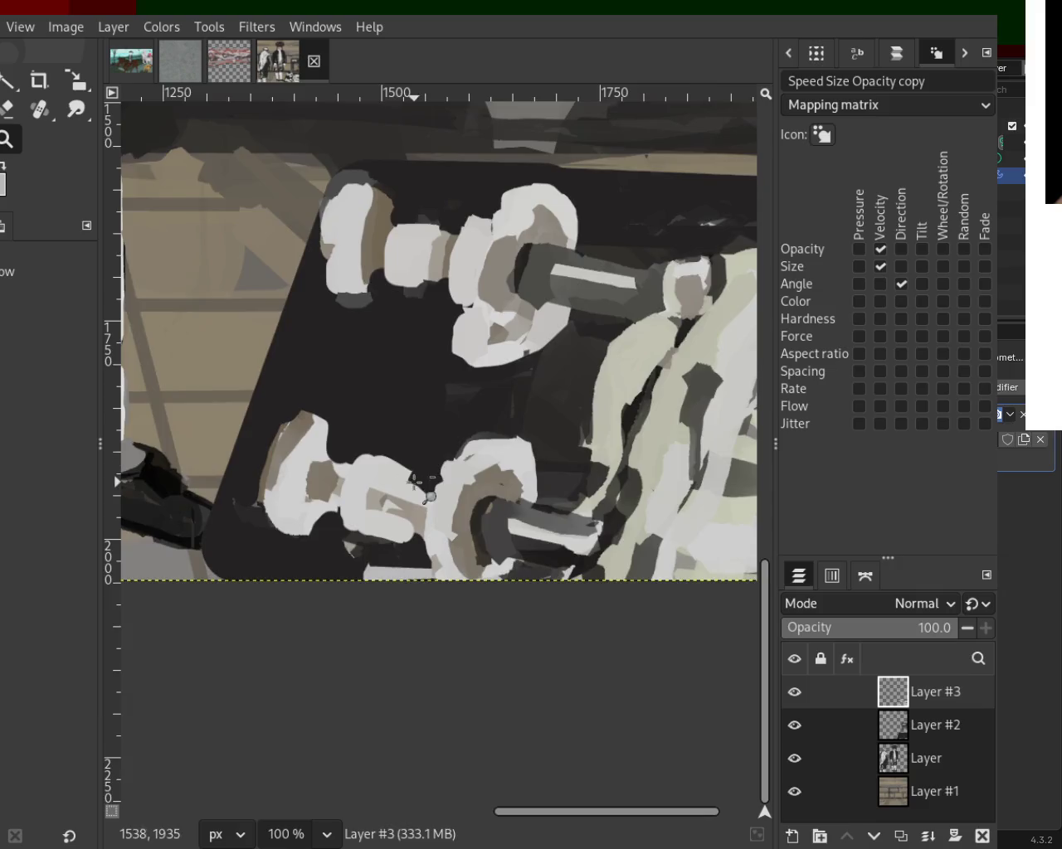
pyautogui.scroll(1, 381, 431)
pyautogui.scroll(2, 335, 427)
pyautogui.click(7, 107)
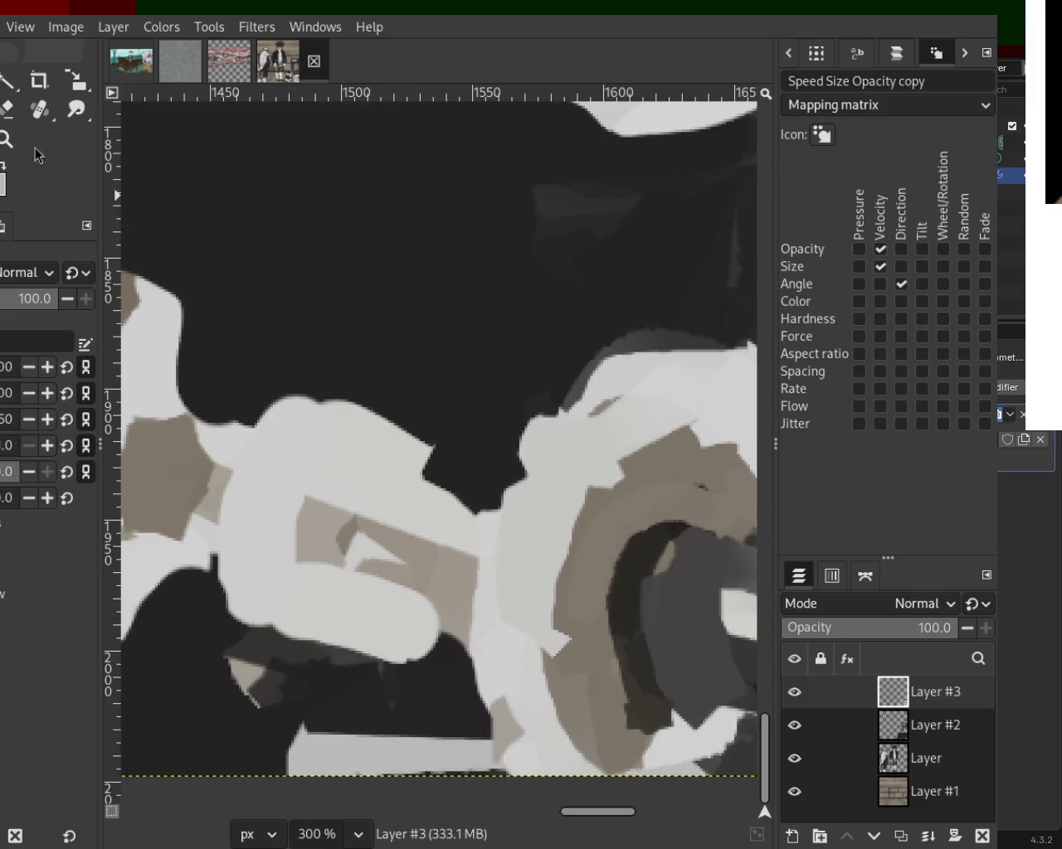
pyautogui.moveTo(274, 388)
pyautogui.mouseDown()
pyautogui.moveTo(344, 410)
pyautogui.moveTo(218, 386)
pyautogui.moveTo(265, 391)
pyautogui.moveTo(215, 371)
pyautogui.mouseUp()
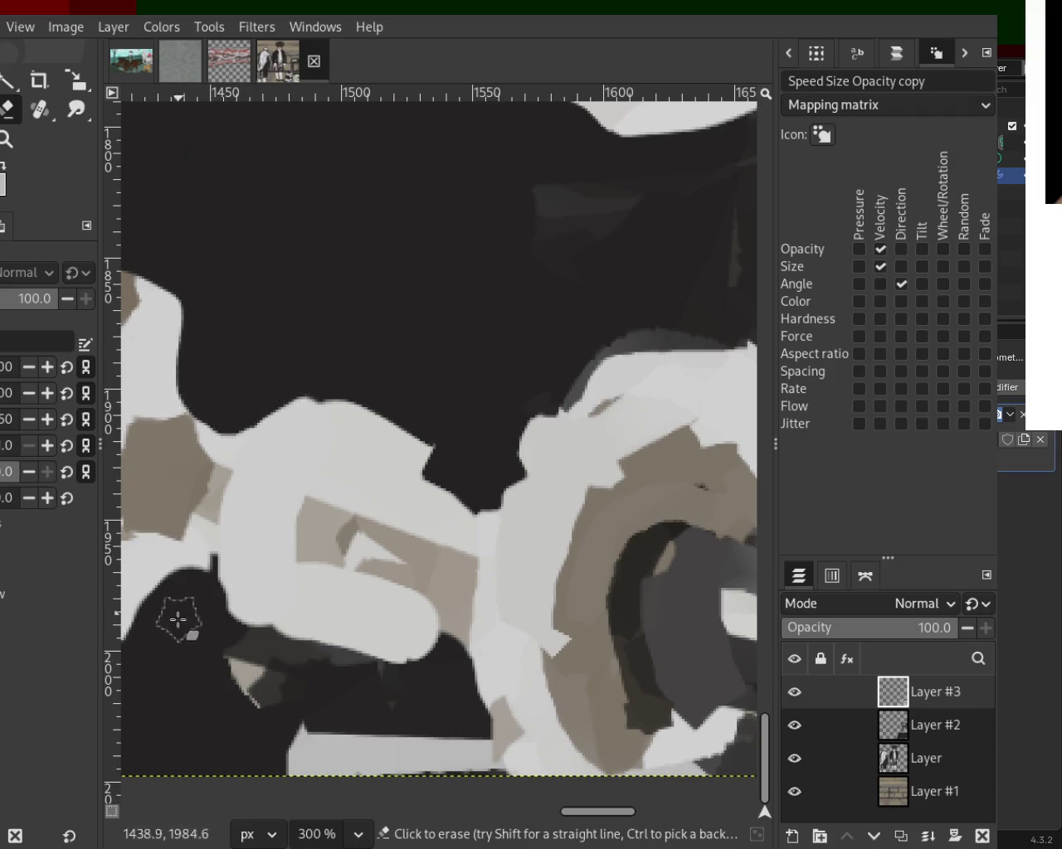
pyautogui.moveTo(370, 690); pyautogui.dragTo(149, 589)
pyautogui.hotkey('ctrl', 'z')
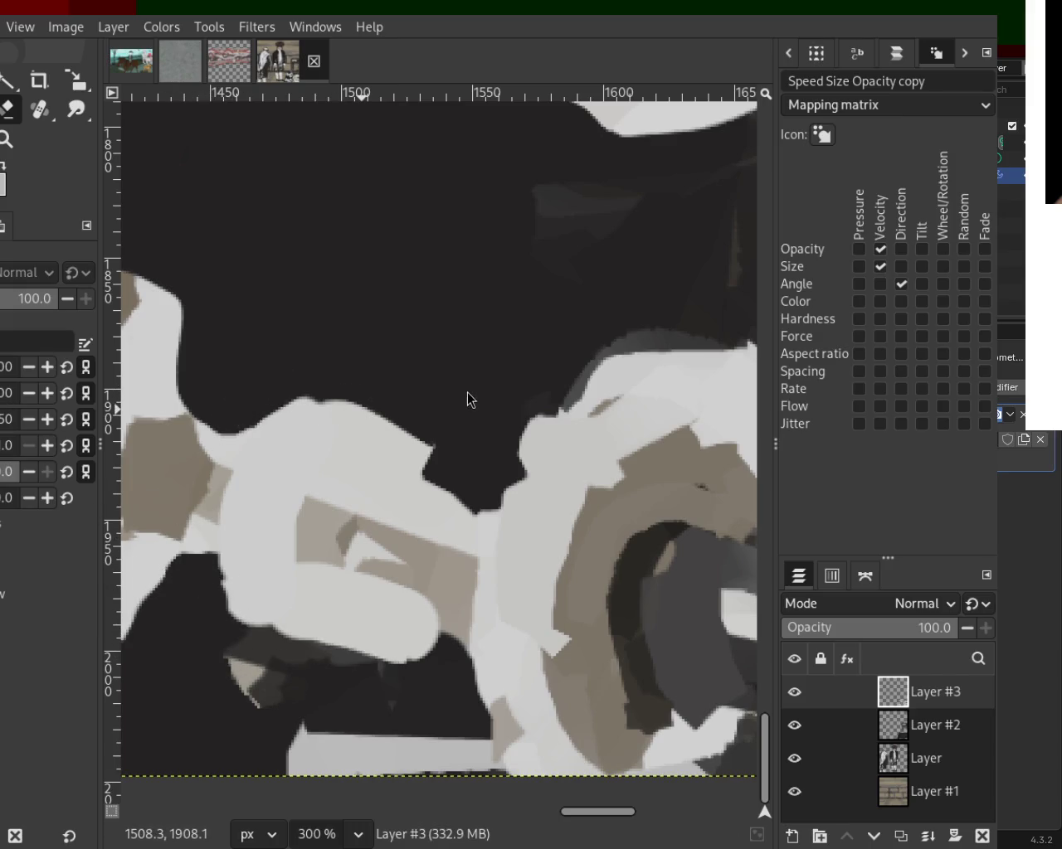
# Step: Zoom in, try erasing part of the white plate stroke, then undo that erase
pyautogui.press('z')
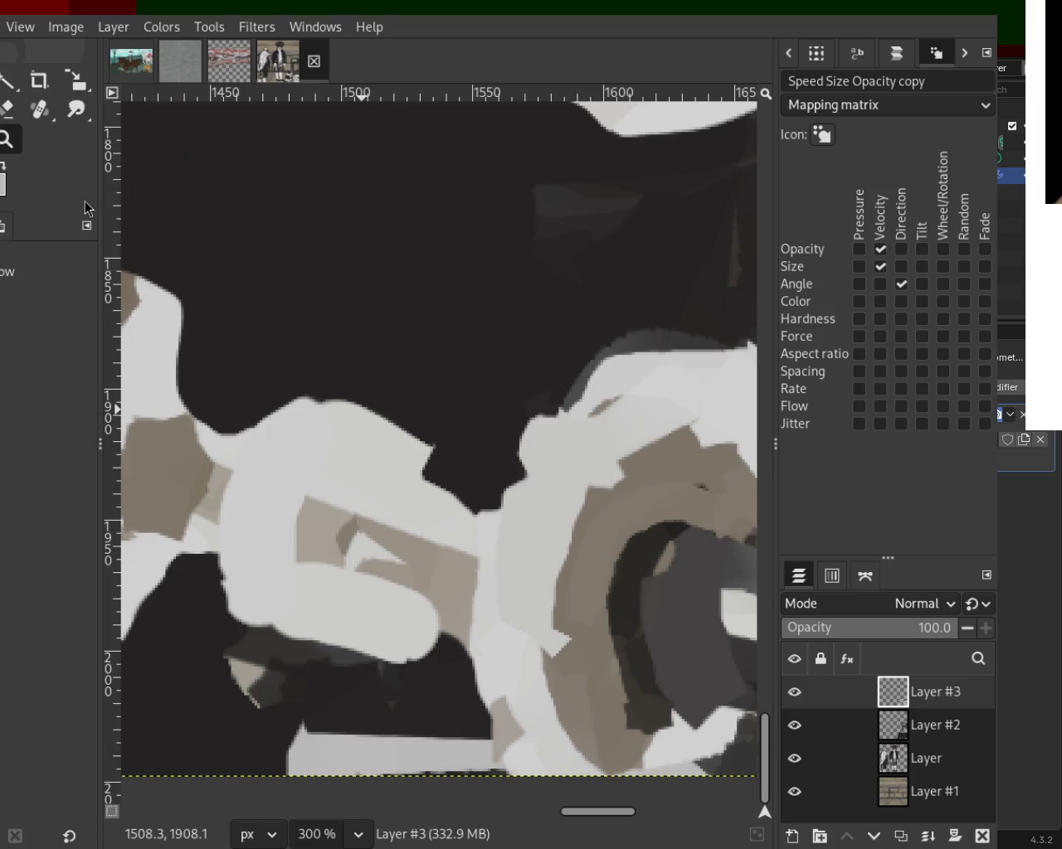
pyautogui.scroll(-2, 379, 360)
pyautogui.scroll(-3, 383, 358)
pyautogui.scroll(-2, 458, 334)
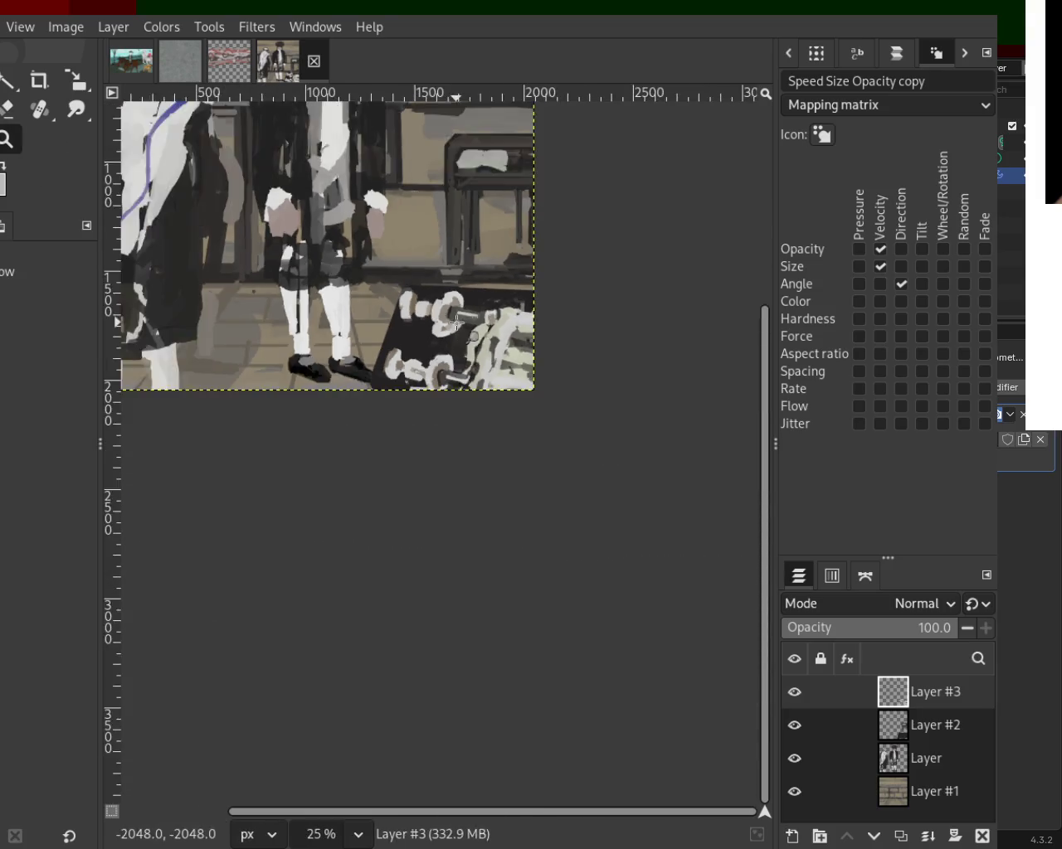
pyautogui.scroll(-1, 458, 334)
pyautogui.scroll(3, 460, 348)
pyautogui.scroll(1, 466, 367)
pyautogui.scroll(-3, 466, 373)
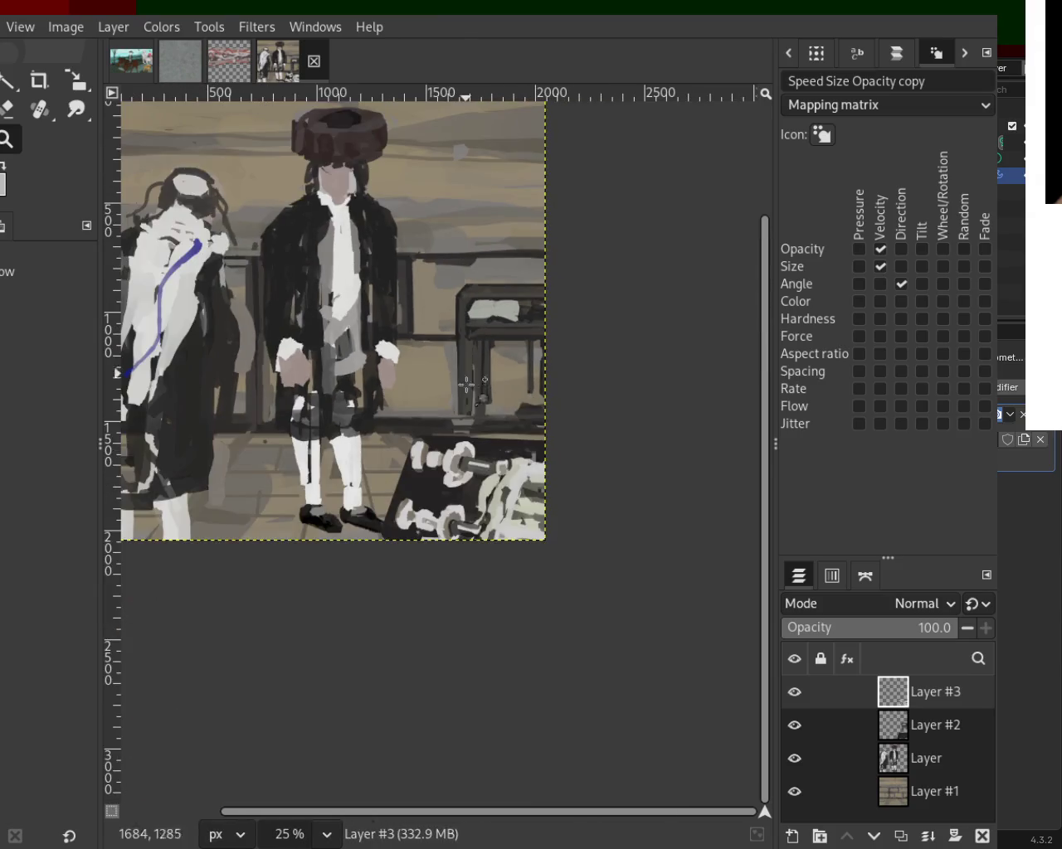
pyautogui.scroll(2, 456, 407)
pyautogui.scroll(2, 440, 440)
pyautogui.scroll(-1, 436, 439)
pyautogui.scroll(3, 436, 433)
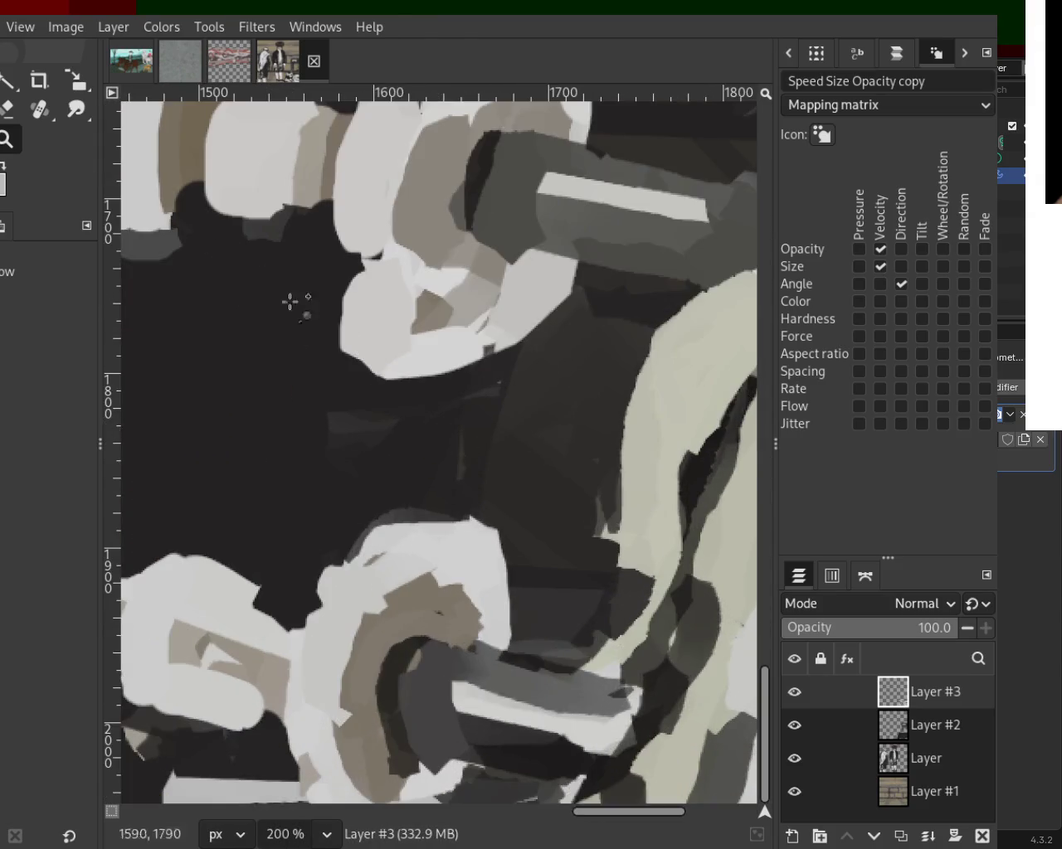
pyautogui.click(7, 108)
pyautogui.moveTo(324, 279)
pyautogui.mouseDown()
pyautogui.moveTo(339, 294)
pyautogui.moveTo(347, 365)
pyautogui.mouseUp()
pyautogui.hotkey('ctrl', 'z')
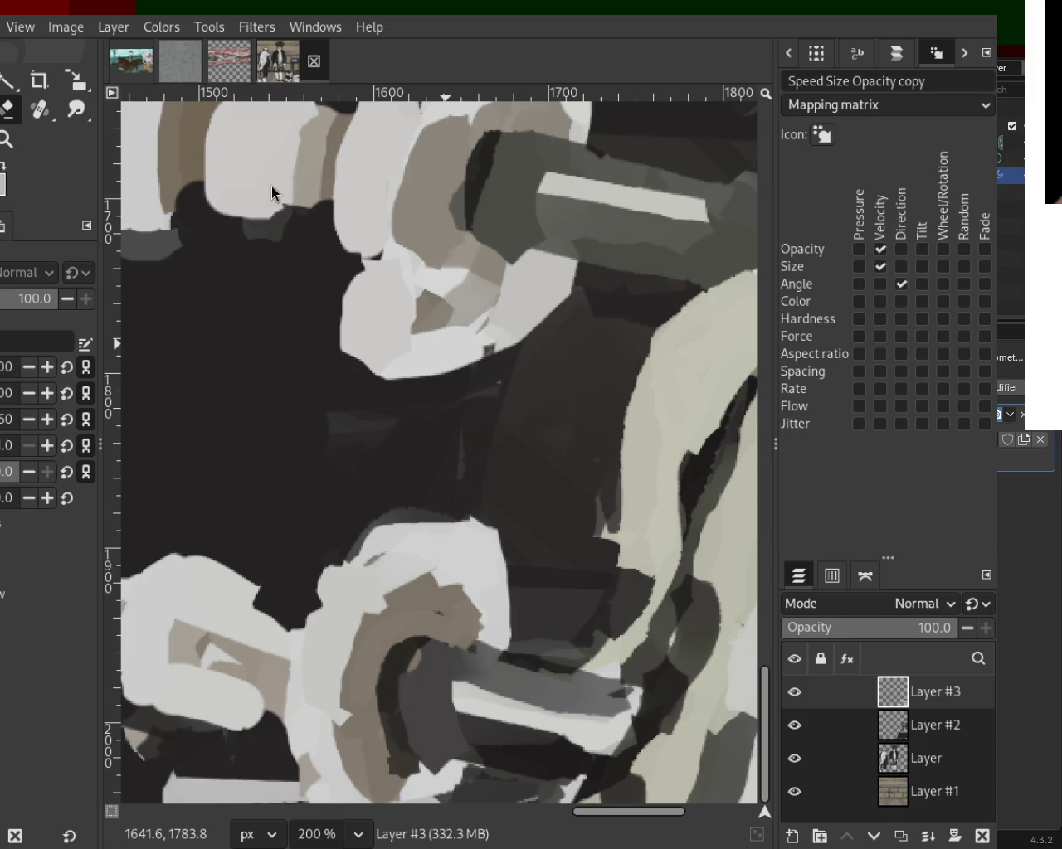
pyautogui.click(7, 138)
# Step: Zoom in on the upper plate and paint a brown loop inside it after two undone trials
pyautogui.keyDown('ctrl'); pyautogui.click(408, 276); pyautogui.keyUp('ctrl')
pyautogui.keyDown('ctrl'); pyautogui.click(409, 276); pyautogui.keyUp('ctrl')
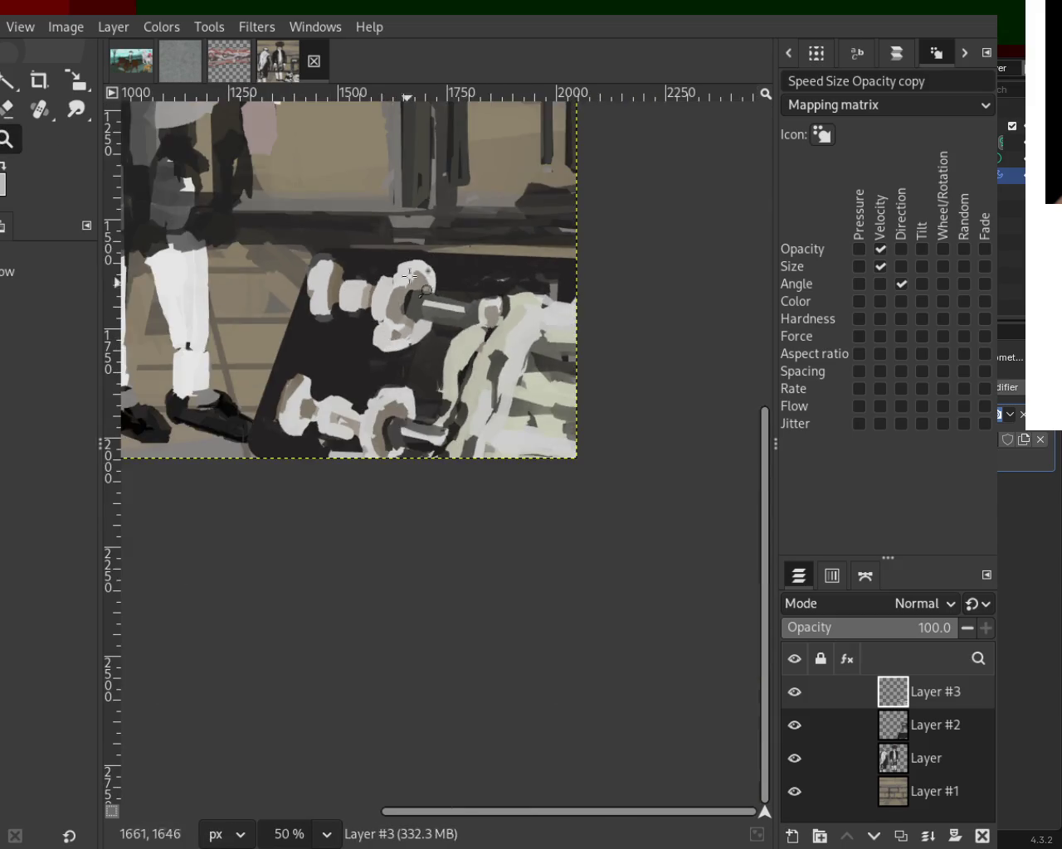
pyautogui.click(409, 275)
pyautogui.click(422, 253)
pyautogui.keyDown('ctrl'); pyautogui.click(423, 257); pyautogui.keyUp('ctrl')
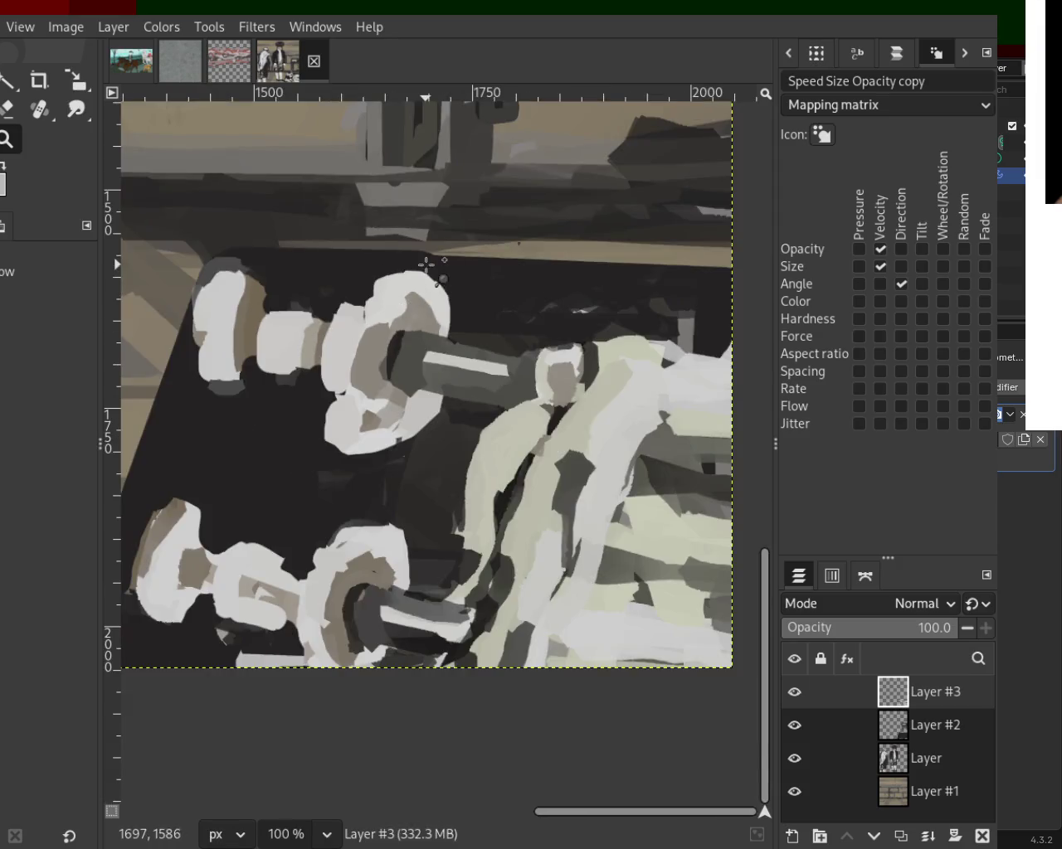
pyautogui.click(426, 264)
pyautogui.click(419, 269)
pyautogui.press('p')
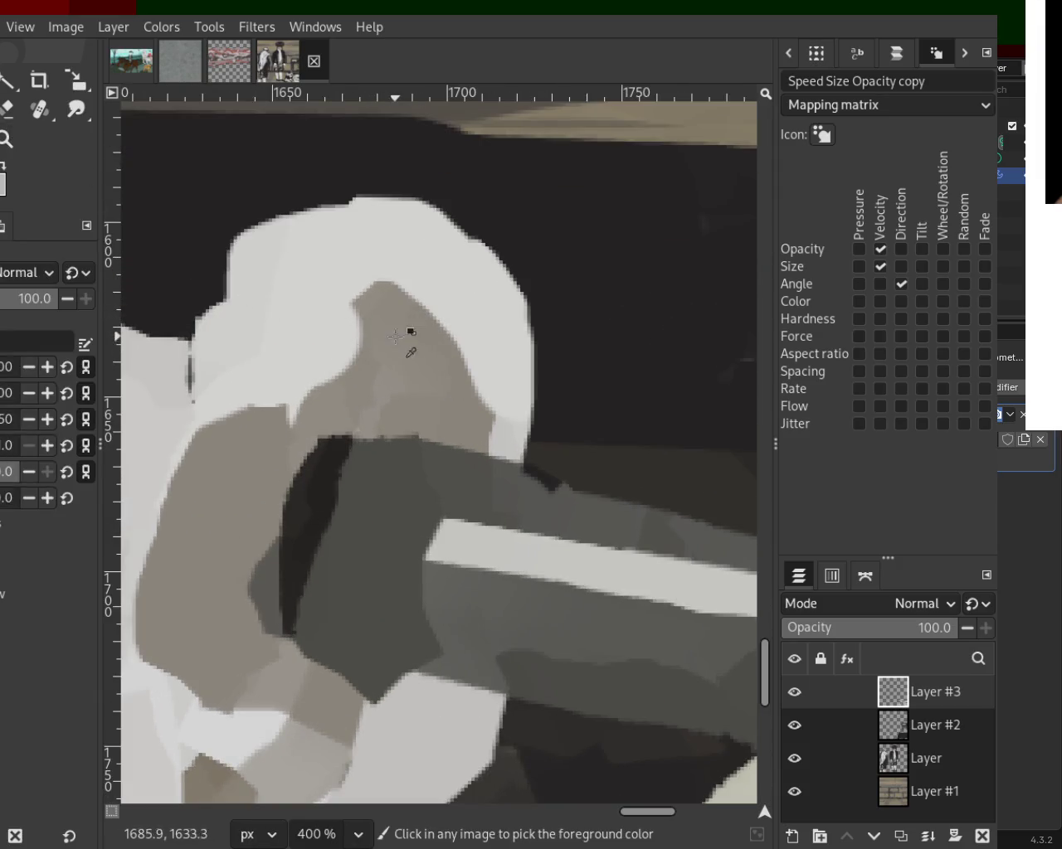
pyautogui.moveTo(382, 312); pyautogui.dragTo(226, 433)
pyautogui.hotkey('ctrl', 'z')
pyautogui.moveTo(390, 326); pyautogui.dragTo(265, 465)
pyautogui.hotkey('ctrl', 'z')
pyautogui.moveTo(373, 320); pyautogui.dragTo(266, 415)
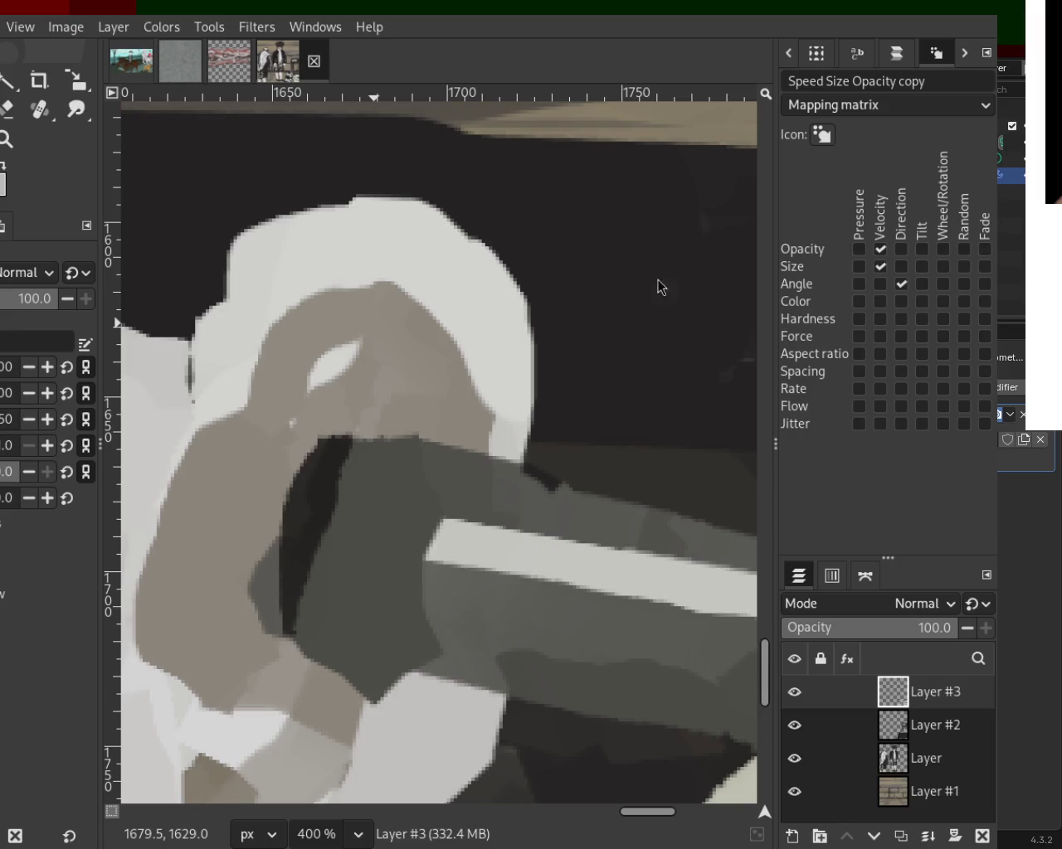
# Step: Paint and darken brown shading beside the upper dumbbell's left plate
pyautogui.scroll(-1, 517, 357)
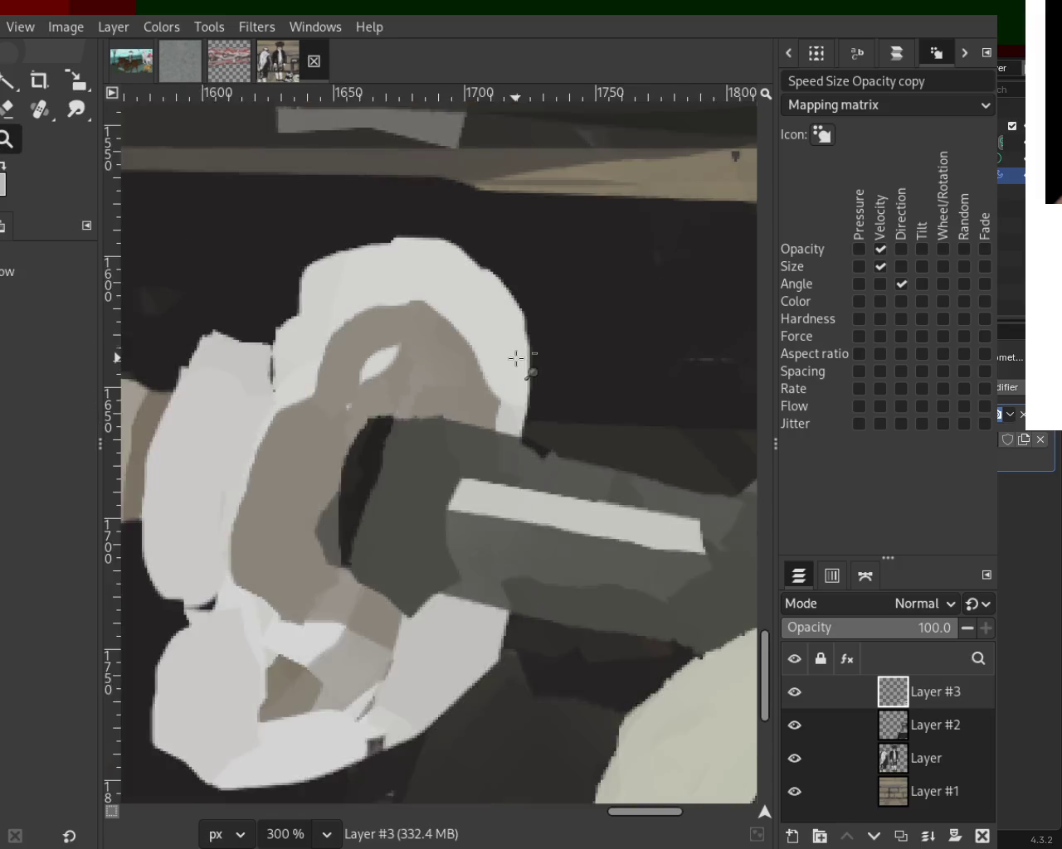
pyautogui.scroll(-3, 517, 373)
pyautogui.scroll(-3, 517, 393)
pyautogui.scroll(-1, 518, 391)
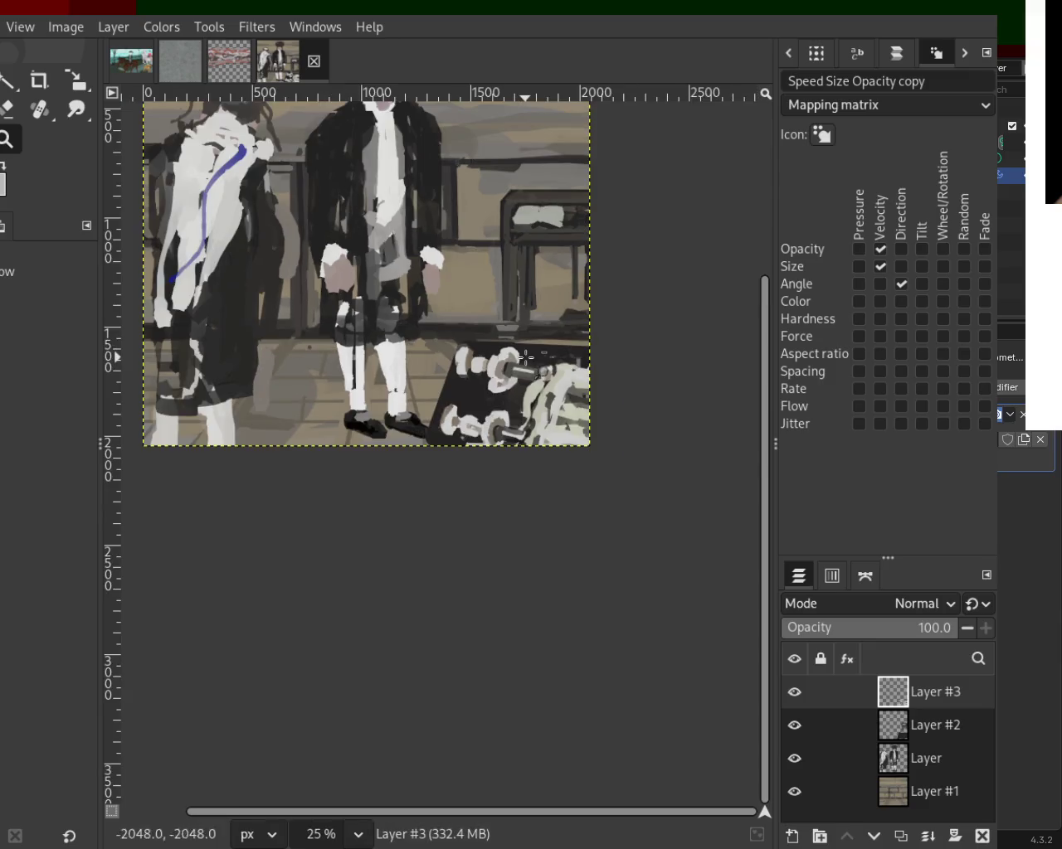
pyautogui.scroll(4, 561, 342)
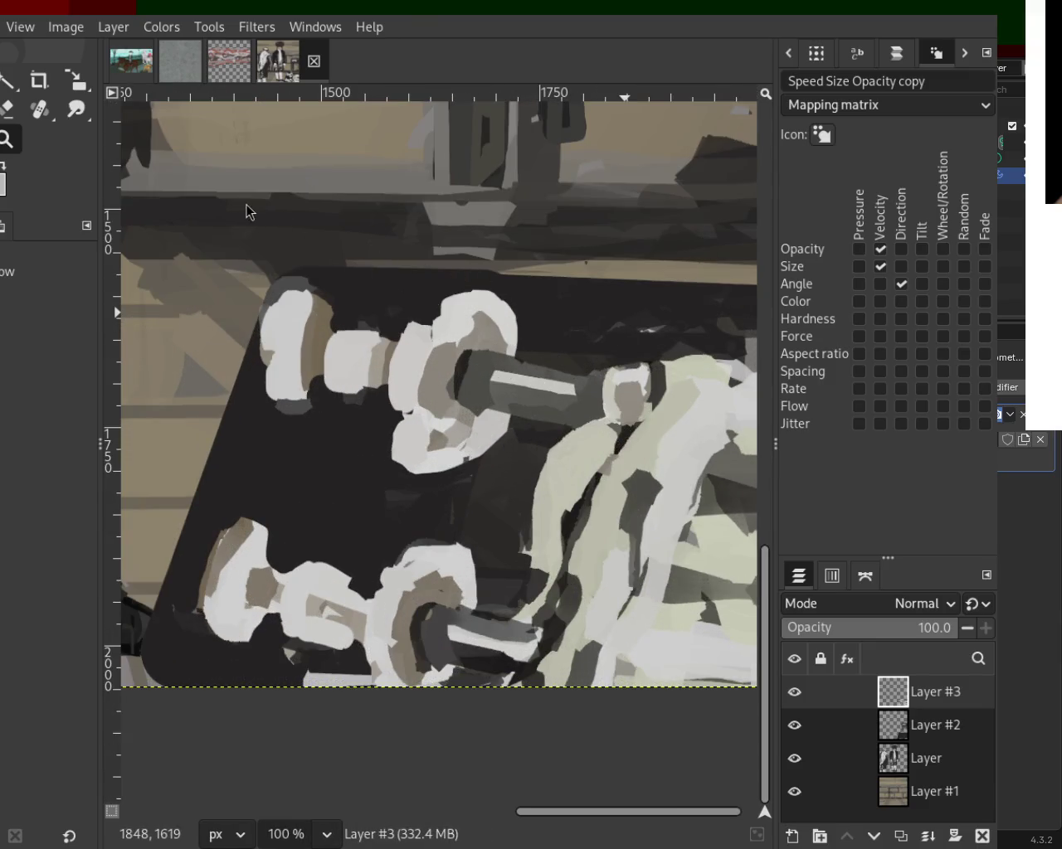
pyautogui.scroll(-1, 387, 396)
pyautogui.scroll(1, 358, 386)
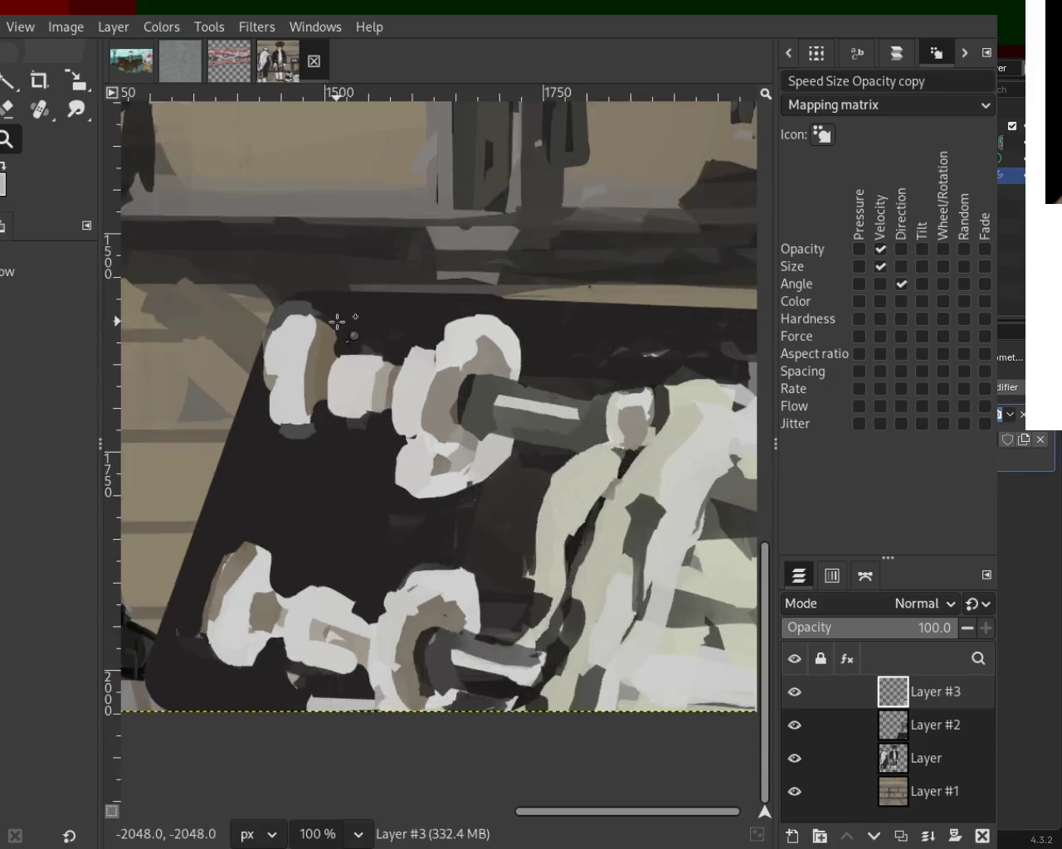
pyautogui.scroll(2, 332, 324)
pyautogui.click(7, 109)
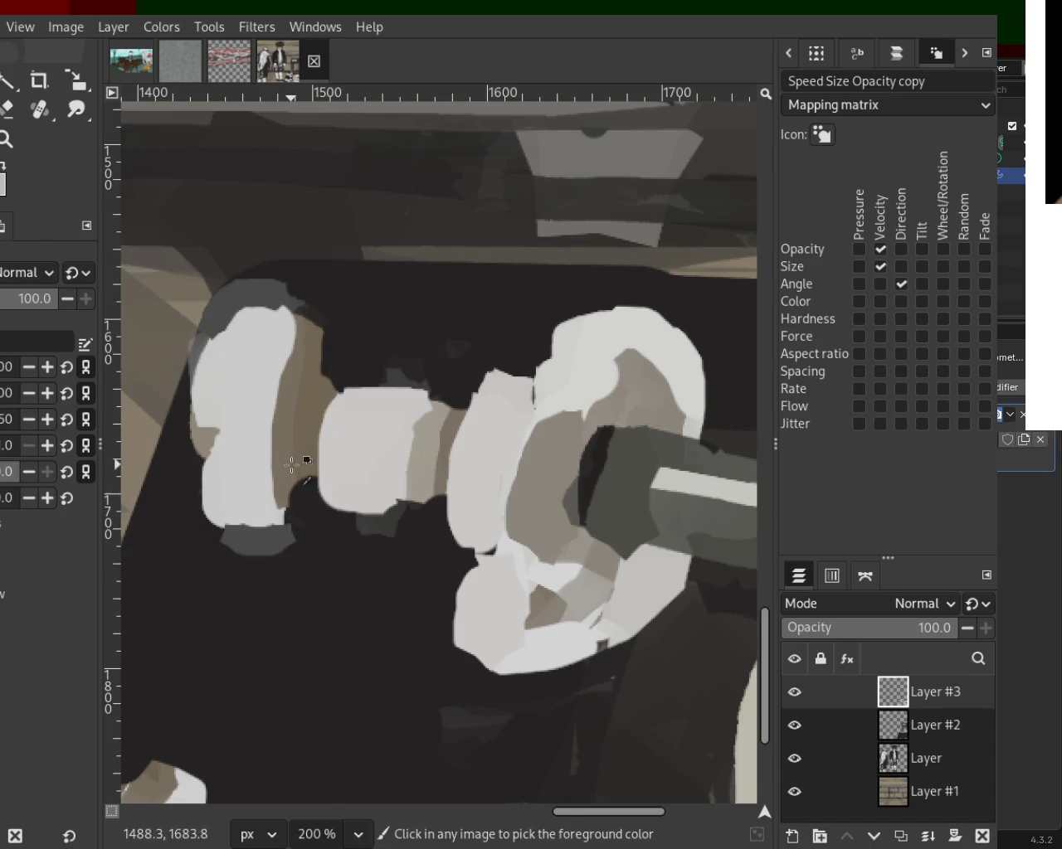
pyautogui.moveTo(306, 329); pyautogui.dragTo(301, 425)
pyautogui.moveTo(295, 319); pyautogui.dragTo(282, 414)
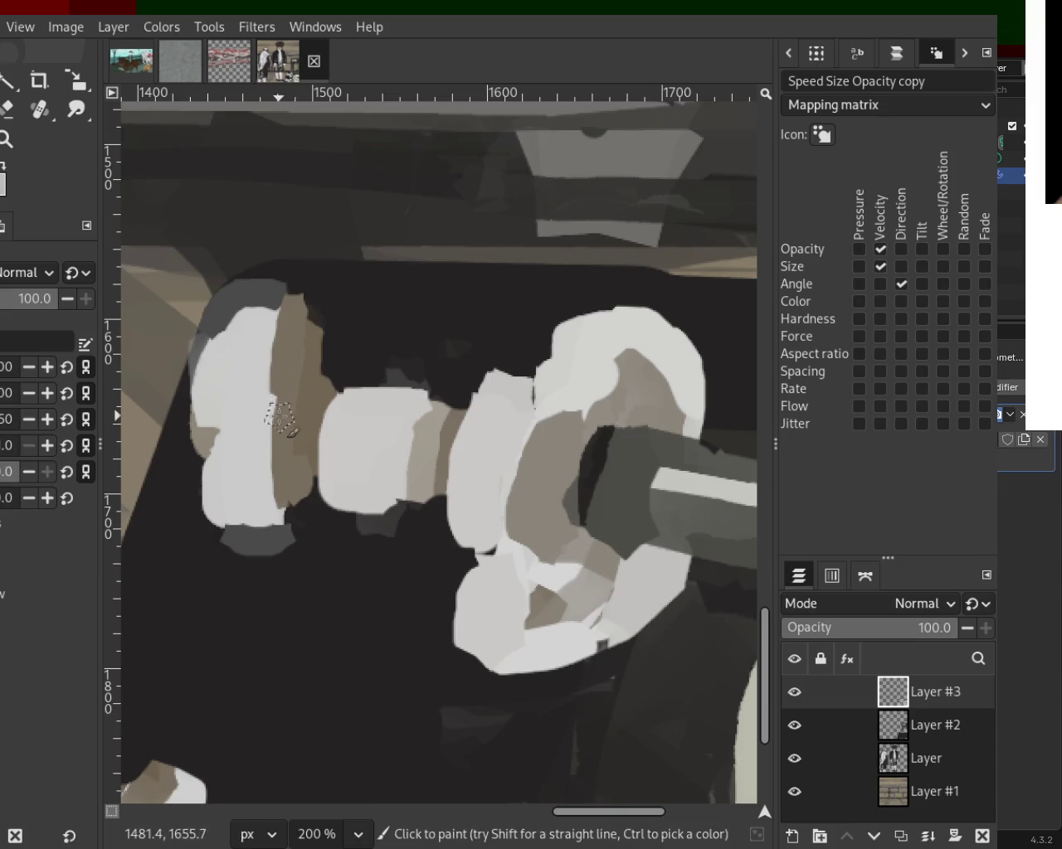
# Step: Sample white from the left plate and repaint its bottom edge
pyautogui.press('ctrl')
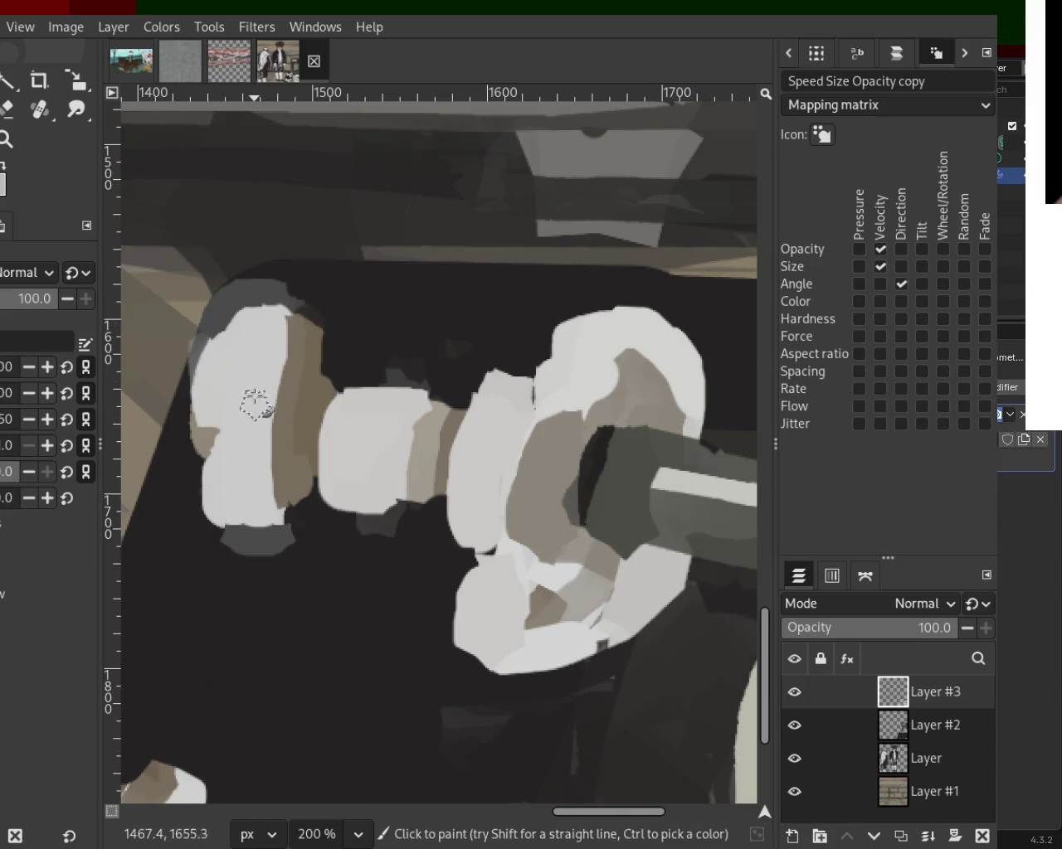
pyautogui.keyDown('ctrl'); pyautogui.click(268, 290); pyautogui.keyUp('ctrl')
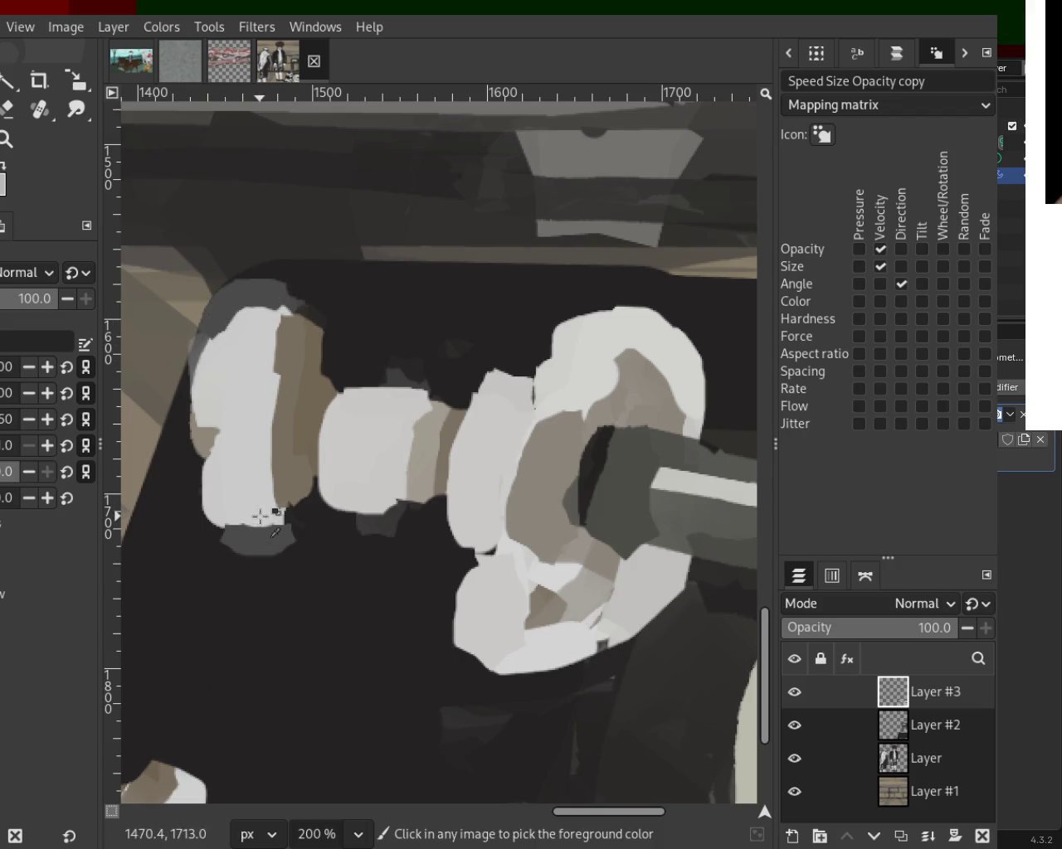
pyautogui.moveTo(268, 509); pyautogui.dragTo(244, 495)
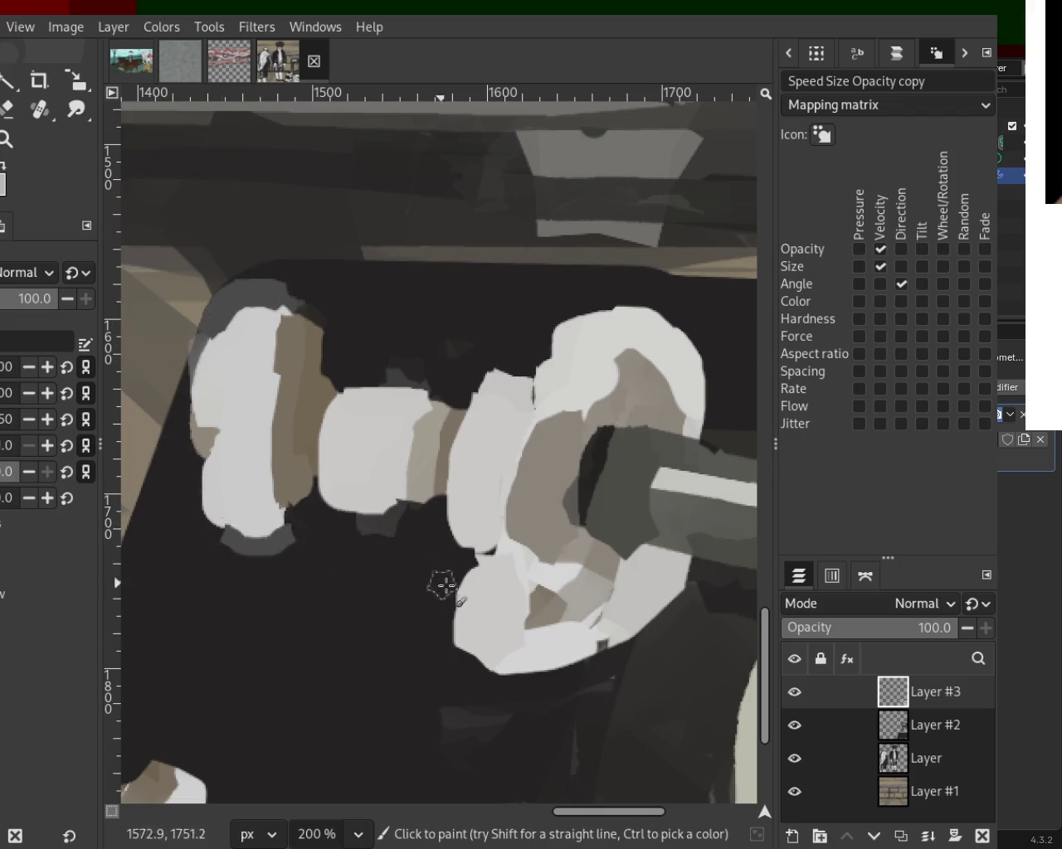
# Step: Test-erase the right plate's top edge, undo it, and zoom out slightly around the dumbbells
pyautogui.click(33, 116)
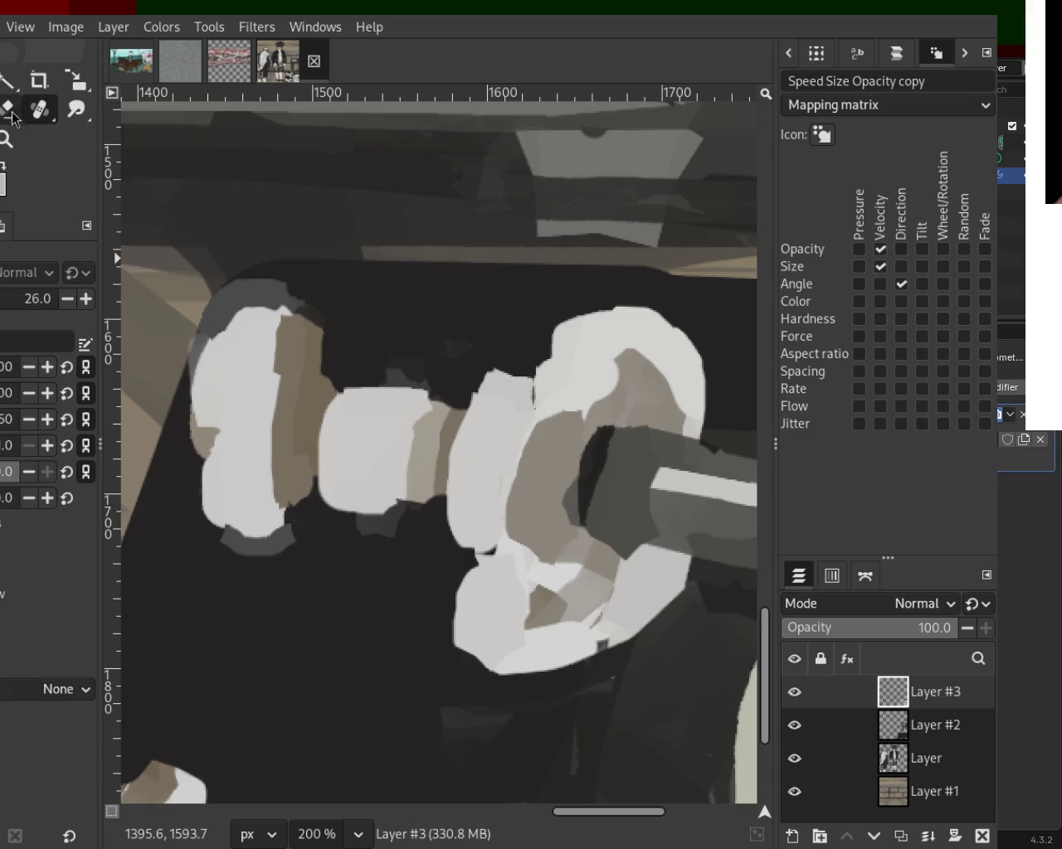
pyautogui.click(10, 111)
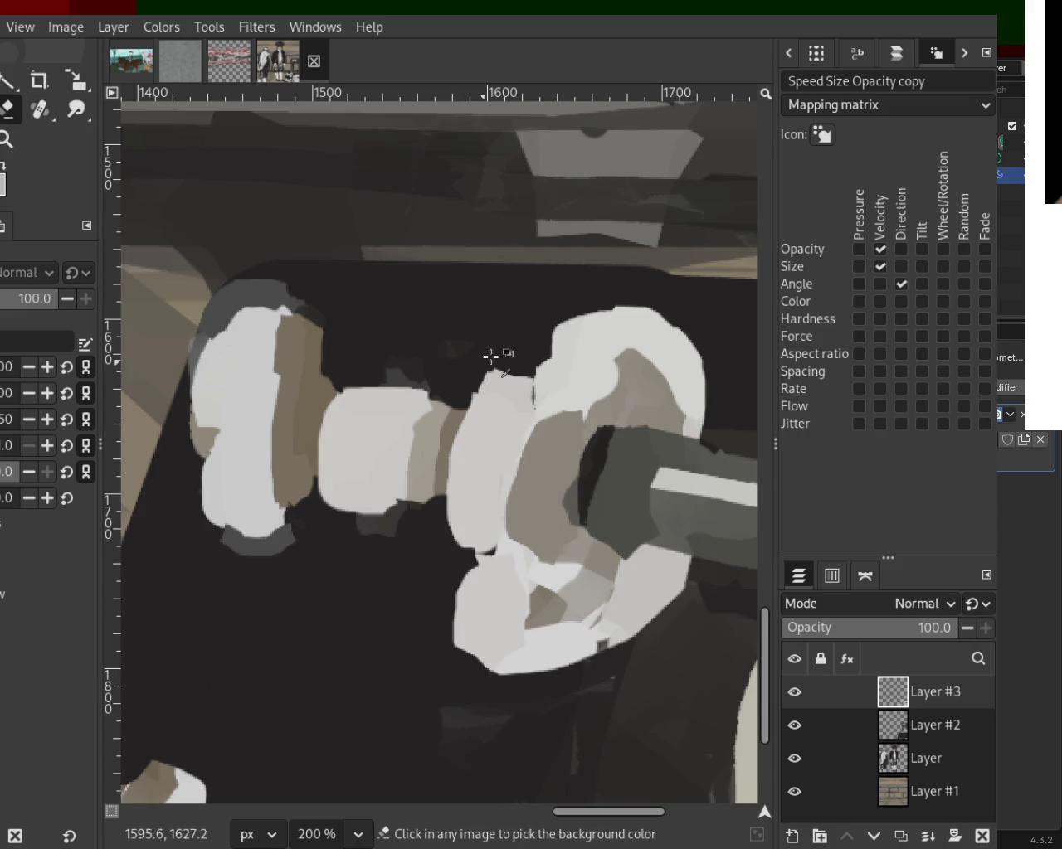
pyautogui.moveTo(535, 338); pyautogui.dragTo(689, 315)
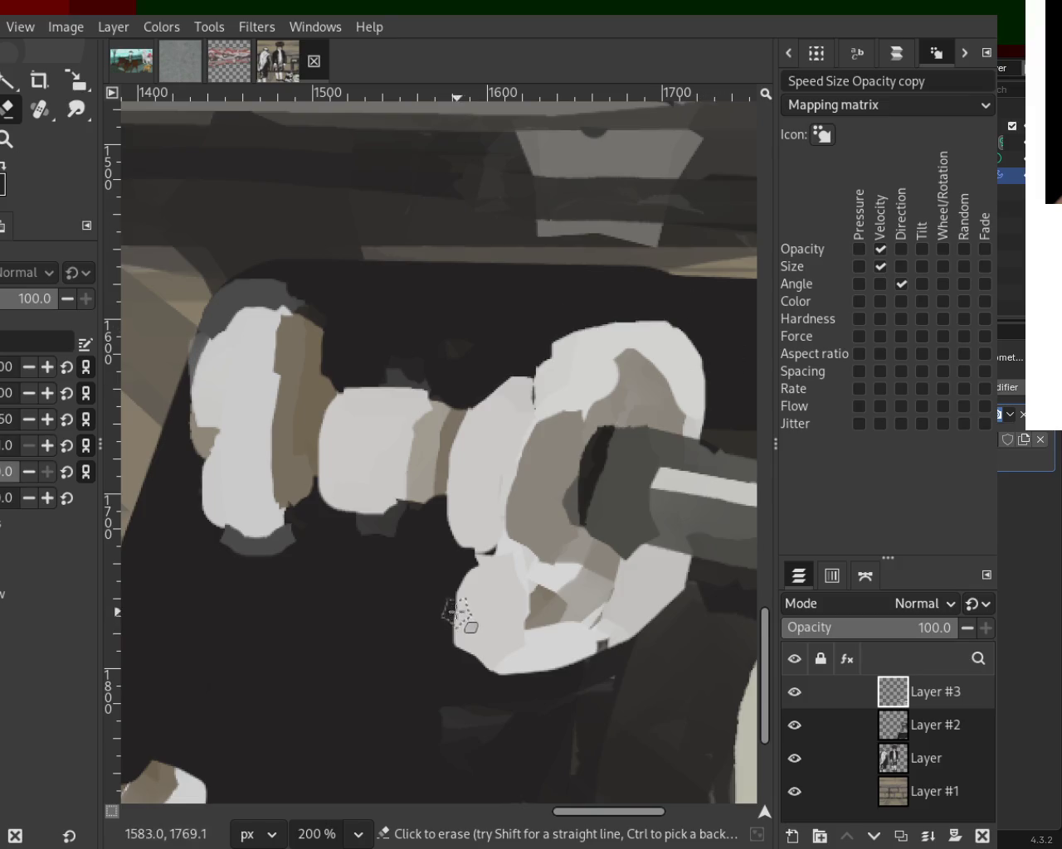
pyautogui.hotkey('ctrl', 'z')
pyautogui.hotkey('ctrl', 'z')
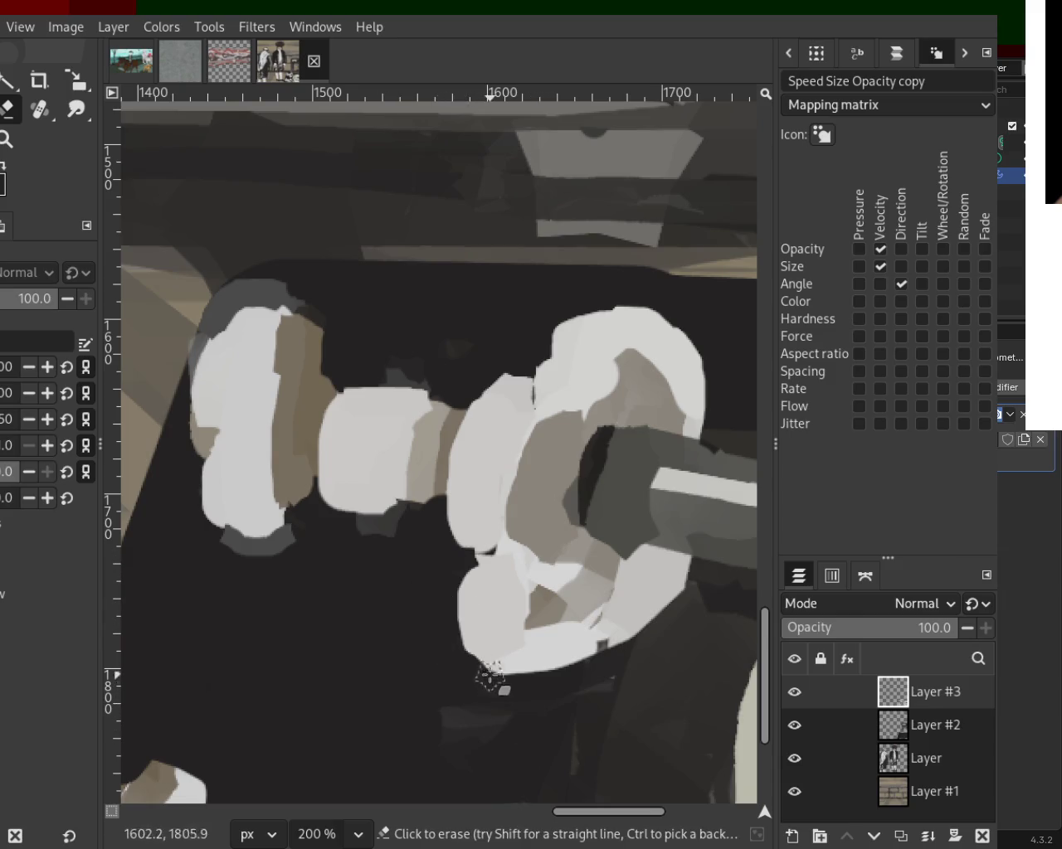
pyautogui.press('z')
pyautogui.keyDown('ctrl'); pyautogui.click(365, 367); pyautogui.keyUp('ctrl')
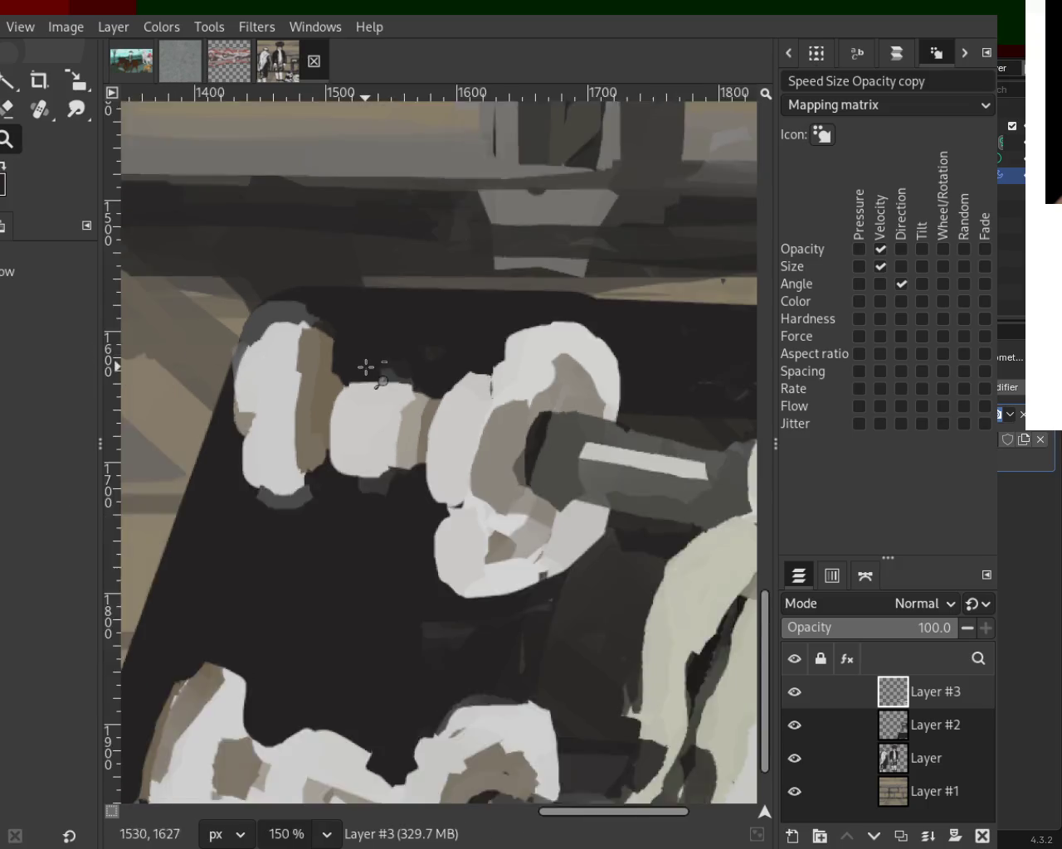
# Step: Erase the grey patch under the left plate and straight lines along its top and under the handle
pyautogui.scroll(-3, 366, 366)
pyautogui.scroll(-1, 427, 383)
pyautogui.scroll(1, 426, 383)
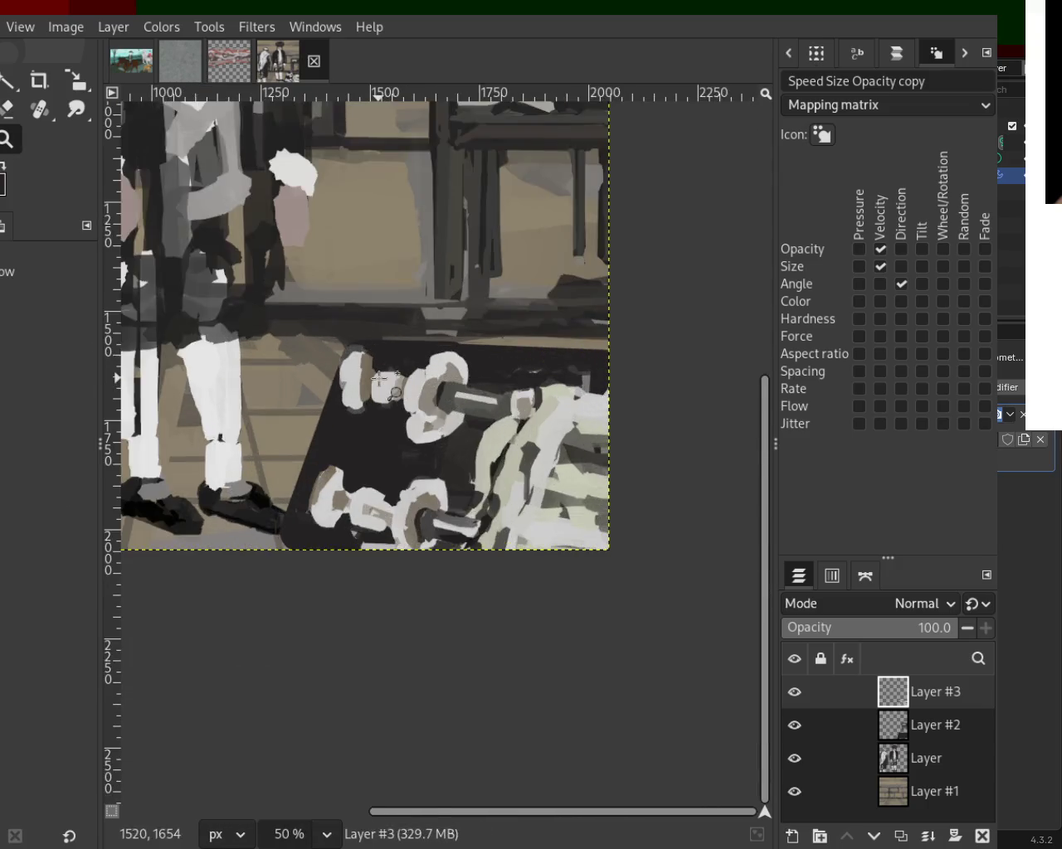
pyautogui.scroll(1, 408, 387)
pyautogui.scroll(2, 408, 387)
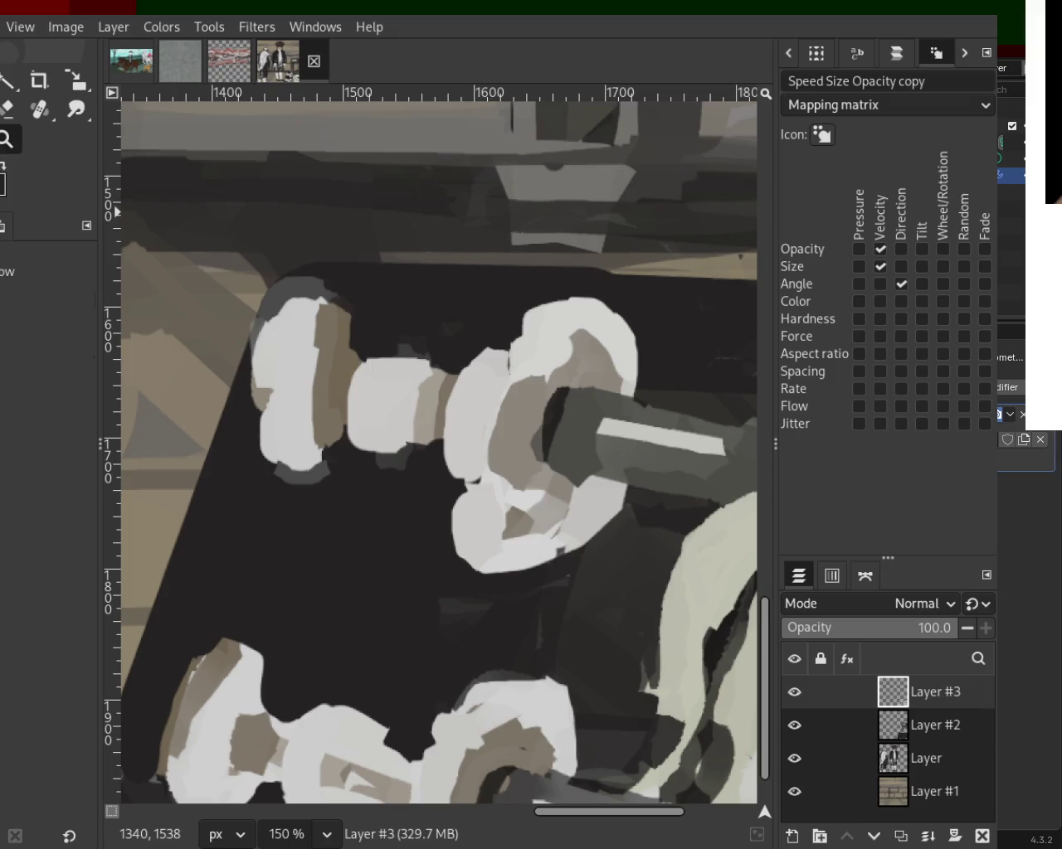
pyautogui.press('p')
pyautogui.moveTo(350, 498); pyautogui.dragTo(280, 431)
pyautogui.hotkey('ctrl', 'z')
pyautogui.hotkey('shift', 'e')
pyautogui.keyDown('shift'); pyautogui.click(349, 481); pyautogui.keyUp('shift')
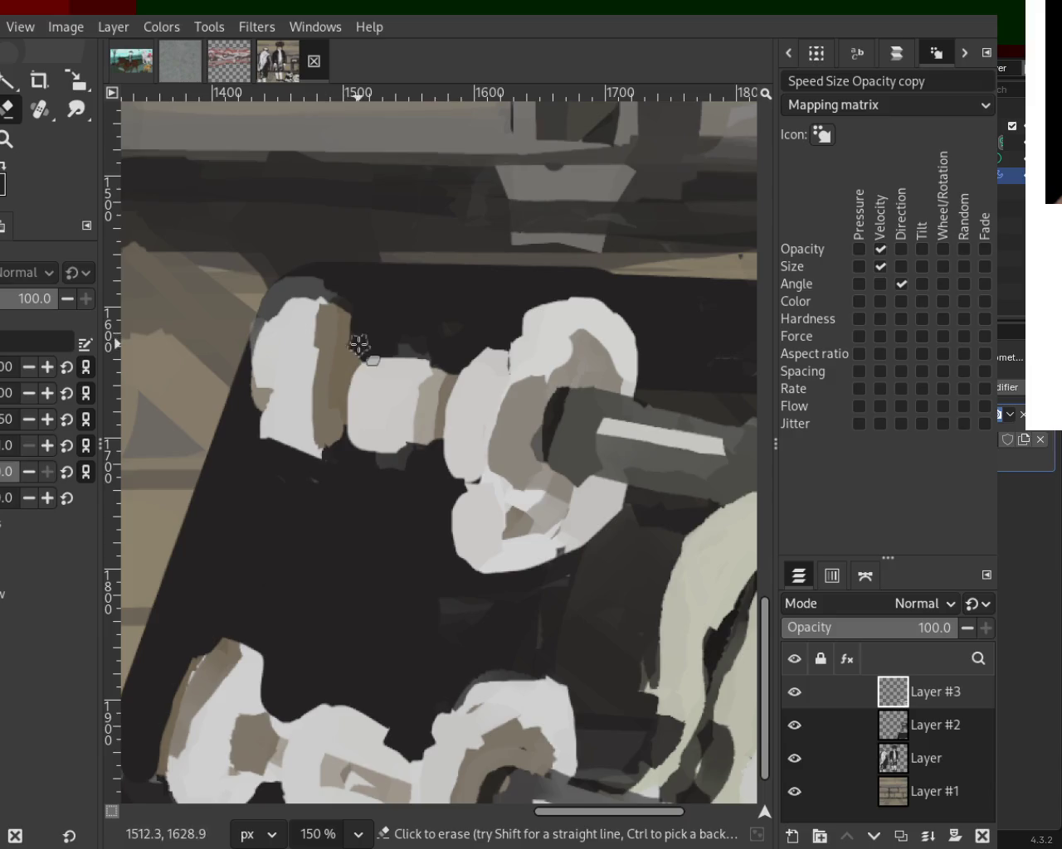
pyautogui.keyDown('shift'); pyautogui.click(284, 279); pyautogui.keyUp('shift')
pyautogui.click(342, 426)
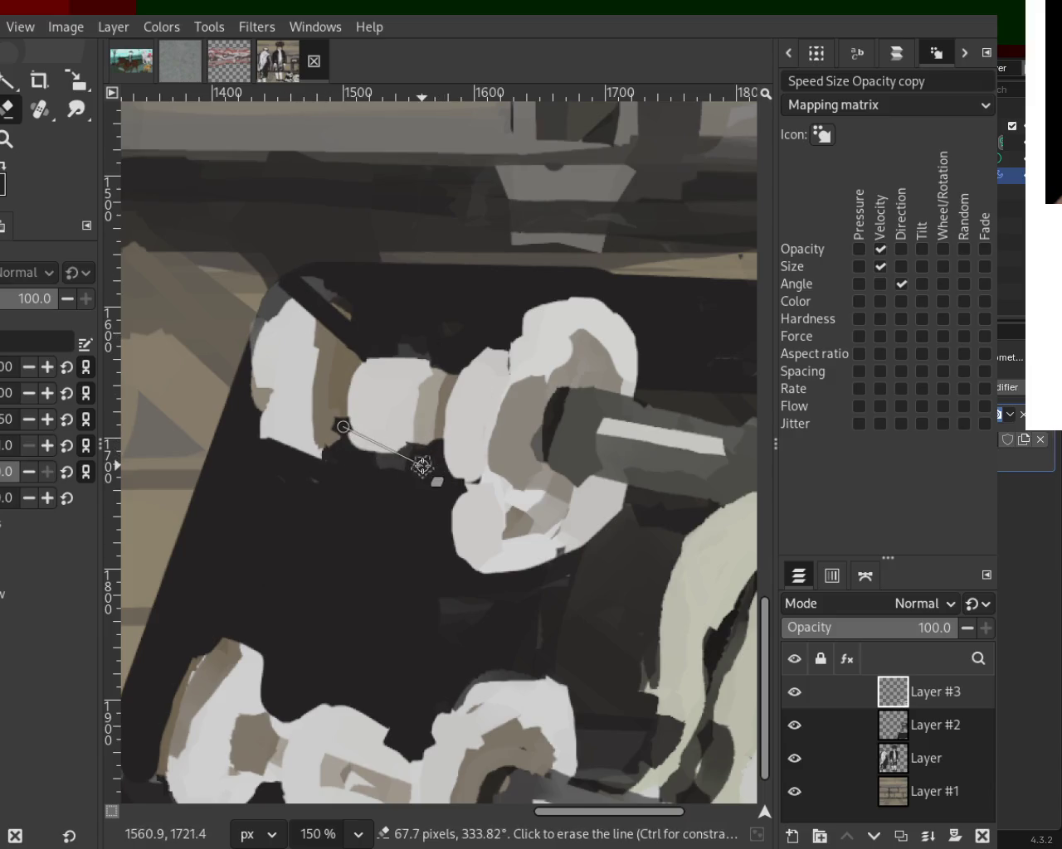
pyautogui.keyDown('shift'); pyautogui.click(448, 388); pyautogui.keyUp('shift')
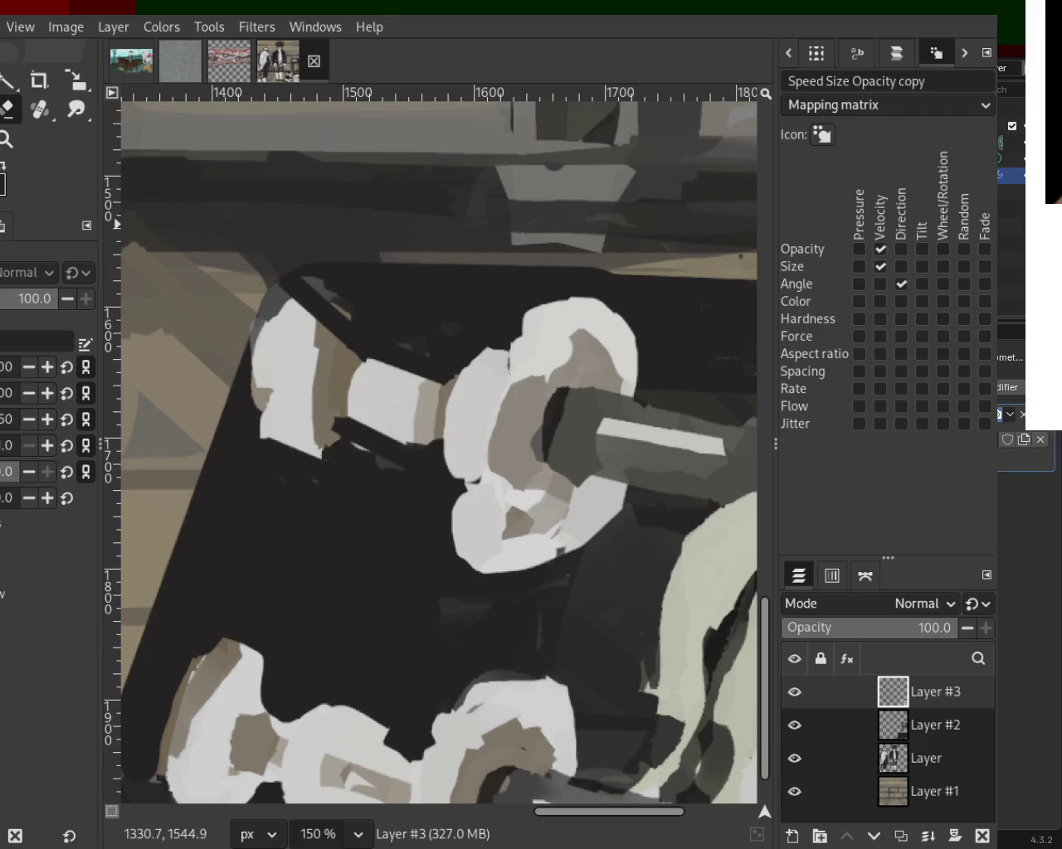
# Step: Add a dark diagonal stroke on the left plate's top and cover it with sampled tan
pyautogui.press('p')
pyautogui.keyDown('ctrl'); pyautogui.click(292, 346); pyautogui.keyUp('ctrl')
pyautogui.moveTo(307, 307)
pyautogui.mouseDown()
pyautogui.moveTo(347, 317)
pyautogui.moveTo(320, 296)
pyautogui.moveTo(354, 337)
pyautogui.mouseUp()
pyautogui.hotkey('ctrl', 'z')
pyautogui.keyDown('ctrl'); pyautogui.click(347, 374); pyautogui.keyUp('ctrl')
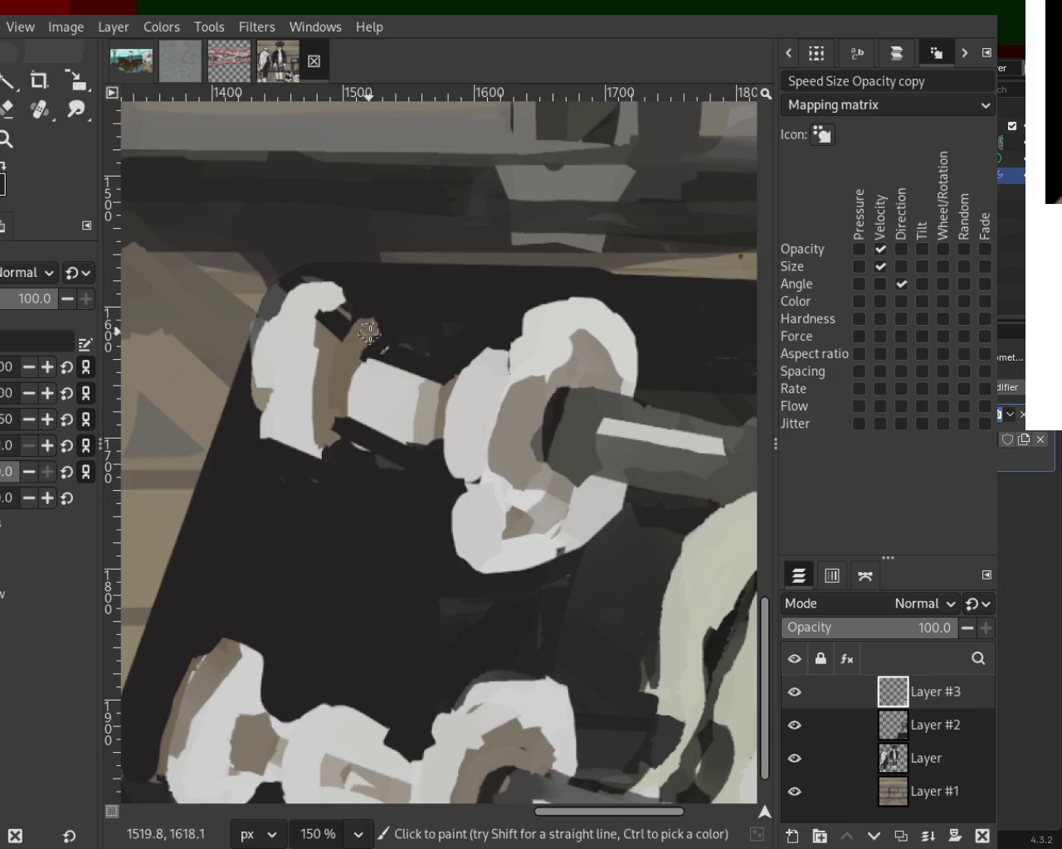
pyautogui.keyDown('ctrl'); pyautogui.click(364, 351); pyautogui.keyUp('ctrl')
pyautogui.moveTo(360, 345)
pyautogui.mouseDown()
pyautogui.moveTo(325, 340)
pyautogui.moveTo(335, 315)
pyautogui.mouseUp()
pyautogui.click(7, 139)
pyautogui.keyDown('ctrl'); pyautogui.click(338, 424); pyautogui.keyUp('ctrl')
pyautogui.scroll(-4, 339, 424)
pyautogui.scroll(1, 373, 481)
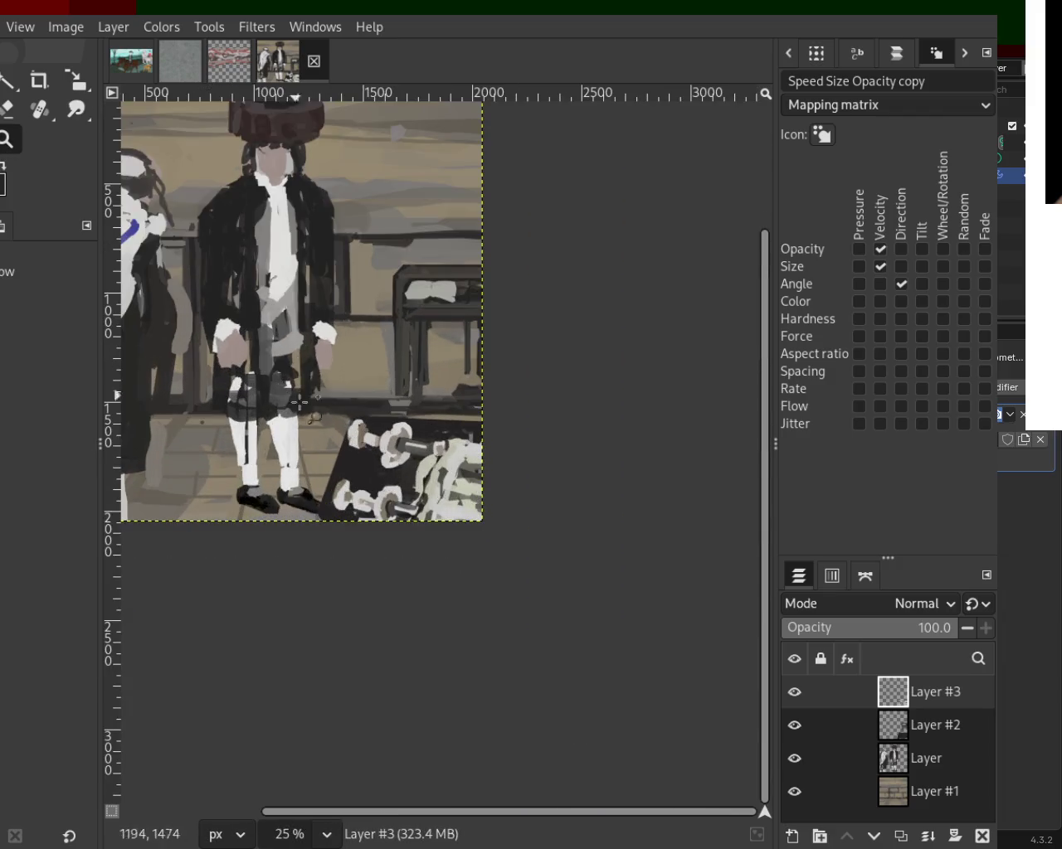
pyautogui.scroll(-1, 404, 540)
pyautogui.scroll(3, 404, 542)
pyautogui.scroll(-1, 404, 542)
pyautogui.scroll(1, 414, 464)
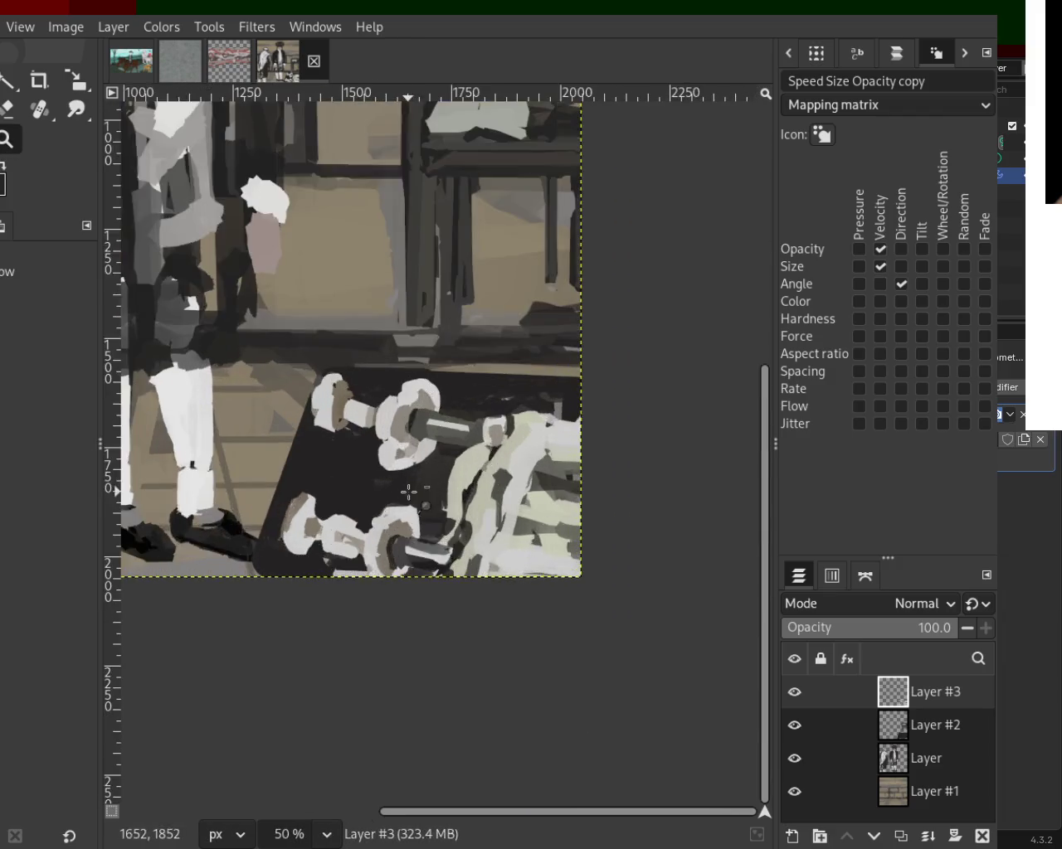
pyautogui.scroll(-1, 425, 509)
pyautogui.scroll(1, 425, 509)
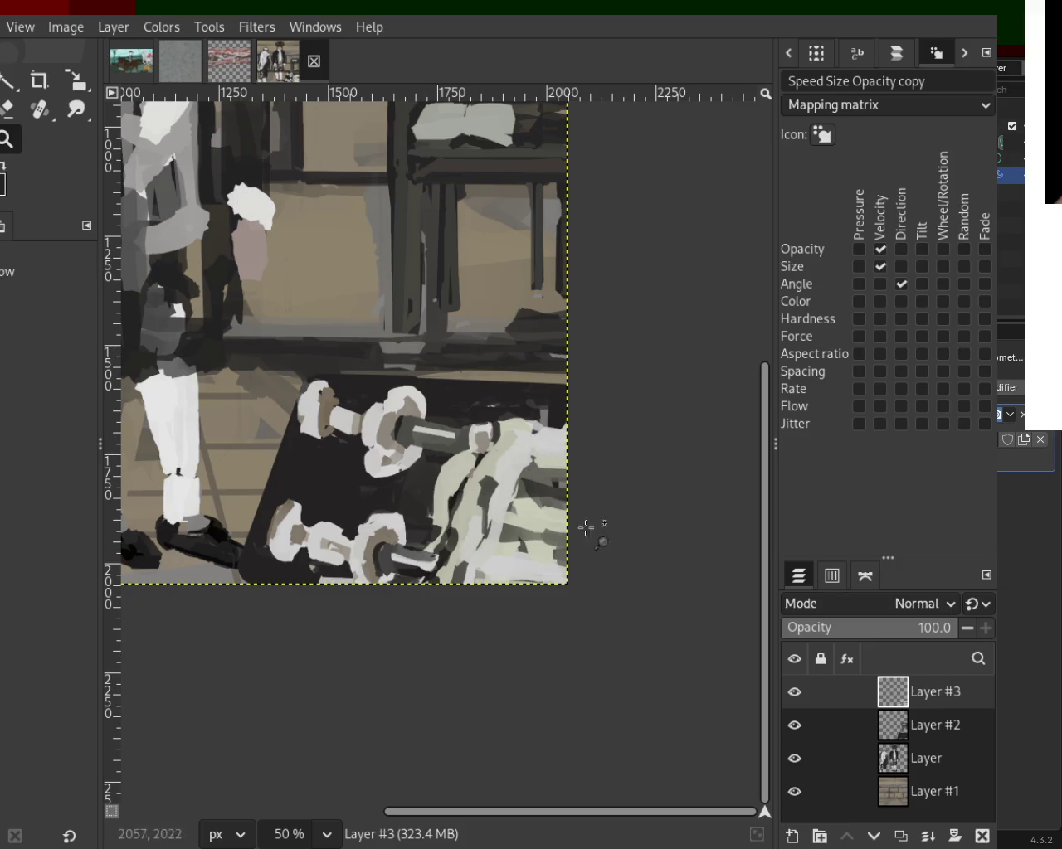
pyautogui.scroll(-3, 507, 455)
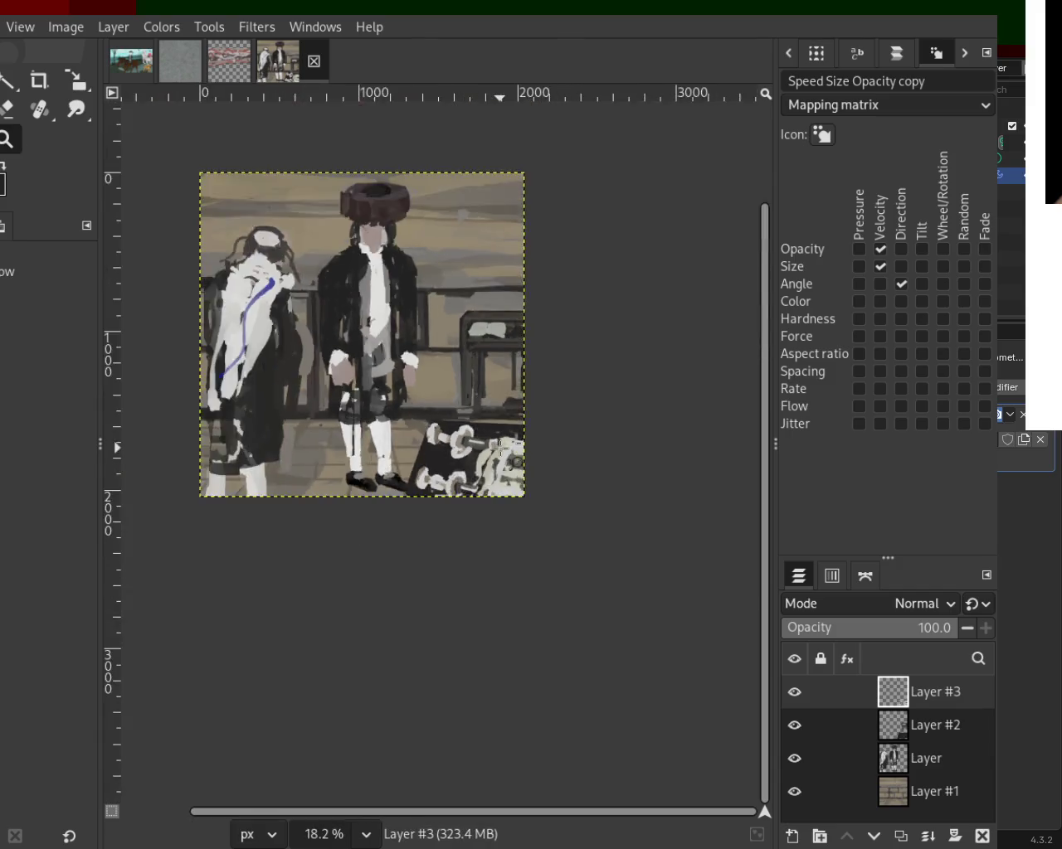
pyautogui.scroll(1, 481, 496)
pyautogui.scroll(-1, 480, 369)
pyautogui.scroll(2, 477, 369)
pyautogui.scroll(-1, 273, 406)
pyautogui.scroll(2, 274, 415)
pyautogui.scroll(-12, 283, 479)
pyautogui.scroll(1, 286, 479)
pyautogui.scroll(1, 286, 481)
pyautogui.scroll(1, 287, 481)
pyautogui.scroll(5, 287, 481)
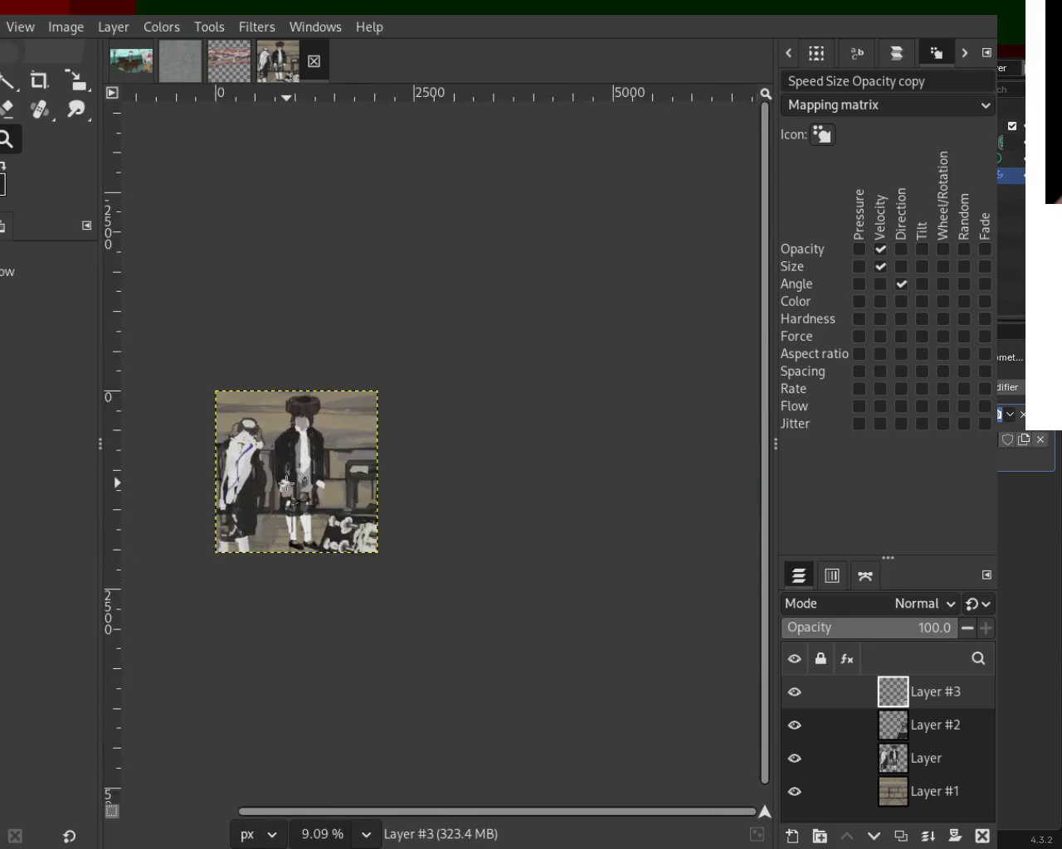
pyautogui.scroll(2, 299, 468)
pyautogui.scroll(2, 301, 466)
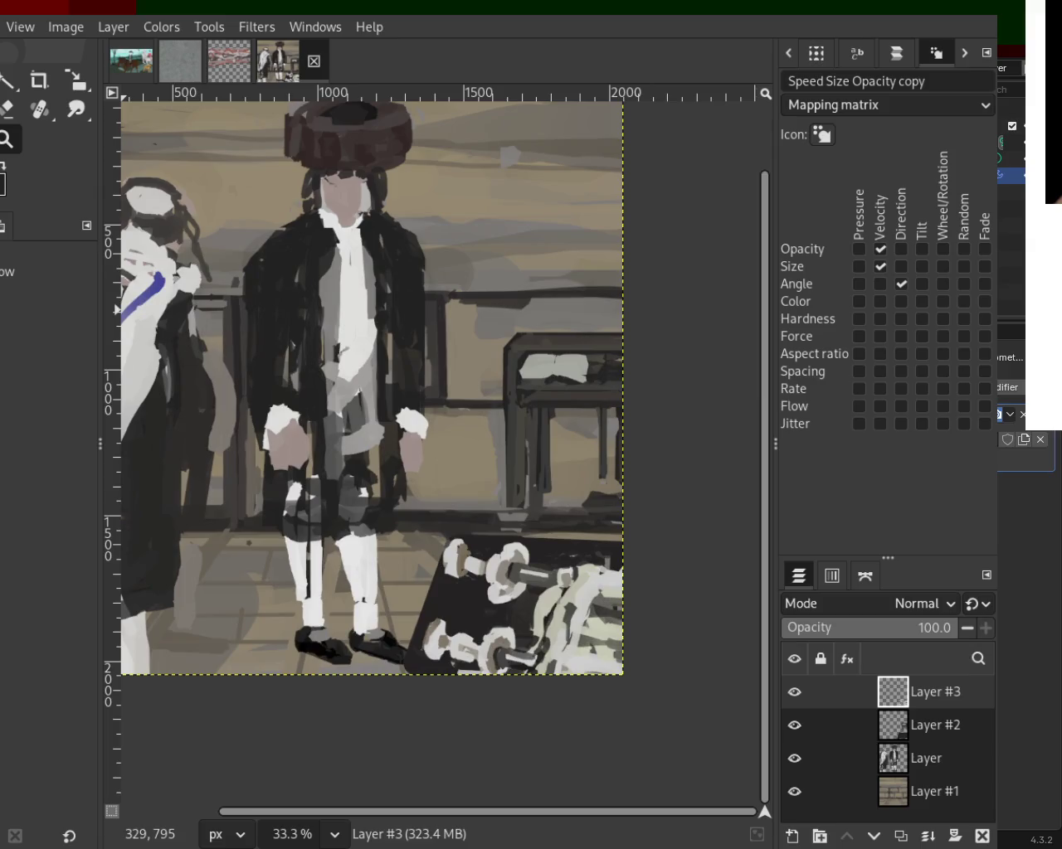
# Step: Paint a vertical white stroke beside the figure's hand, undoing the leg and chest trials
pyautogui.press('o')
pyautogui.press('p')
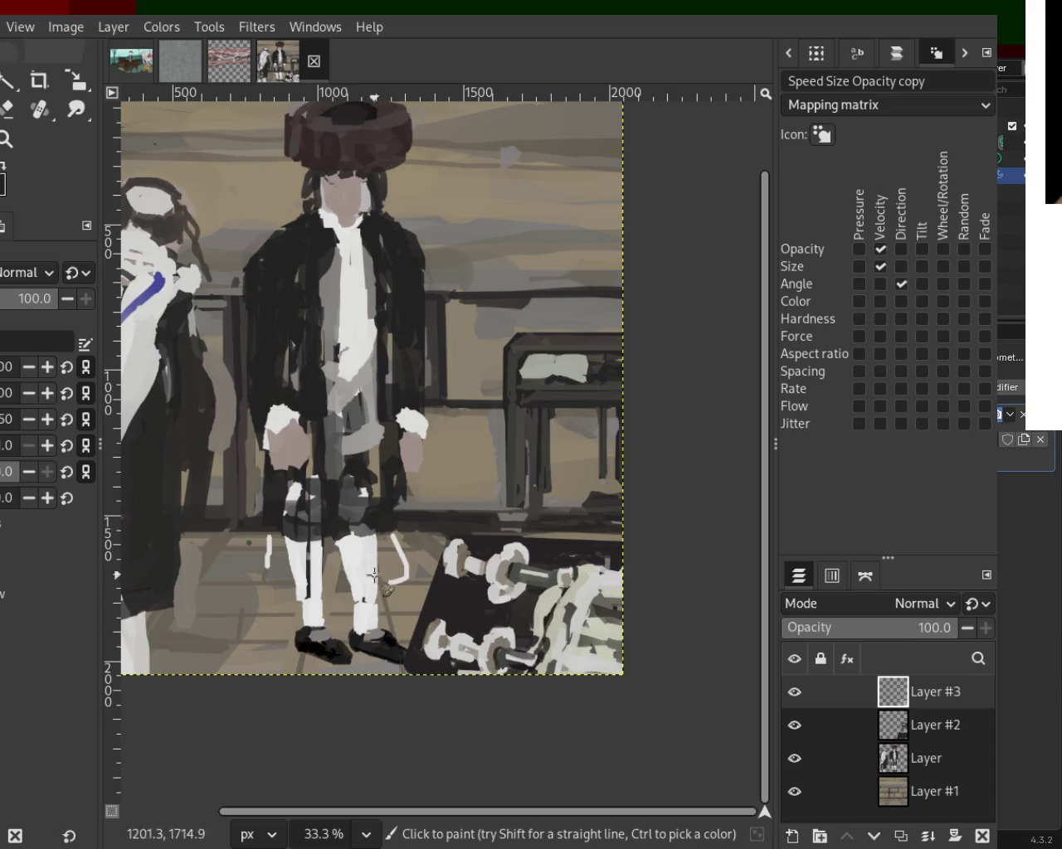
pyautogui.moveTo(274, 525); pyautogui.dragTo(259, 554)
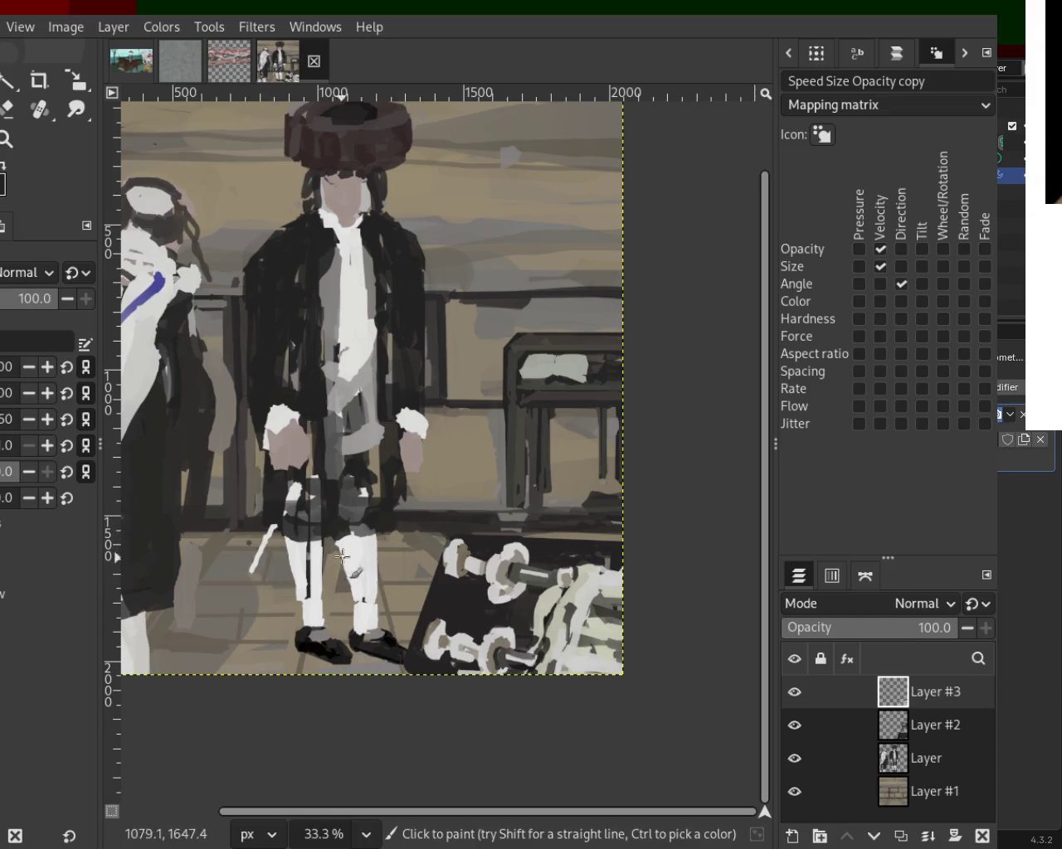
pyautogui.hotkey('ctrl', 'z')
pyautogui.moveTo(404, 498); pyautogui.dragTo(405, 537)
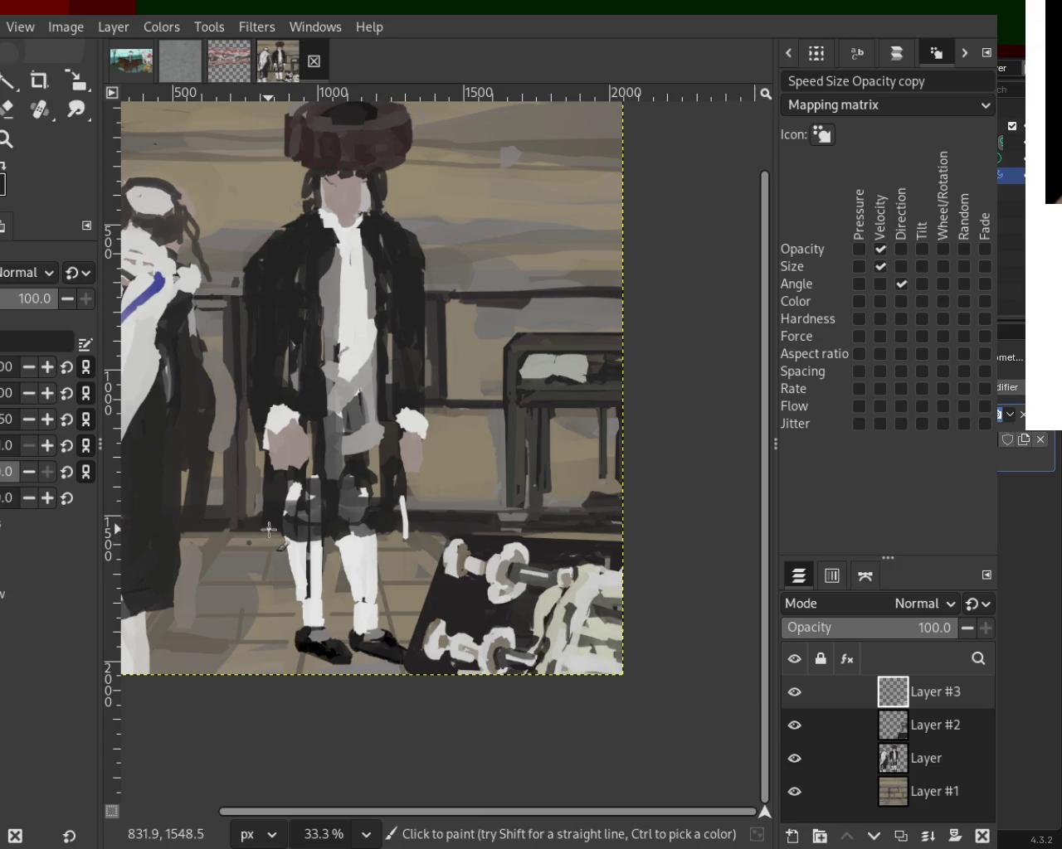
pyautogui.moveTo(322, 217); pyautogui.dragTo(521, 313)
pyautogui.hotkey('ctrl', 'z')
pyautogui.hotkey('ctrl', 'z')
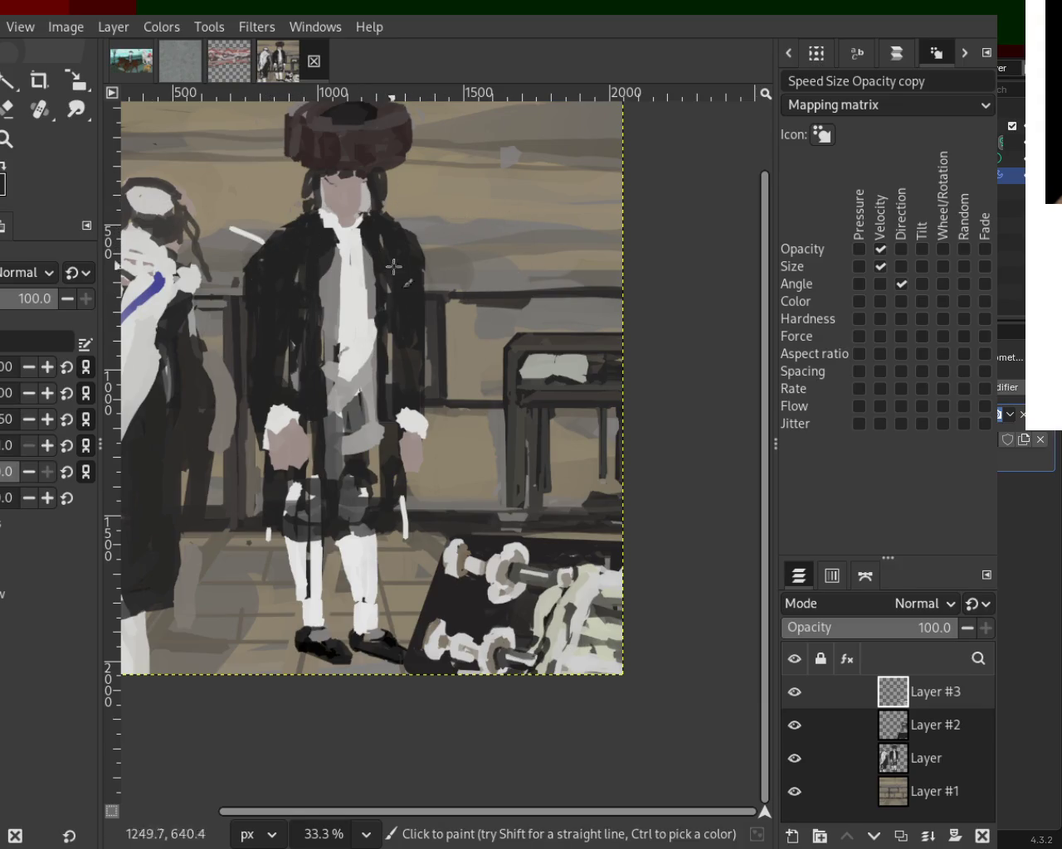
# Step: Try white strokes across the legs, lower left and background, then undo the longer ones
pyautogui.moveTo(315, 574); pyautogui.dragTo(256, 572)
pyautogui.moveTo(170, 568); pyautogui.dragTo(222, 593)
pyautogui.moveTo(179, 478); pyautogui.dragTo(261, 330)
pyautogui.moveTo(193, 323)
pyautogui.mouseDown()
pyautogui.moveTo(206, 290)
pyautogui.moveTo(283, 221)
pyautogui.mouseUp()
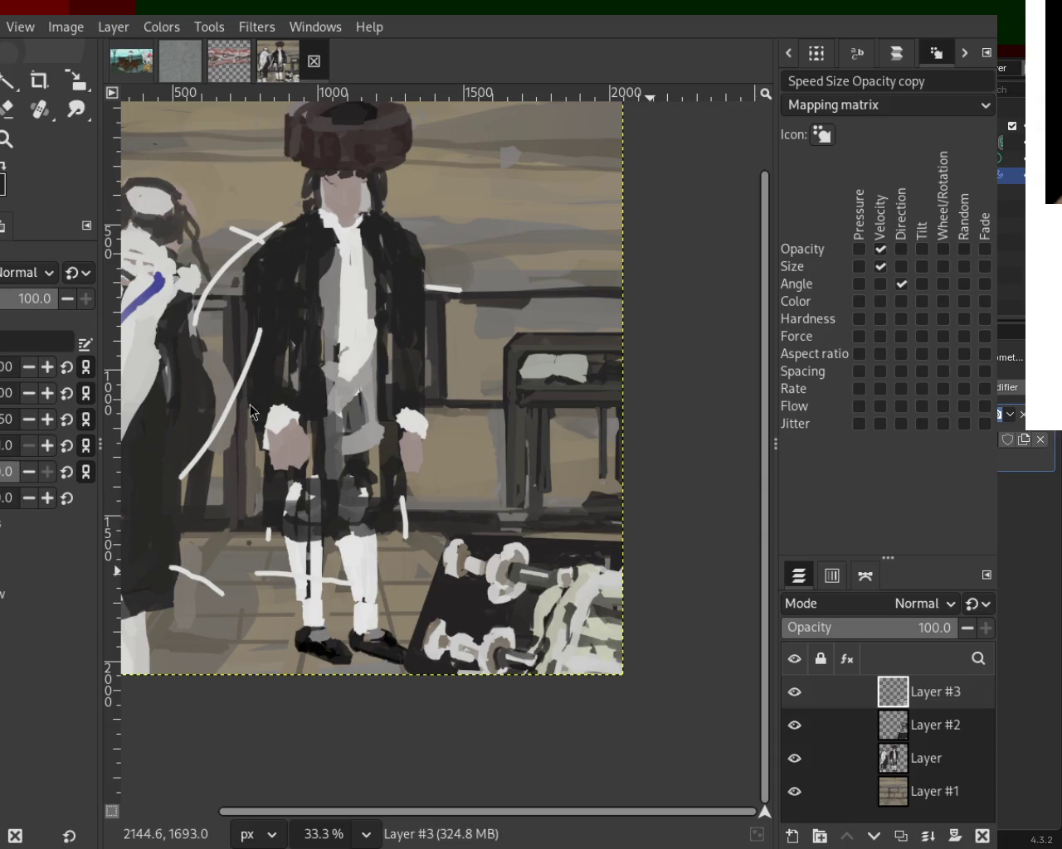
pyautogui.hotkey('ctrl', 'z')
pyautogui.hotkey('ctrl', 'z')
pyautogui.hotkey('ctrl', 'z')
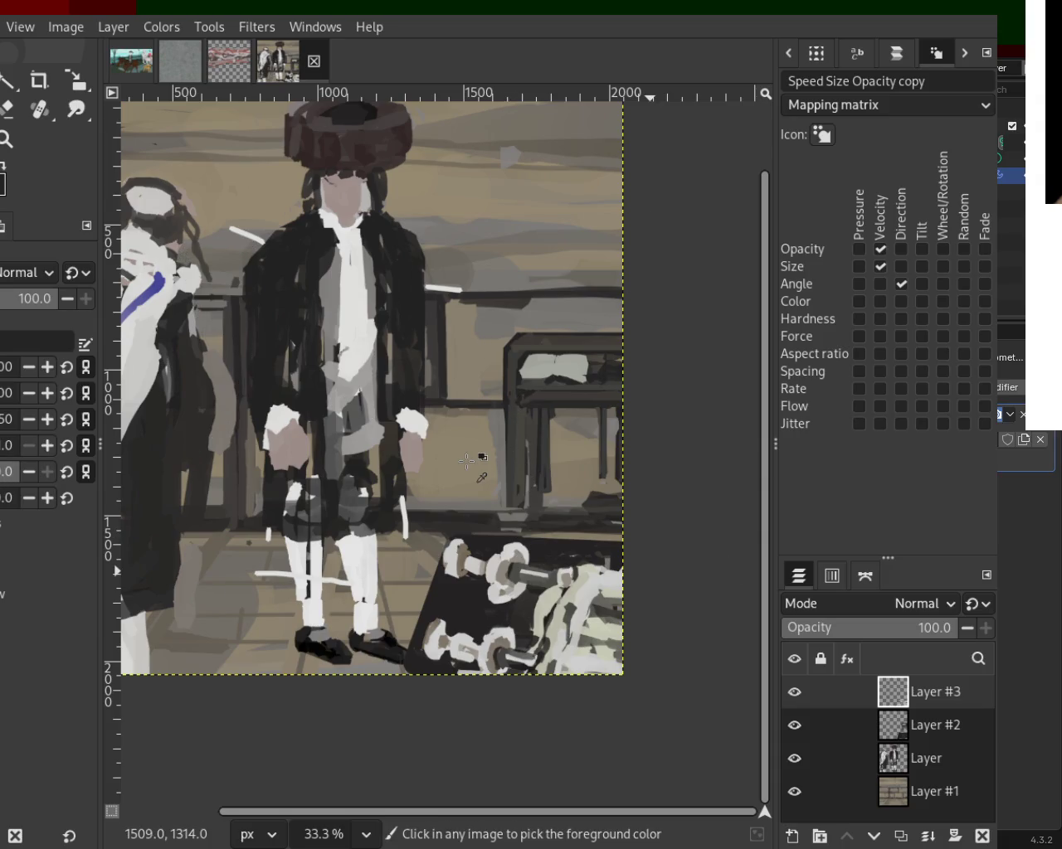
pyautogui.hotkey('ctrl', 'z')
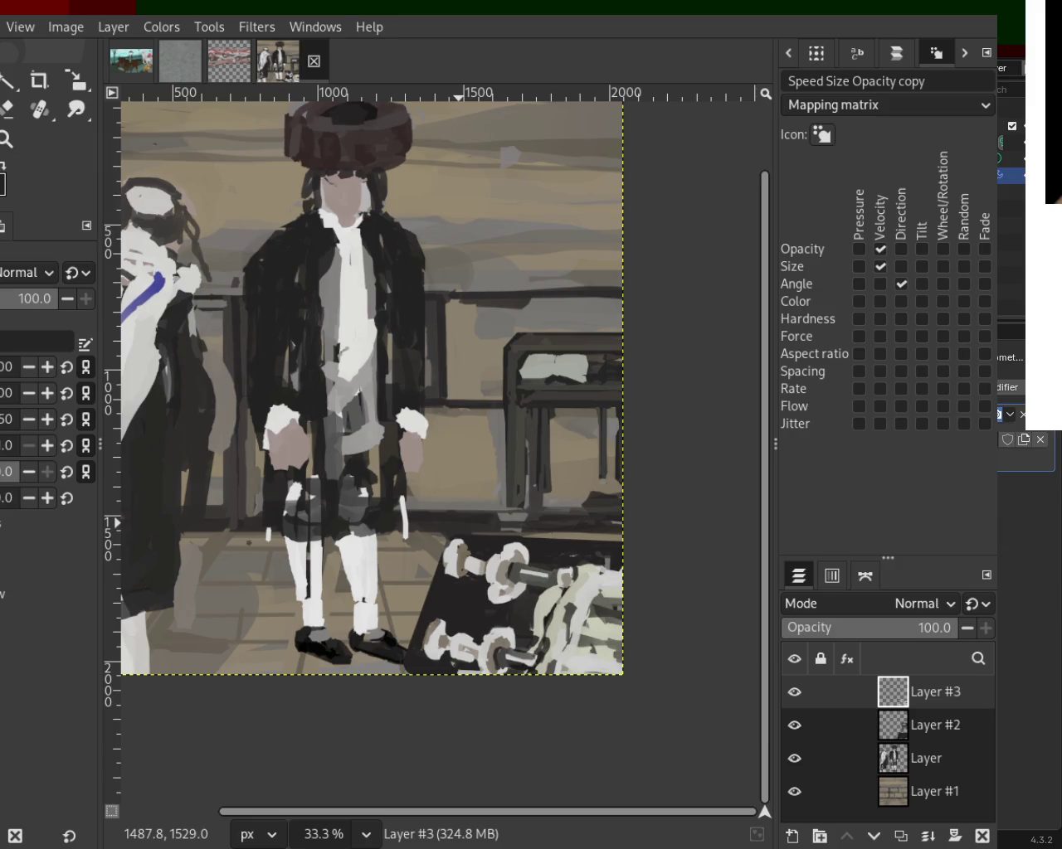
pyautogui.press('z')
pyautogui.scroll(-13, 589, 474)
# Step: Return to 33.3% zoom and paint trial white strokes on the man, undoing the chest and face ones
pyautogui.scroll(1, 406, 500)
pyautogui.scroll(-1, 647, 457)
pyautogui.scroll(1, 675, 458)
pyautogui.scroll(3, 655, 447)
pyautogui.scroll(2, 643, 440)
pyautogui.scroll(2, 639, 423)
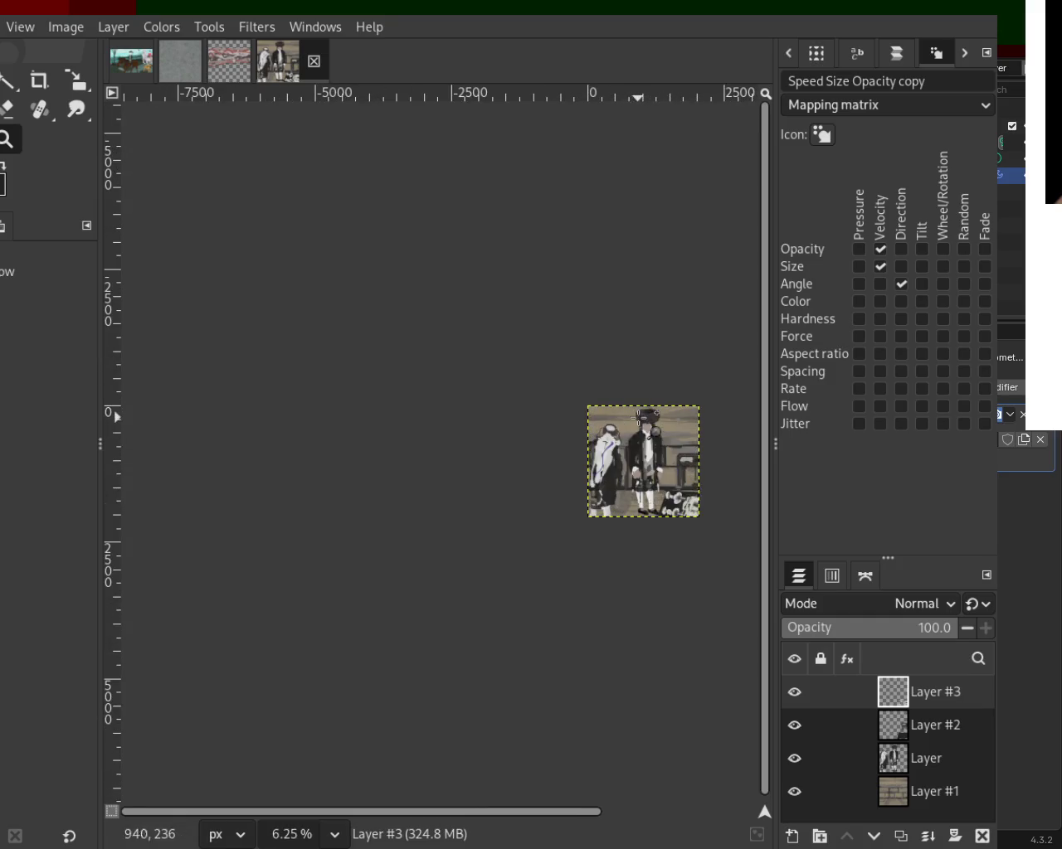
pyautogui.scroll(1, 639, 419)
pyautogui.scroll(4, 641, 423)
pyautogui.press('p')
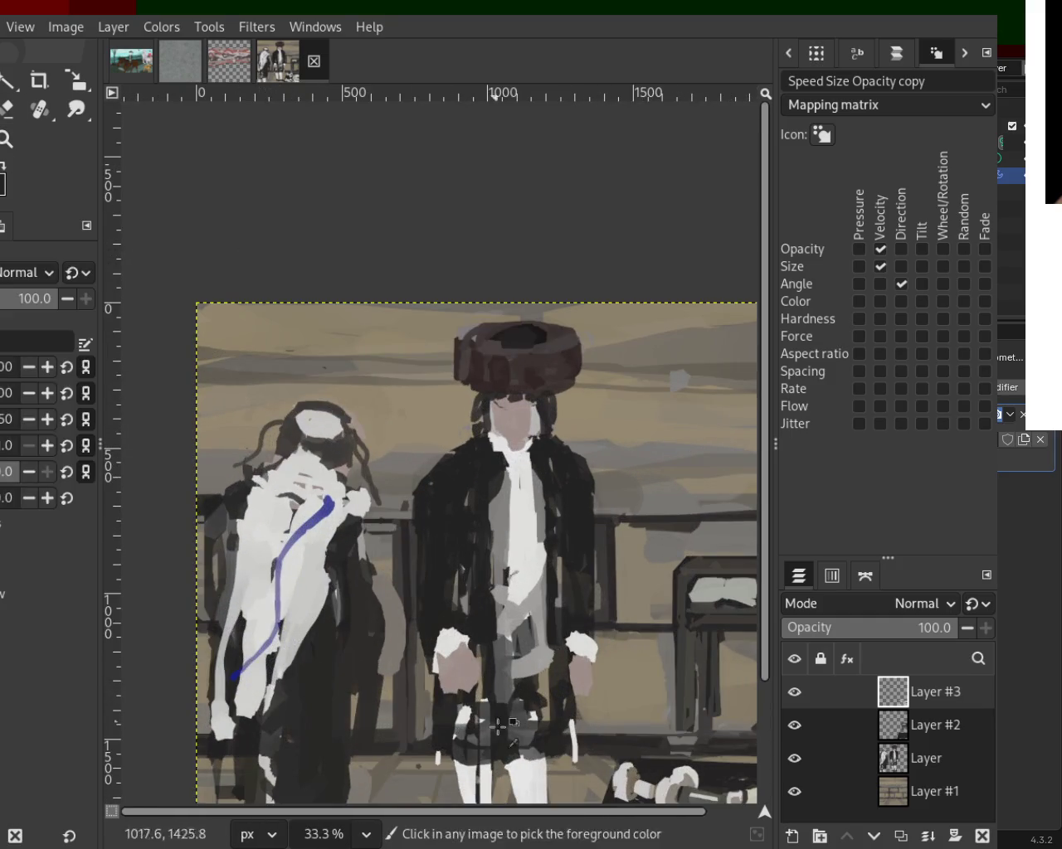
pyautogui.moveTo(585, 512); pyautogui.dragTo(673, 428)
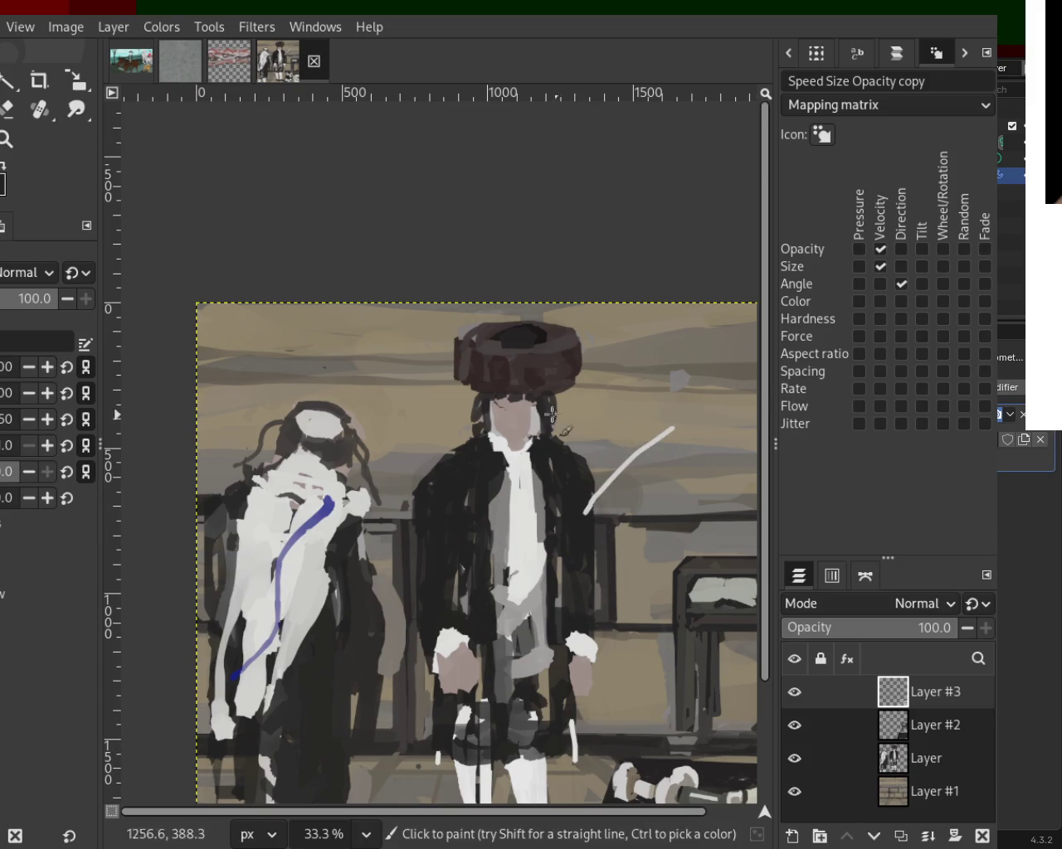
pyautogui.moveTo(497, 454)
pyautogui.mouseDown()
pyautogui.moveTo(365, 434)
pyautogui.moveTo(595, 396)
pyautogui.mouseUp()
pyautogui.hotkey('ctrl', 'z')
pyautogui.hotkey('ctrl', 'z')
pyautogui.moveTo(458, 613)
pyautogui.mouseDown()
pyautogui.moveTo(448, 630)
pyautogui.moveTo(450, 512)
pyautogui.mouseUp()
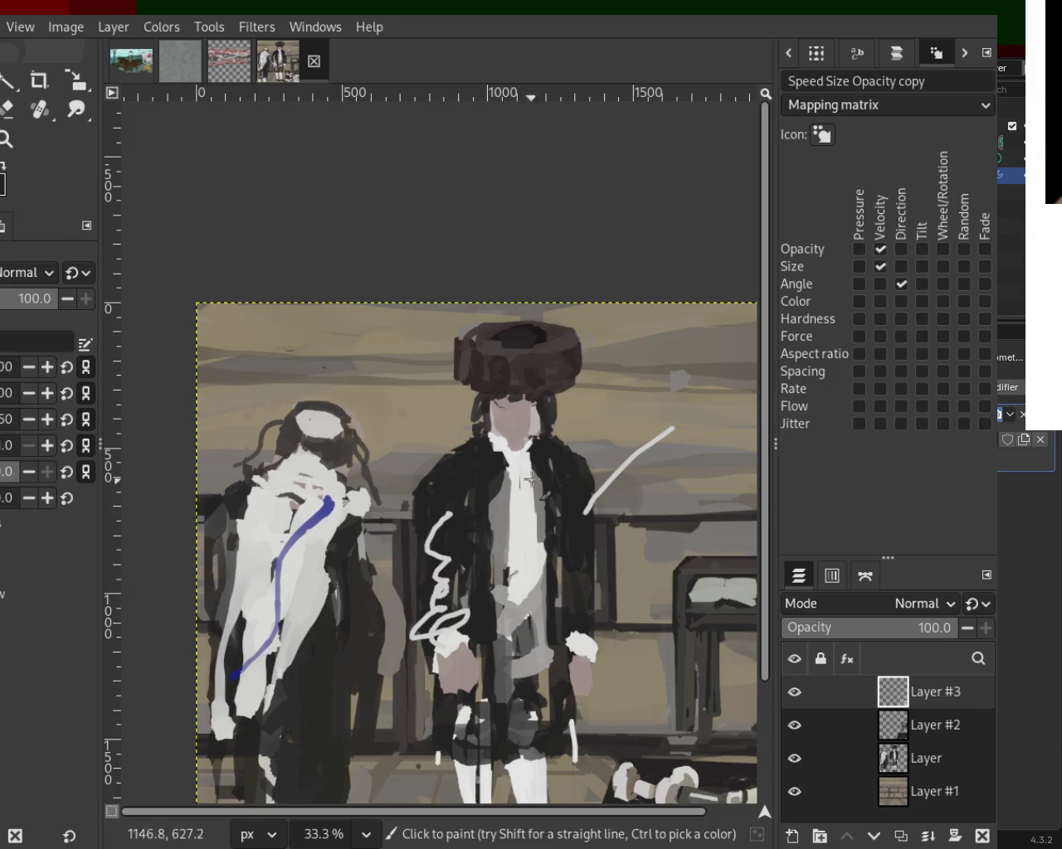
pyautogui.moveTo(454, 425); pyautogui.dragTo(556, 410)
pyautogui.hotkey('ctrl', 'z')
# Step: Undo trial white strokes on the hat brim, railing and bottom, then dab a small dark mark on the hat
pyautogui.moveTo(450, 379)
pyautogui.mouseDown()
pyautogui.moveTo(506, 379)
pyautogui.moveTo(531, 358)
pyautogui.mouseUp()
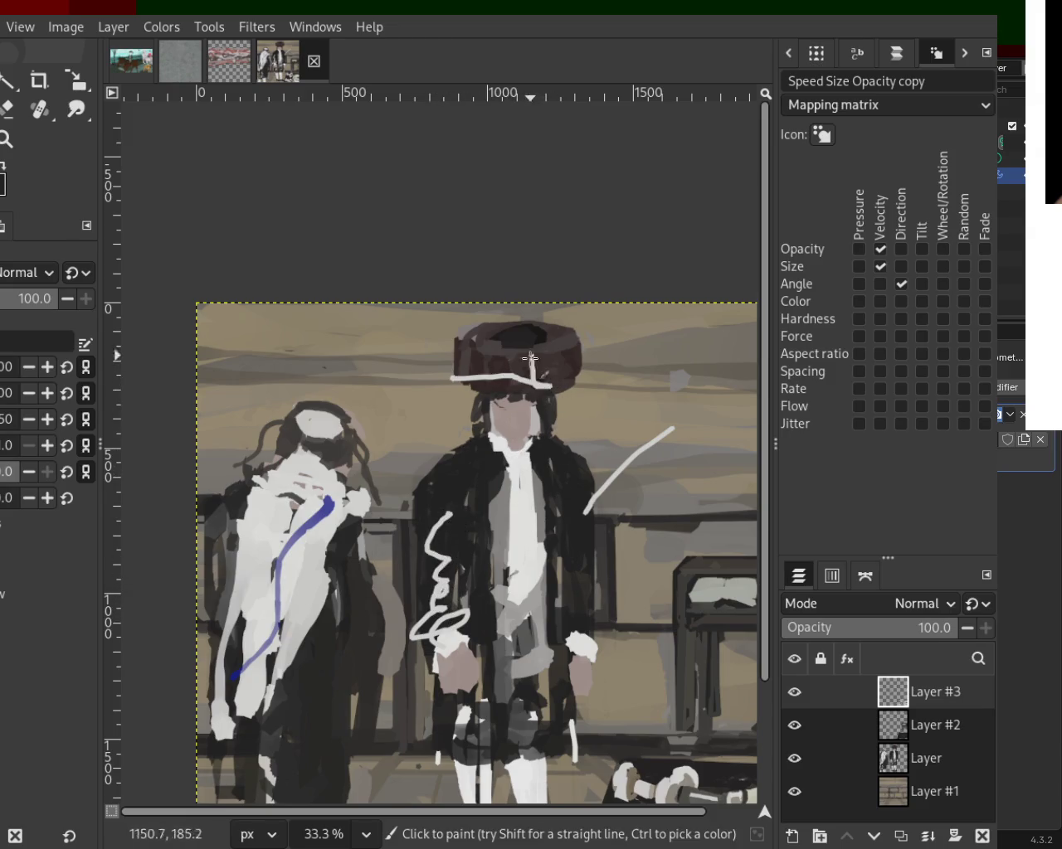
pyautogui.moveTo(629, 603); pyautogui.dragTo(696, 622)
pyautogui.moveTo(570, 711); pyautogui.dragTo(688, 773)
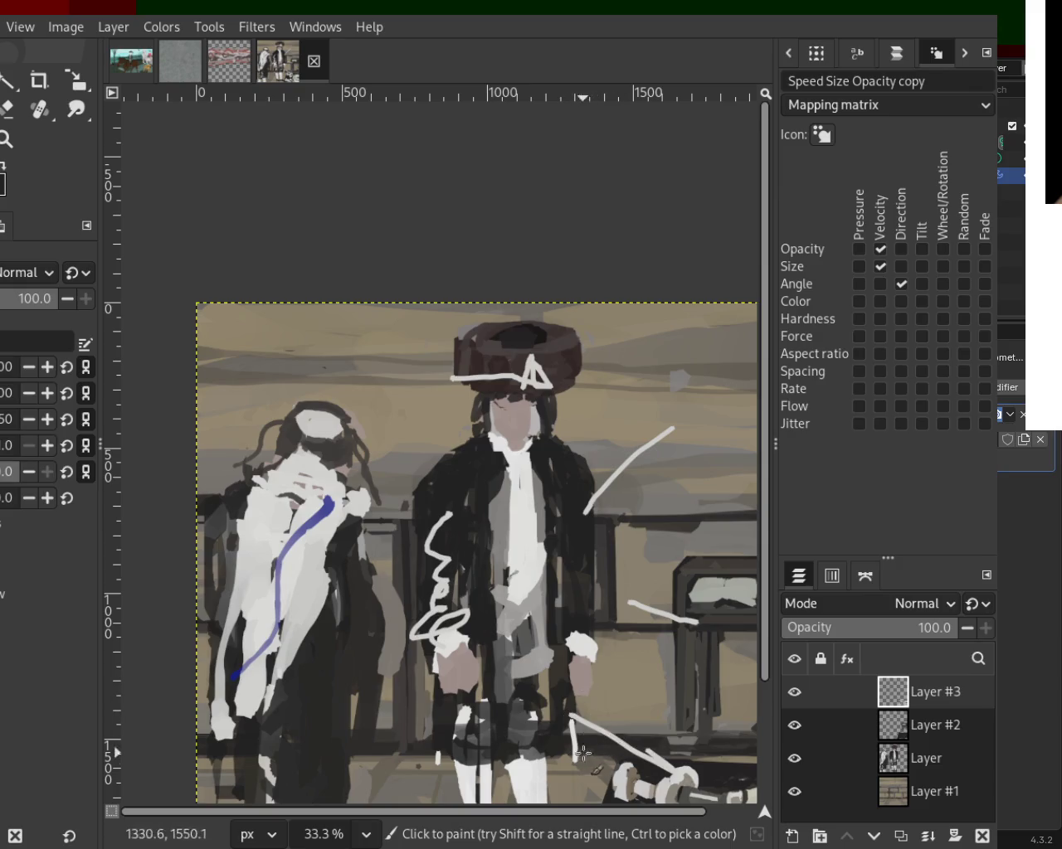
pyautogui.moveTo(614, 765); pyautogui.dragTo(498, 756)
pyautogui.moveTo(458, 749); pyautogui.dragTo(407, 767)
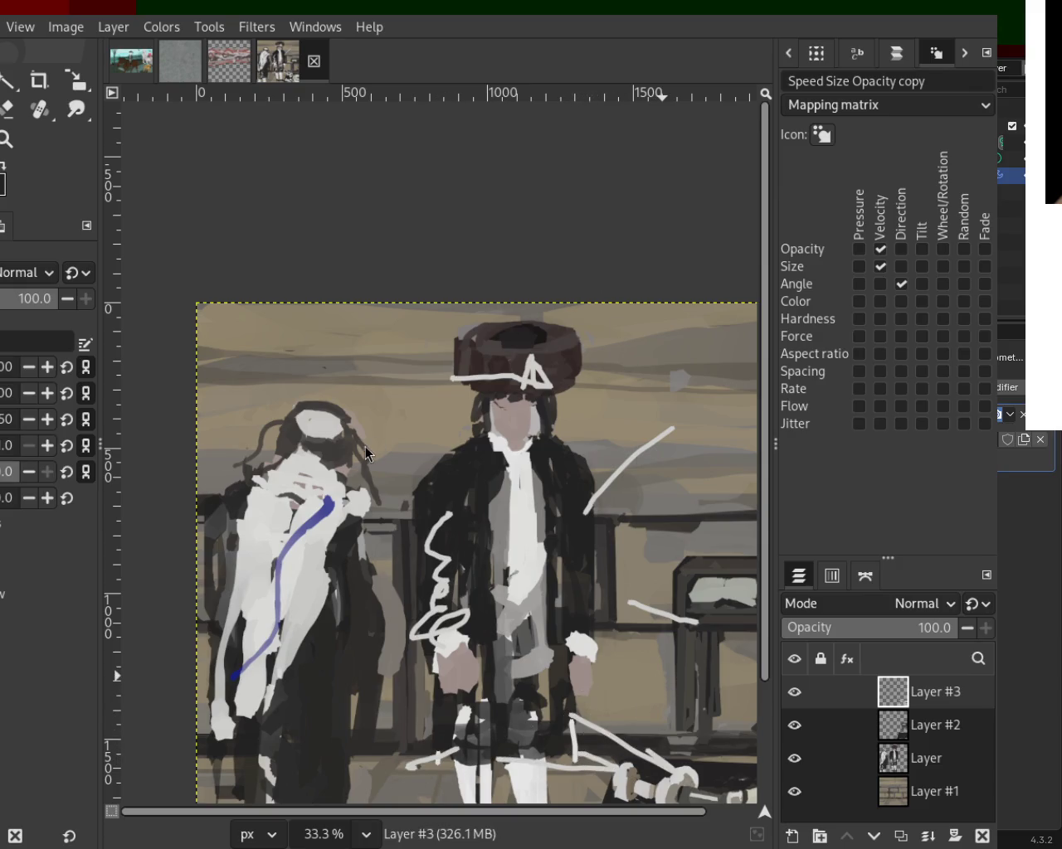
pyautogui.hotkey('ctrl', 'z')
pyautogui.hotkey('ctrl', 'z')
pyautogui.hotkey('ctrl', 'z')
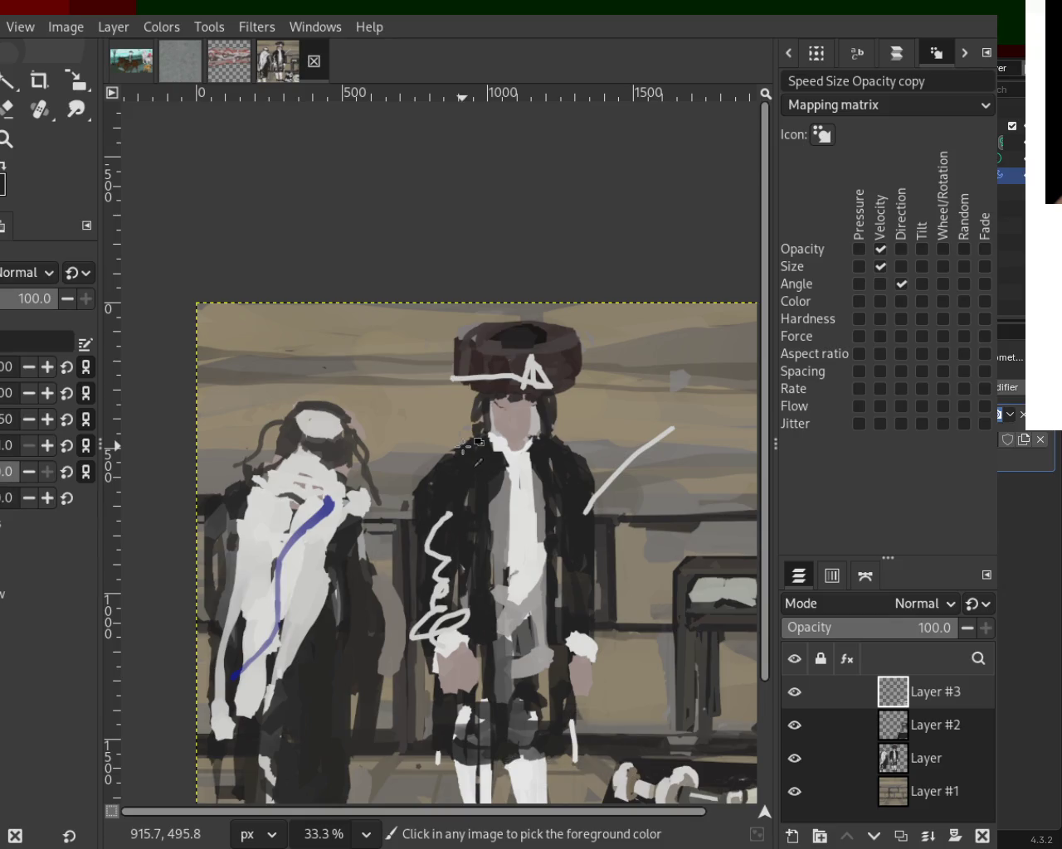
pyautogui.hotkey('ctrl', 'z')
pyautogui.hotkey('ctrl', 'z')
pyautogui.hotkey('ctrl', 'z')
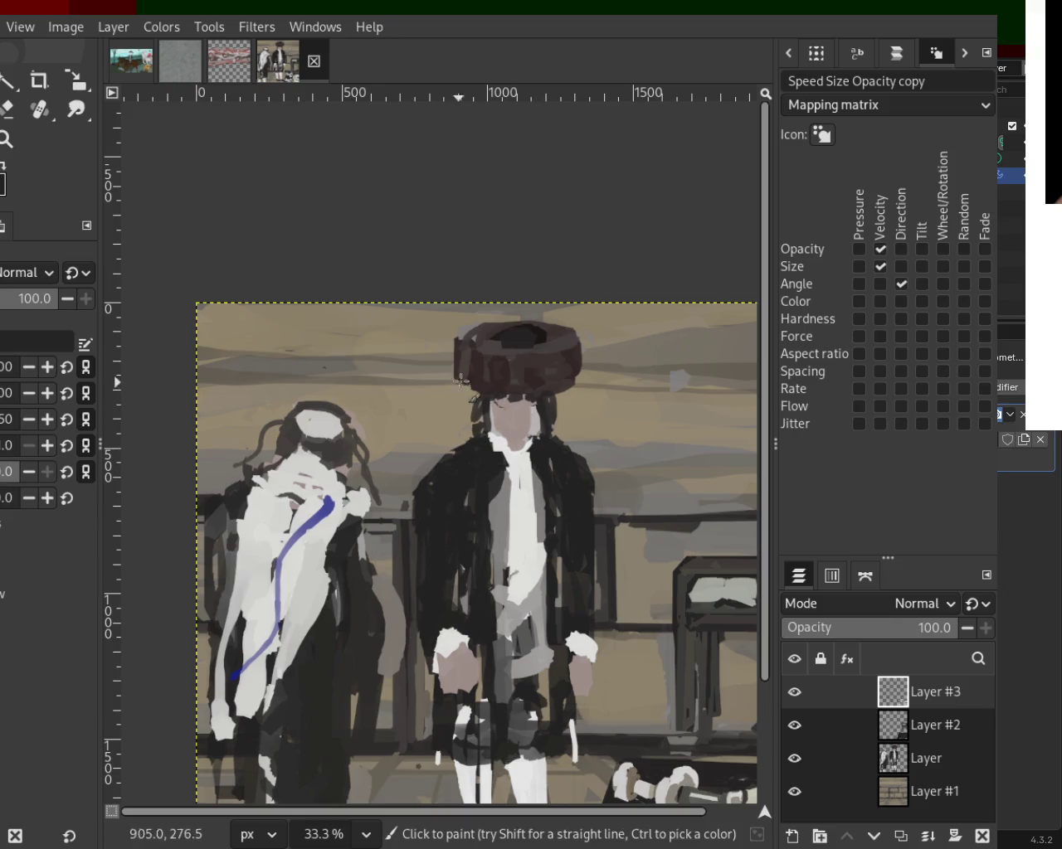
pyautogui.moveTo(516, 379); pyautogui.dragTo(521, 379)
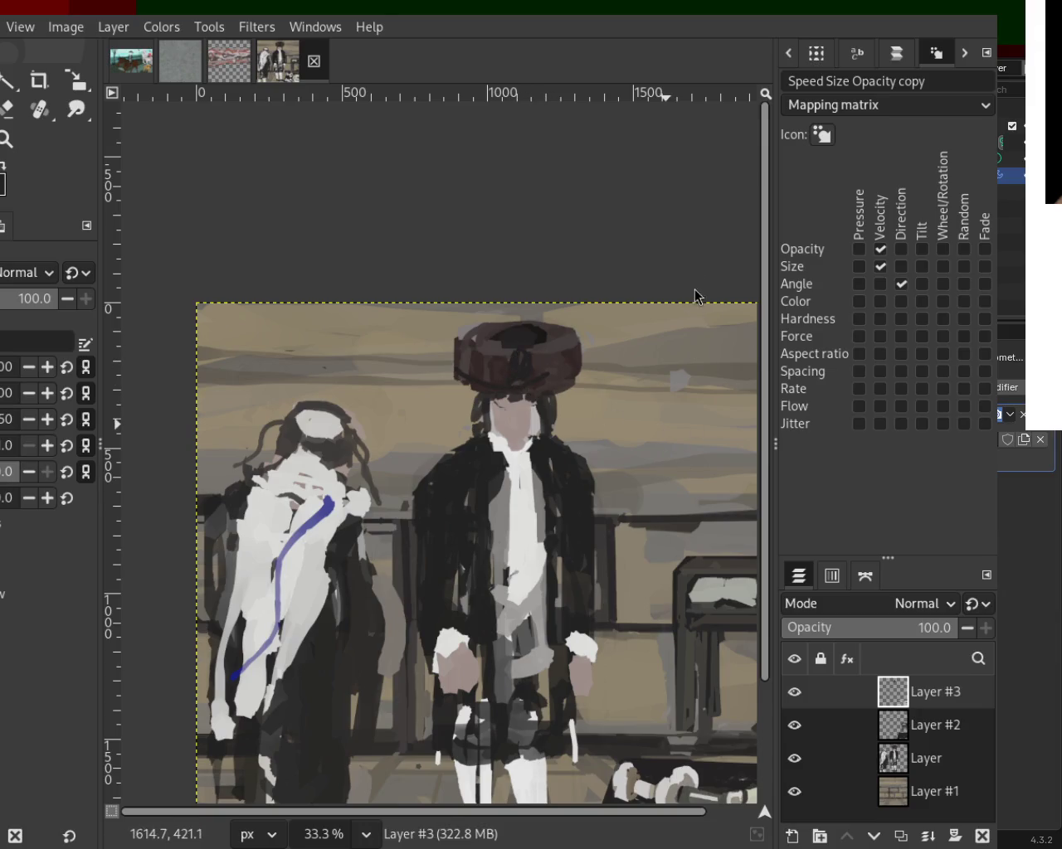